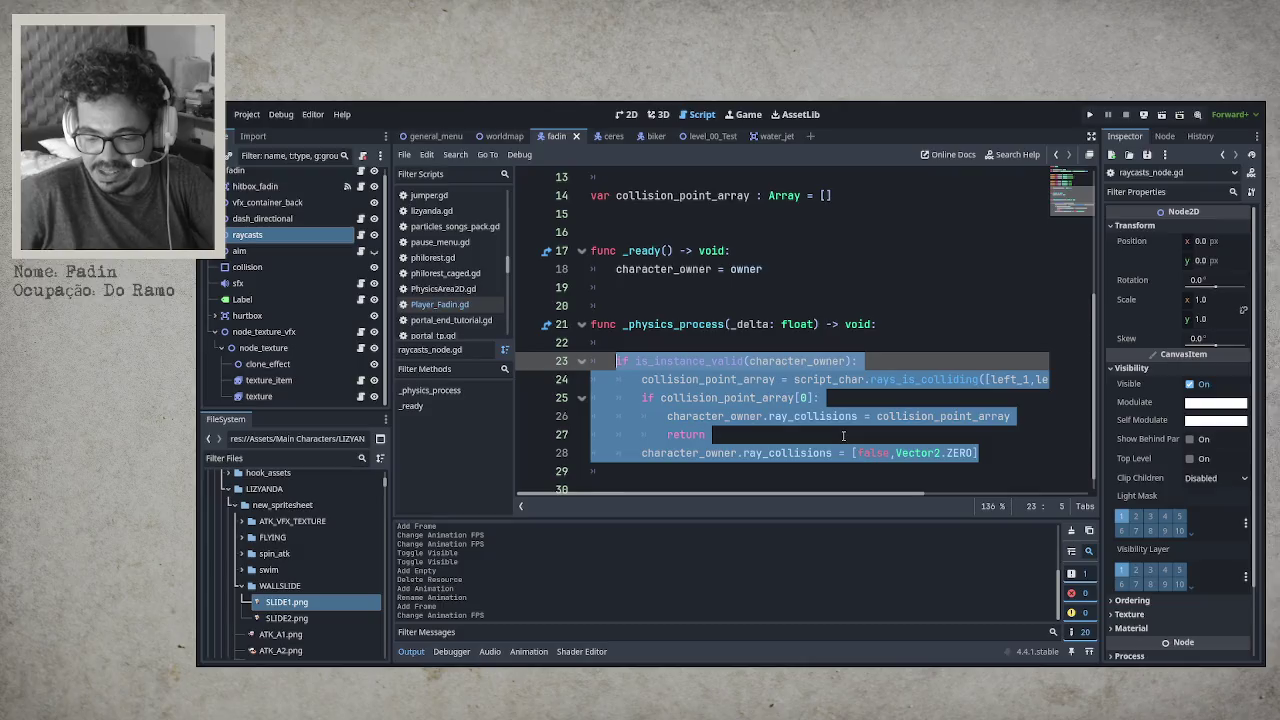
Step: Review the is_instance_valid block on lines 23–28 of raycasts_node.gd
left_click(832, 440)
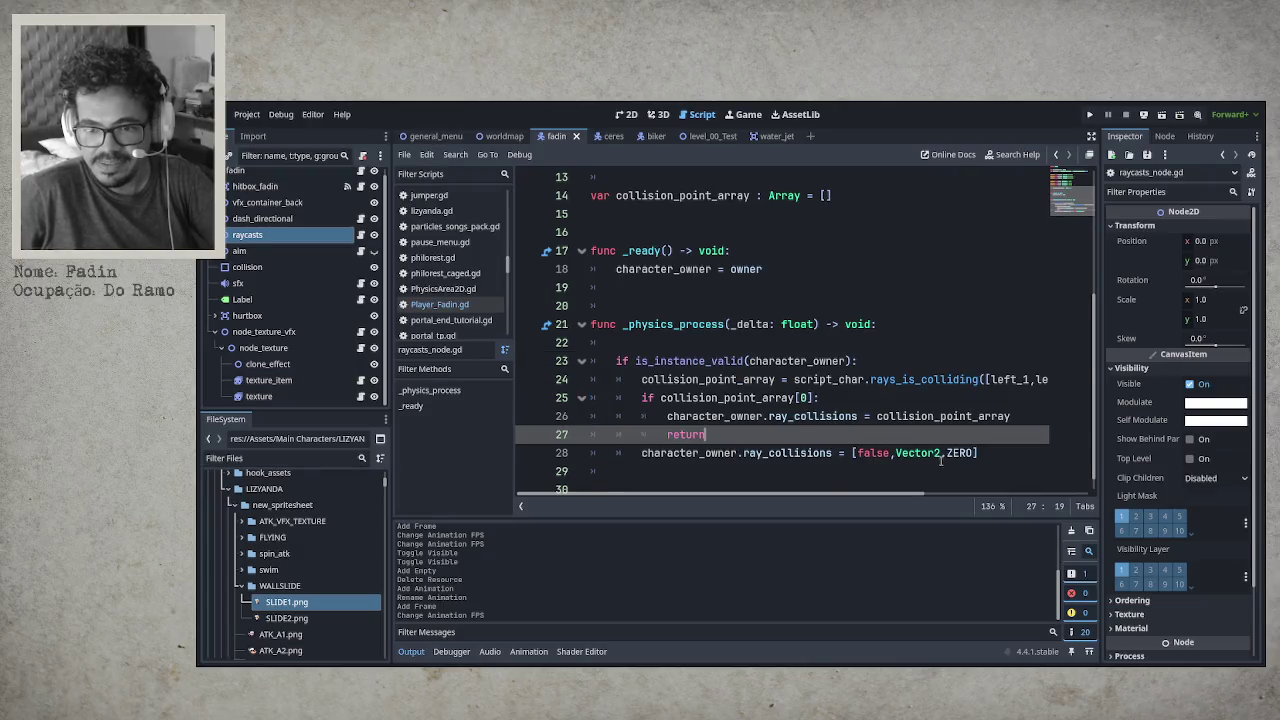
mouse_move(992, 455)
left_mouse_down()
mouse_move(700, 452)
mouse_move(600, 380)
mouse_move(620, 361)
left_mouse_up()
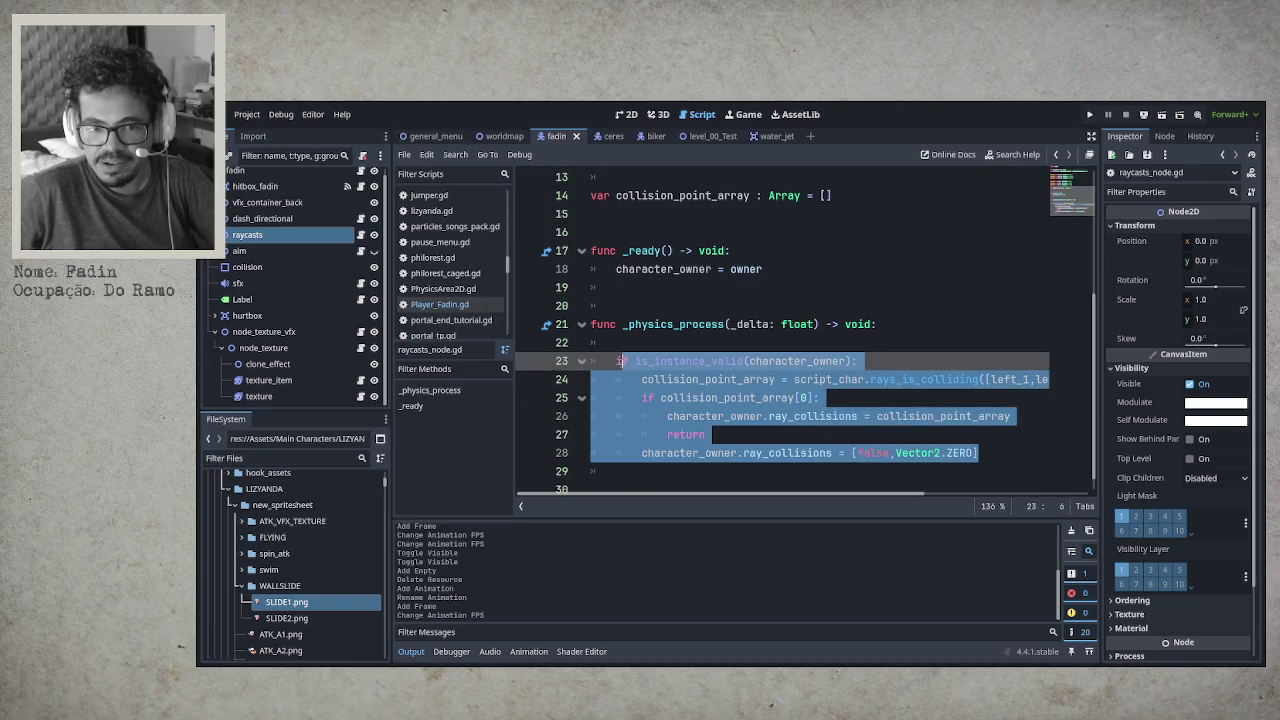
left_click(935, 453)
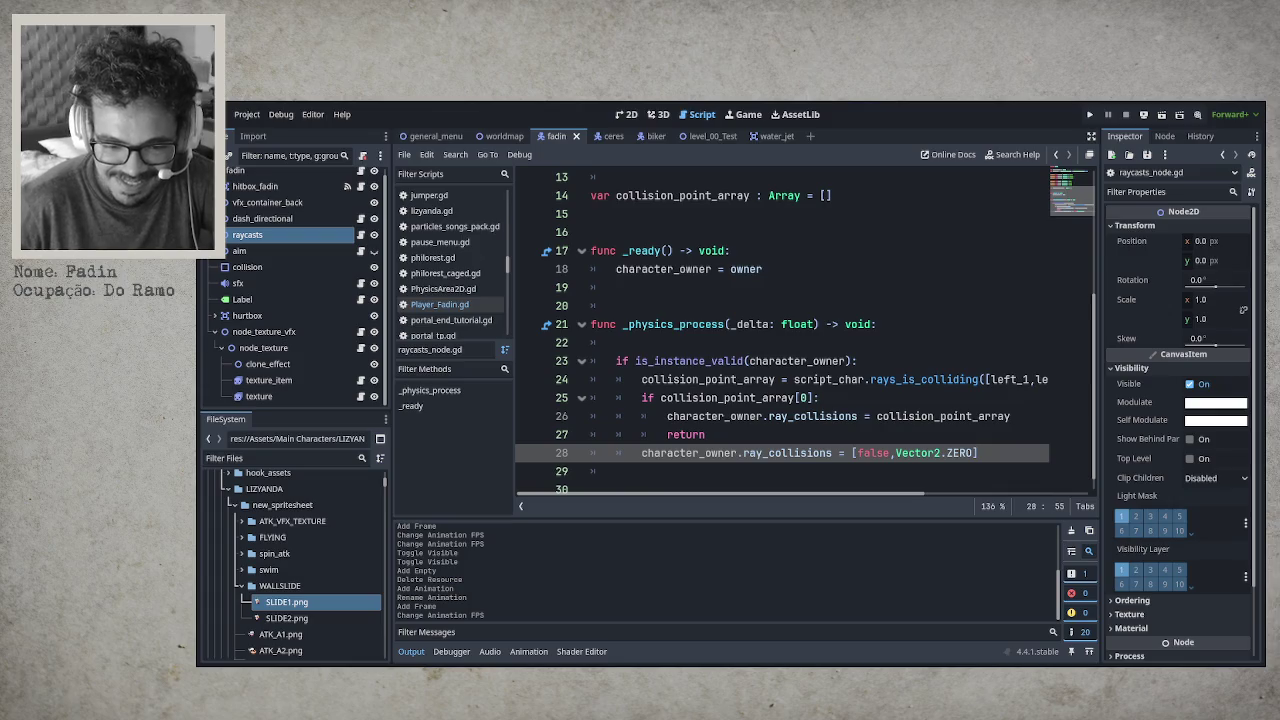
scroll(909, 440, "down", 1)
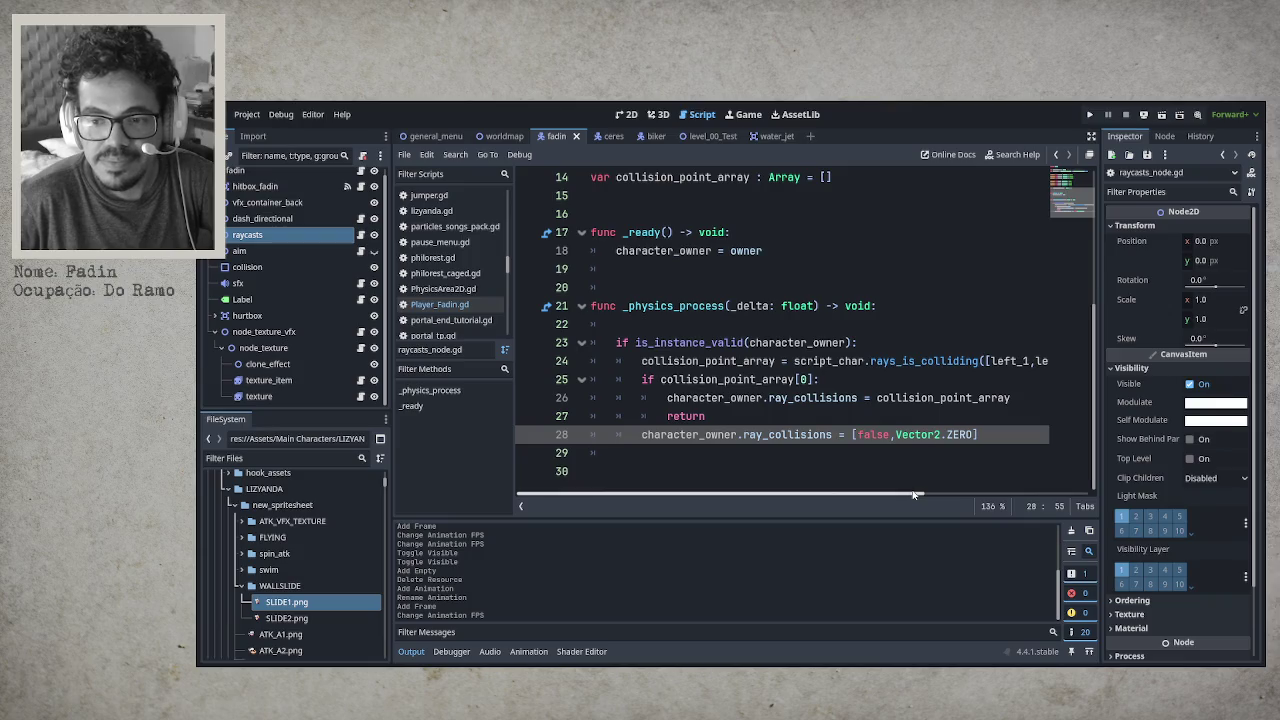
mouse_move(913, 494)
left_mouse_down()
mouse_move(1108, 498)
mouse_move(850, 498)
left_mouse_up()
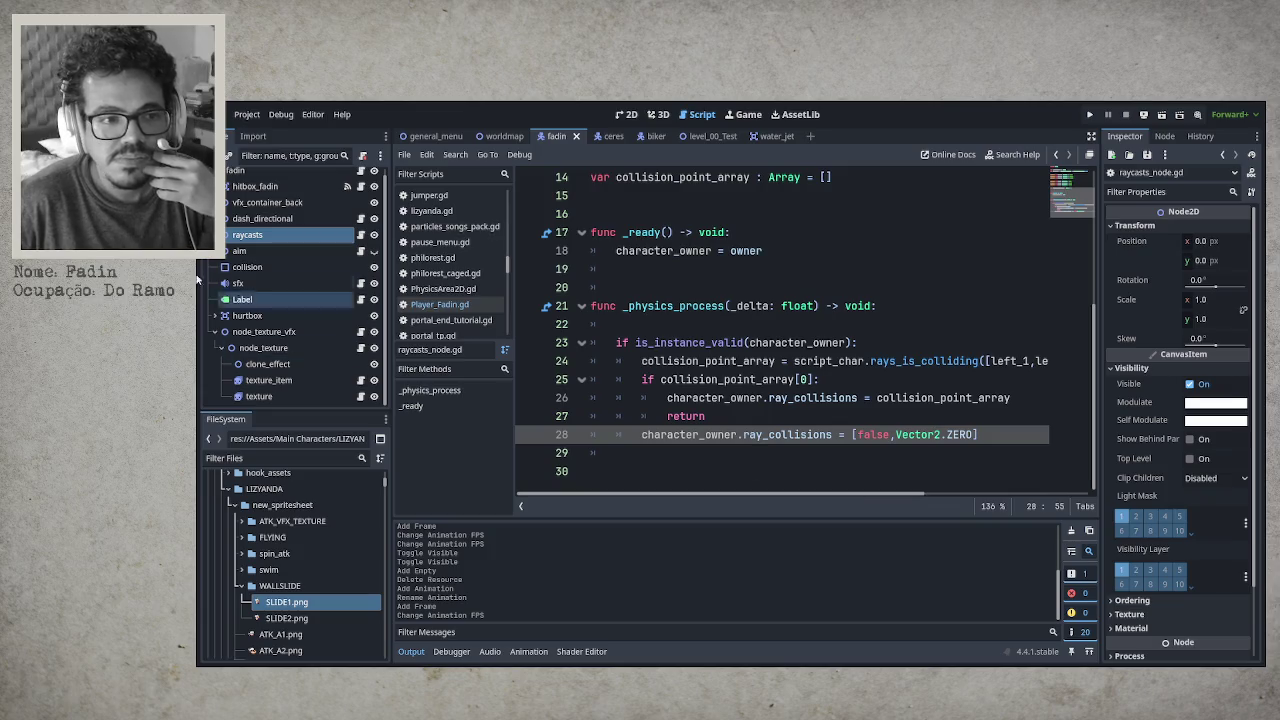
Step: Check the raycasts node's children in the Scene dock and reopen its attached script
left_click(221, 234)
left_click(221, 234)
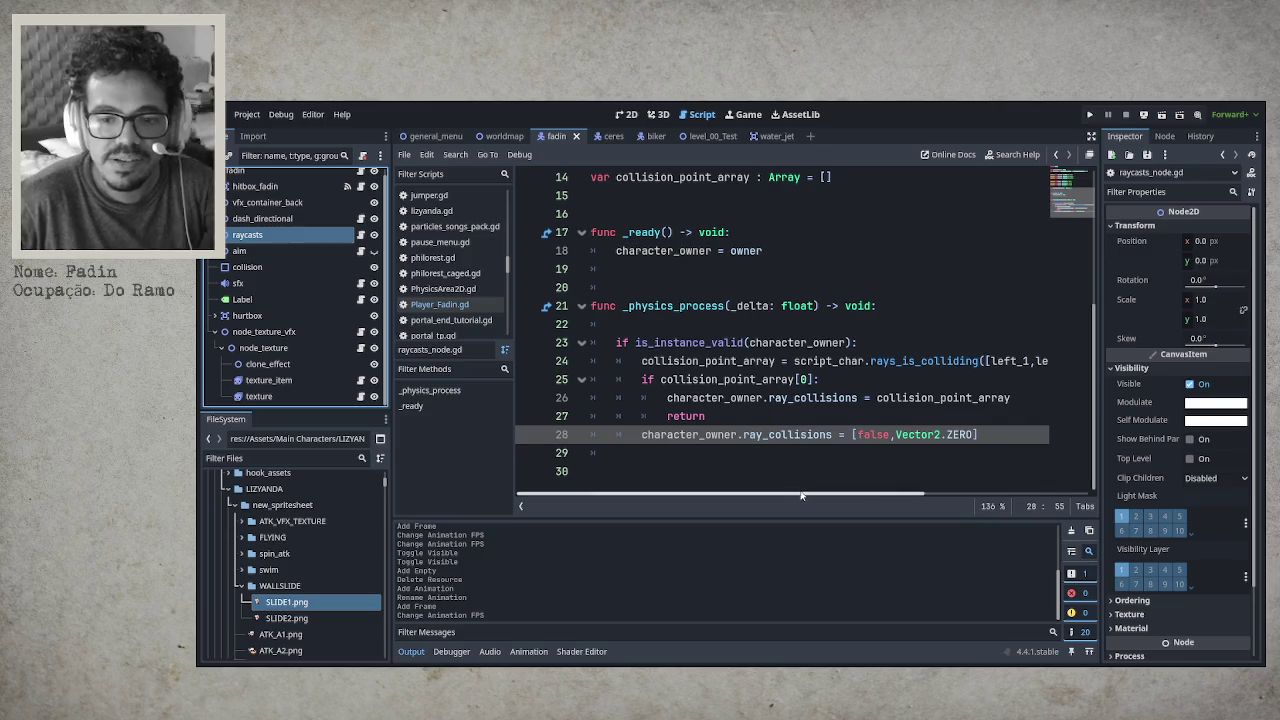
left_click_drag(801, 497, 839, 497)
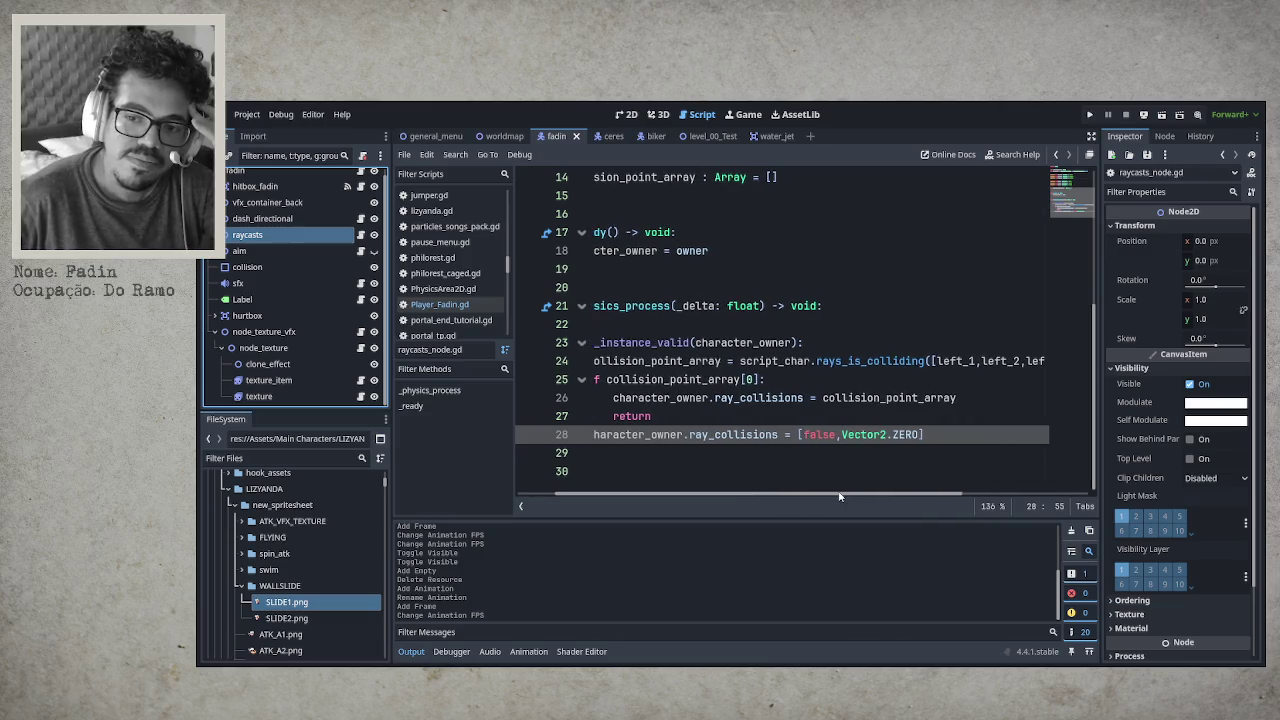
left_click(857, 361, "ctrl")
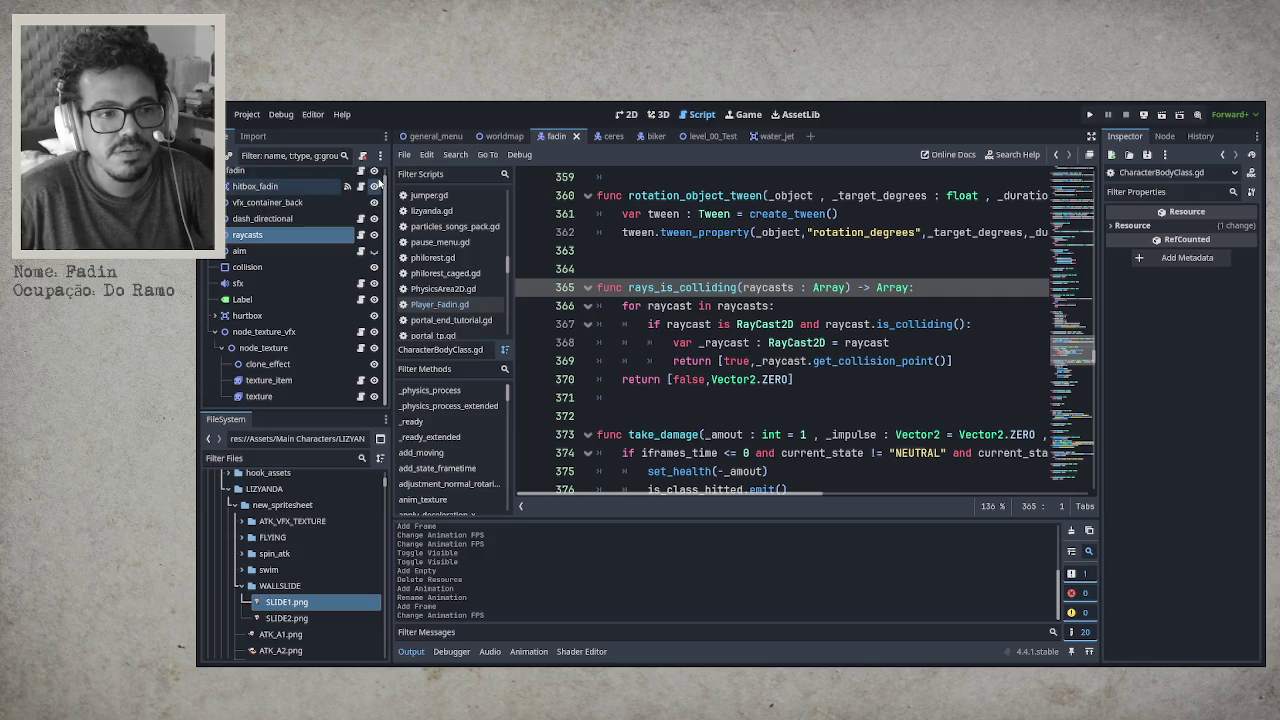
left_click(300, 250, "ctrl")
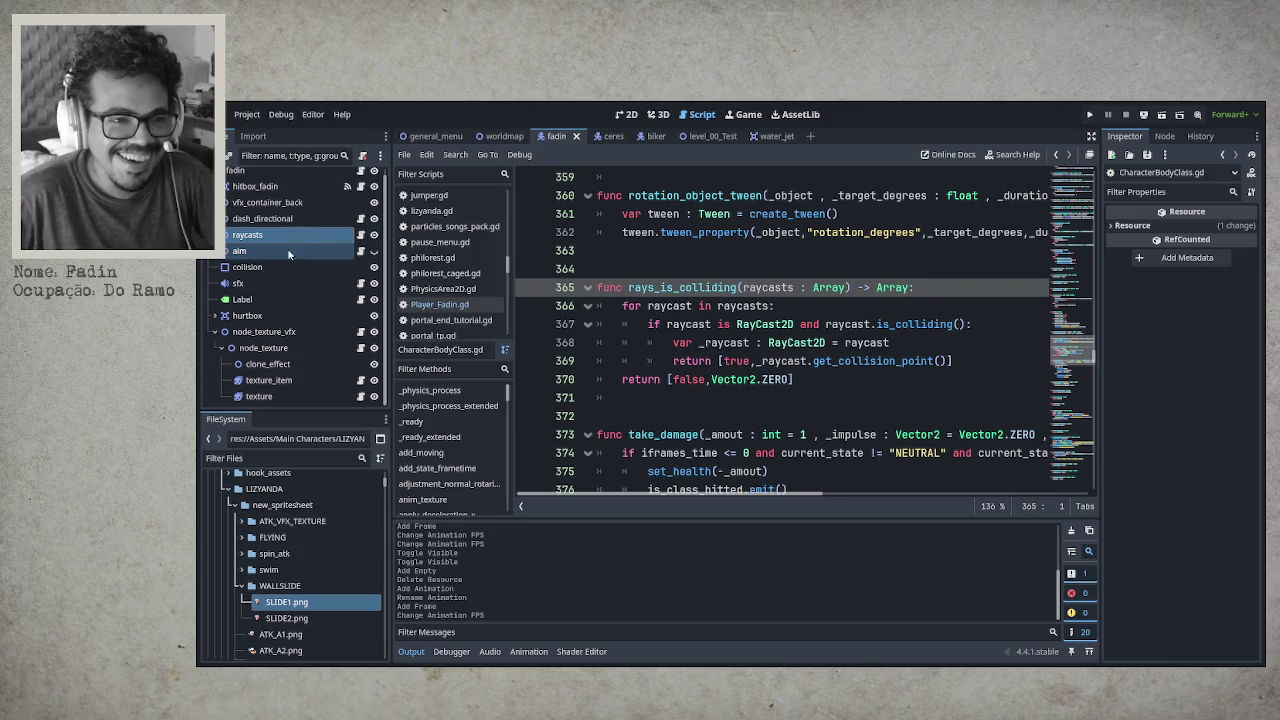
left_click(330, 248, "ctrl")
left_click(361, 236)
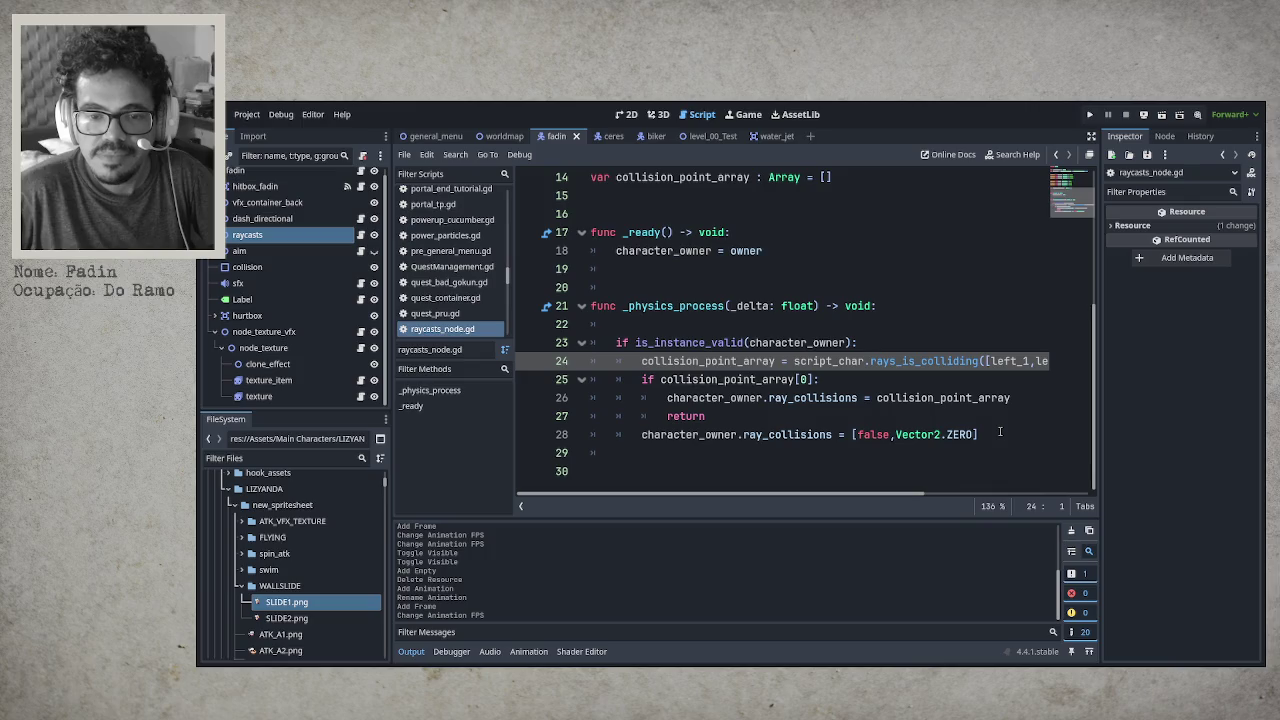
Step: Scroll sideways through the long _physics_process lines in raycasts_node.gd
mouse_move(859, 496)
left_mouse_down()
mouse_move(1040, 496)
mouse_move(857, 498)
left_mouse_up()
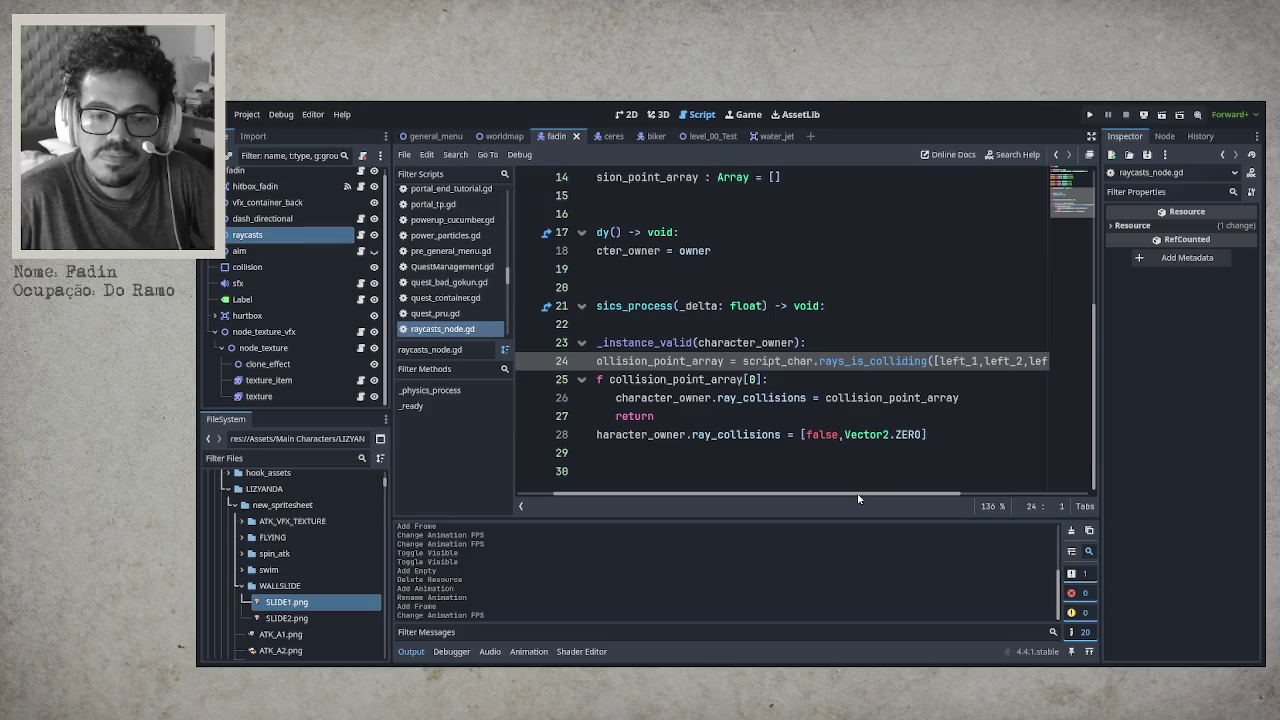
left_click_drag(858, 497, 800, 497)
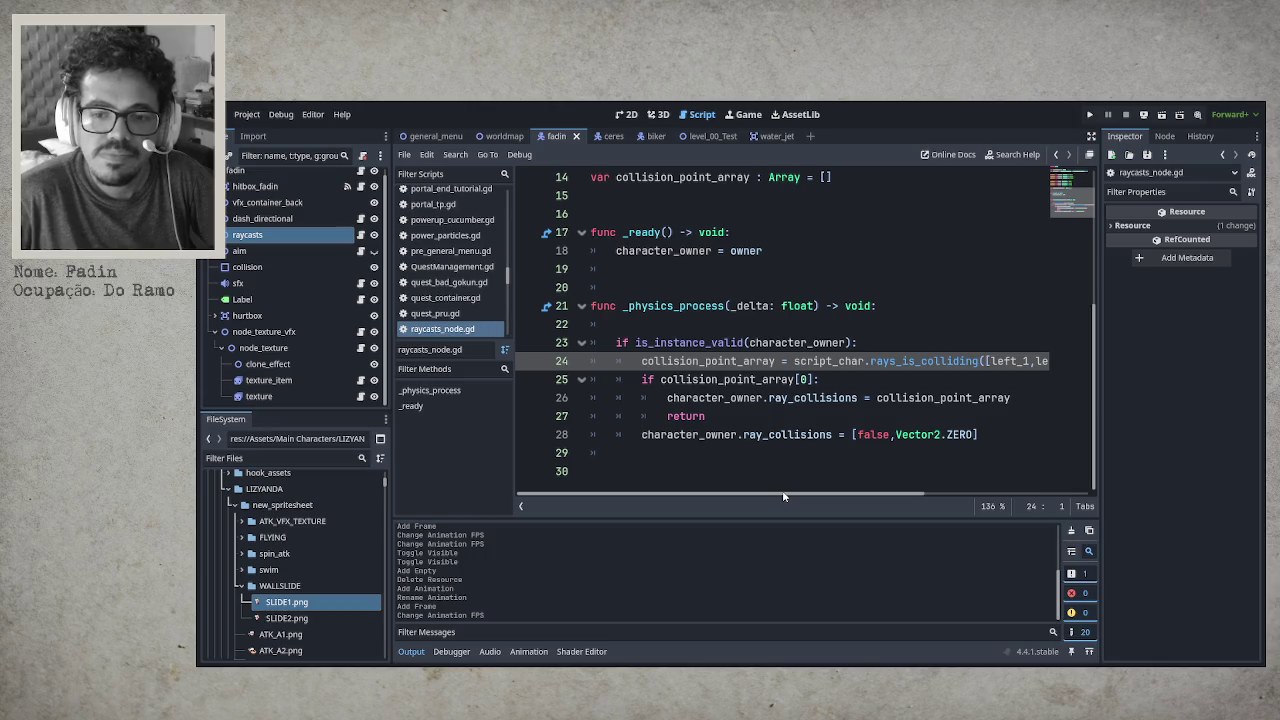
mouse_move(803, 494)
left_mouse_down()
mouse_move(1109, 500)
mouse_move(823, 493)
left_mouse_up()
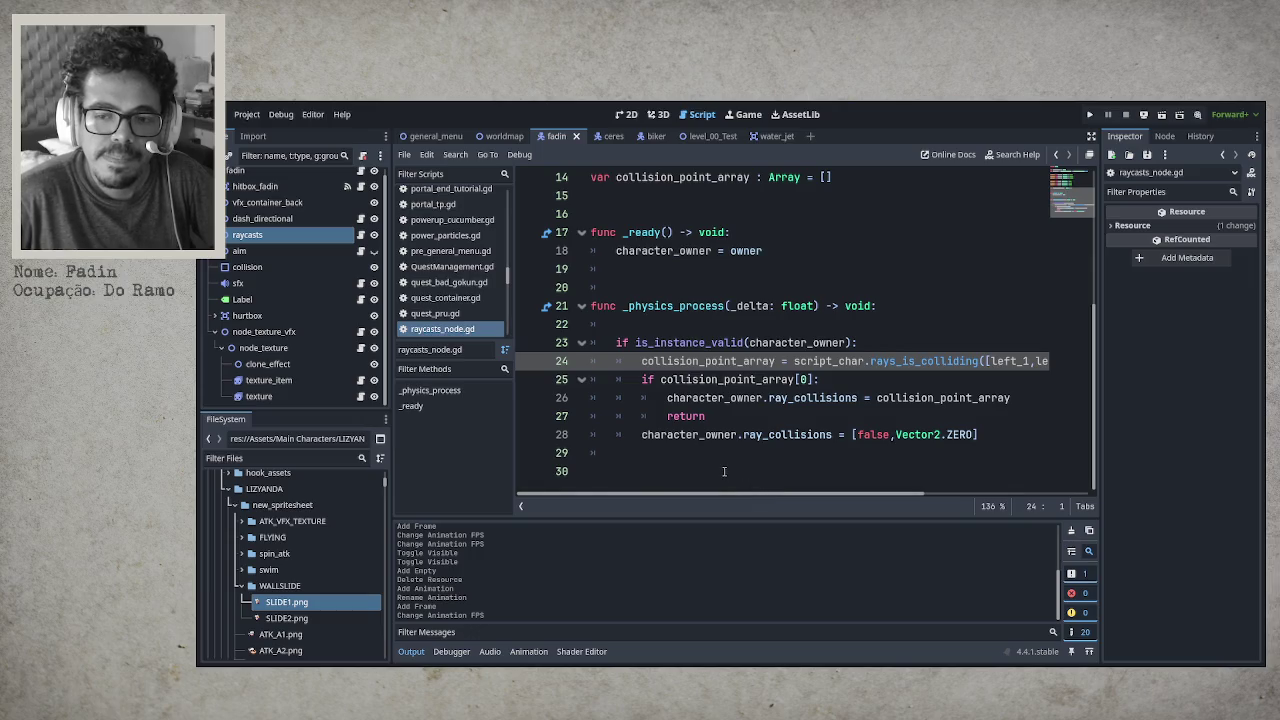
scroll(925, 505, "right", 1)
scroll(925, 505, "right", 3)
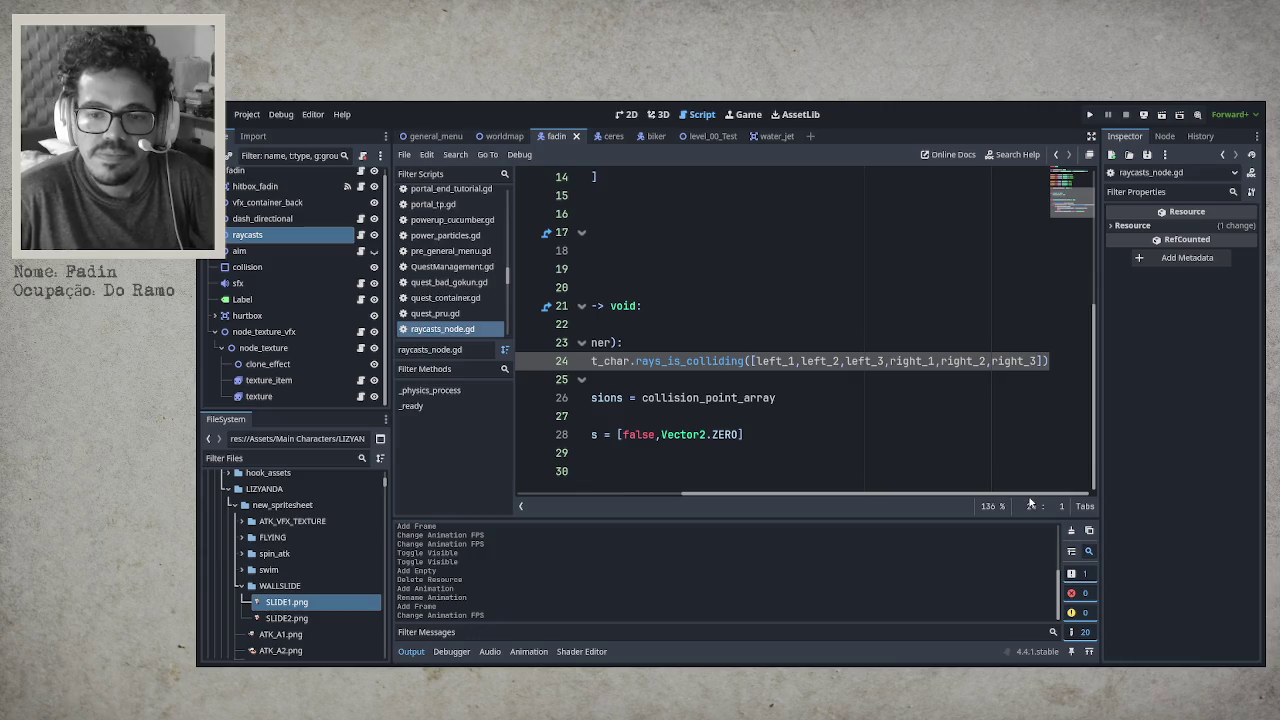
scroll(1030, 503, "left", 5)
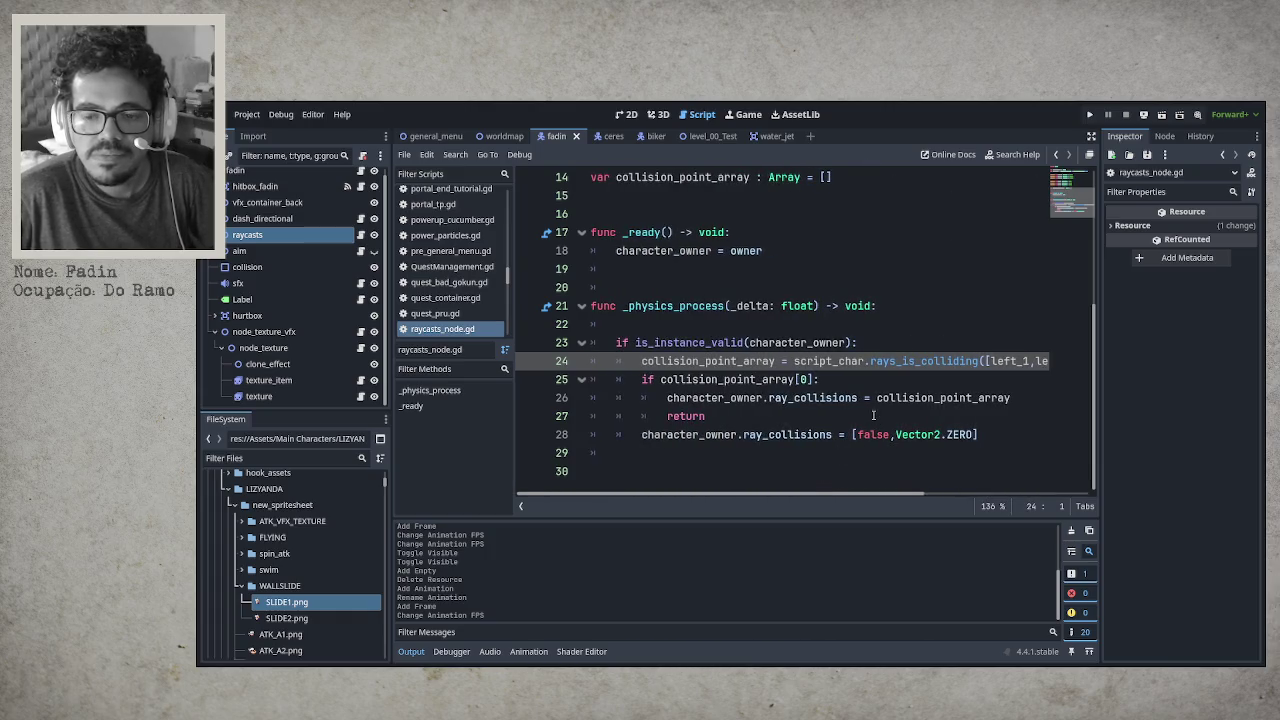
Step: Examine lines 26–28, then go to rays_is_colliding's definition in CharacterBodyClass.gd
double_click(874, 435)
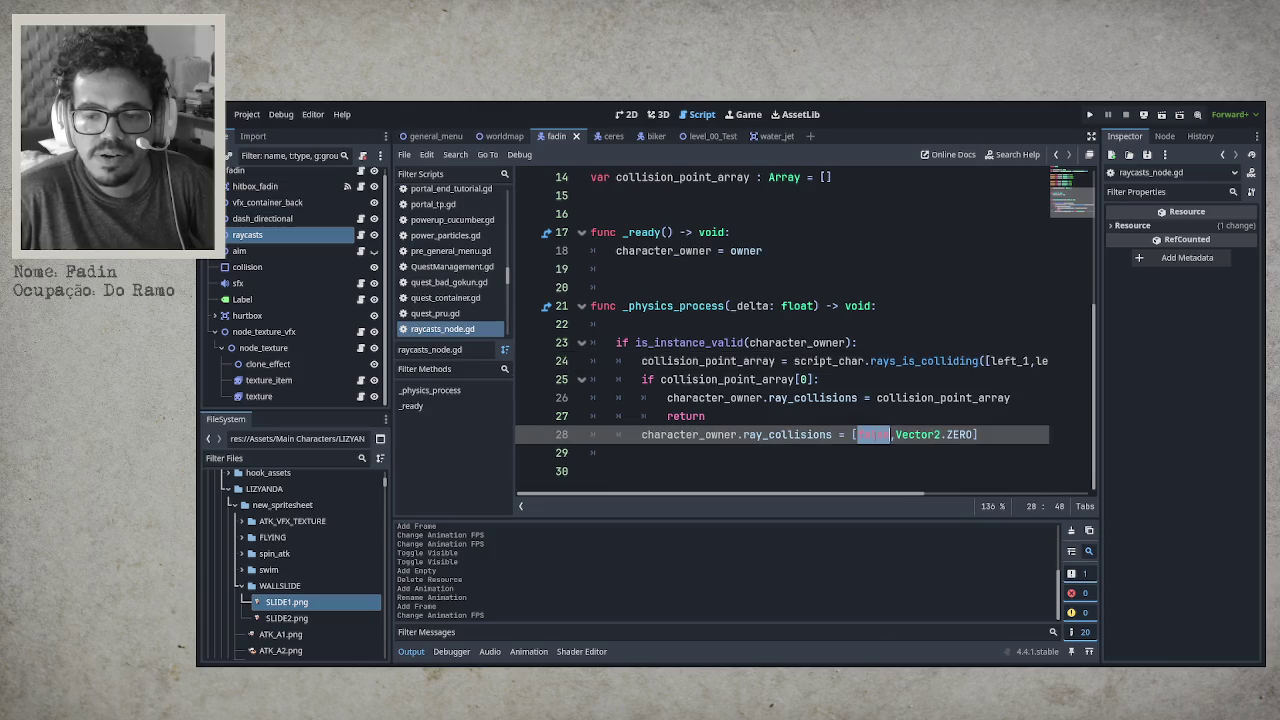
left_click(874, 435)
left_click(806, 397)
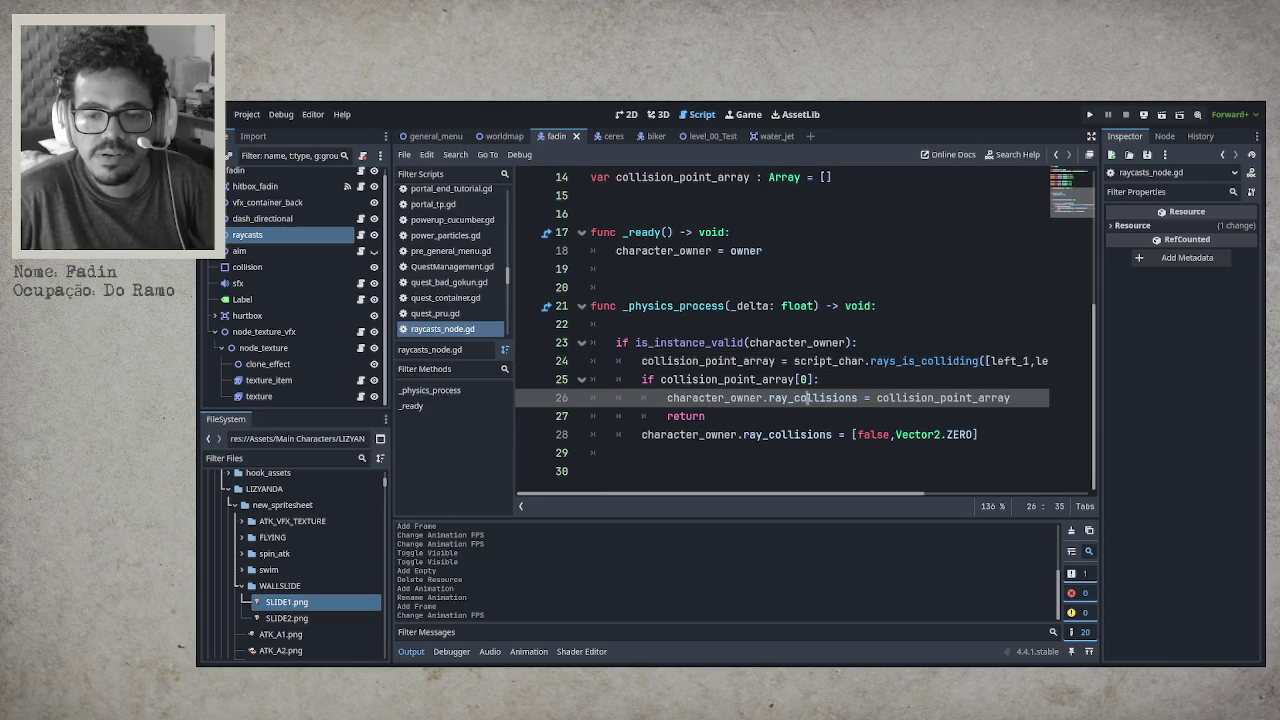
left_click(828, 416)
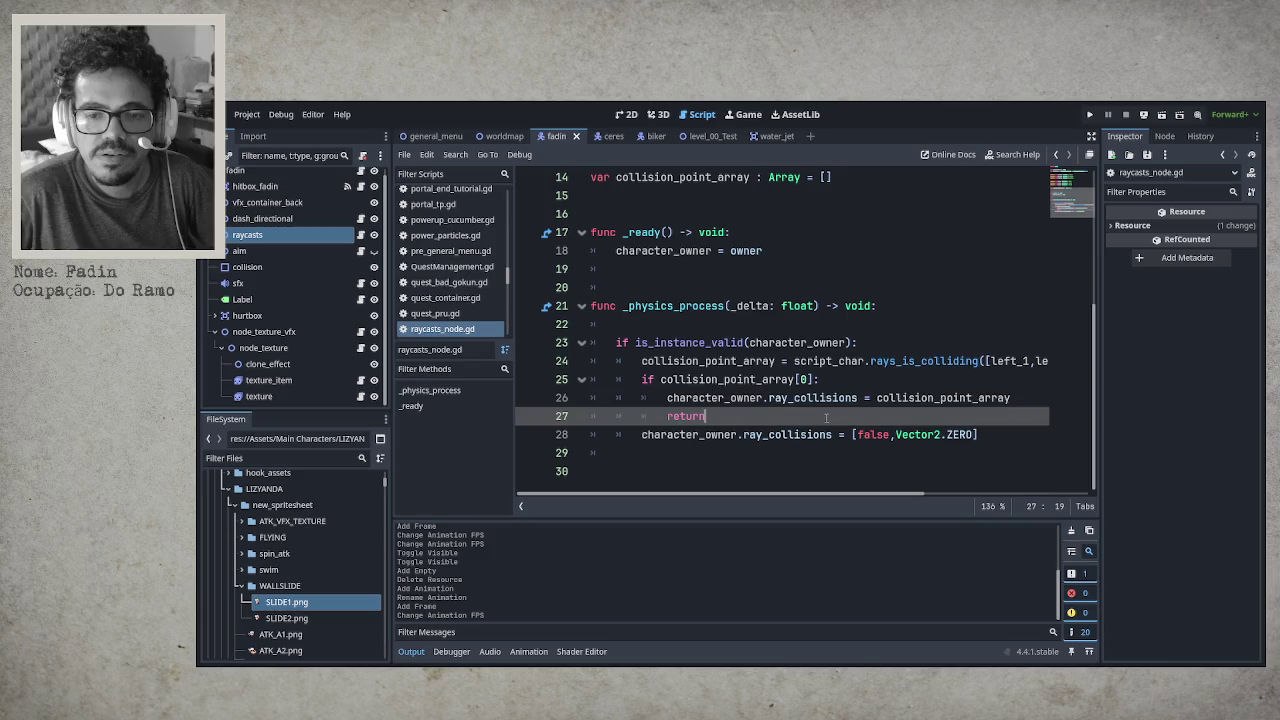
left_click(892, 363, "ctrl")
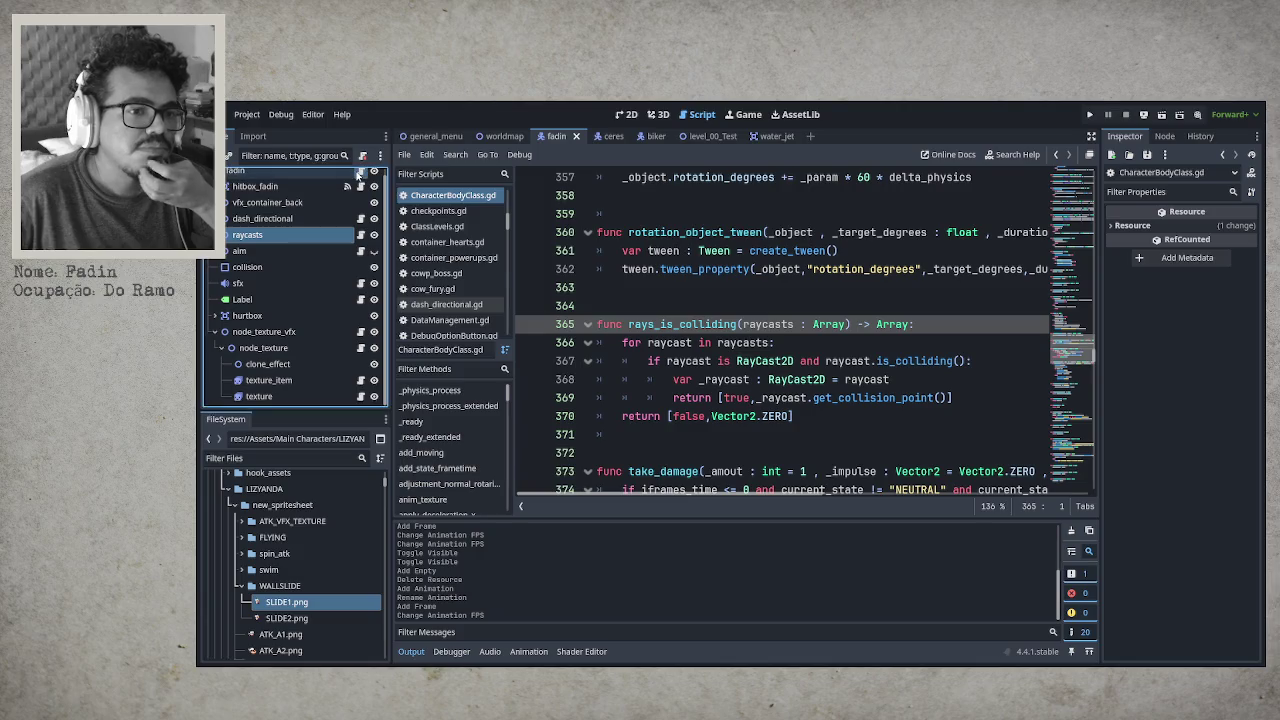
Step: Review the RayCast2D declarations at the top of raycasts_node.gd, then return to Player_Fadin.gd
left_click(361, 170)
left_click(215, 234)
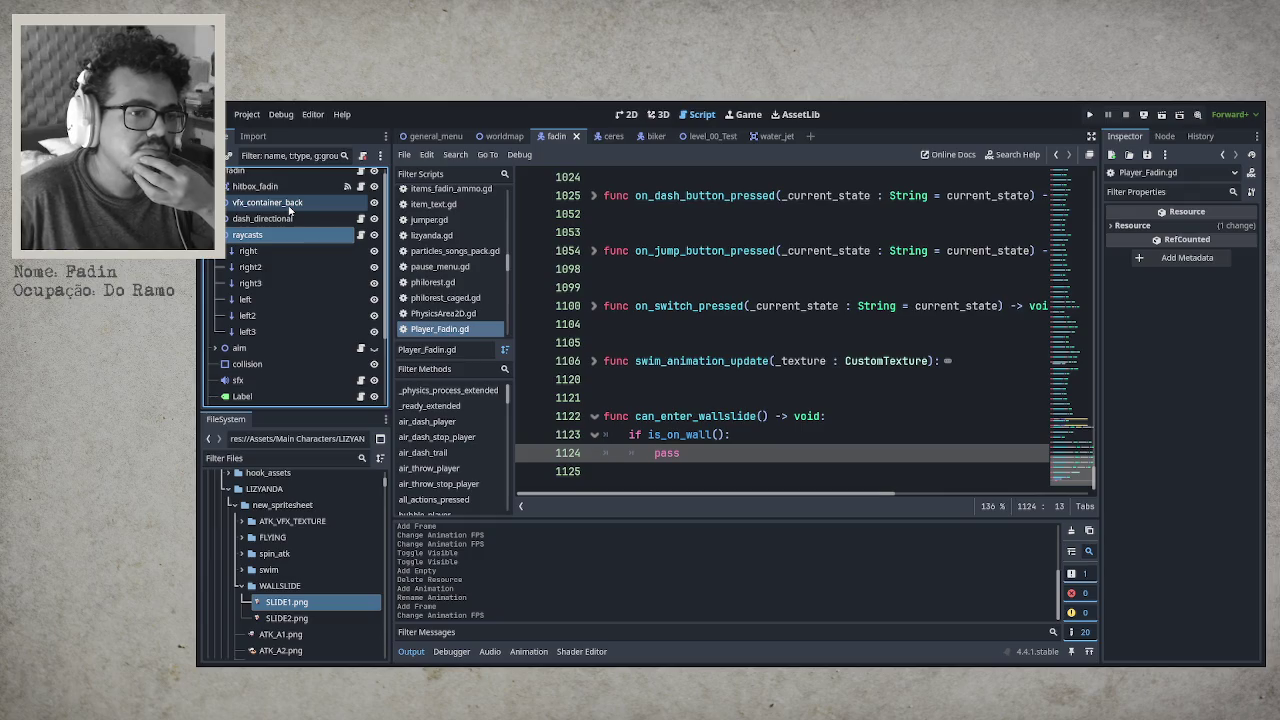
left_click(359, 235)
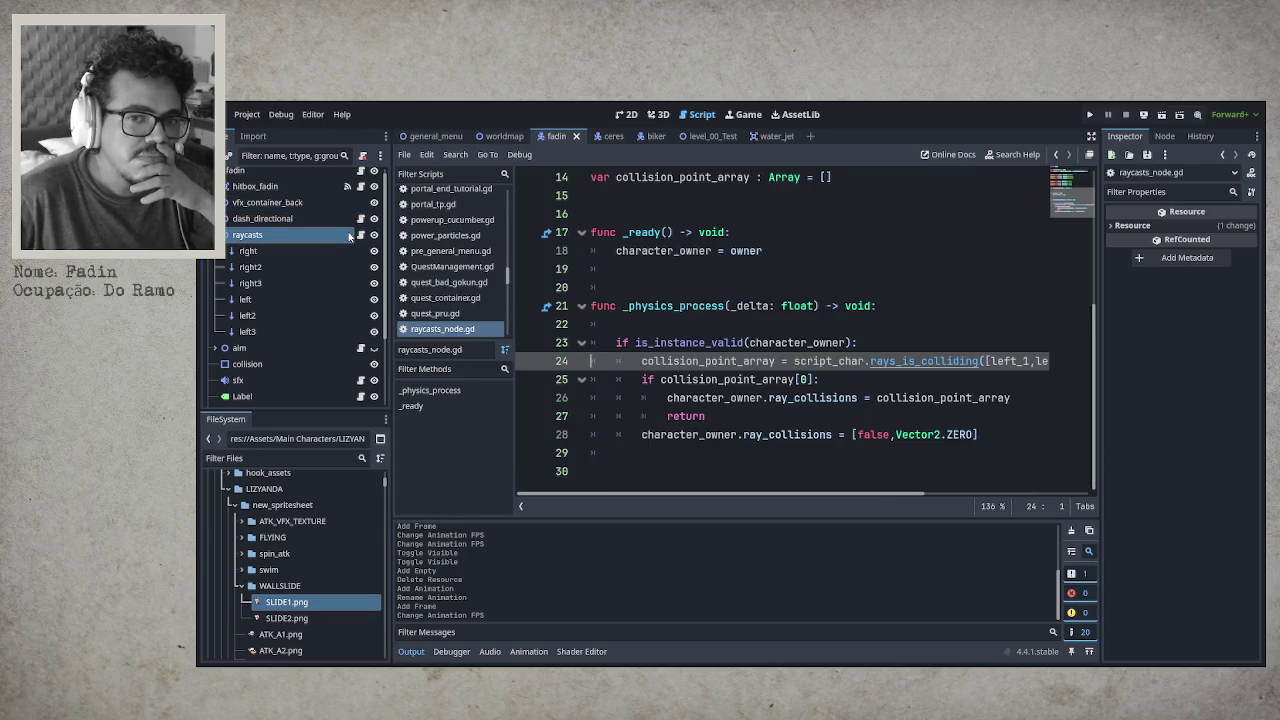
scroll(752, 415, "up", 3)
scroll(747, 416, "up", 2)
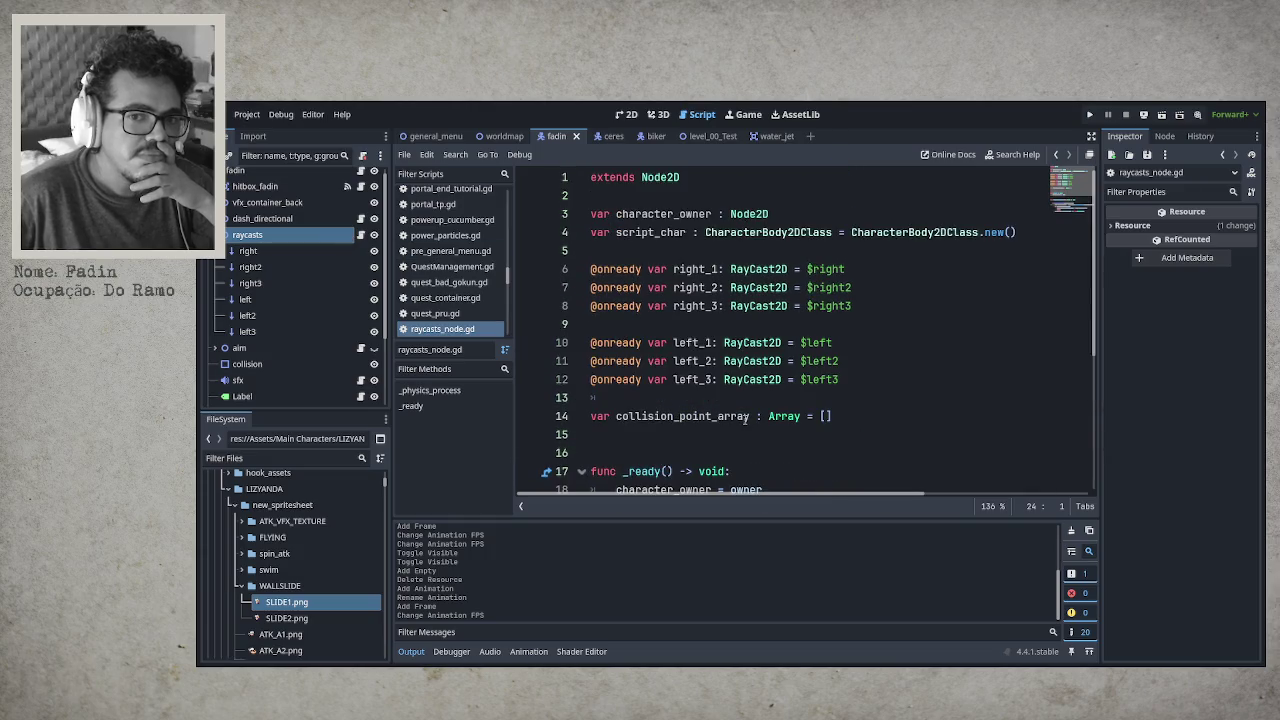
scroll(740, 418, "down", 1)
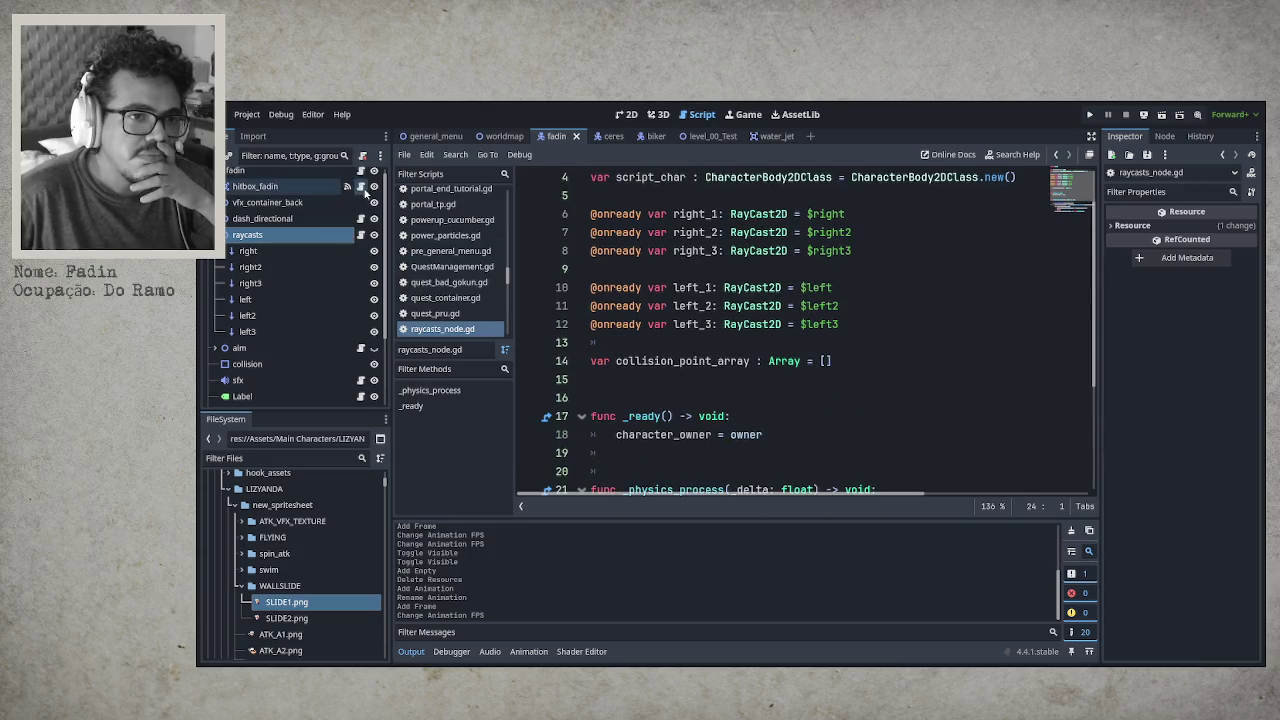
left_click(361, 172)
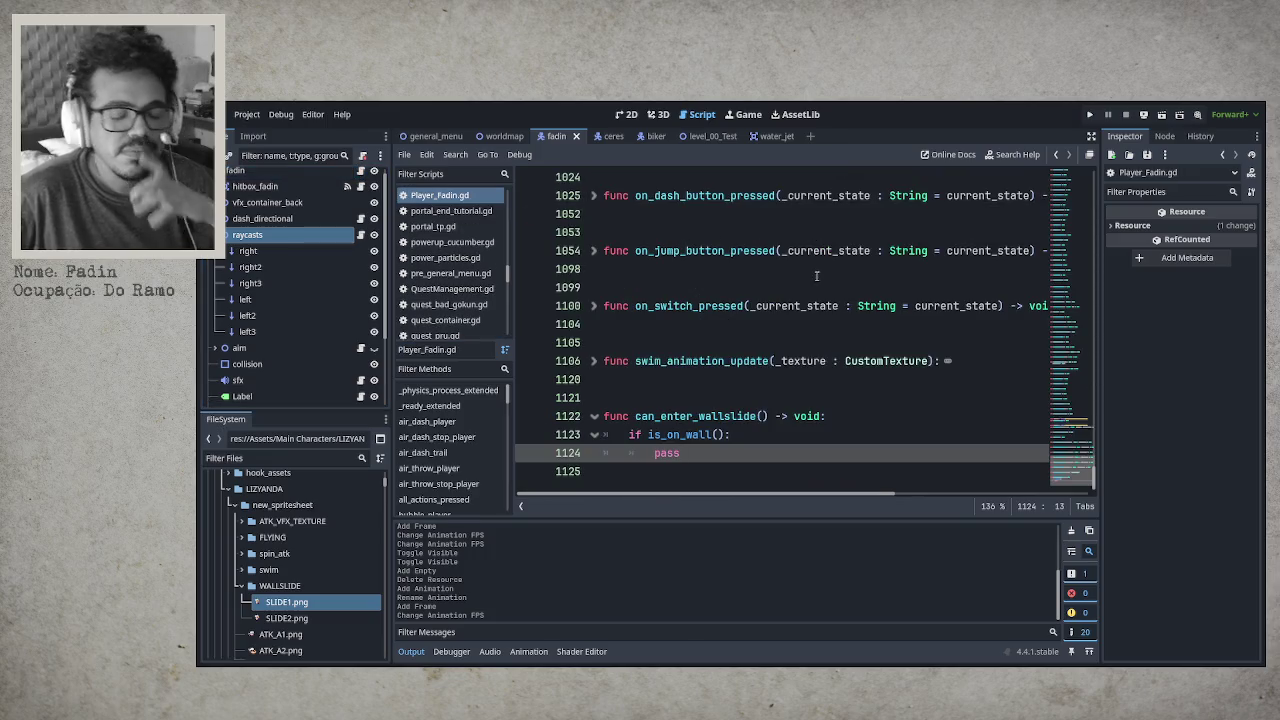
key("ctrl+f")
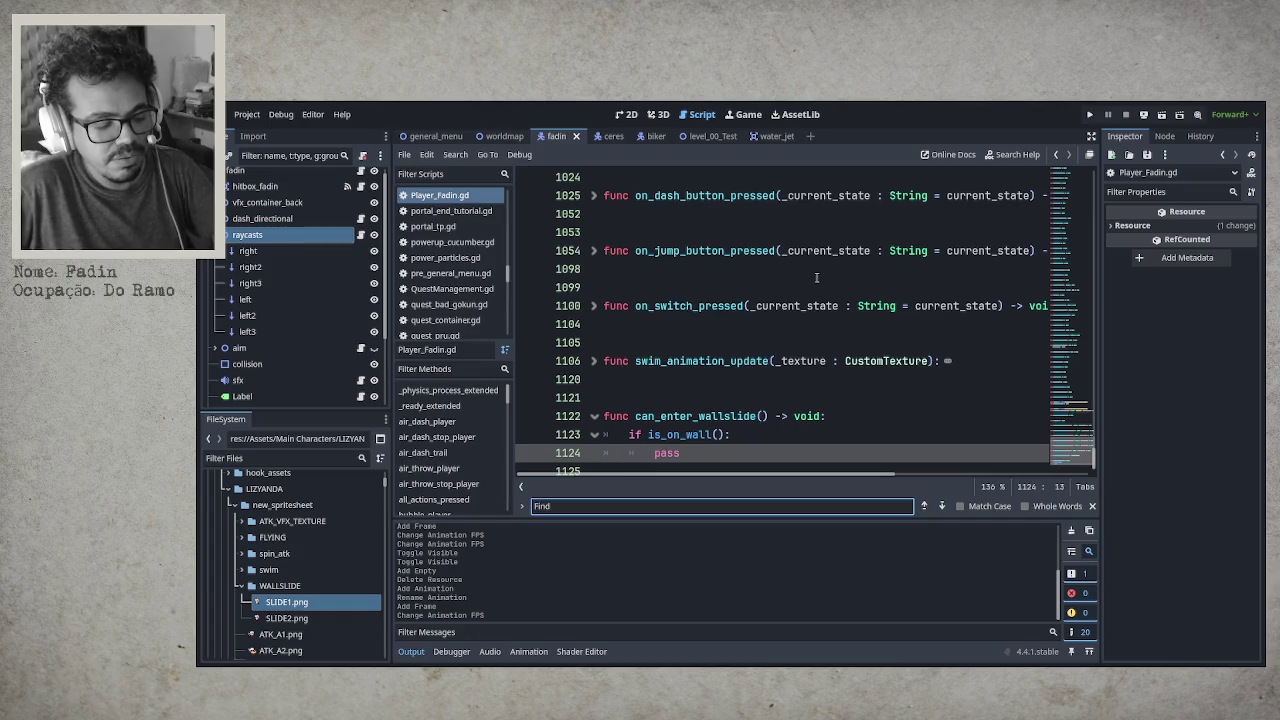
type("fall")
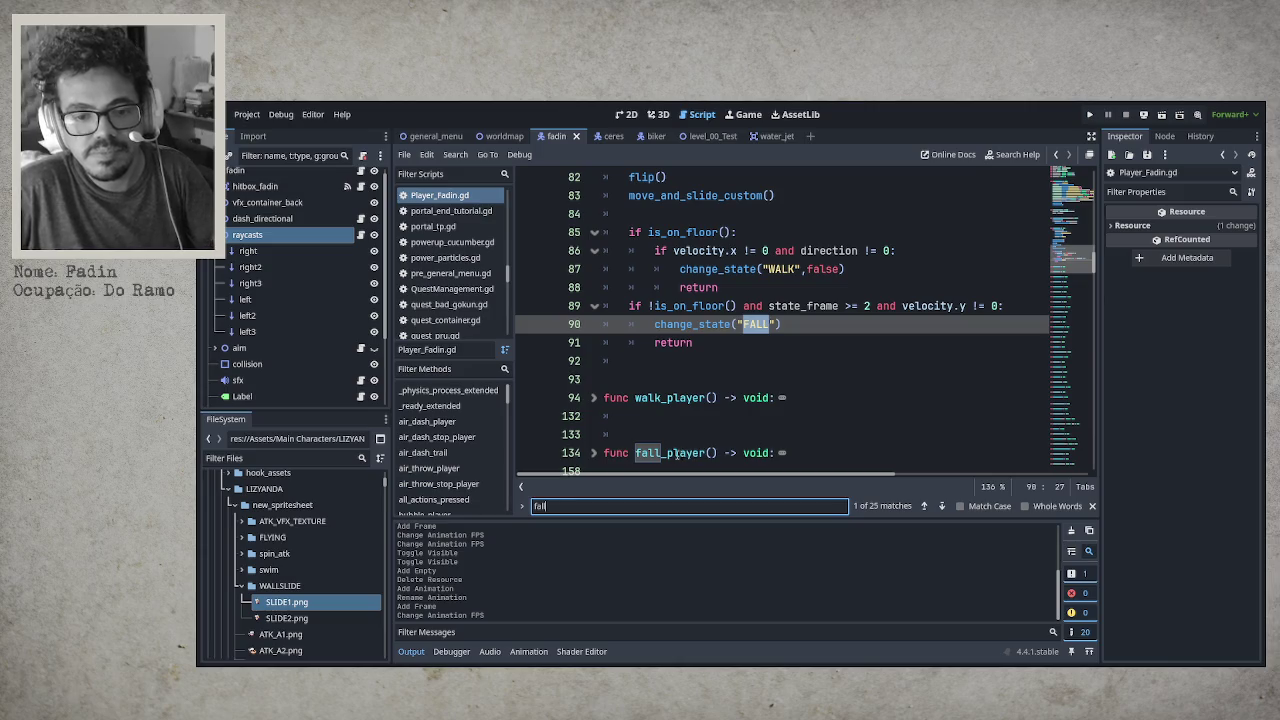
left_click(591, 454)
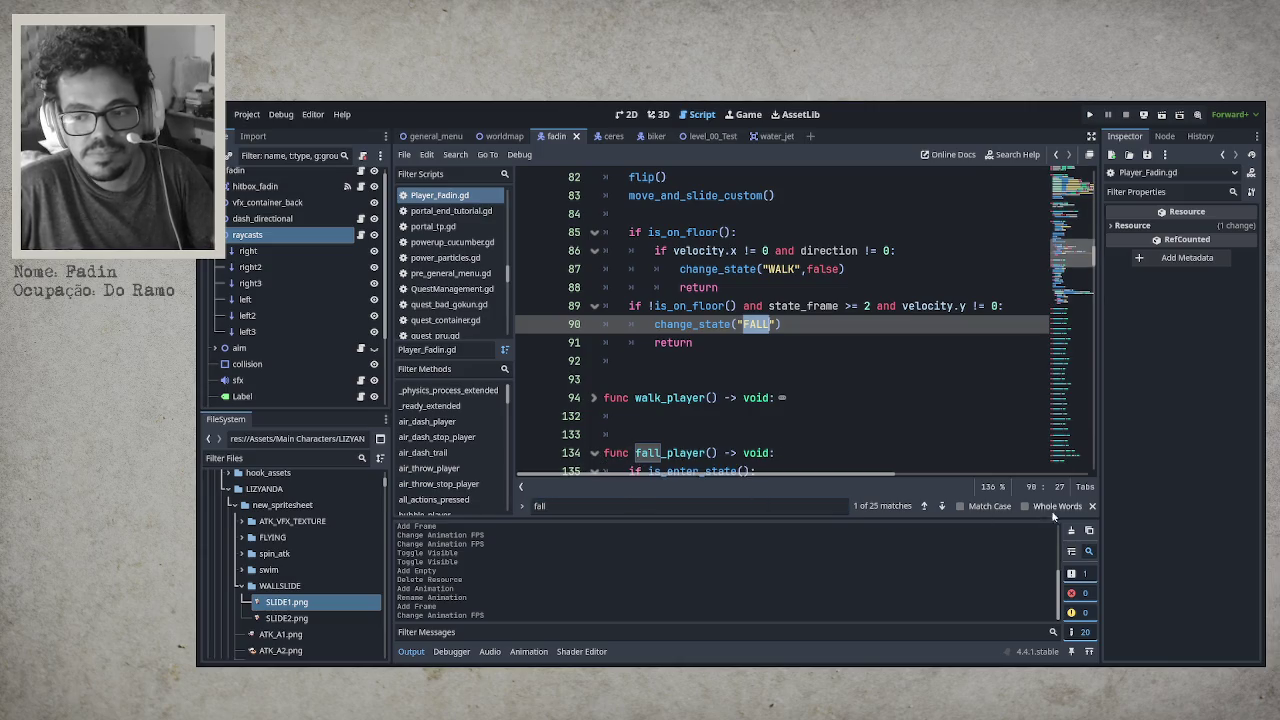
scroll(843, 439, "down", 15)
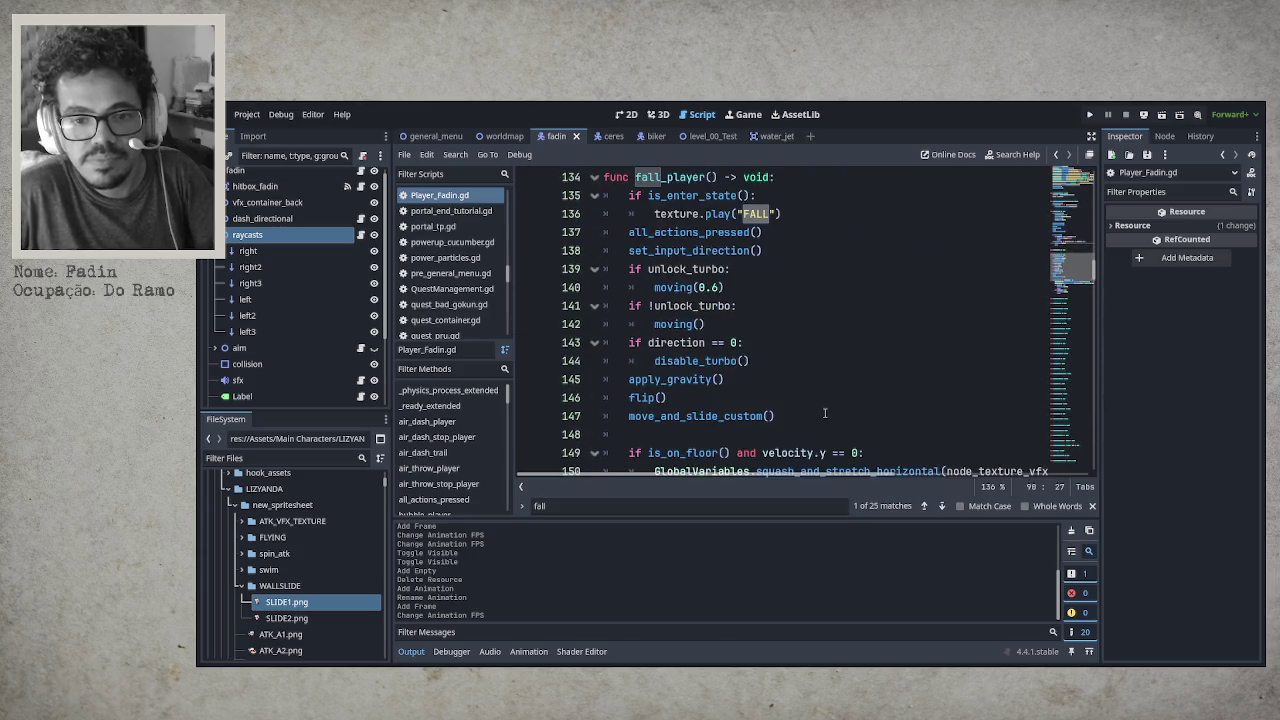
scroll(822, 415, "down", 1)
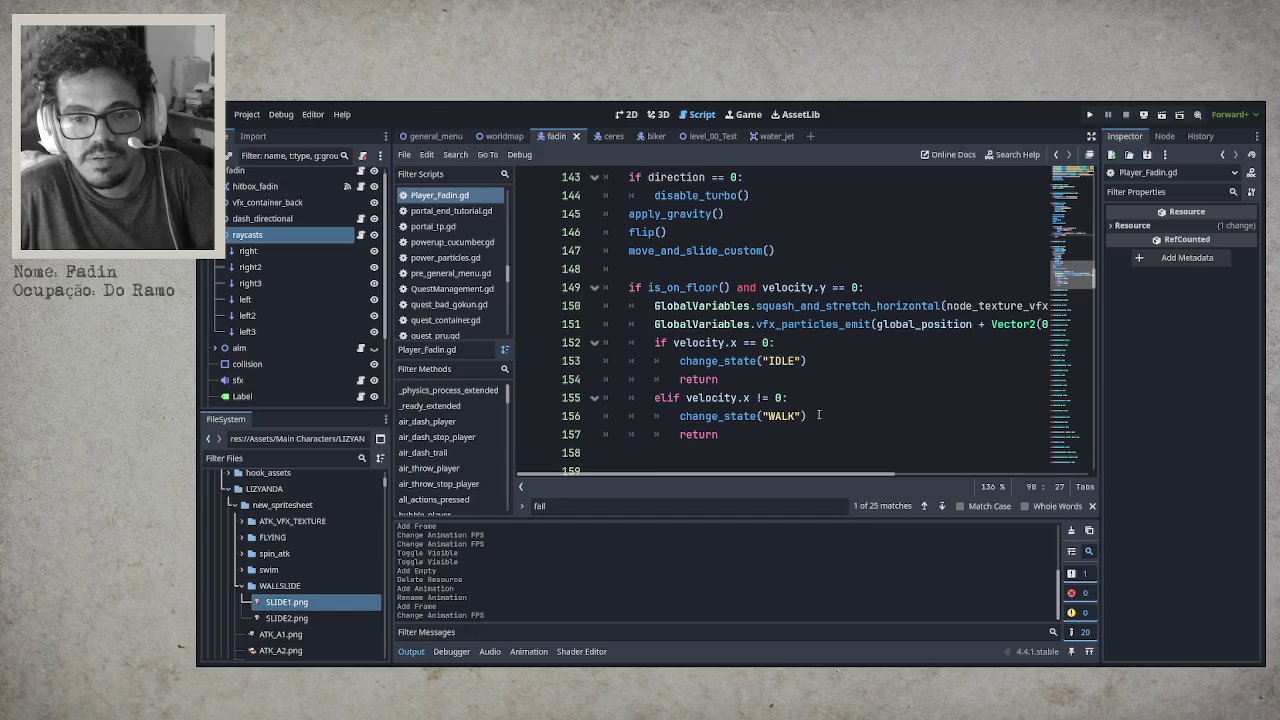
scroll(818, 414, "down", 1)
scroll(818, 414, "up", 4)
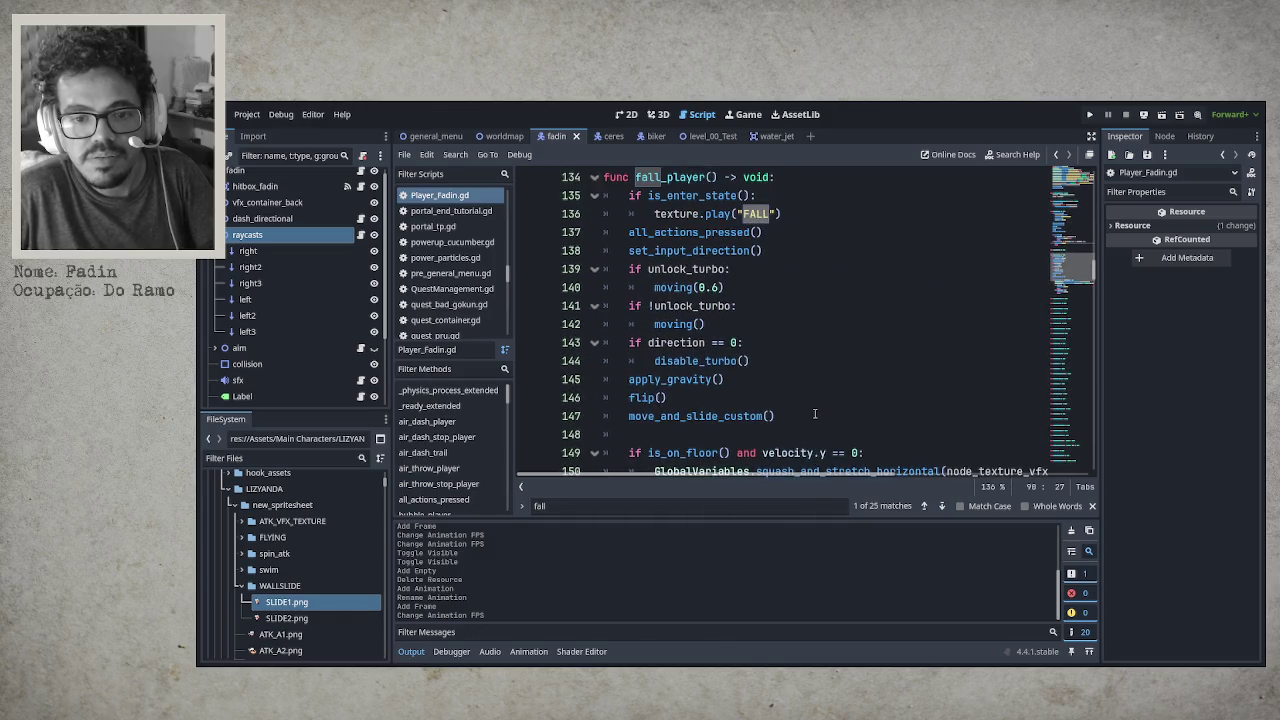
scroll(813, 414, "up", 1)
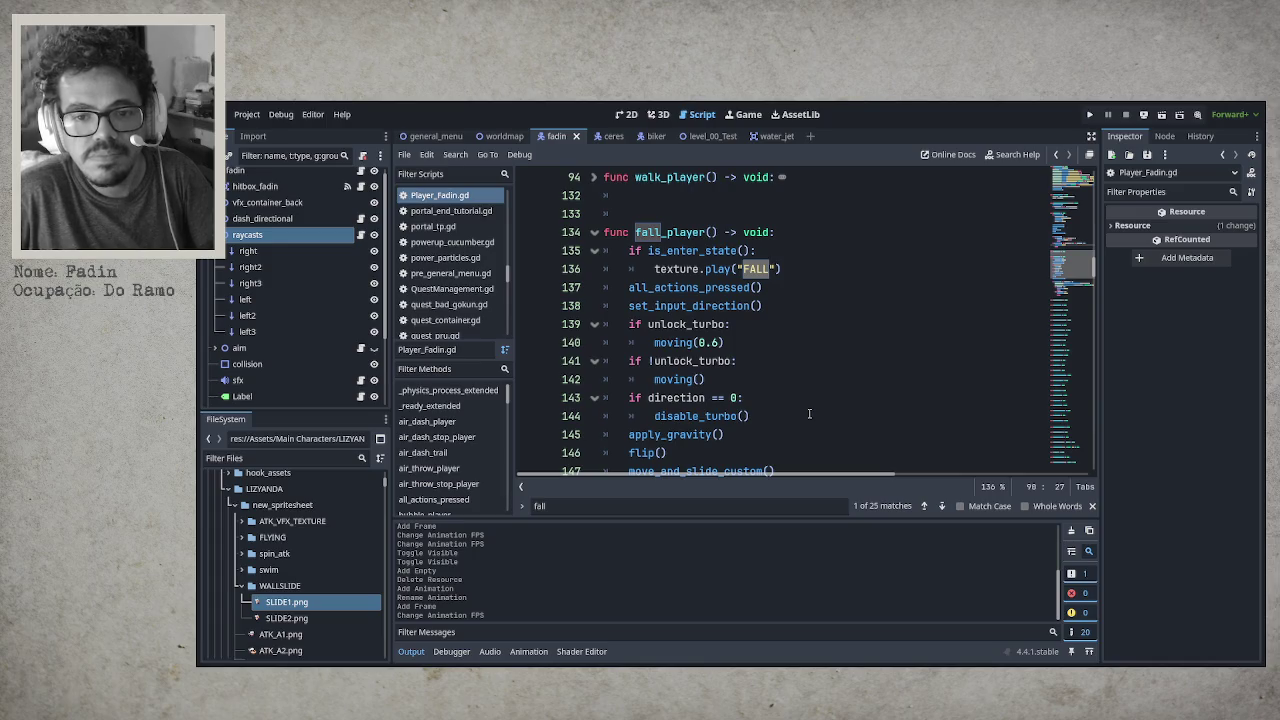
scroll(808, 414, "down", 2)
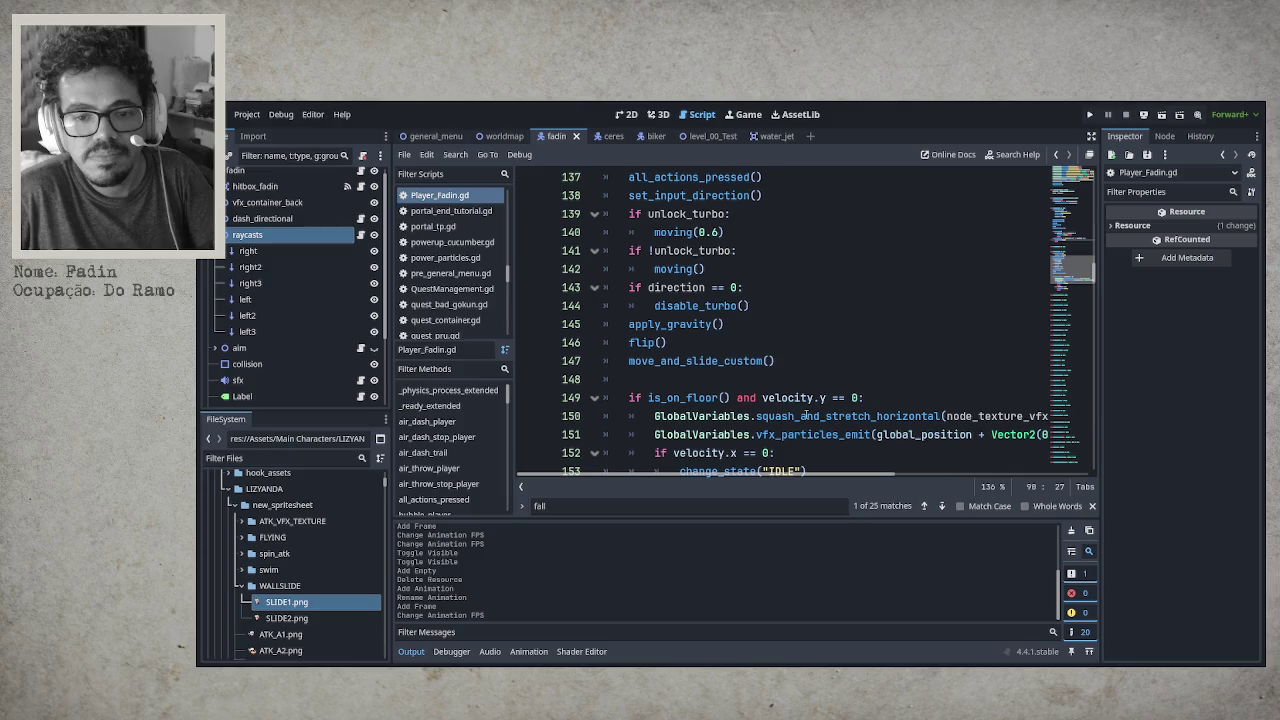
scroll(806, 414, "down", 1)
scroll(806, 414, "down", 1)
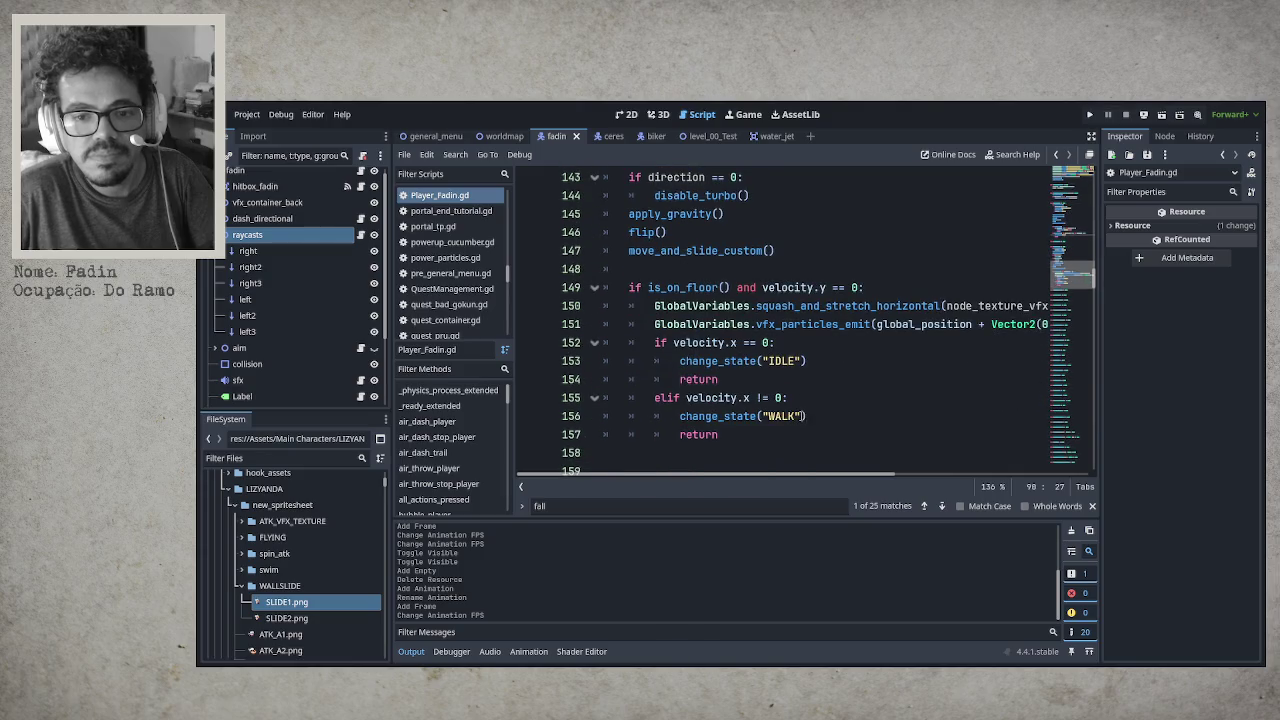
scroll(806, 414, "up", 4)
Step: Follow all_actions_pressed to on_jump_button_pressed's definition and scroll to its FALL case
left_click(695, 293, "ctrl")
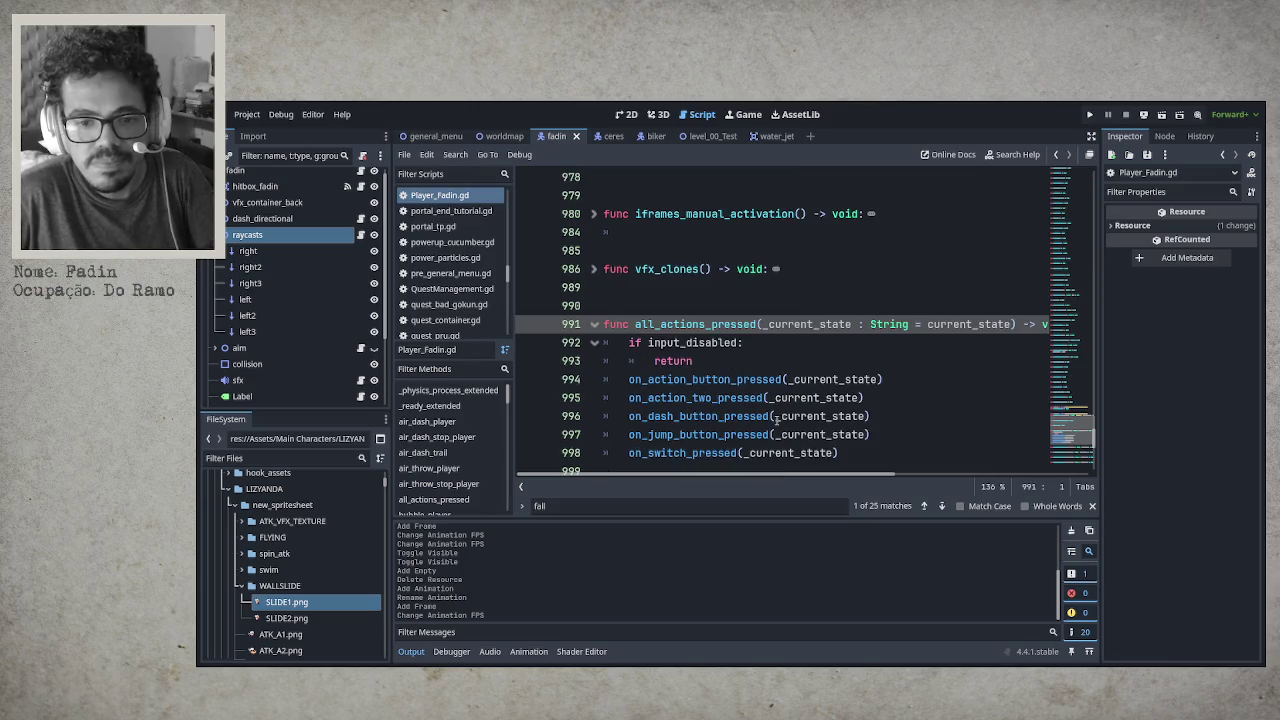
left_click(729, 437, "ctrl")
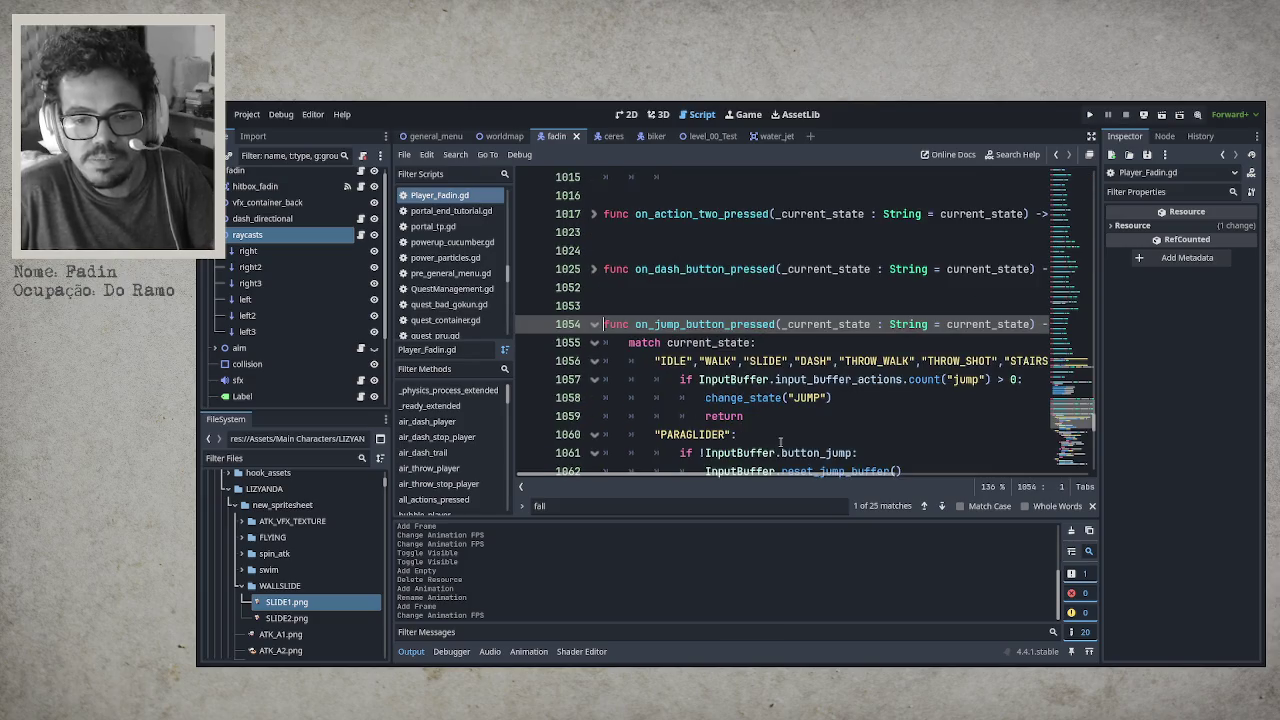
scroll(780, 442, "down", 3)
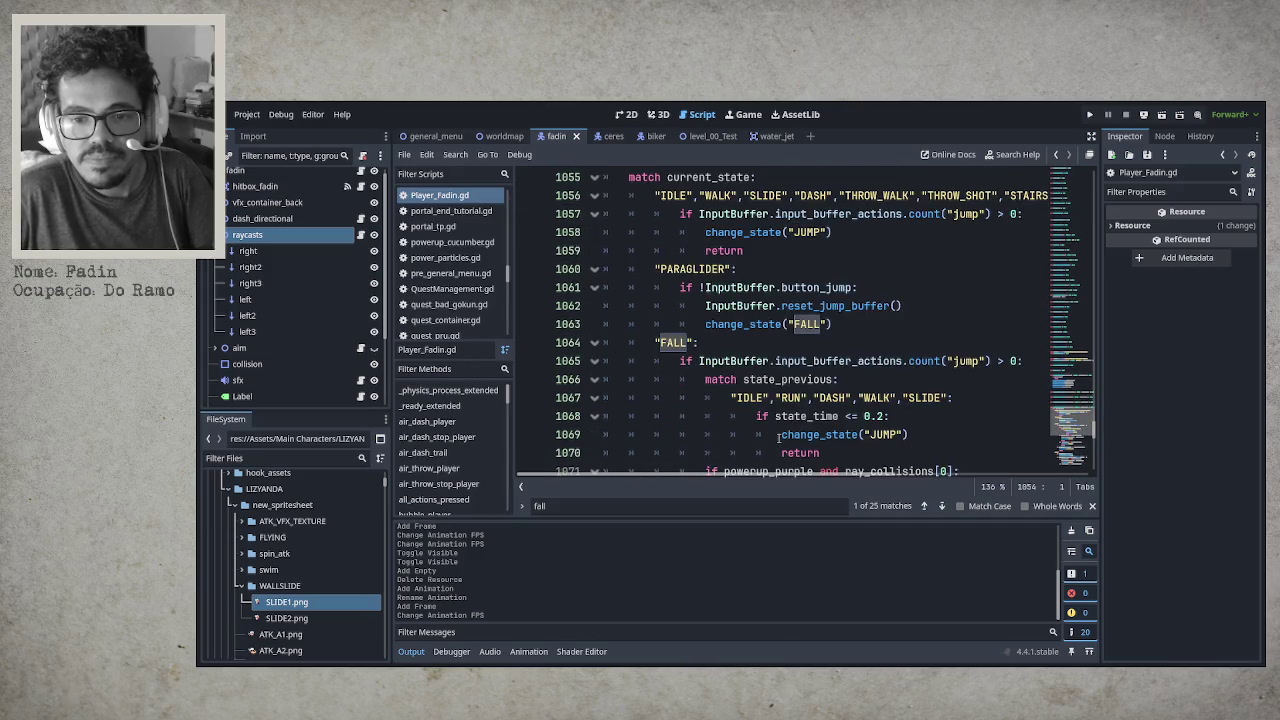
scroll(779, 437, "down", 1)
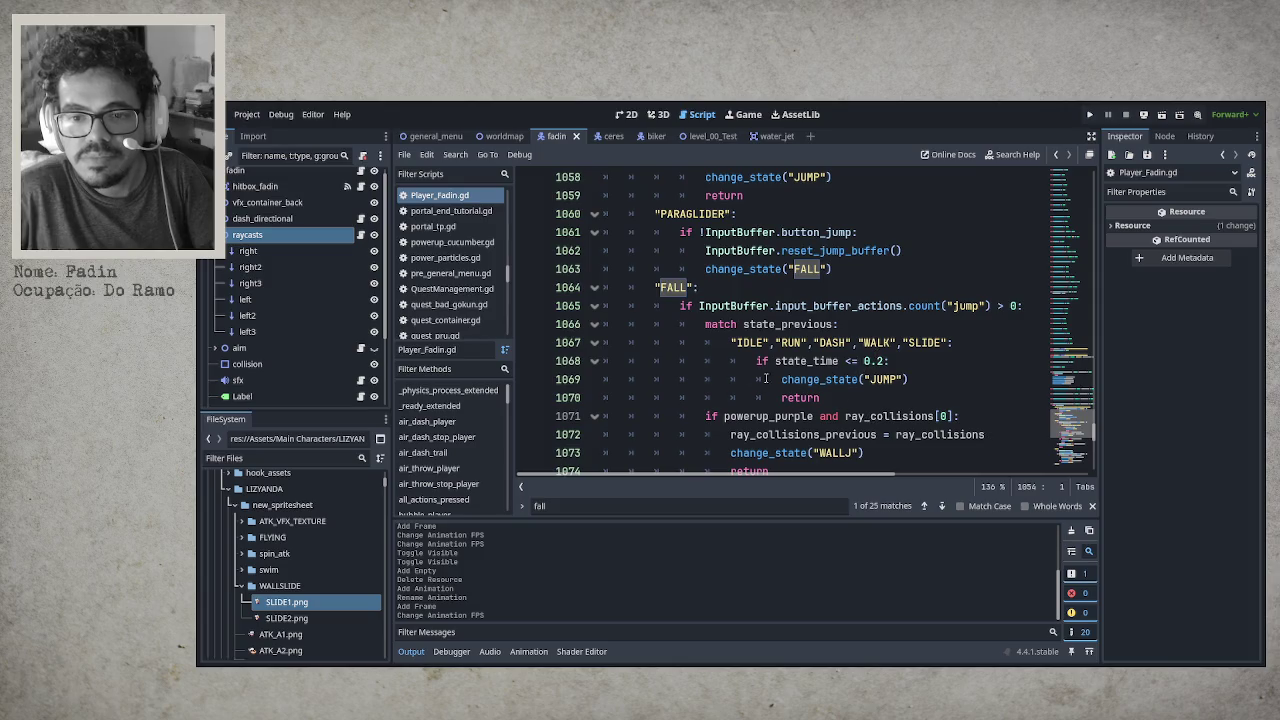
scroll(860, 372, "down", 3)
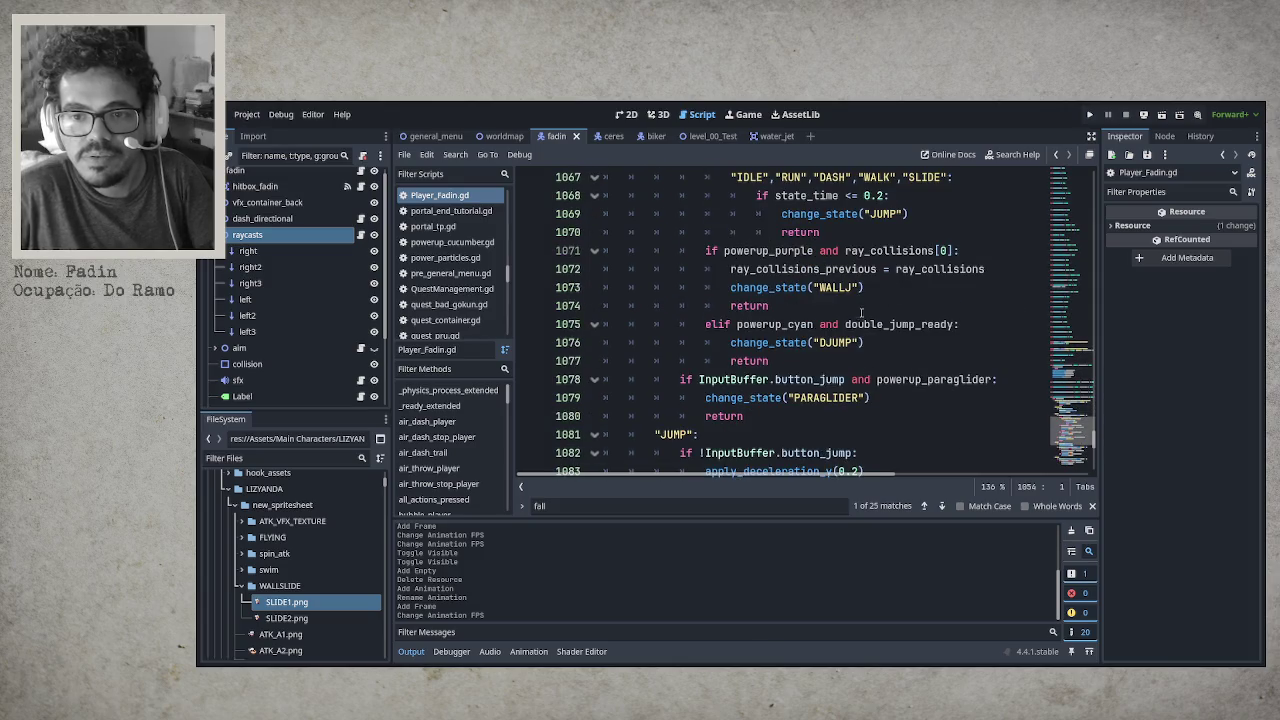
scroll(943, 388, "up", 1)
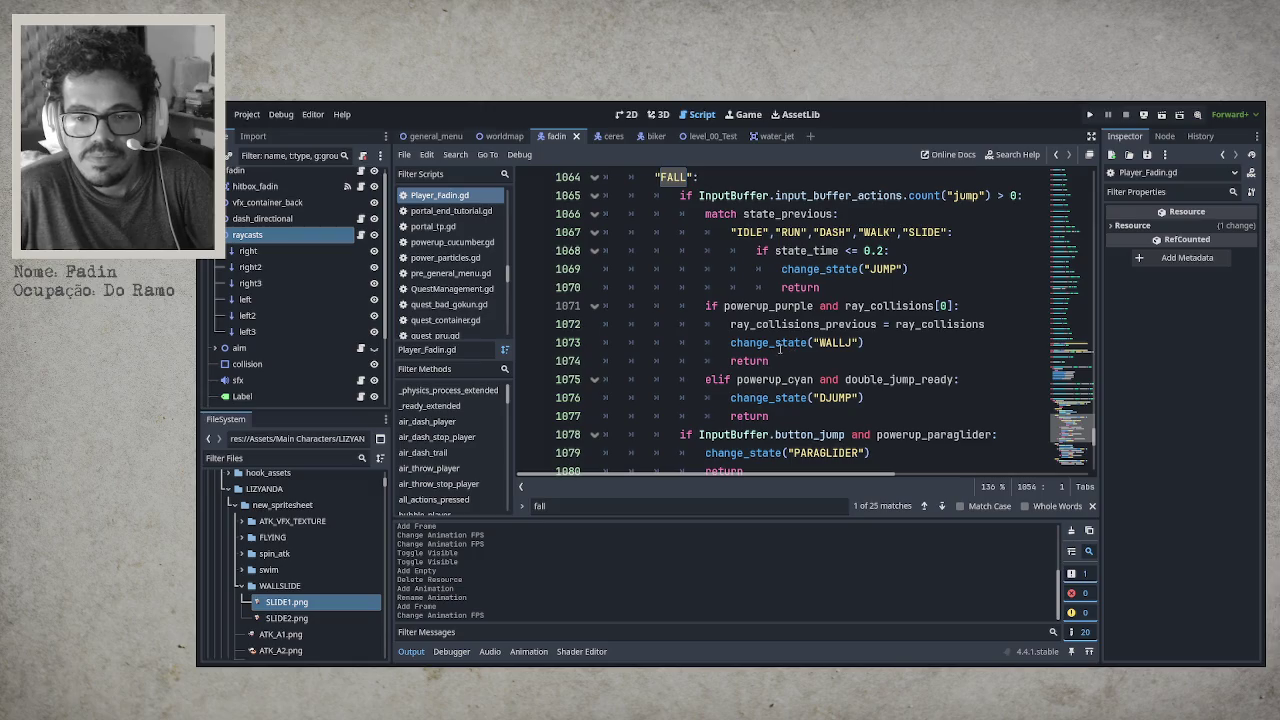
scroll(775, 354, "down", 1)
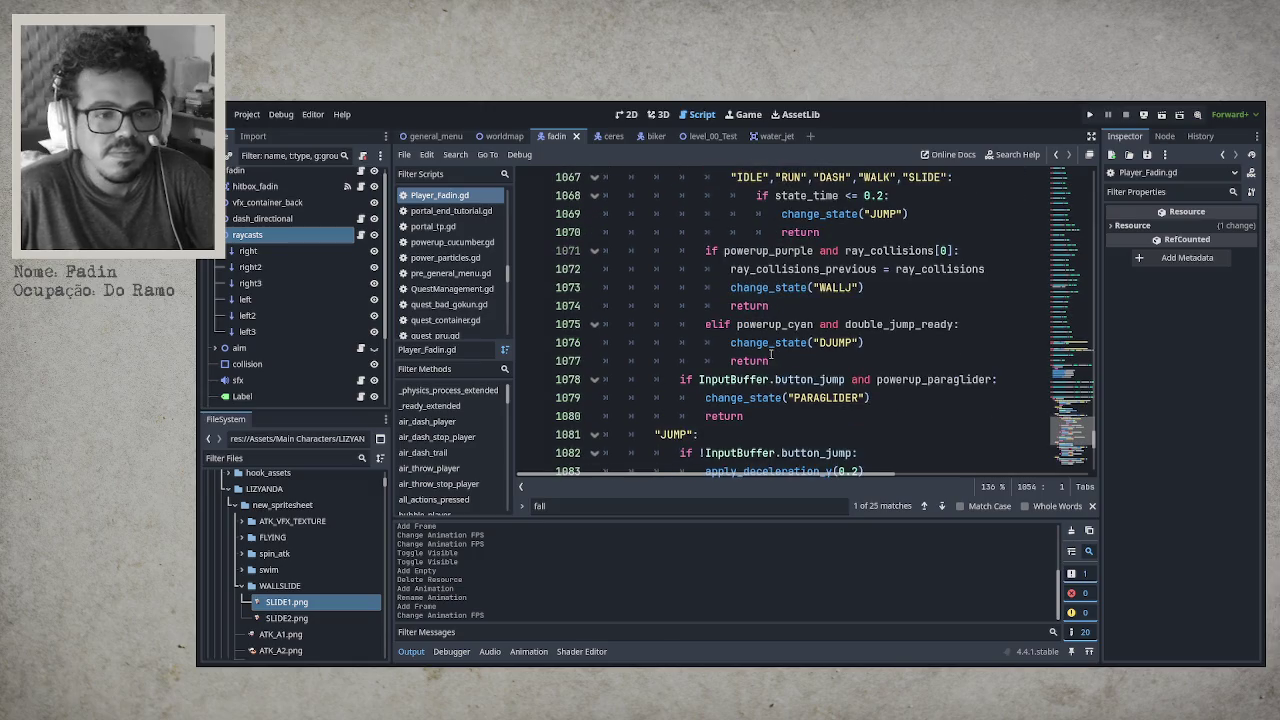
Step: Open the raycasts script, switch to the 2D view, and select the animated texture sprite
left_click(362, 237)
left_click(362, 237)
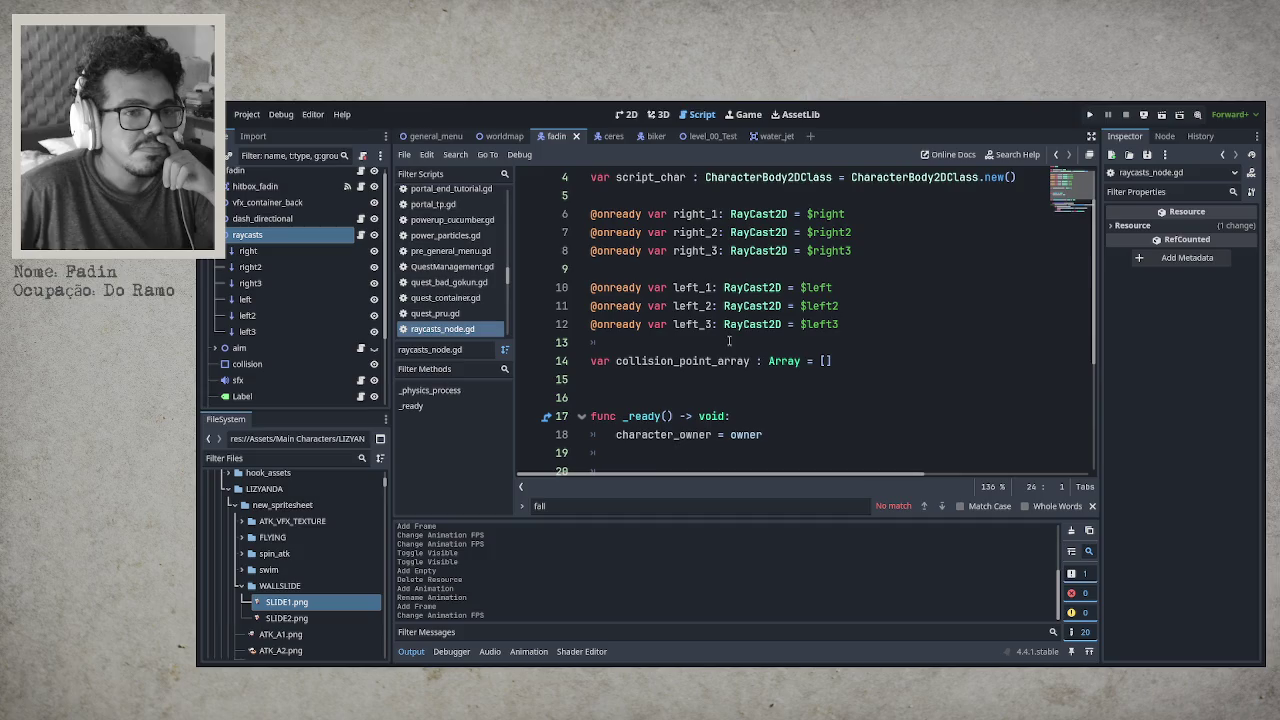
left_click(627, 114)
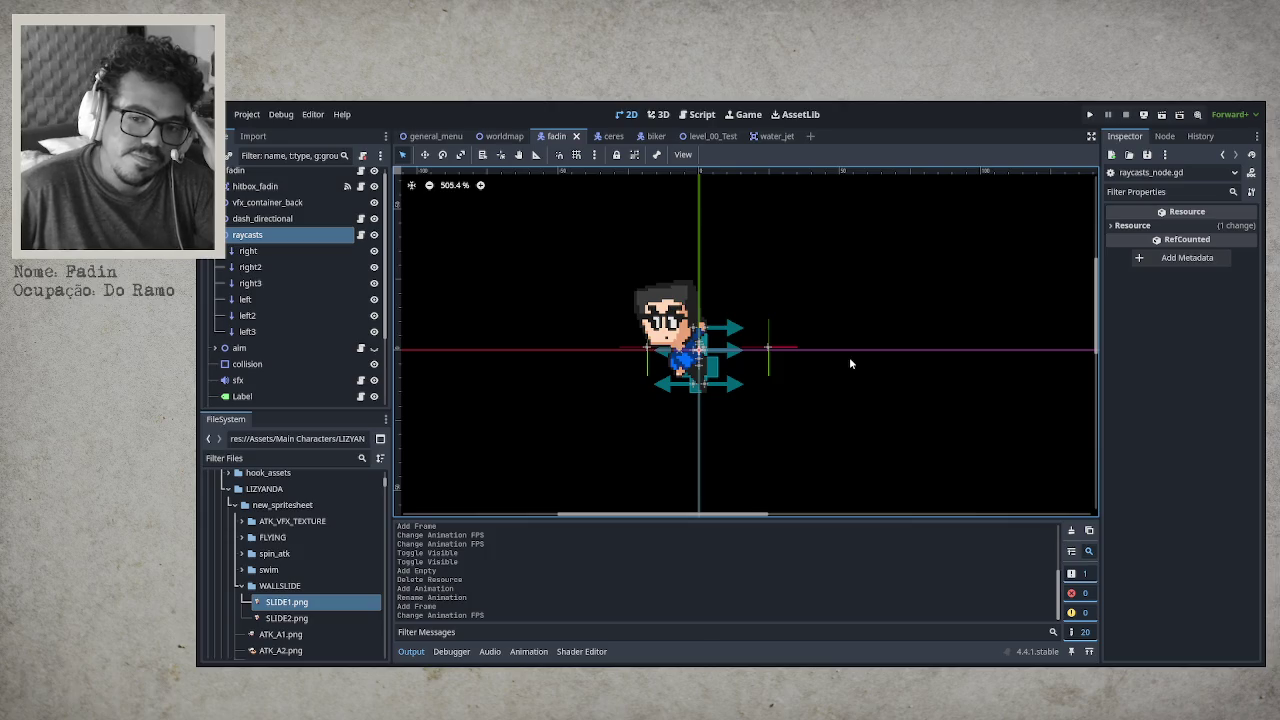
left_click(727, 328)
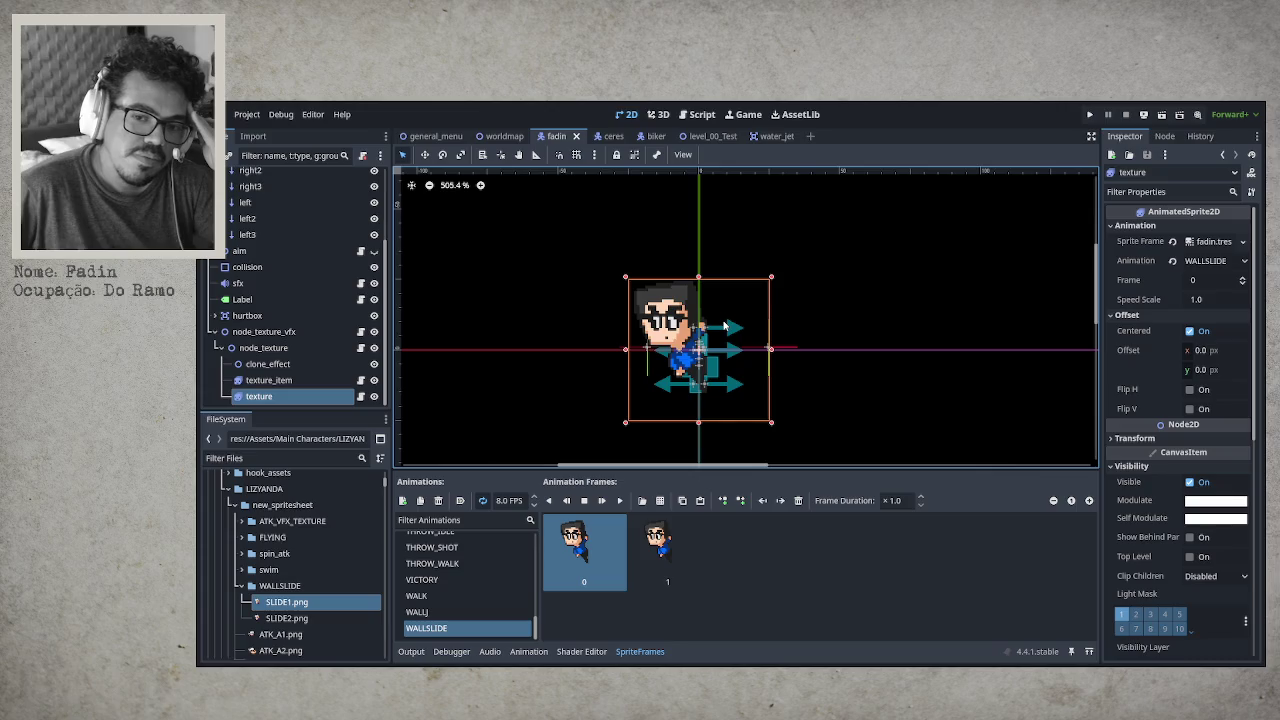
Step: Compare the right (14 px) and left (-14 px) RayCast2D targets, then open dash_directional's script
scroll(323, 288, "up", 3)
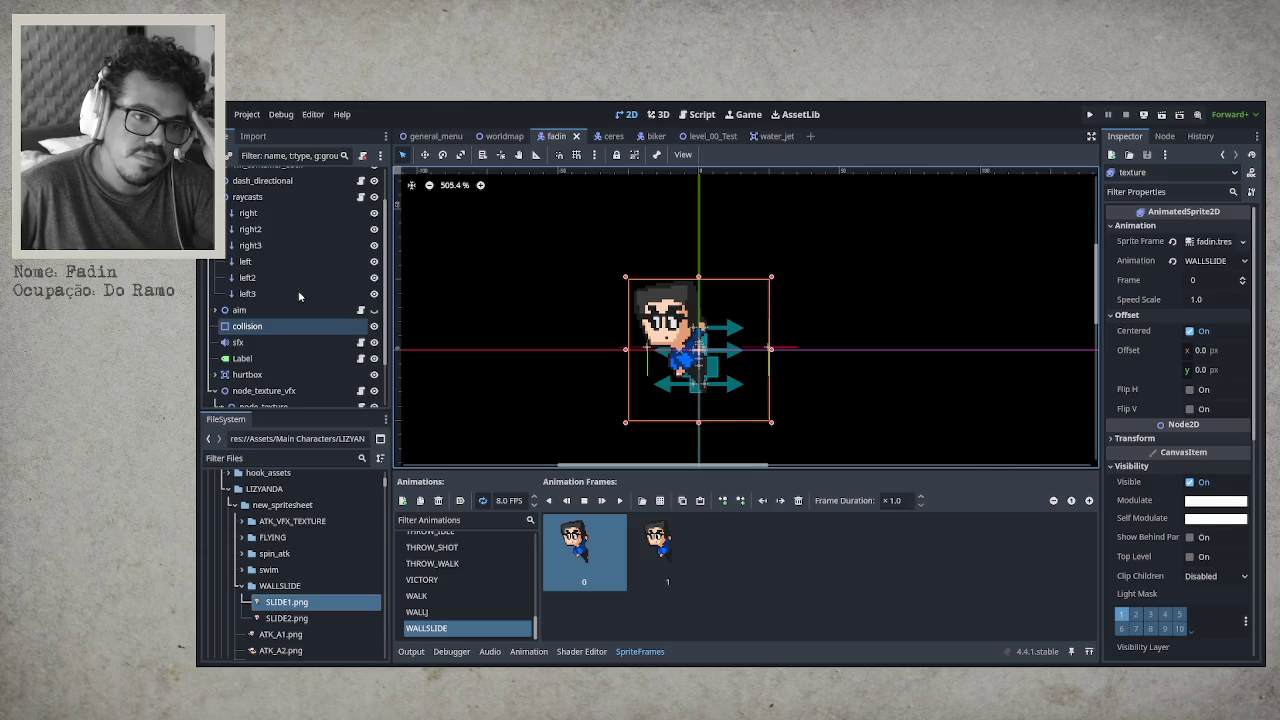
left_click(261, 214)
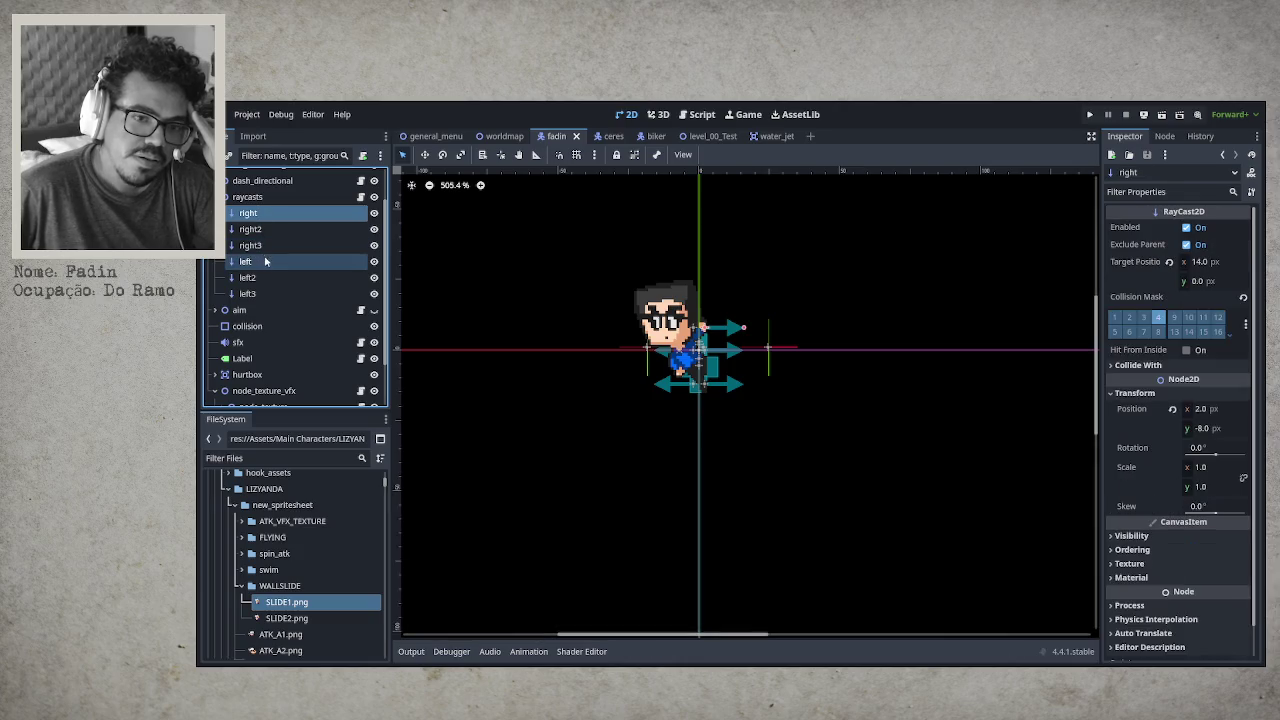
left_click(266, 261)
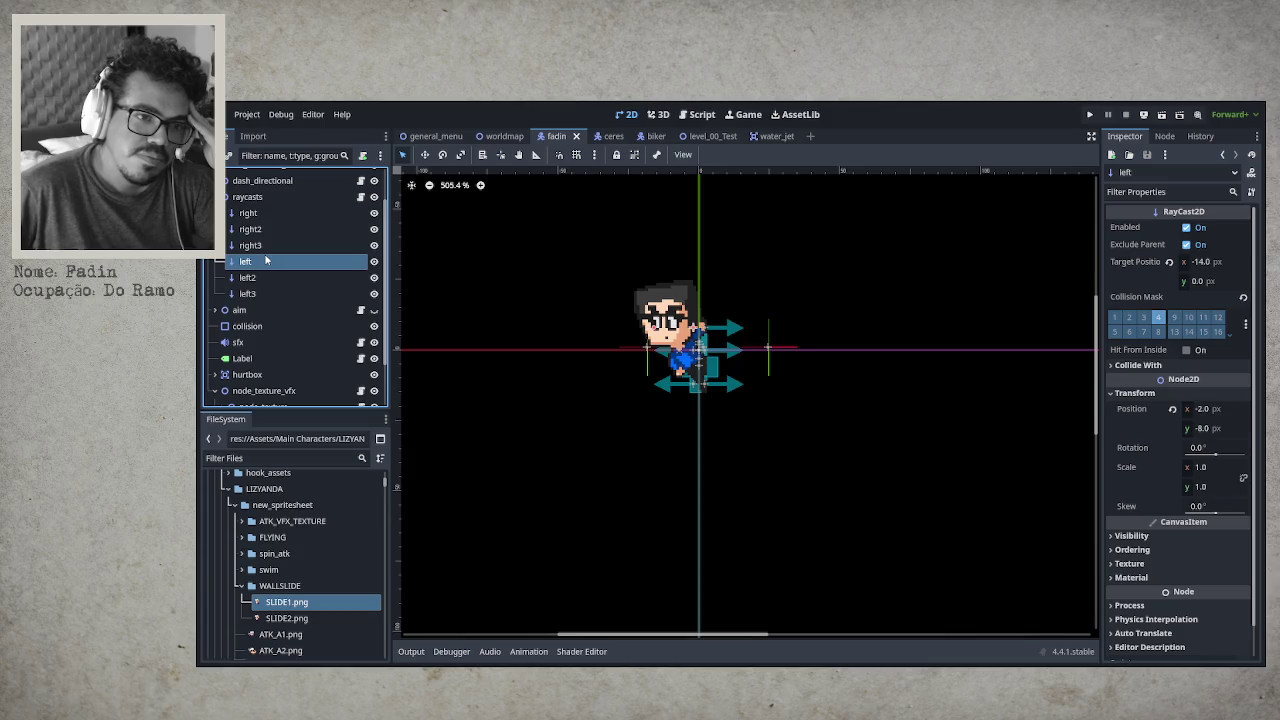
left_click(361, 180)
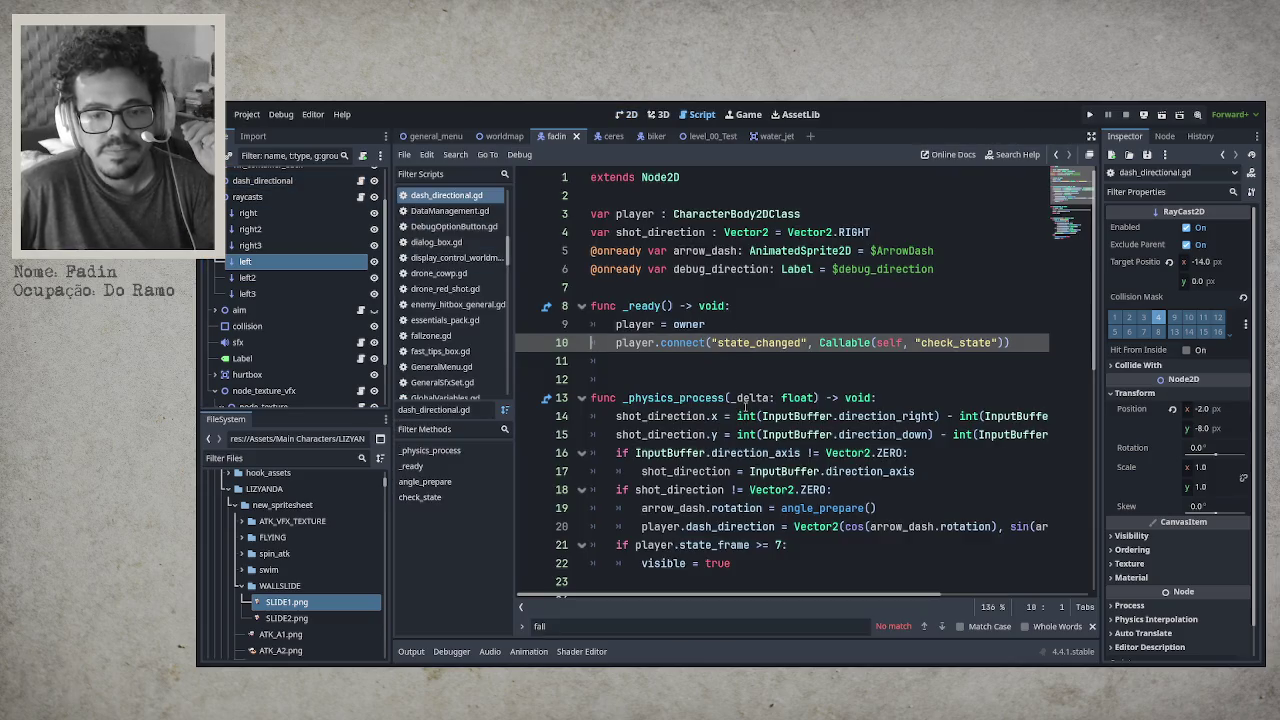
Step: Search for 'can' in the current script, then clear the search
key("ctrl+f")
type("can")
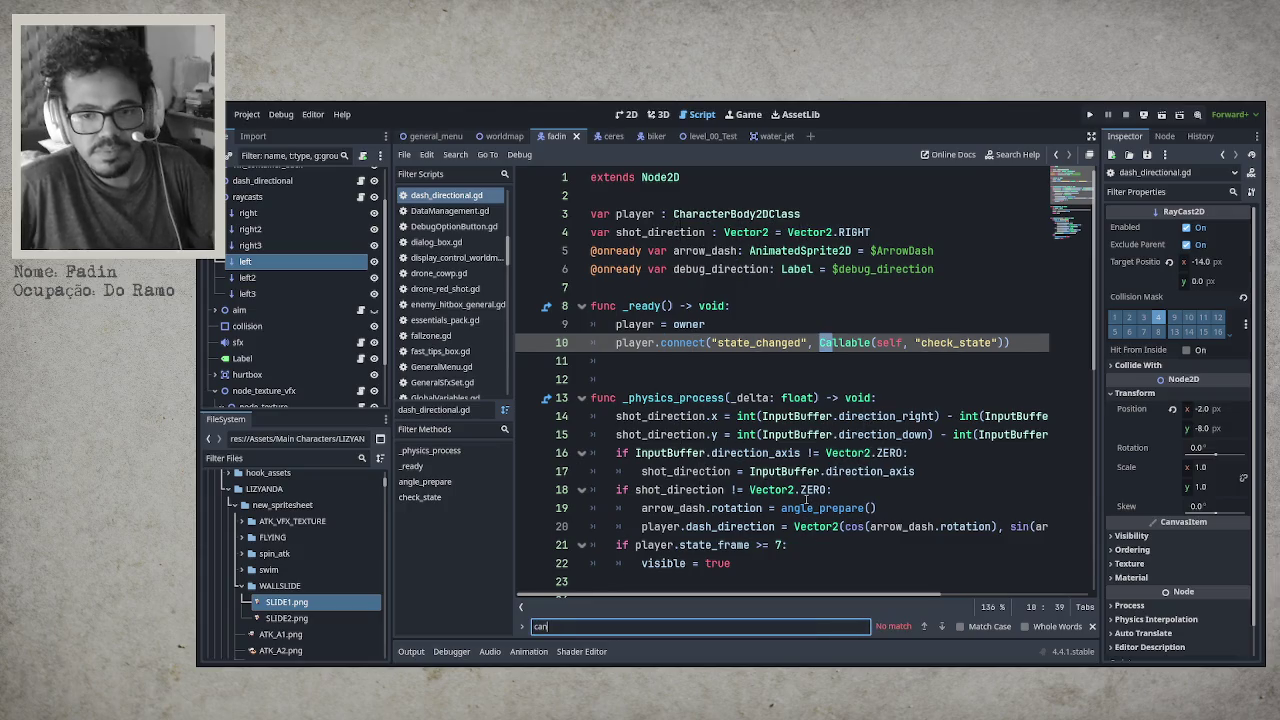
key("BackSpace")
key("BackSpace")
key("BackSpace")
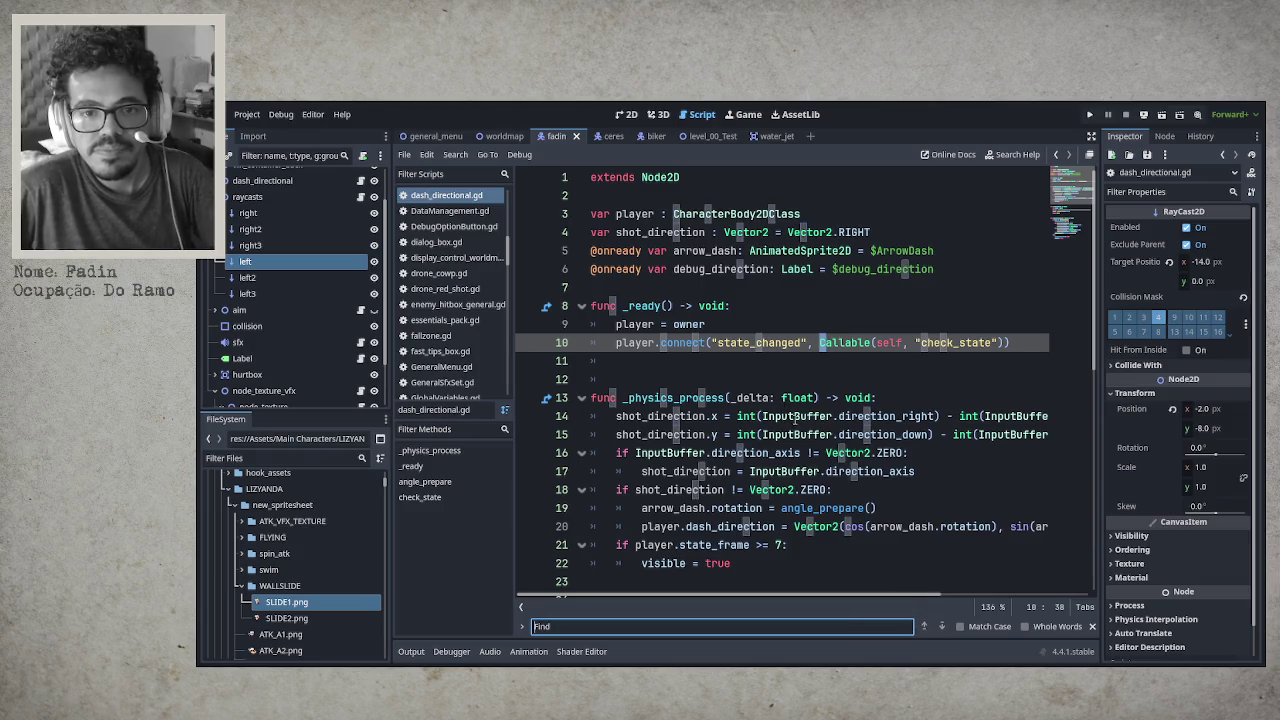
scroll(368, 220, "up", 2)
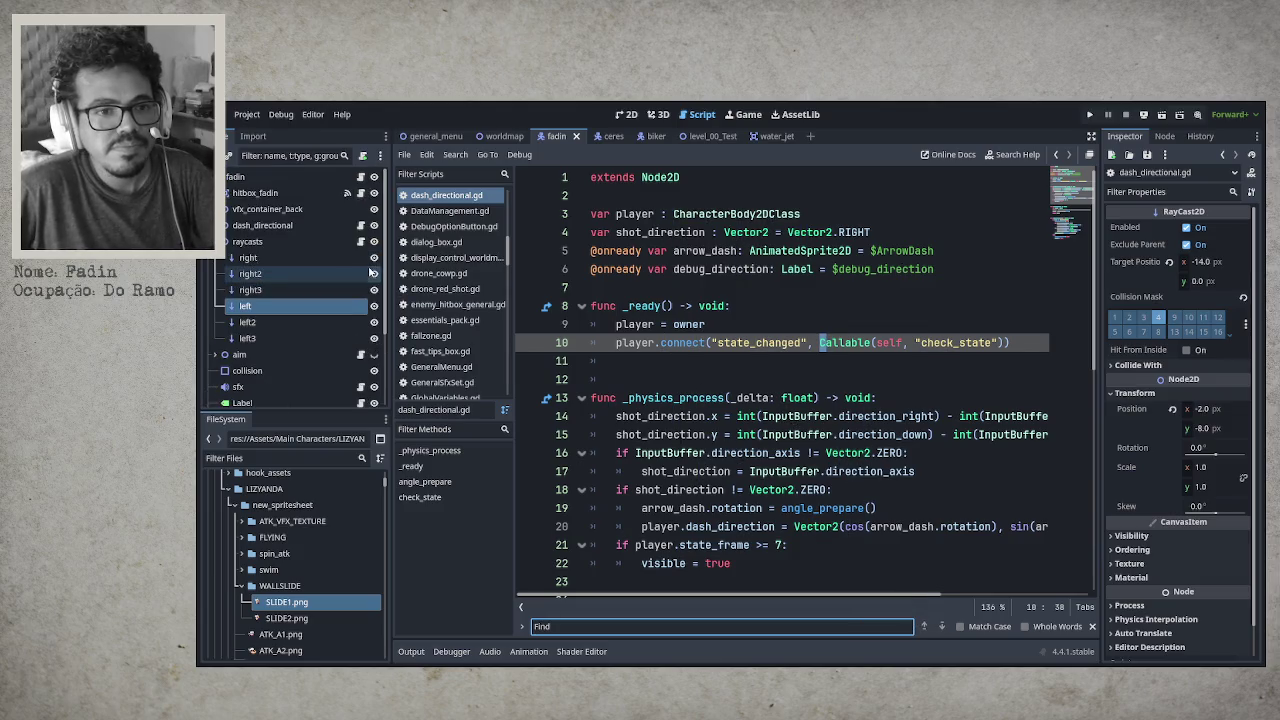
Step: In Player_Fadin.gd, search 'can' to reach can_enter_wallslide and select its pass placeholder
left_click(361, 176)
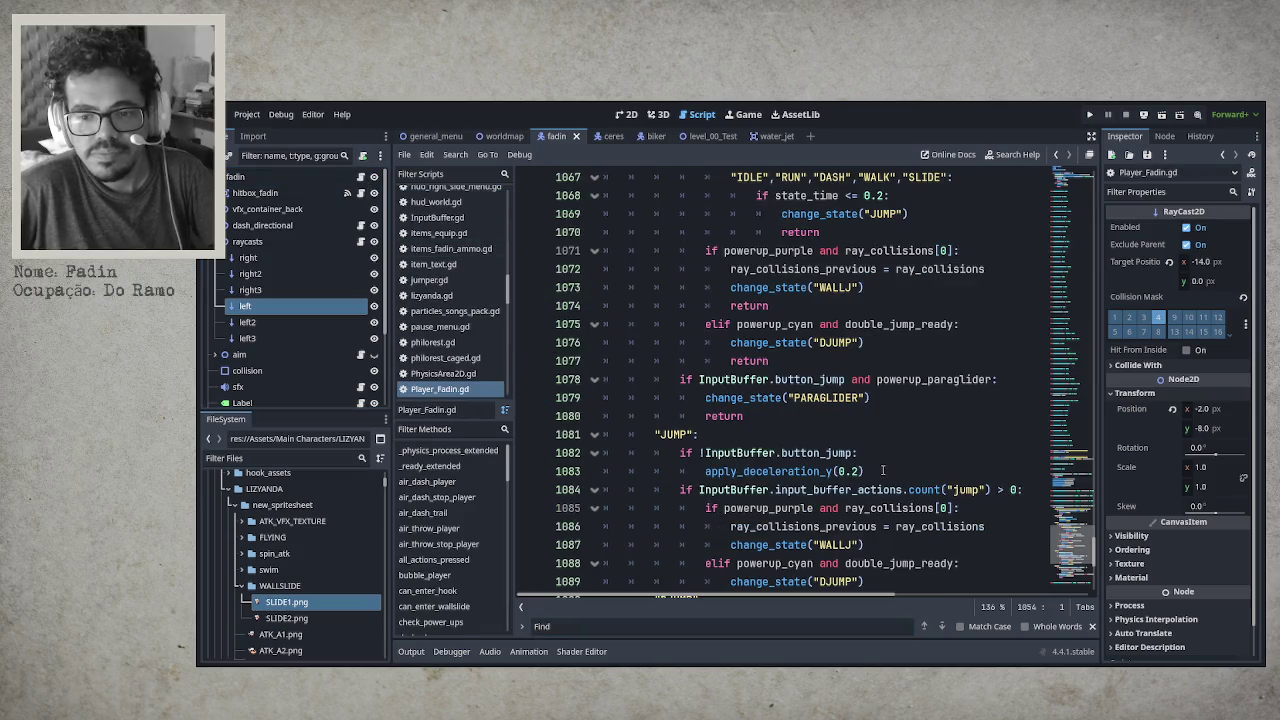
key("ctrl+f")
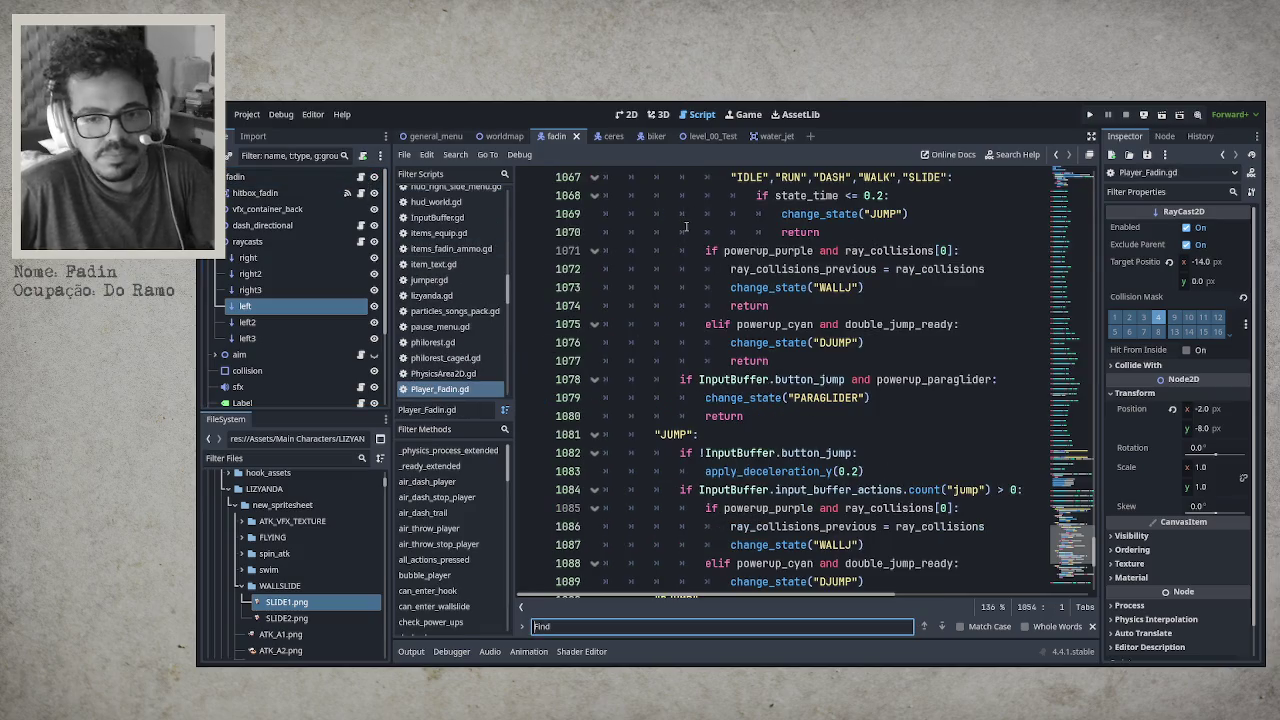
type("can")
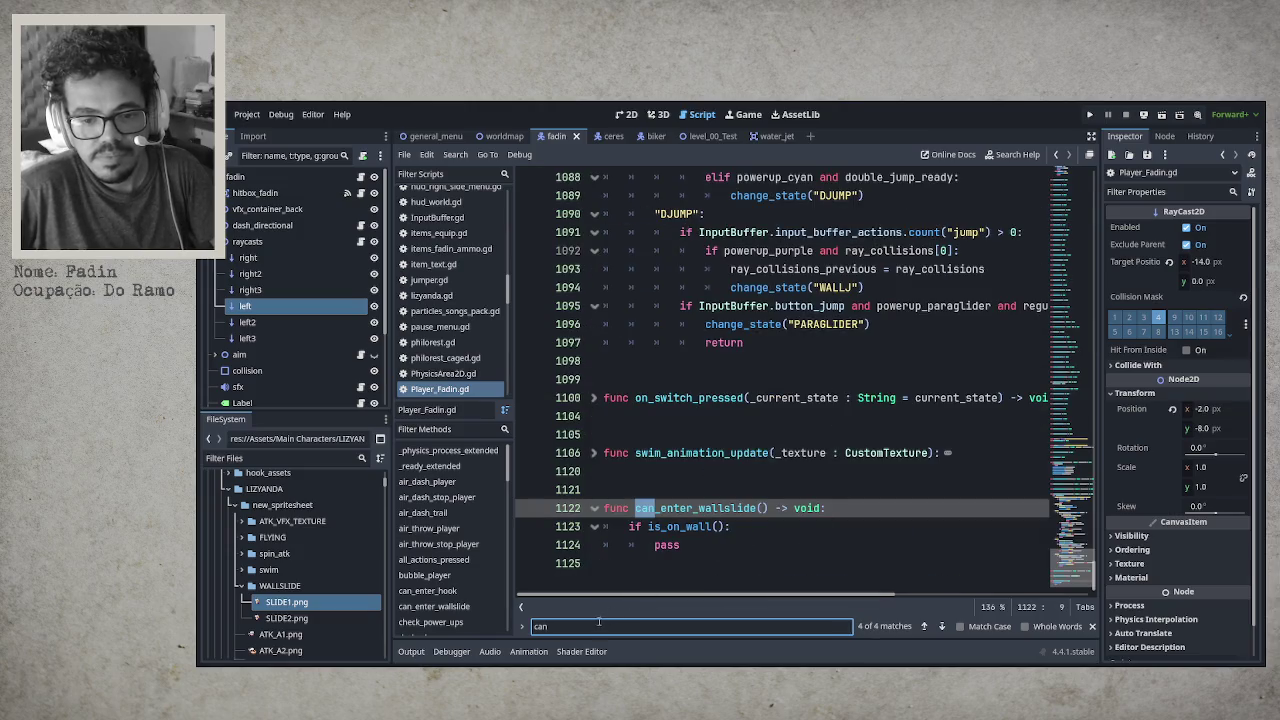
key("ctrl+f")
key("BackSpace")
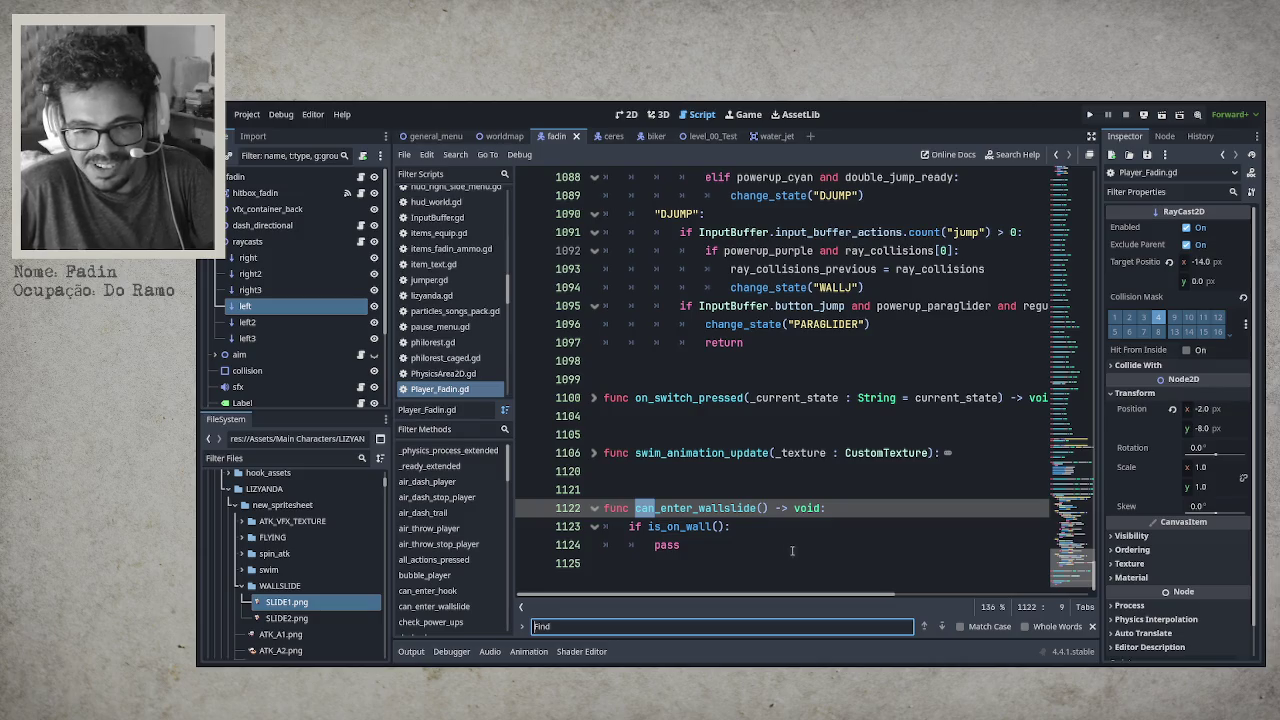
double_click(667, 545)
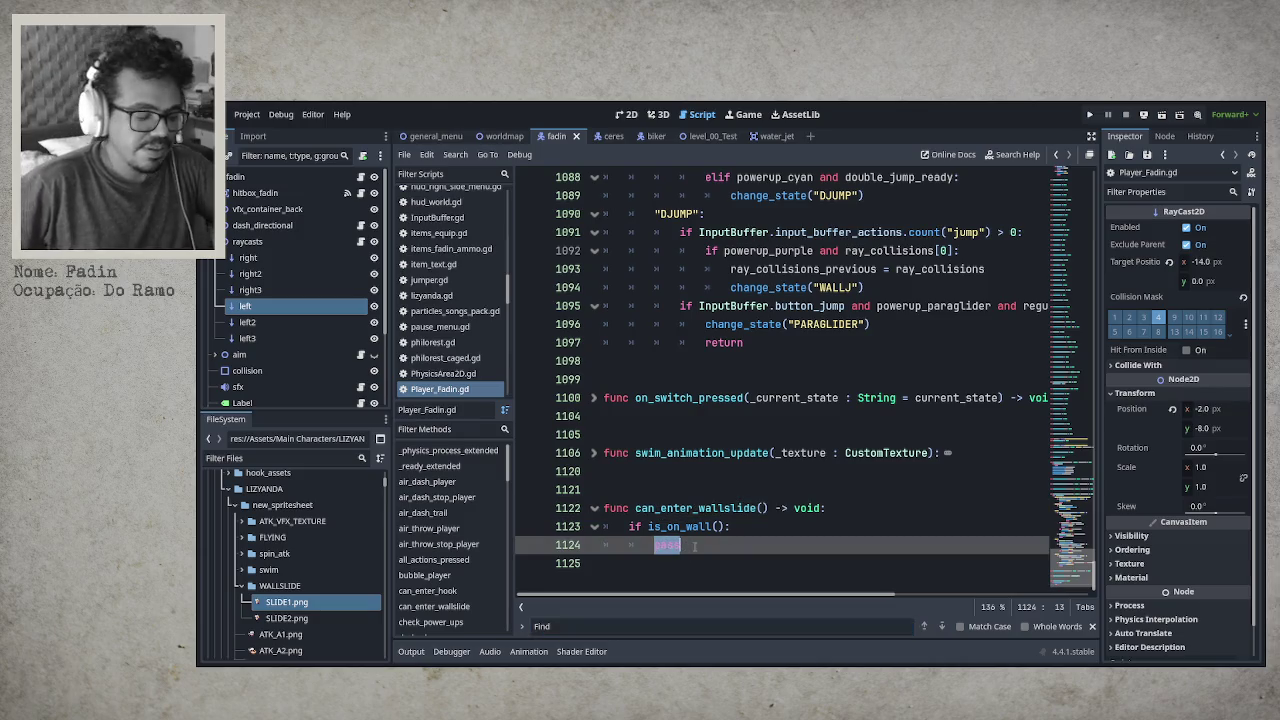
Step: Replace pass with var _collision_direction : int = 0 and add a blank line above the function
type("var")
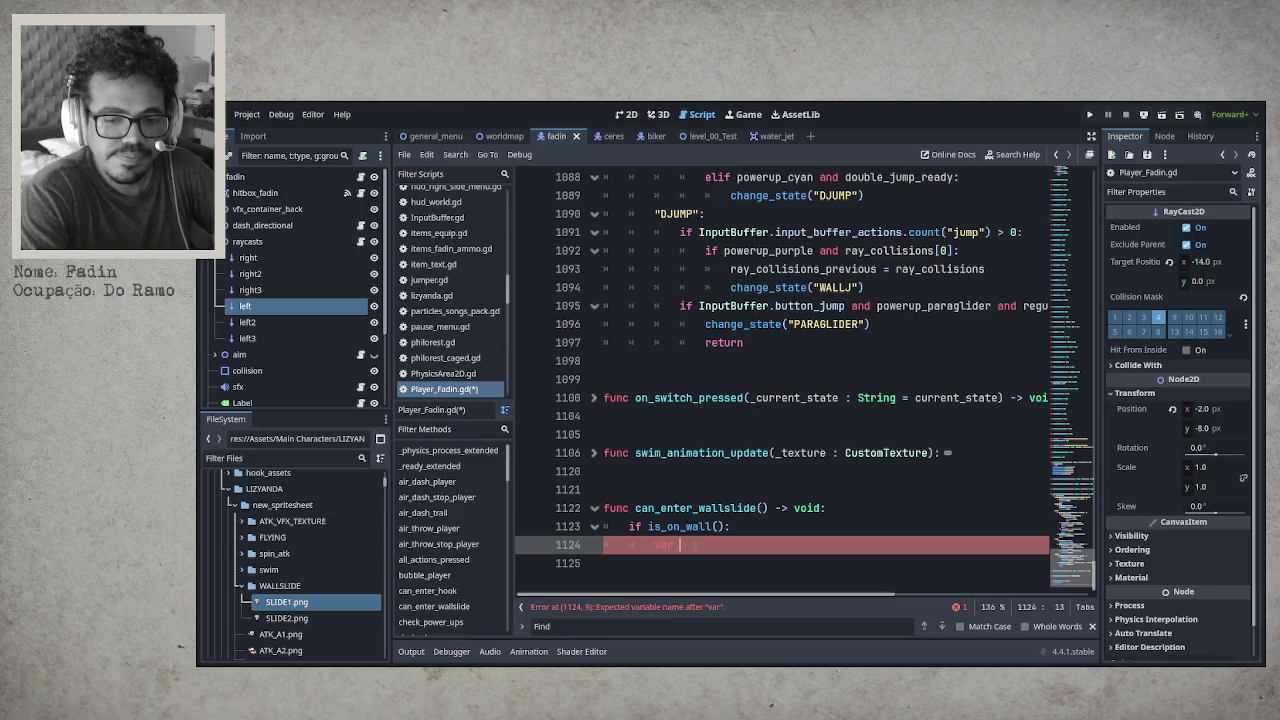
type("_collisio")
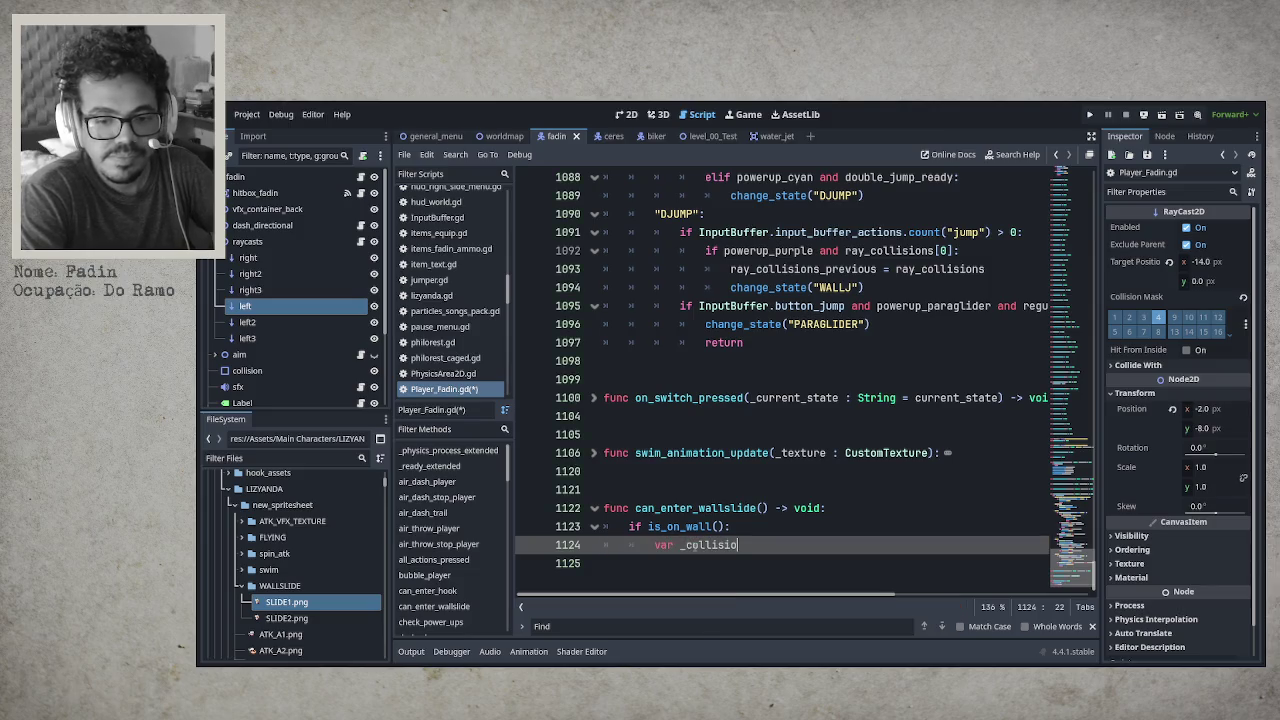
type("n_direction : ")
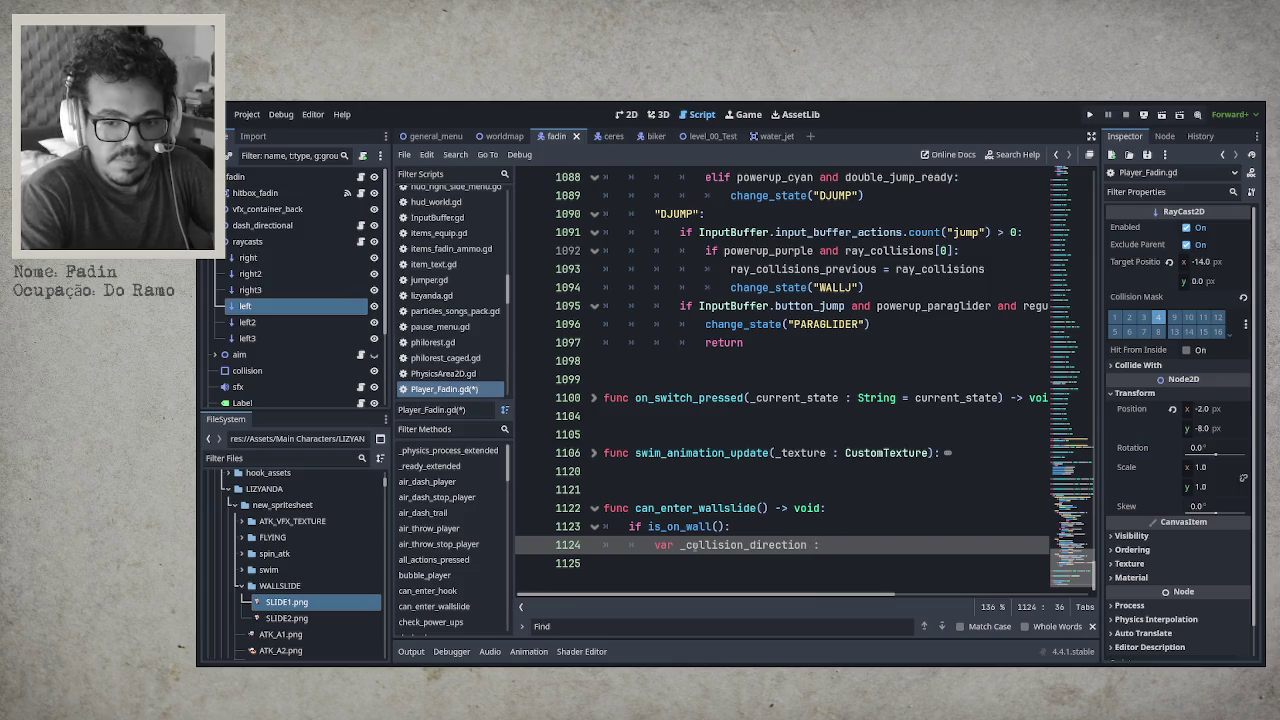
type("int = ")
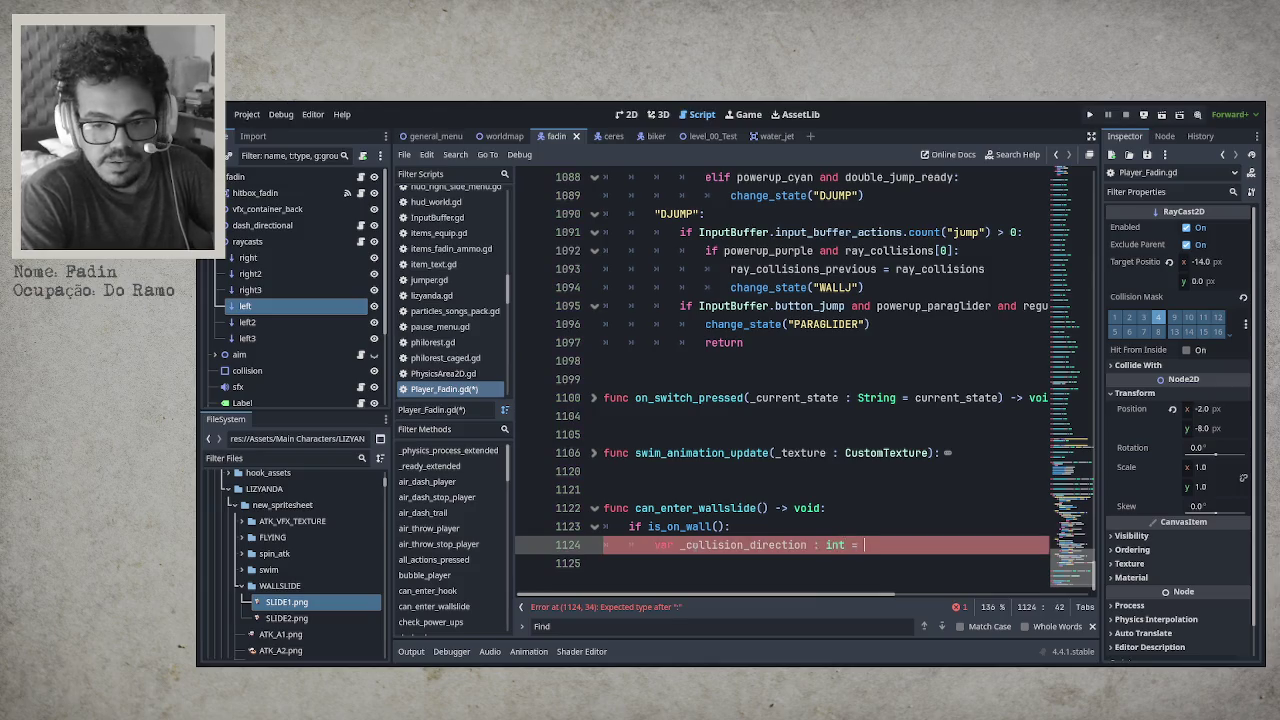
type("1")
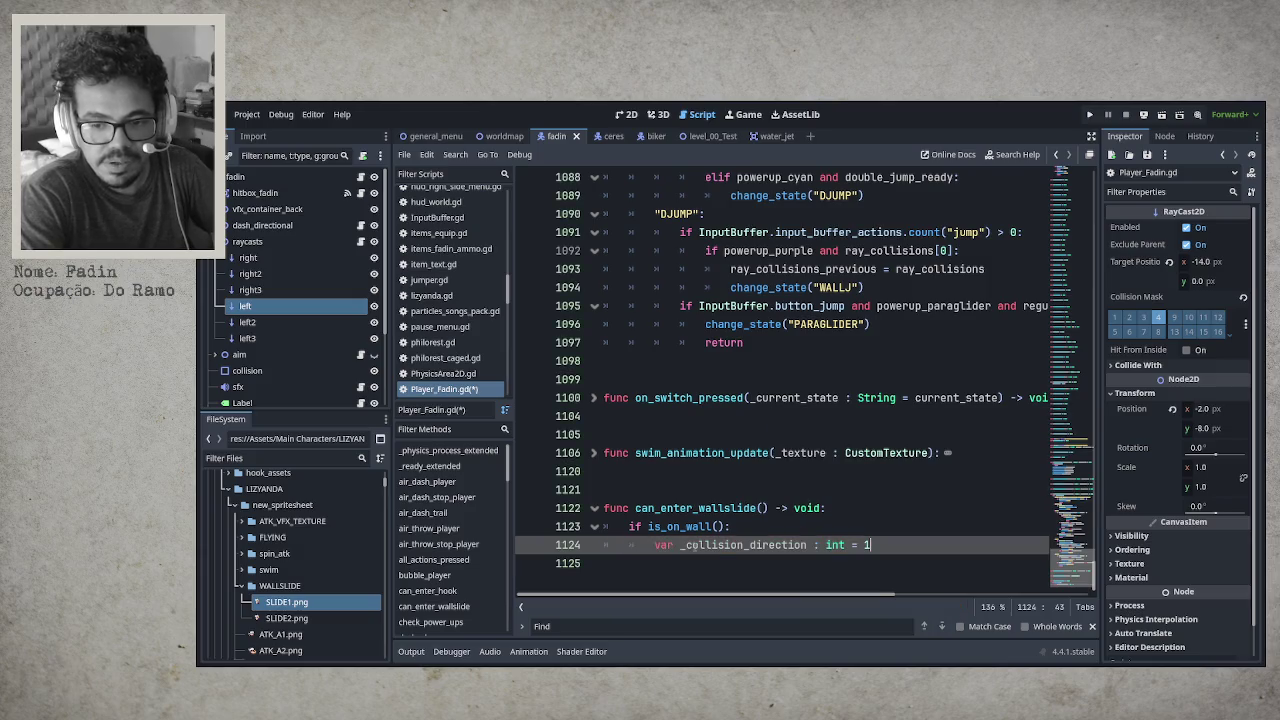
key("BackSpace")
type("0")
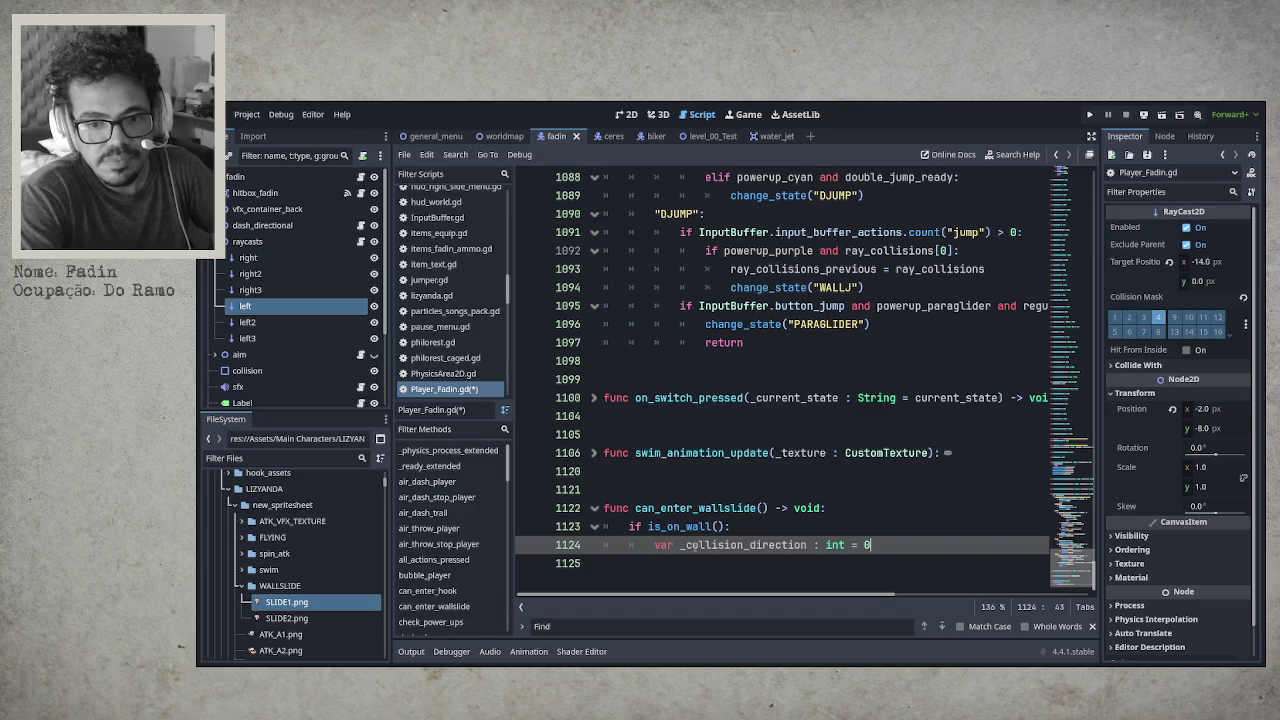
left_click(631, 495)
key("Return")
mouse_move(250, 265)
left_mouse_down()
mouse_move(640, 472)
mouse_move(620, 512)
left_mouse_up()
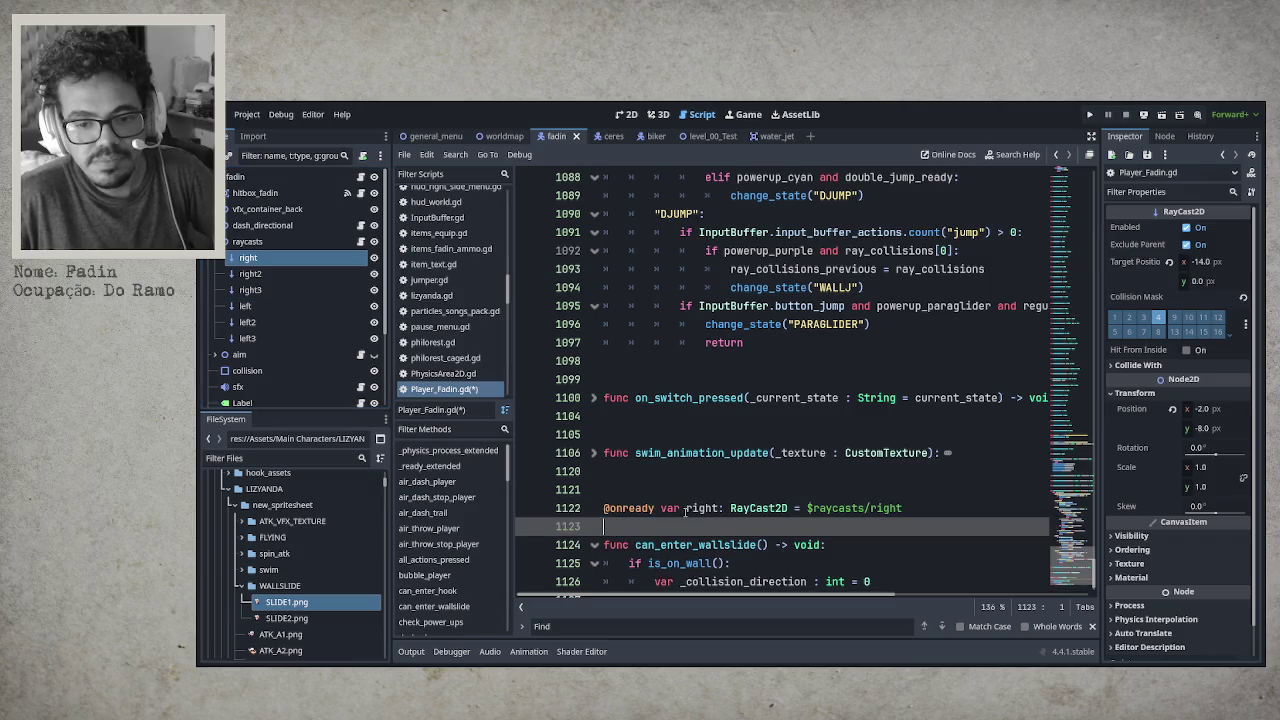
mouse_move(245, 306)
left_mouse_down()
mouse_move(605, 490)
mouse_move(615, 527)
left_mouse_up()
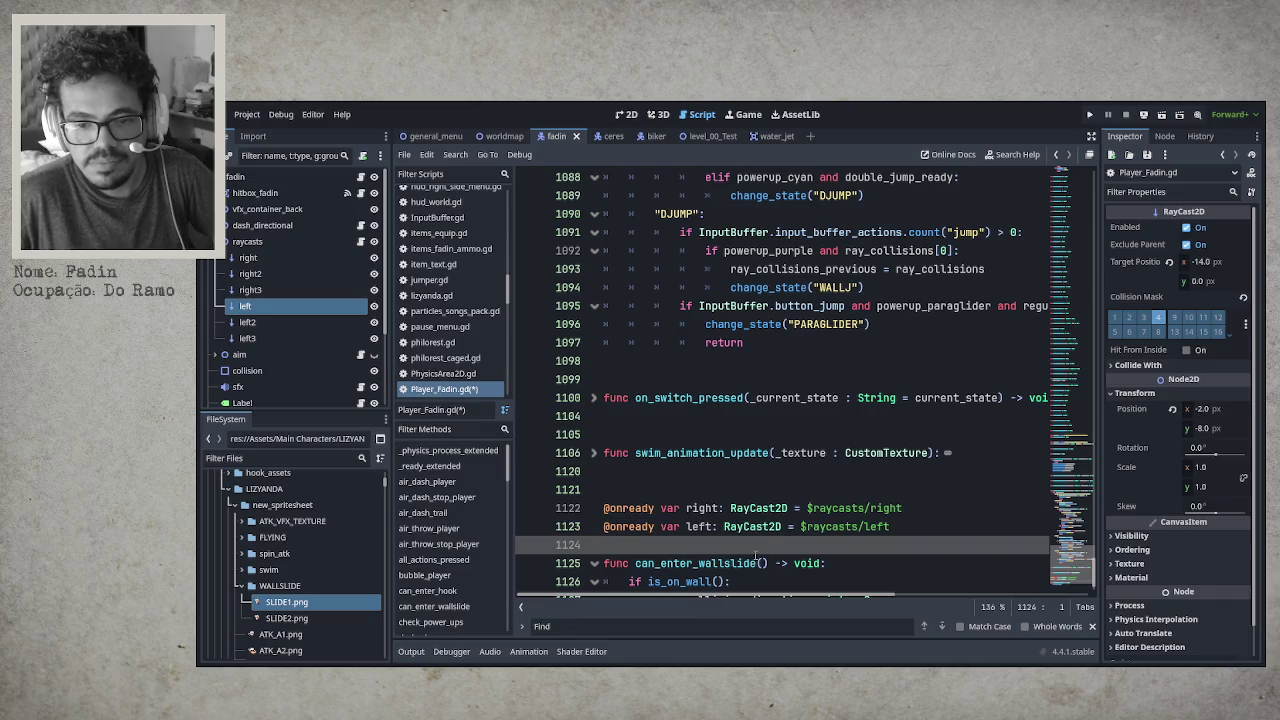
scroll(757, 556, "down", 1)
Step: Rename the references raycast_right and raycast_left and remove the blank line before the function
key("Up")
key("Up")
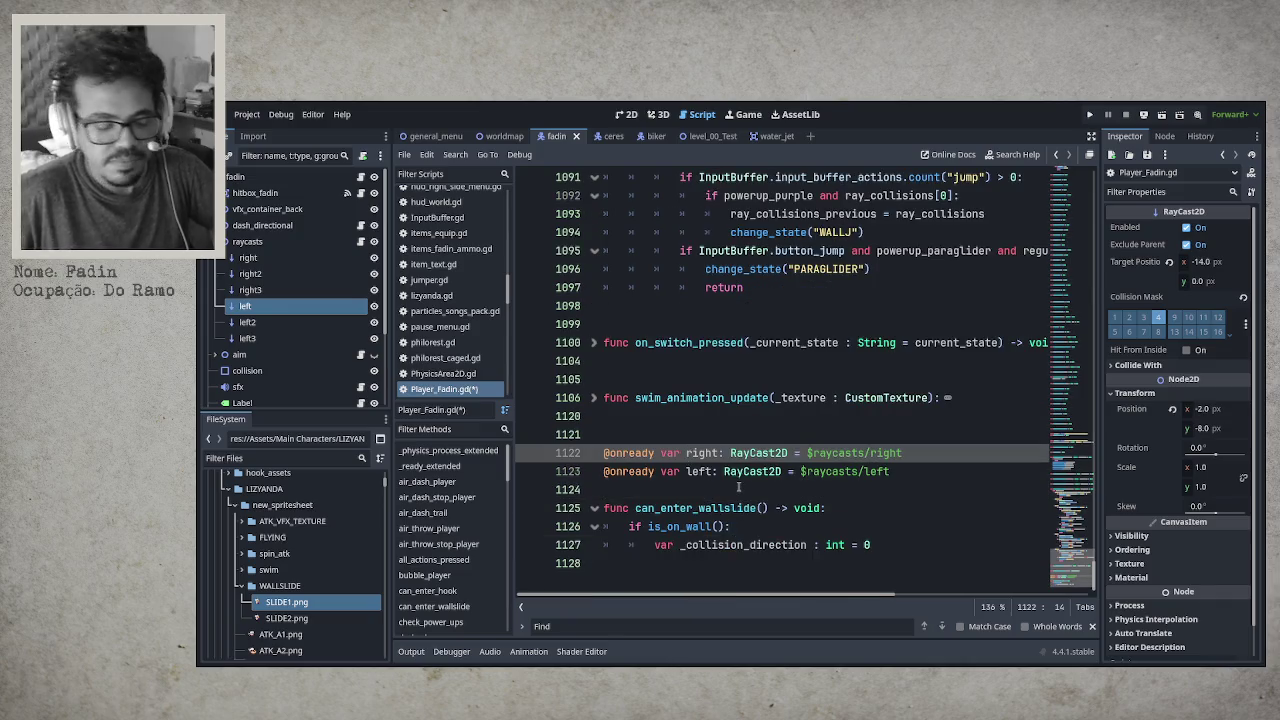
type("ray_c")
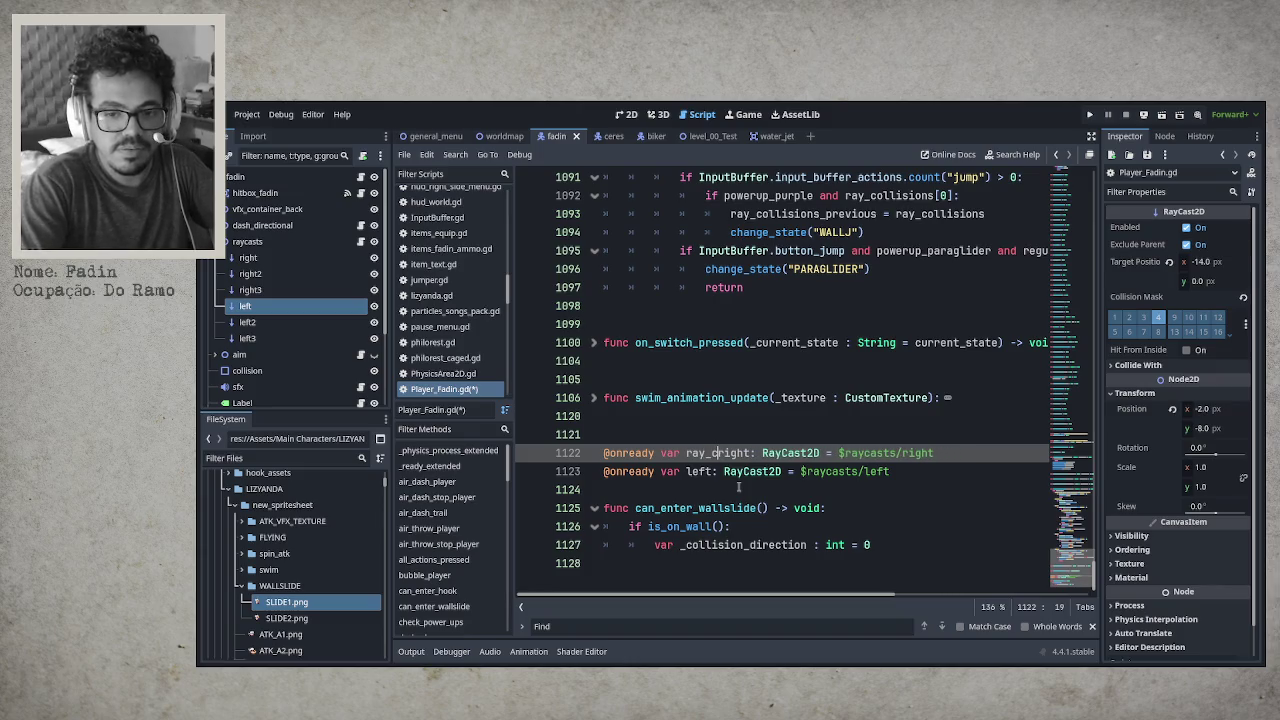
key("BackSpace")
key("BackSpace")
type("cast")
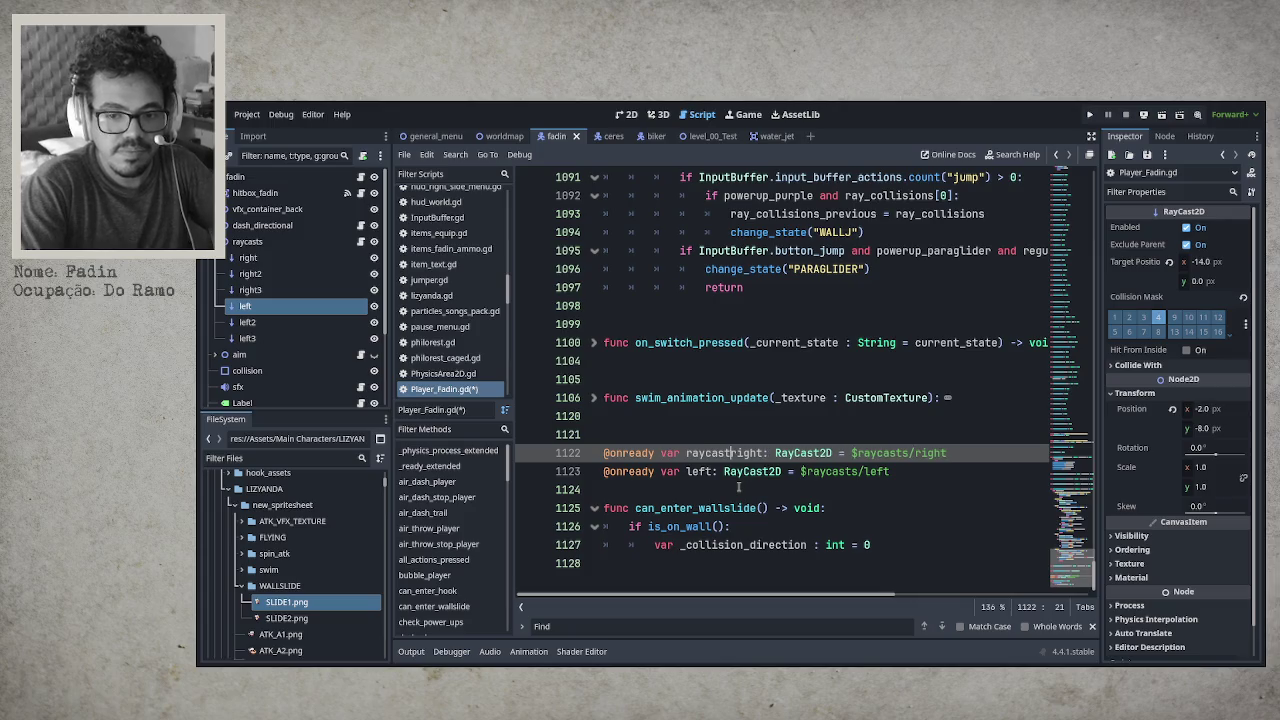
type("_")
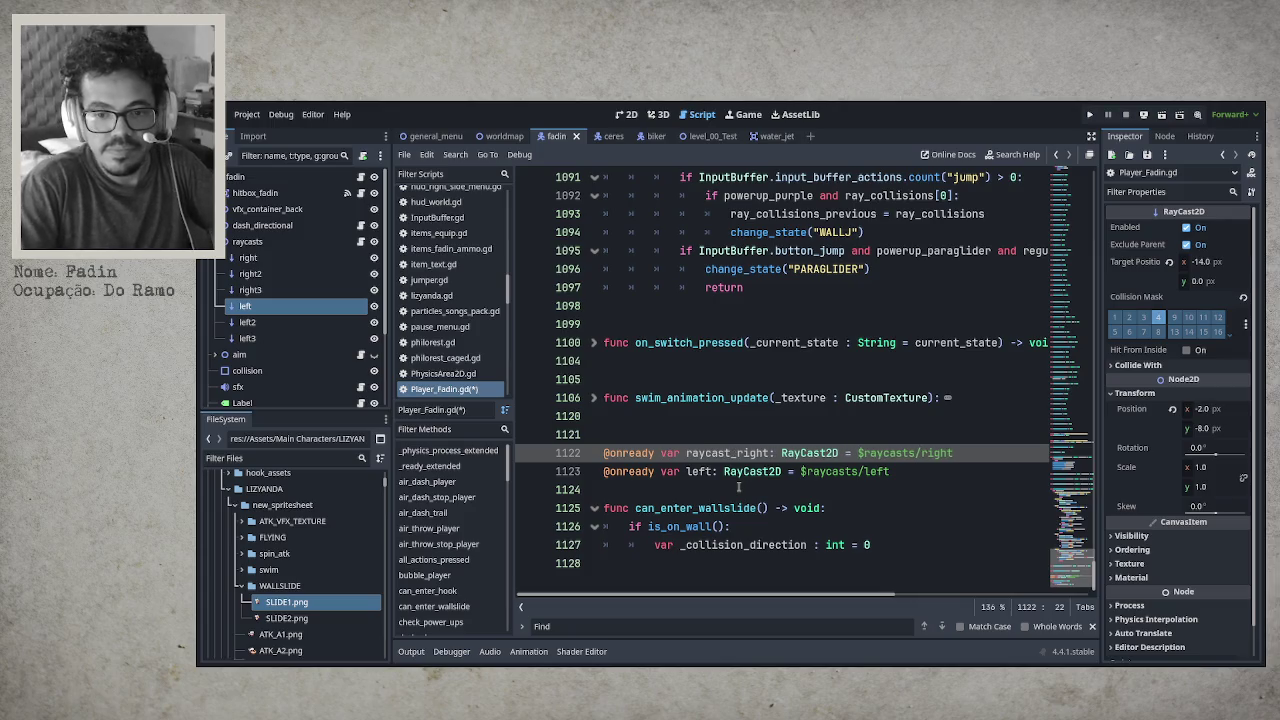
key("Down")
key("Left")
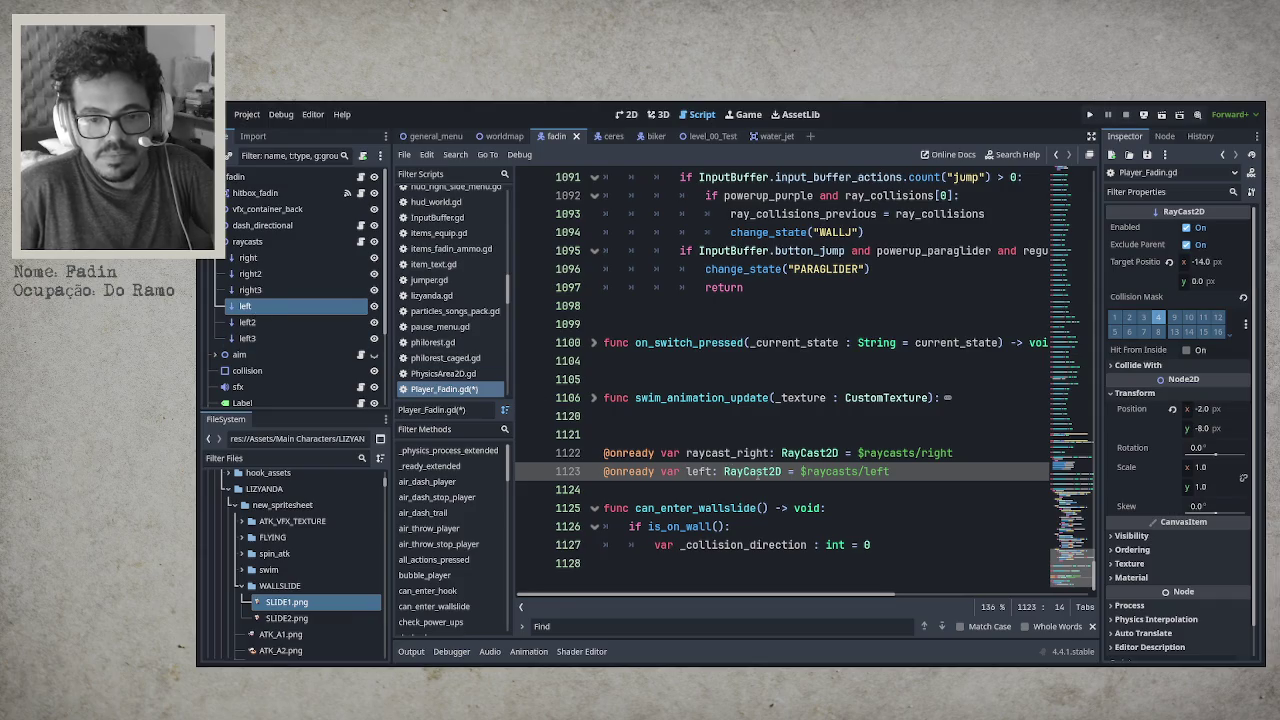
type("ra")
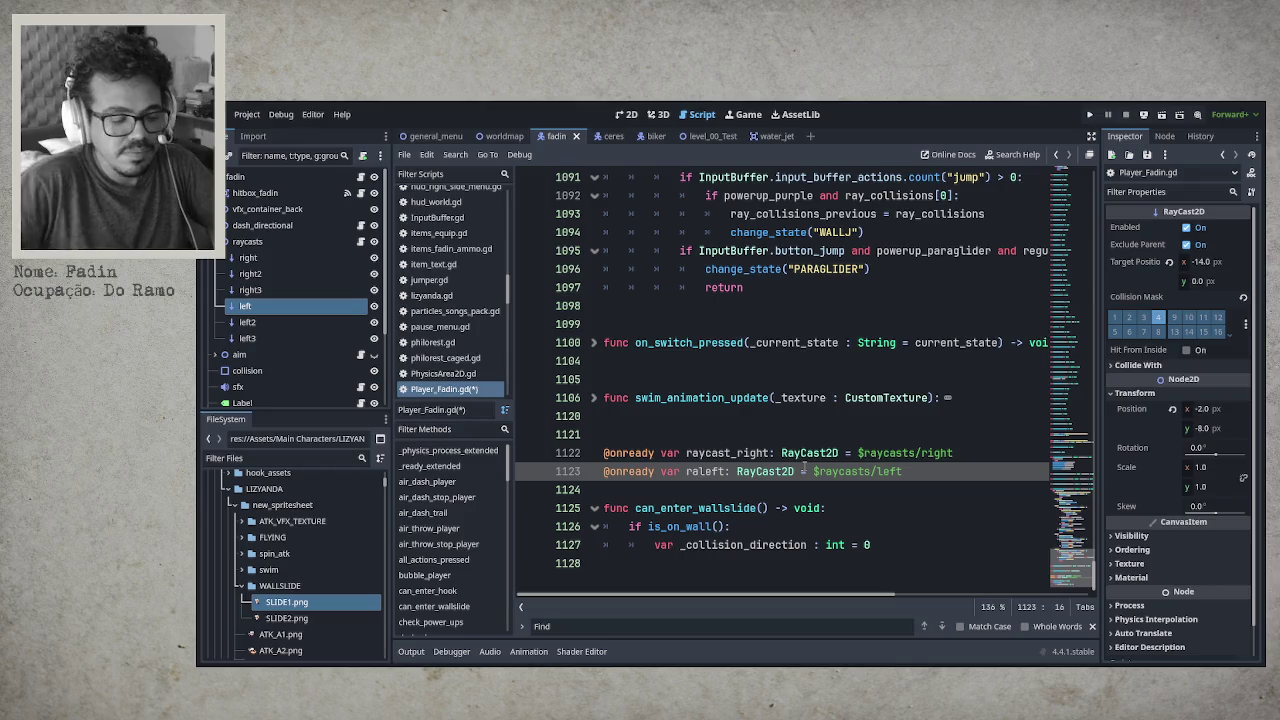
type("ycast")
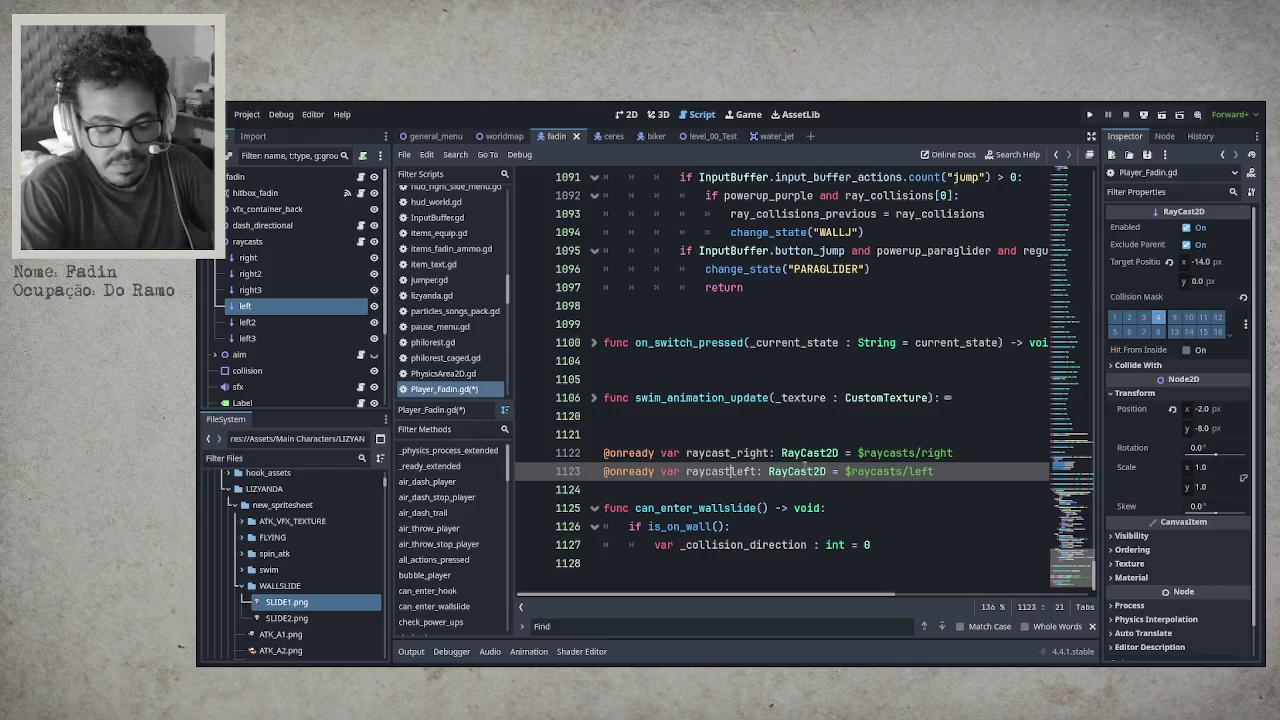
type("_")
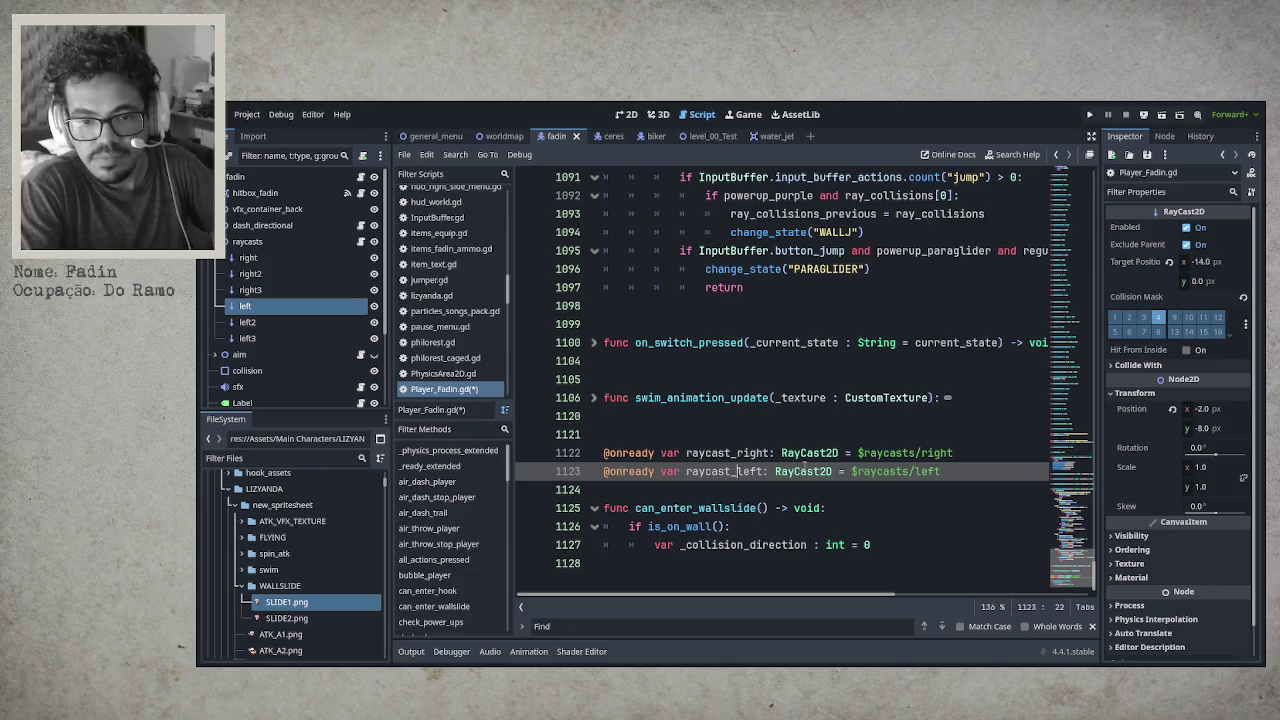
key("End")
key("Delete")
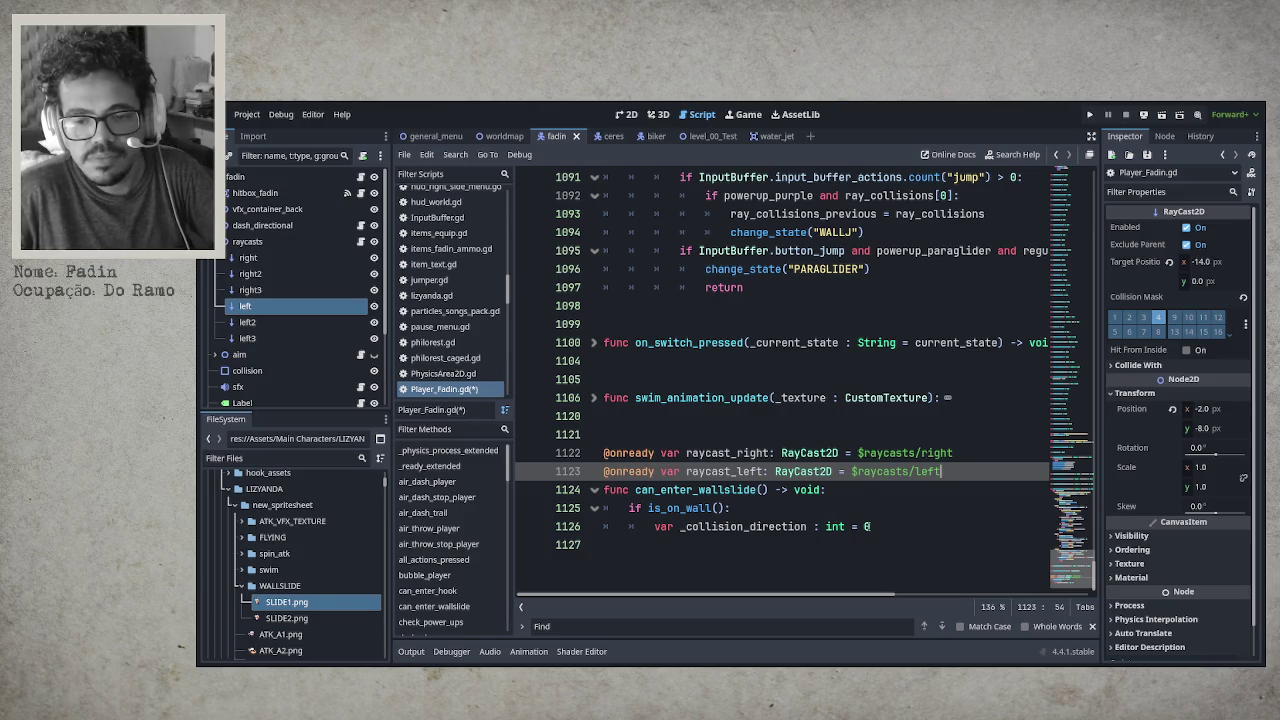
left_click(868, 526)
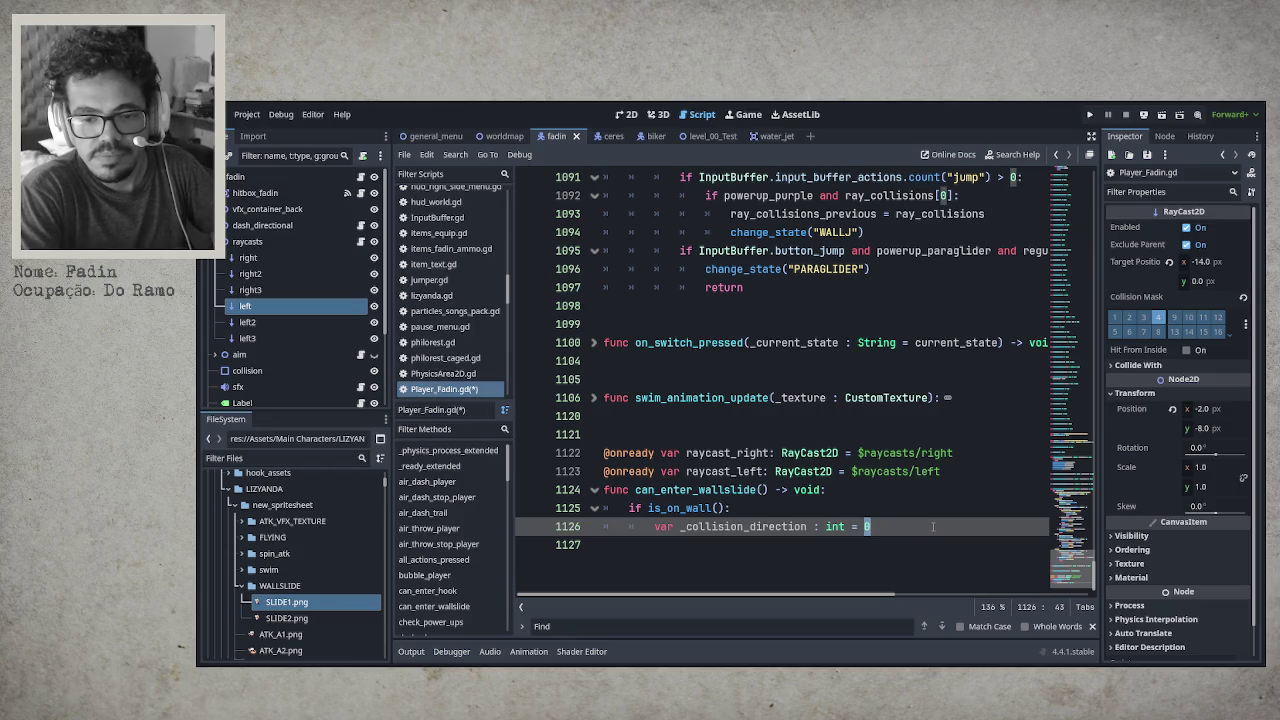
Step: Set _collision_direction to int(raycast_left.is_colliding()) - int(raycast_right.is_colliding())
type("int(i")
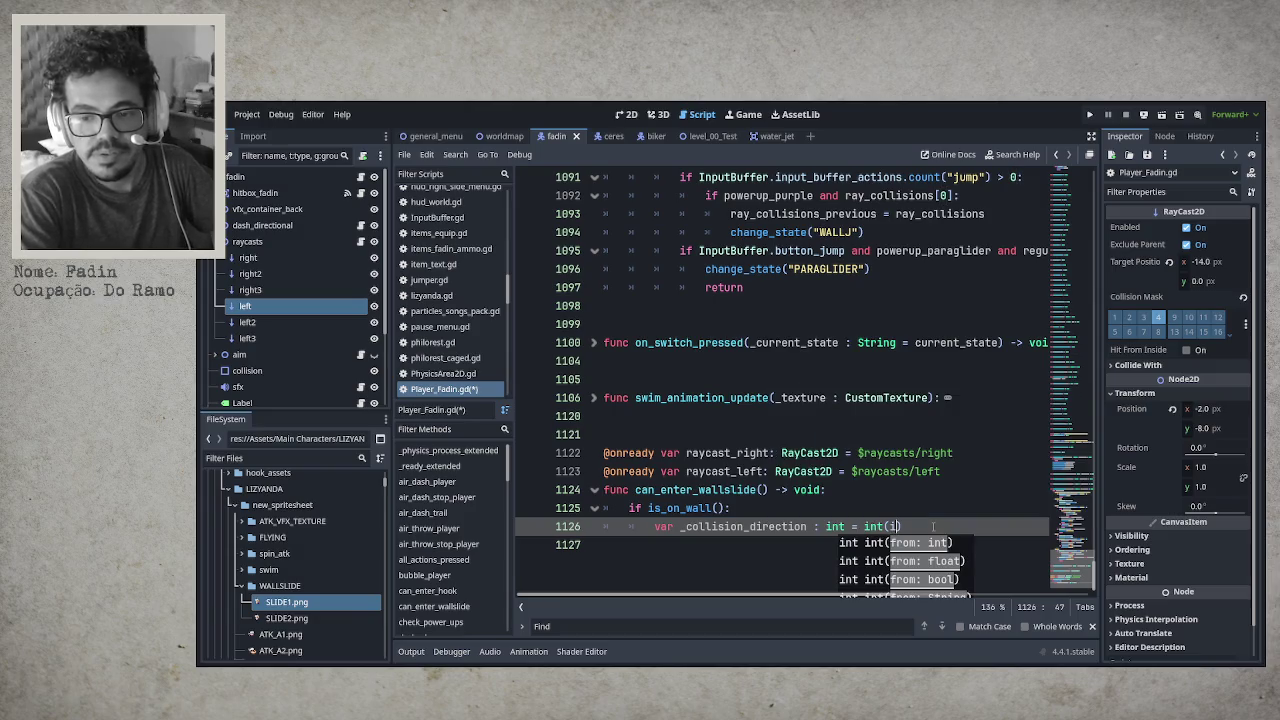
type("ray")
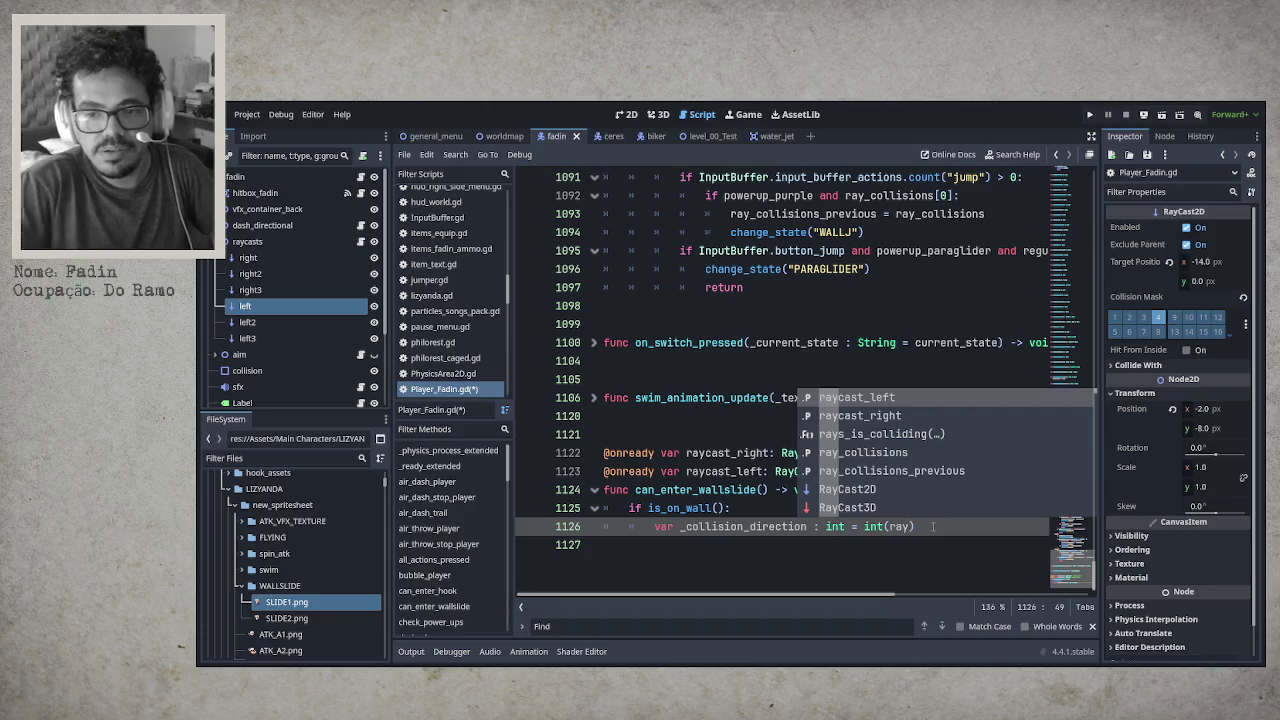
left_click(890, 399)
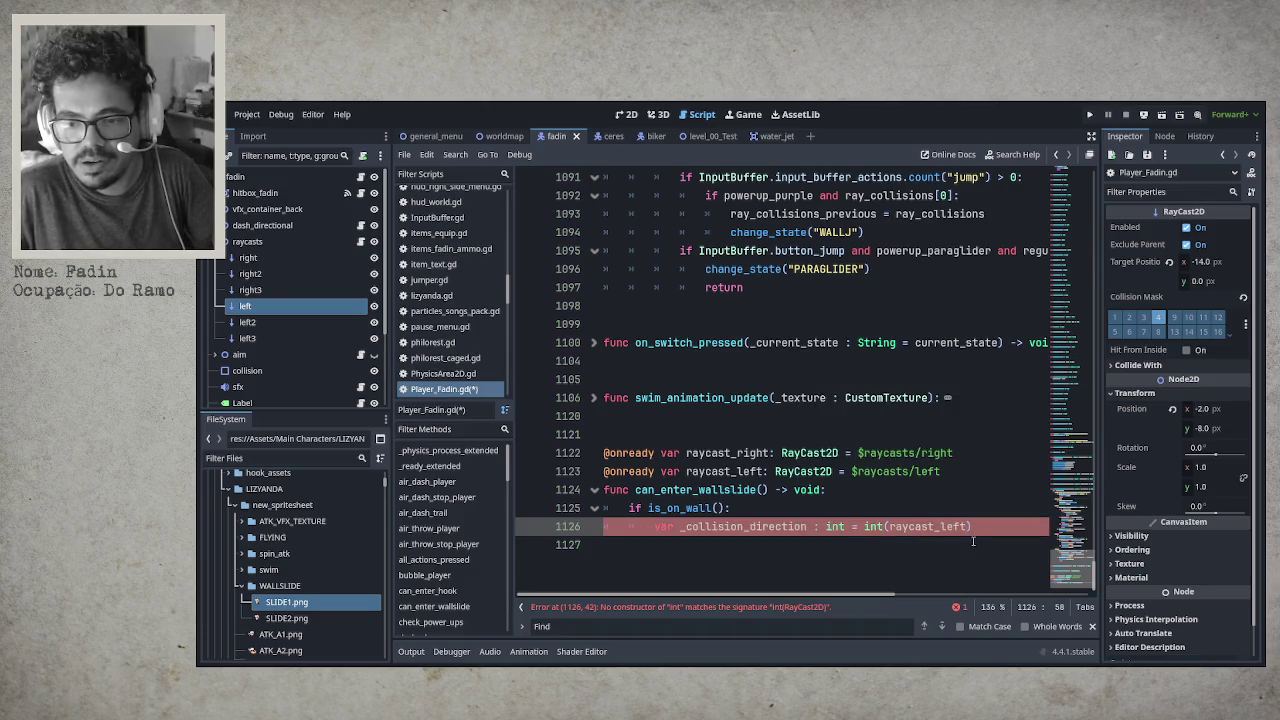
type(".is_co")
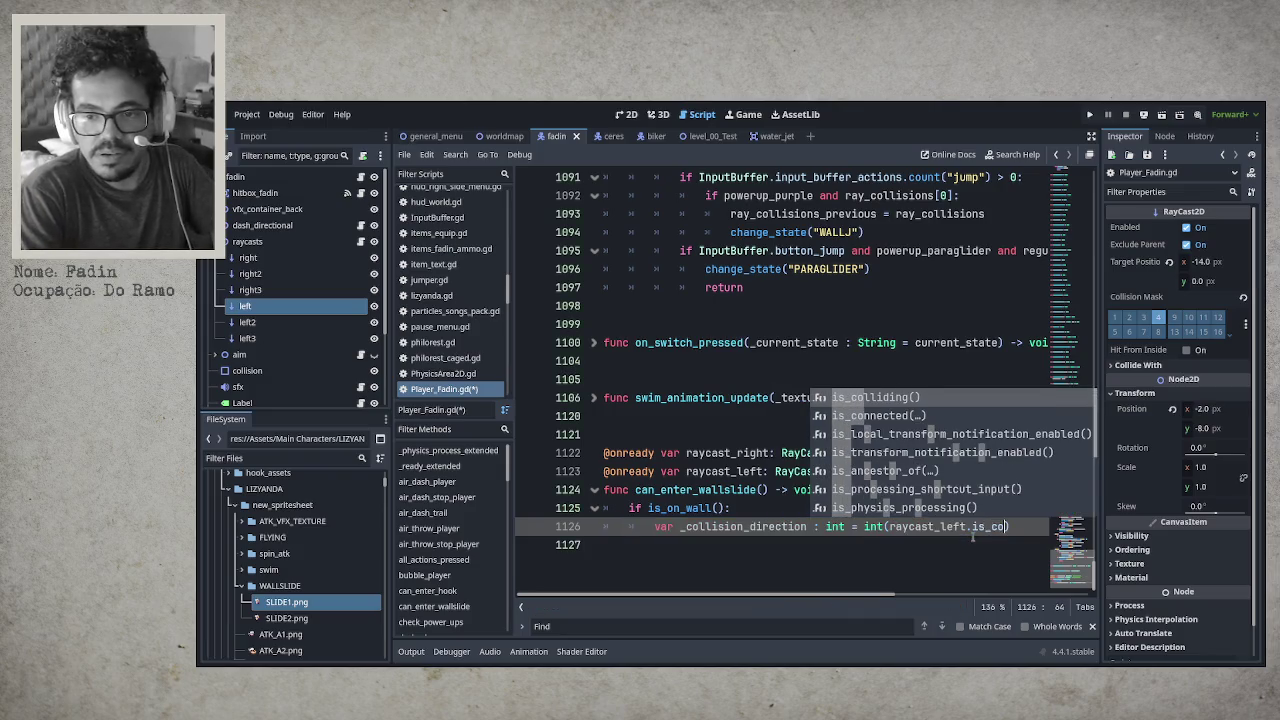
key("Return")
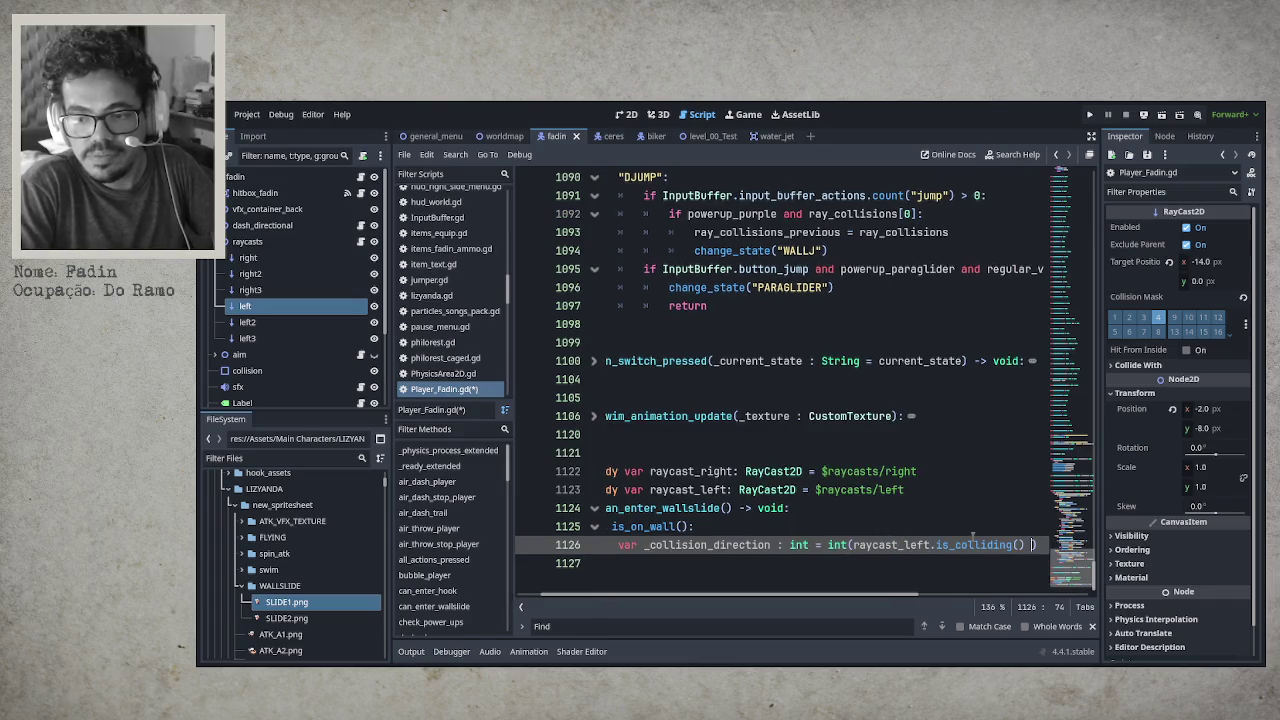
type("- int")
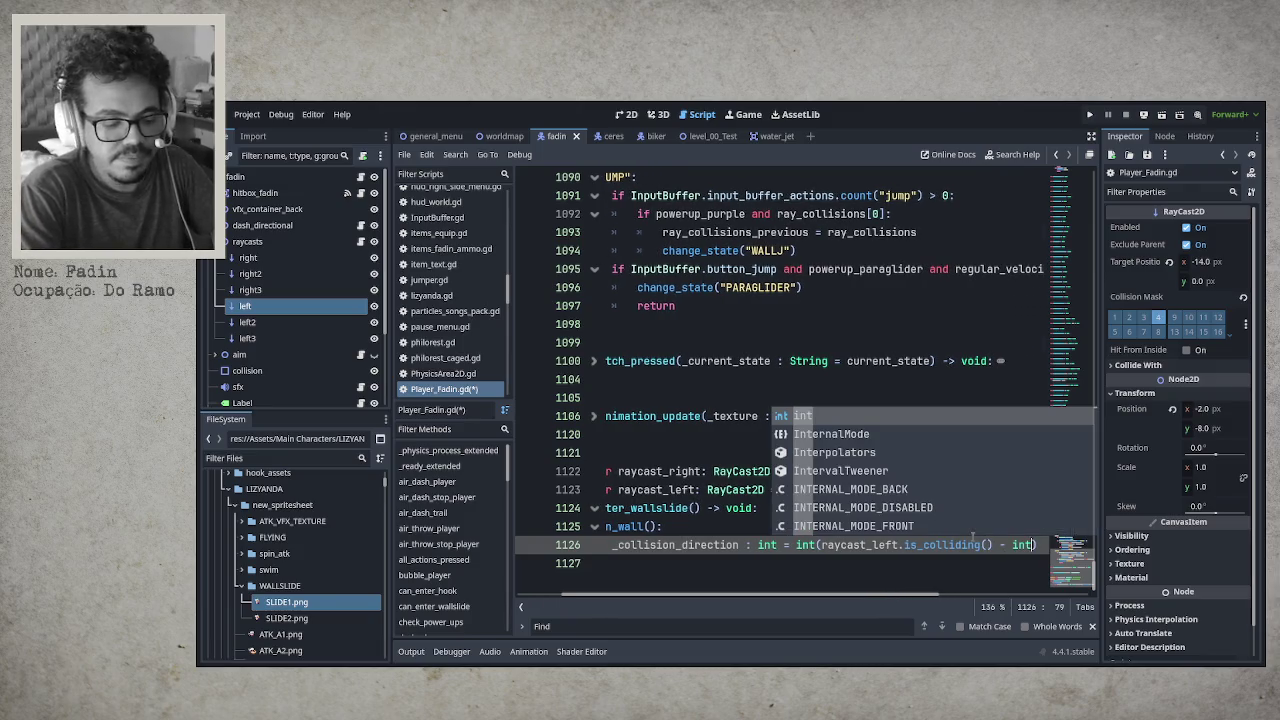
type("(ray")
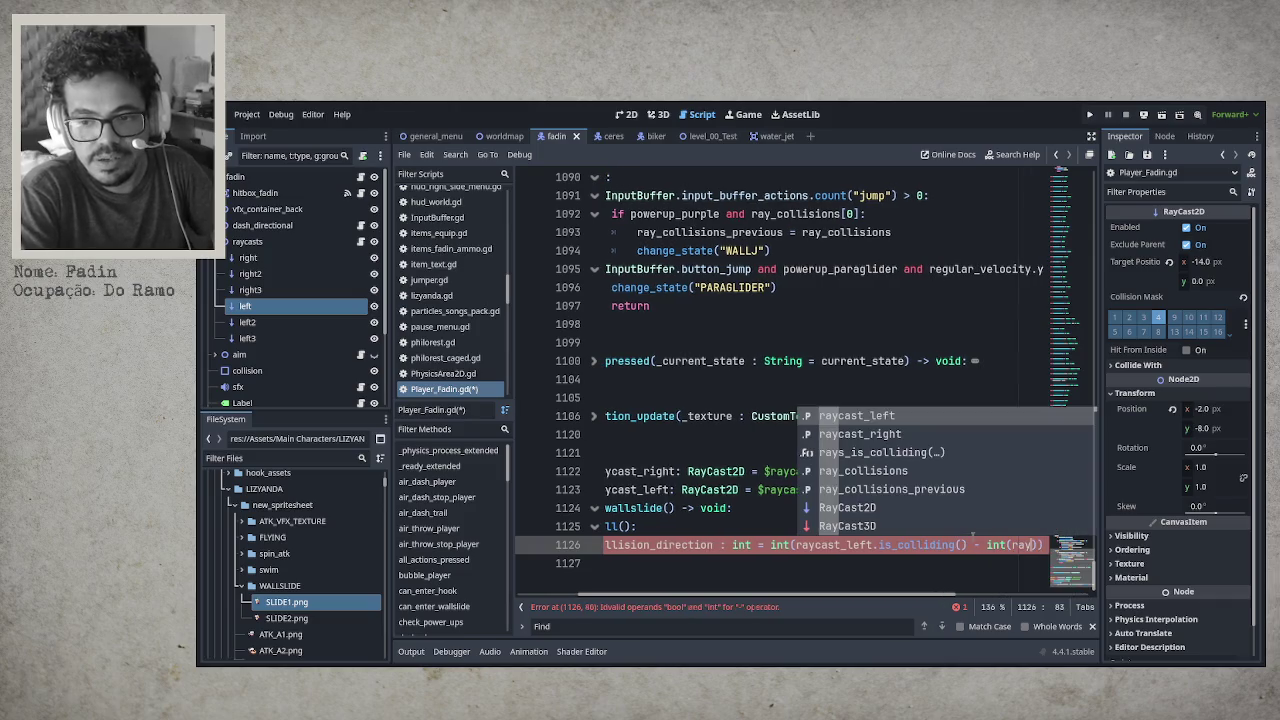
key("Down")
key("Return")
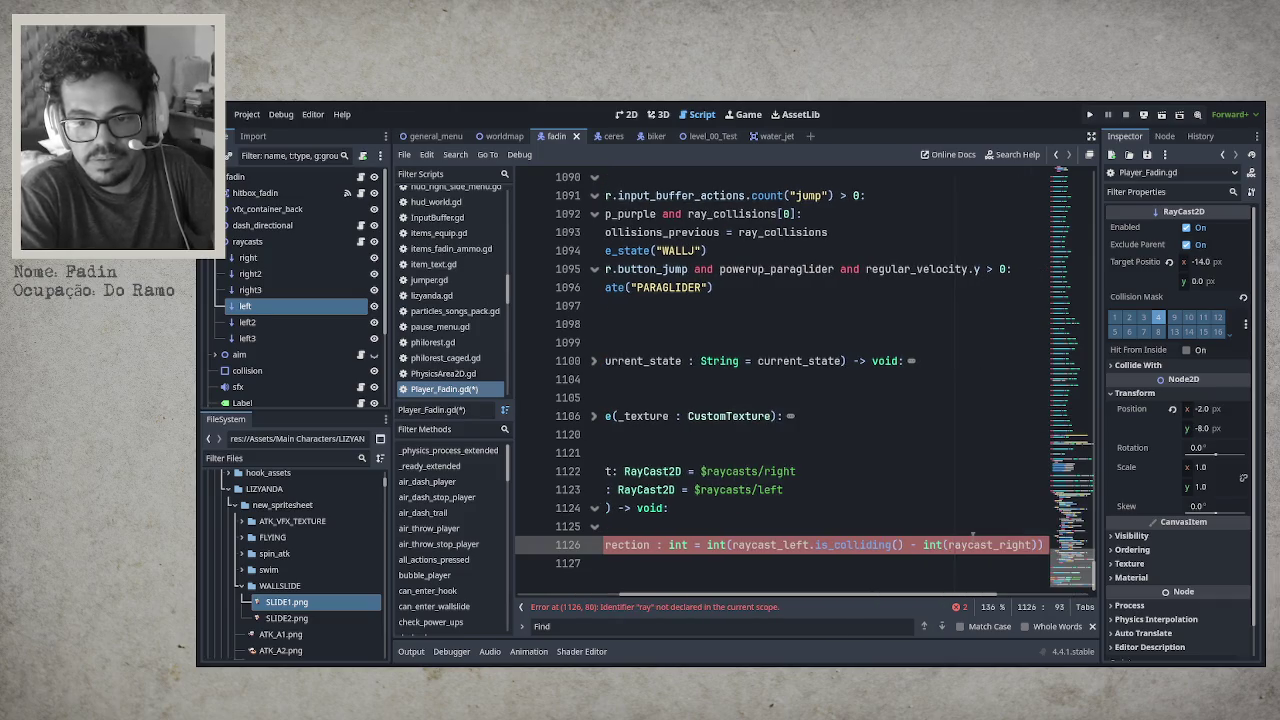
type(".is")
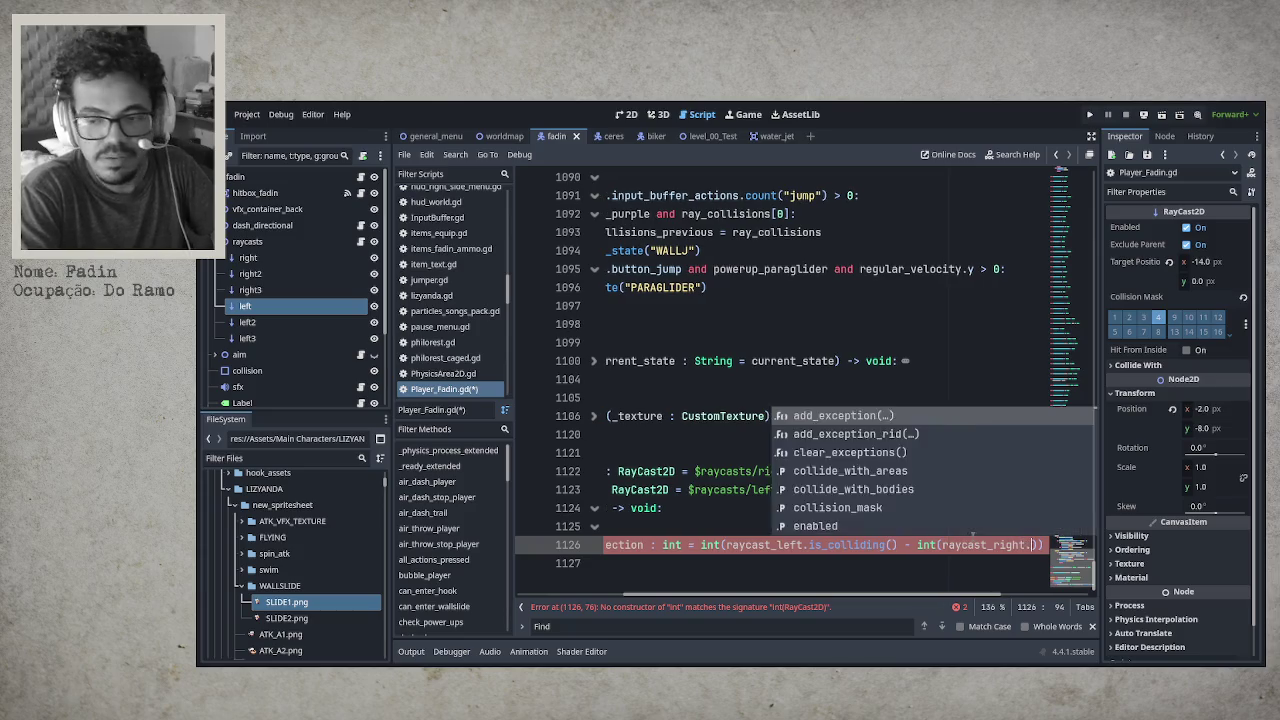
type("_coll")
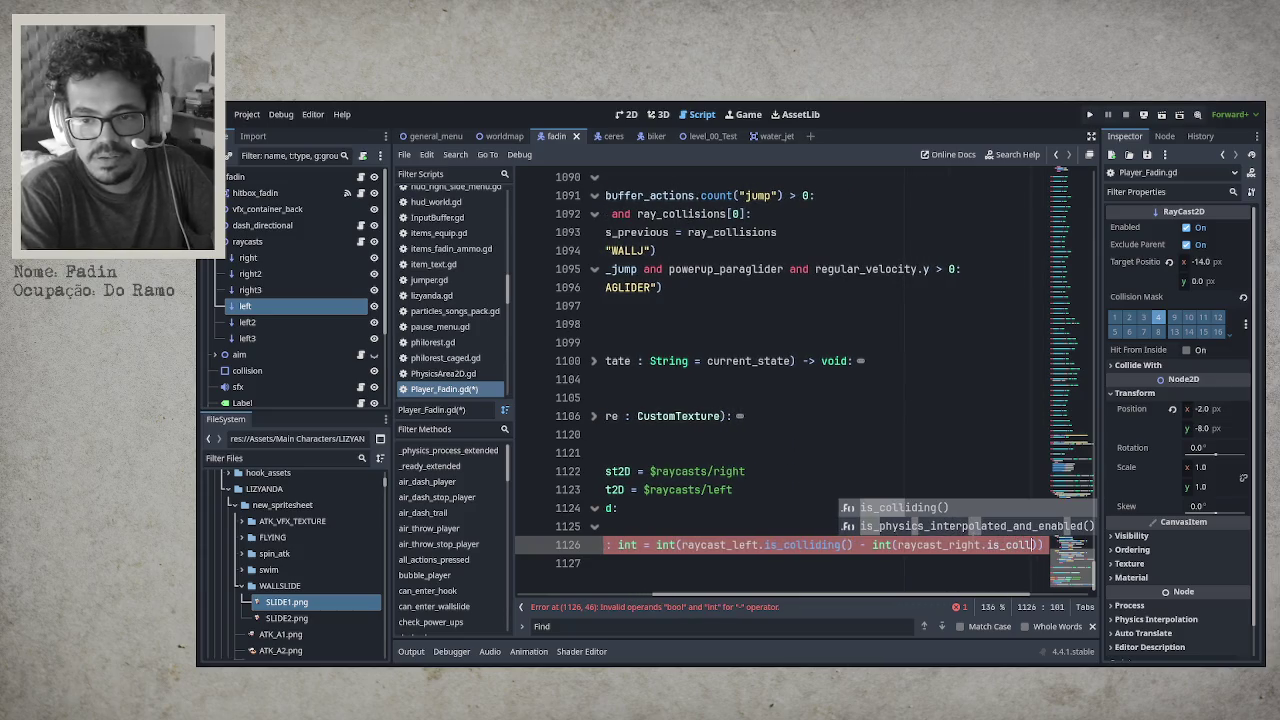
key("Return")
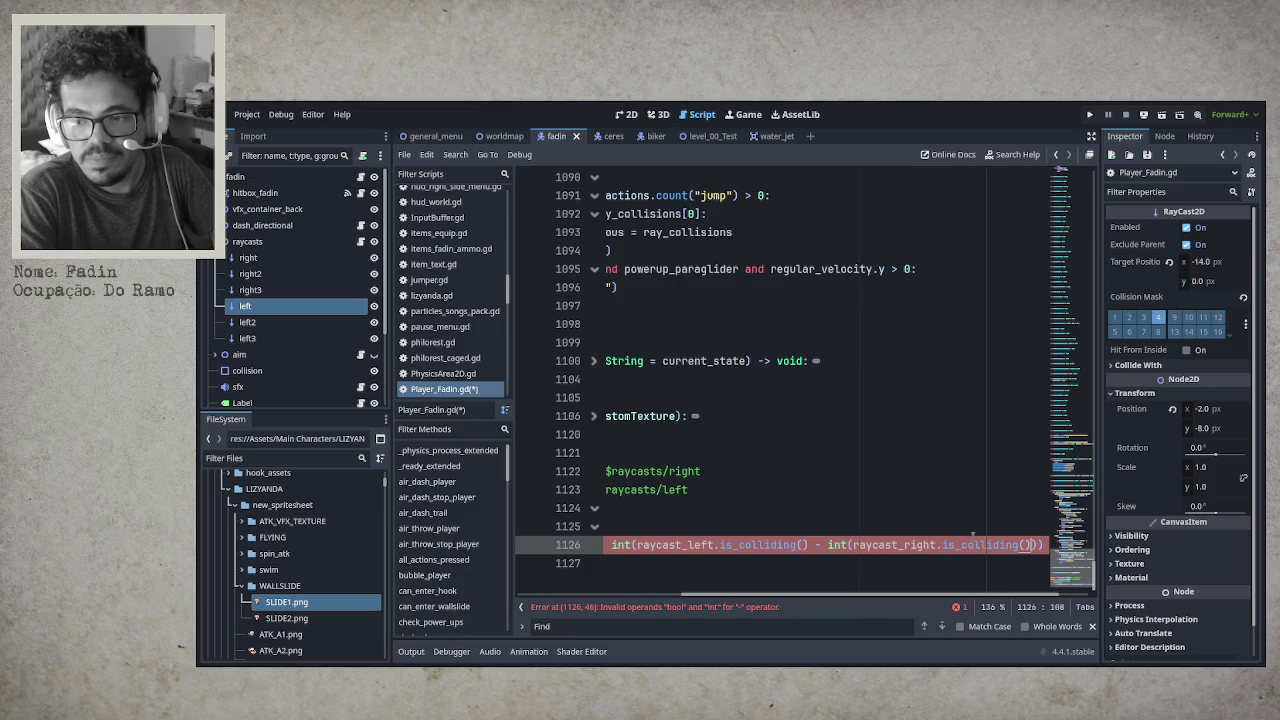
Step: Insert the missing closing parenthesis after raycast_left.is_colliding() and start a new line below
key("Left")
key("Left")
key("Left")
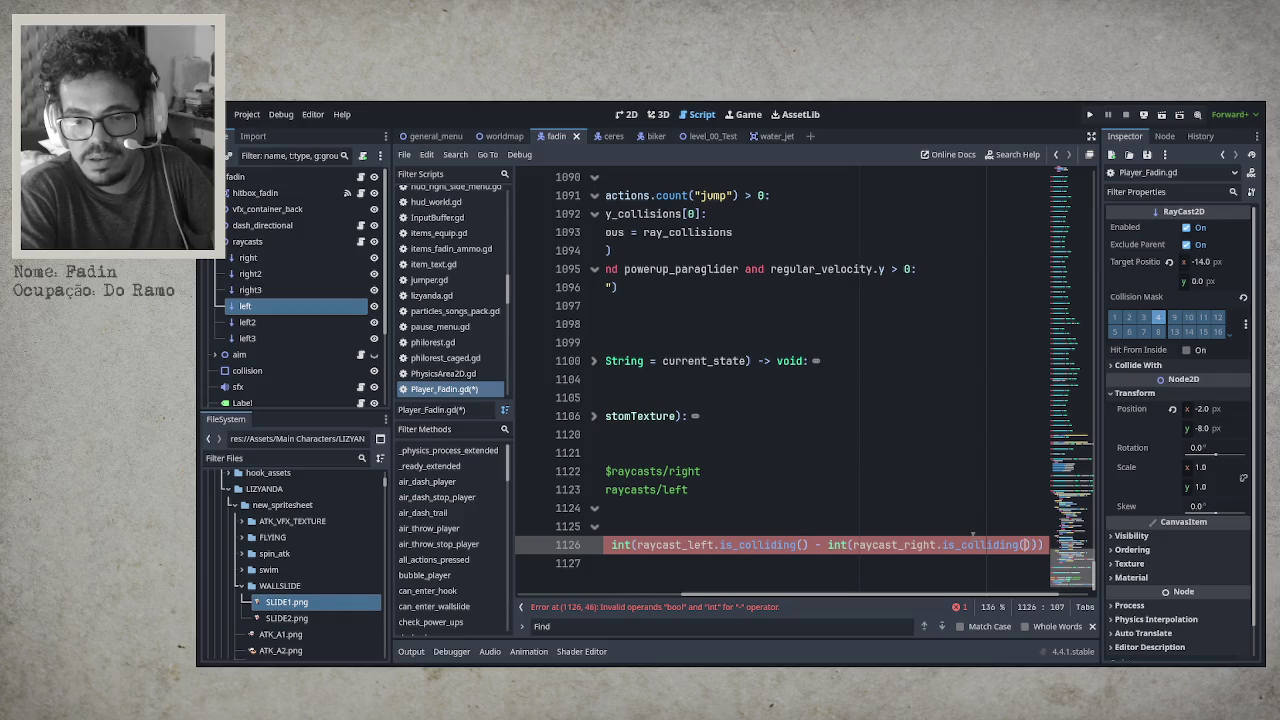
key("Left")
key("Left")
key("Left")
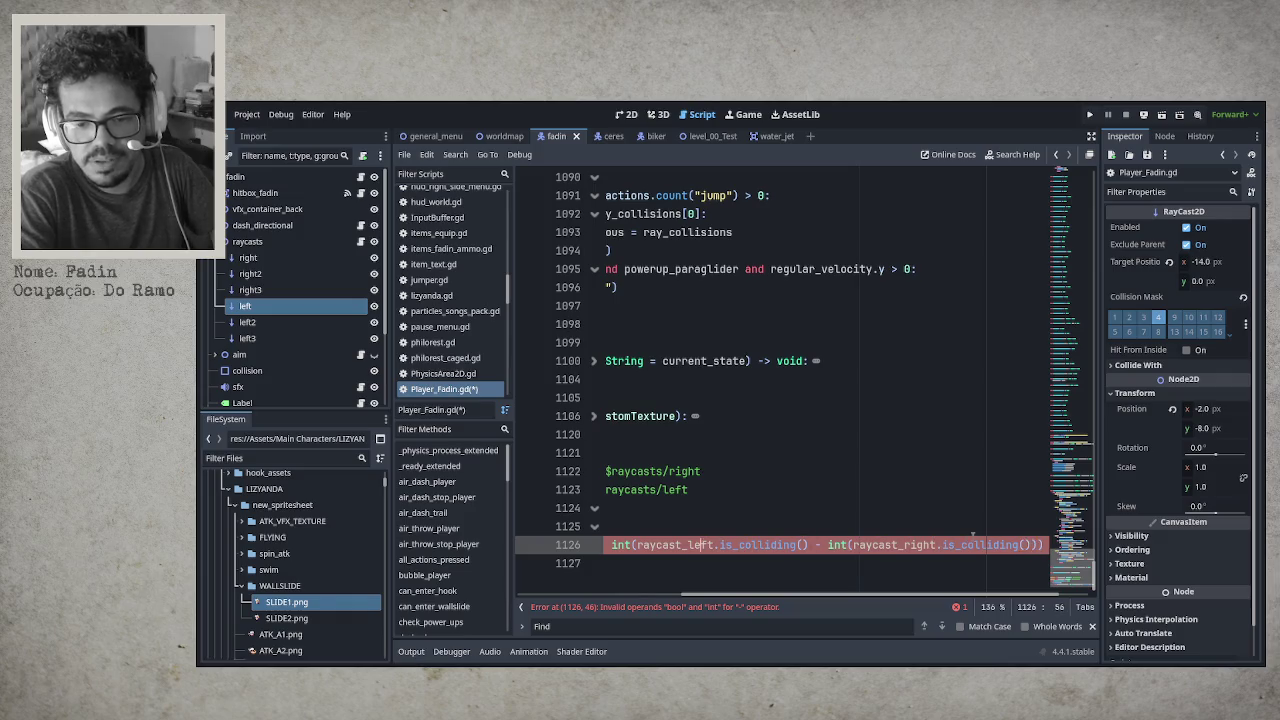
key("Left")
key("Left")
key("Left")
key("Right")
key("Right")
key("Right")
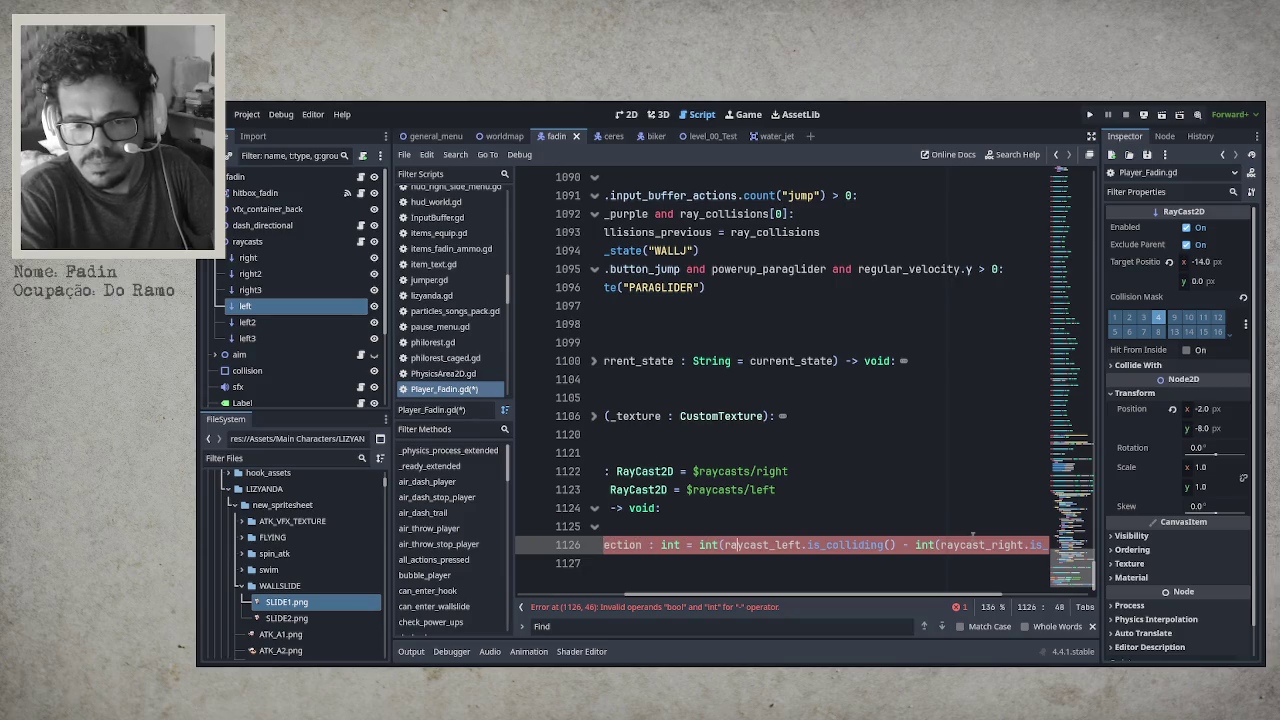
key("Right")
key("Right")
key("Right")
key("Right")
type(")")
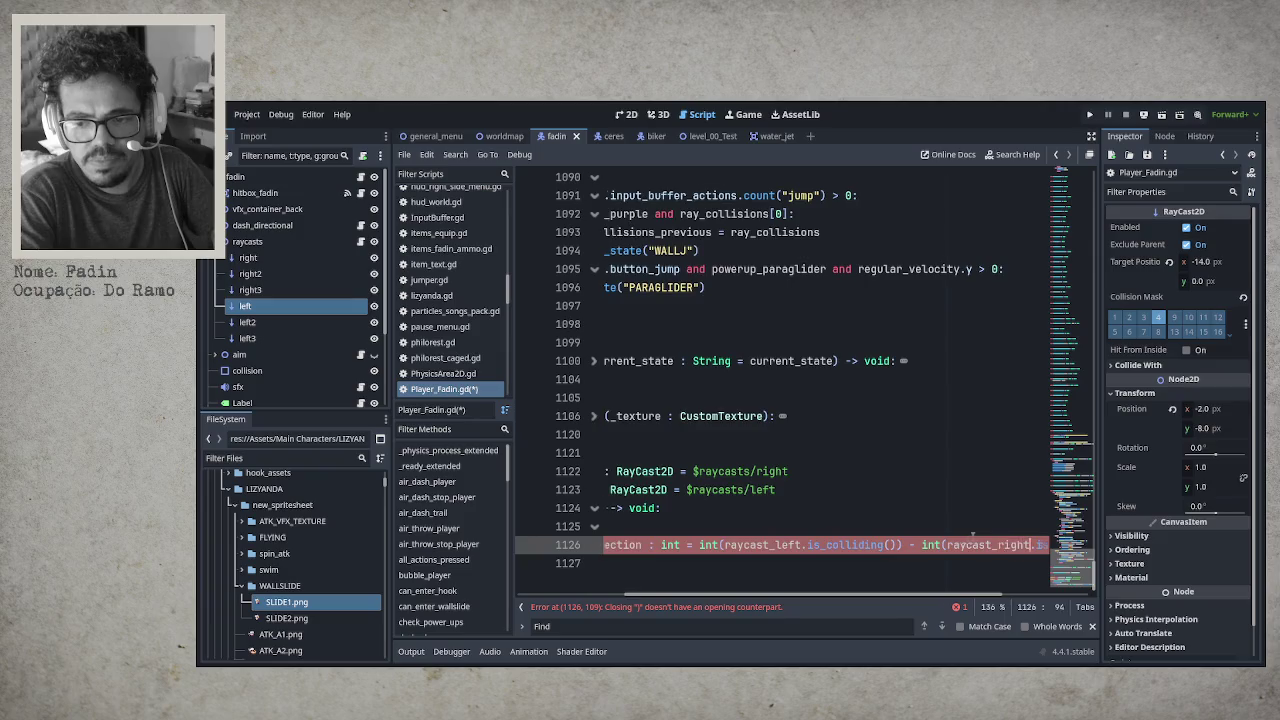
key("Right")
key("Right")
key("Right")
key("Left")
key("Left")
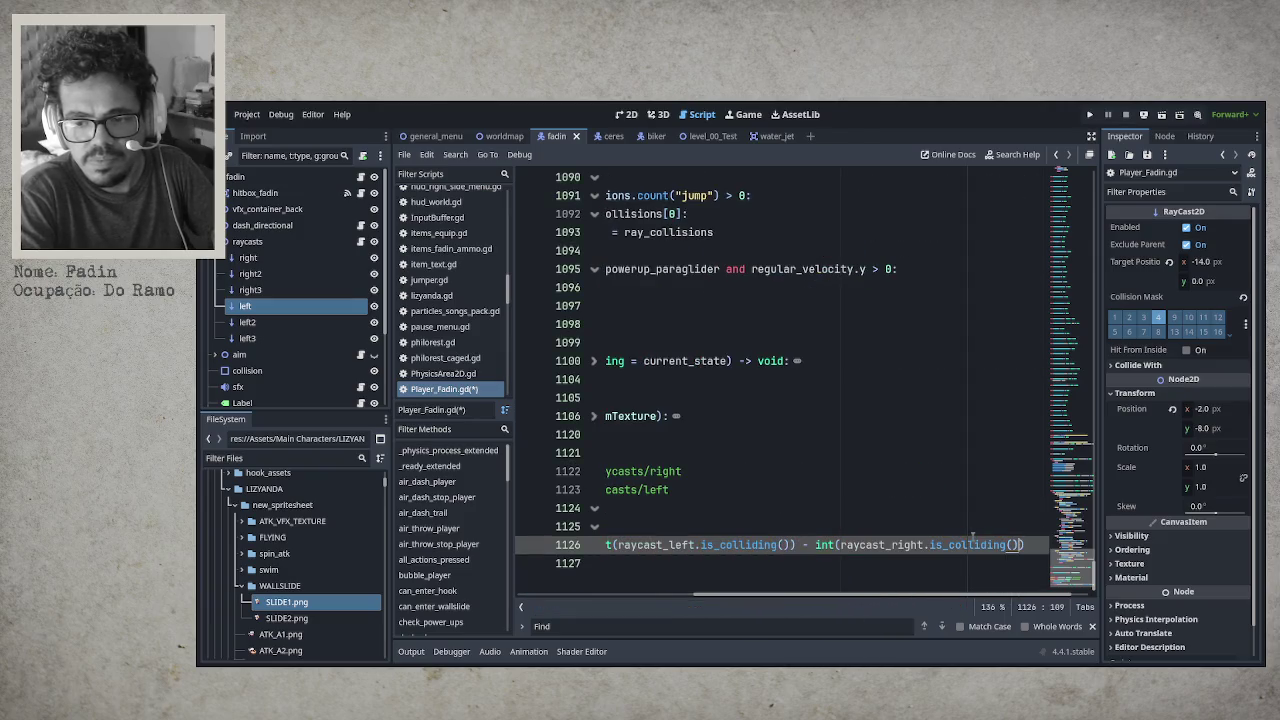
key("Right")
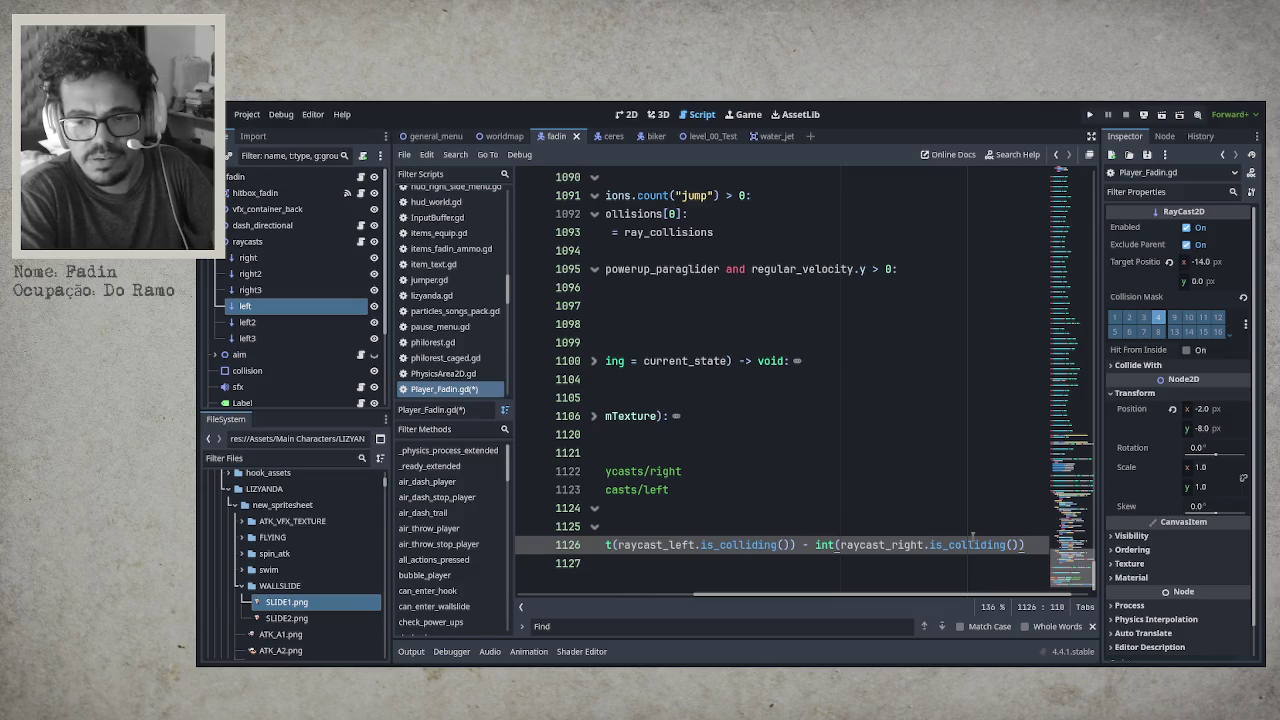
key("Return")
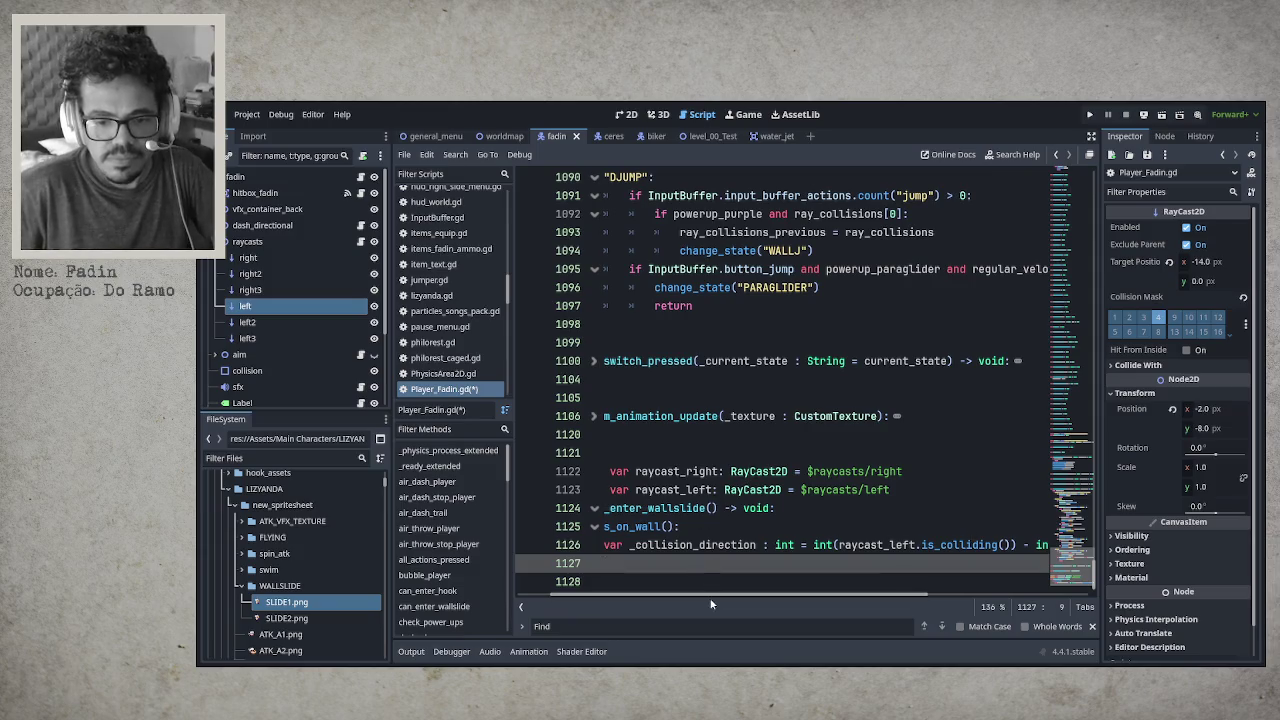
scroll(705, 596, "left", 2)
Step: Start a match statement on _collision_direction below the direction calculation
scroll(769, 578, "down", 1)
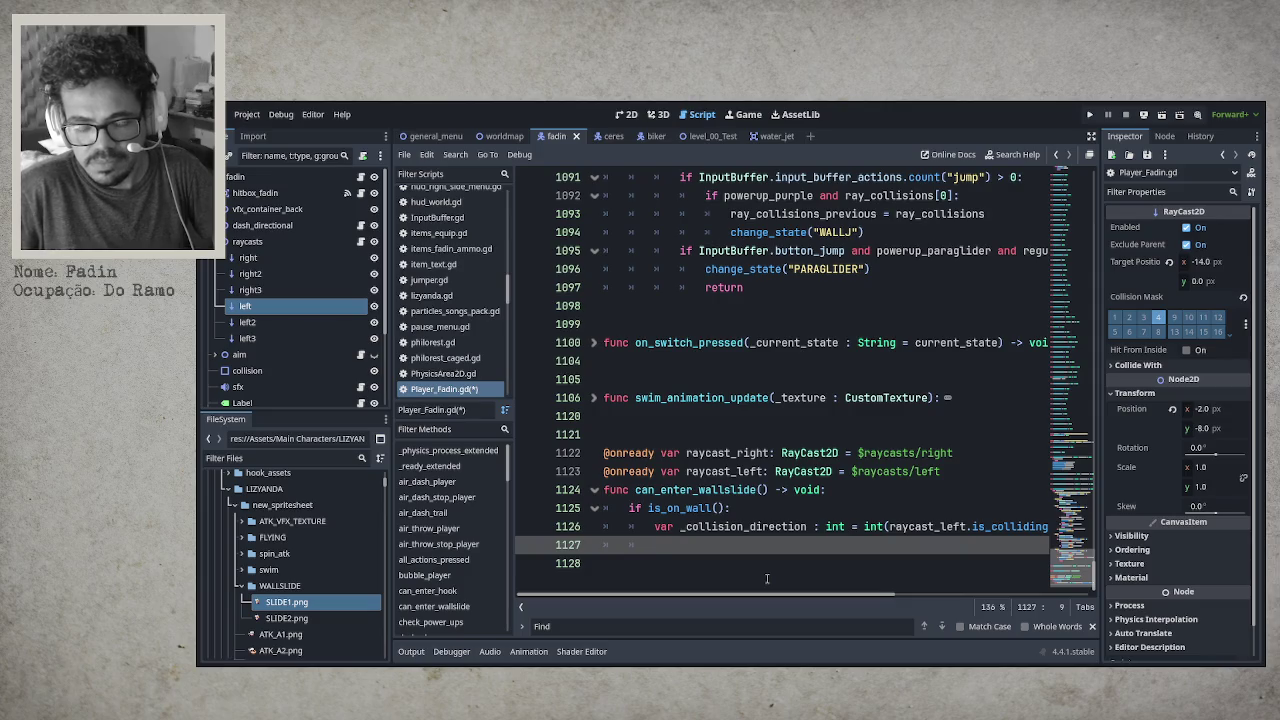
type("mat")
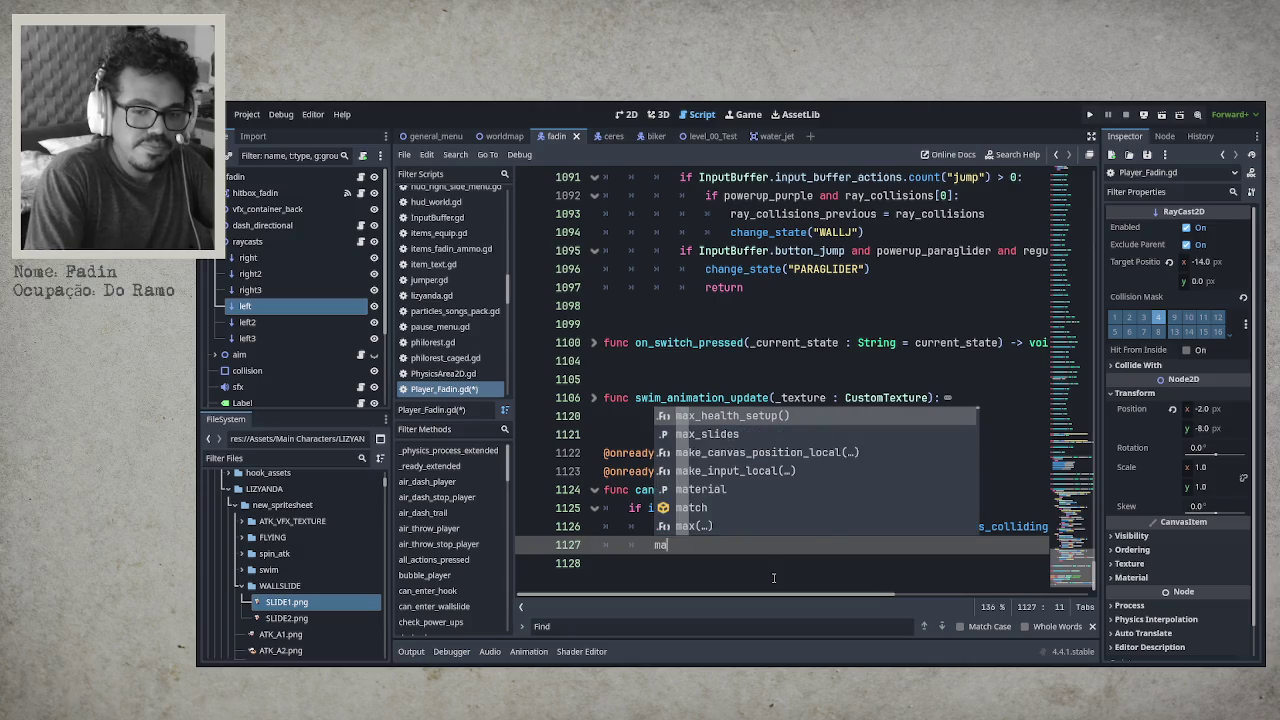
key("Down")
key("Return")
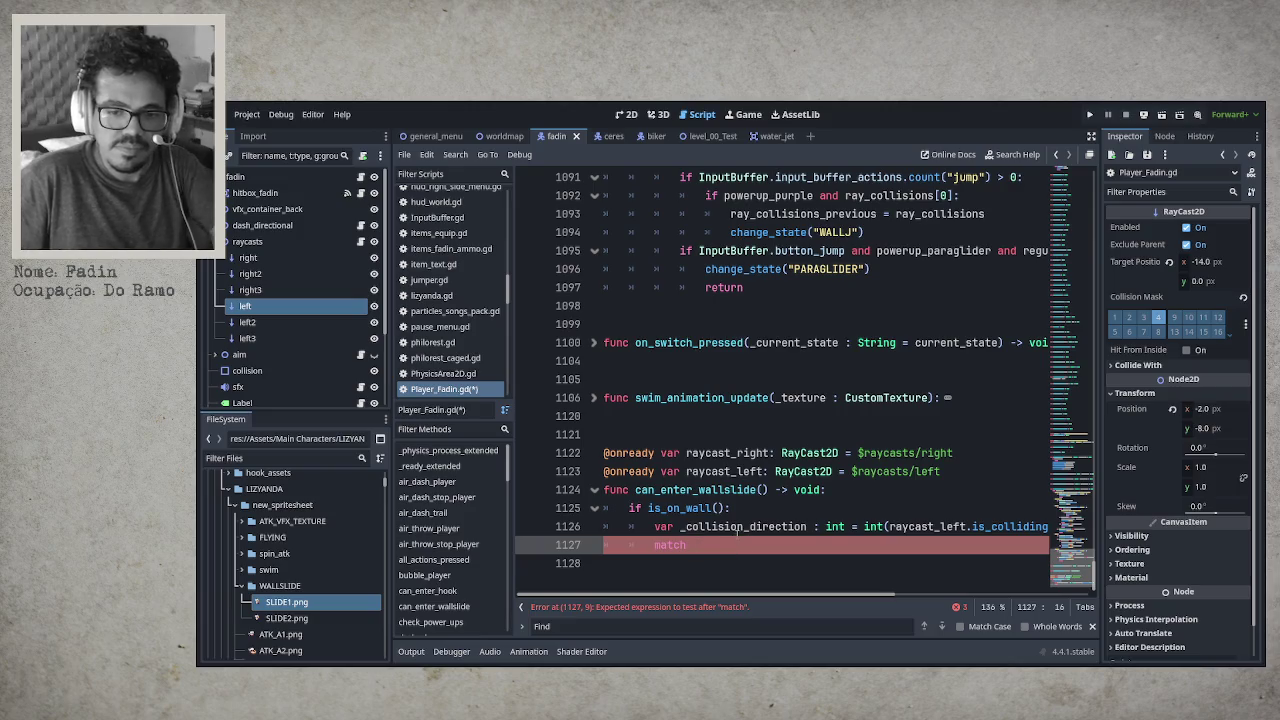
type("_collision_direction")
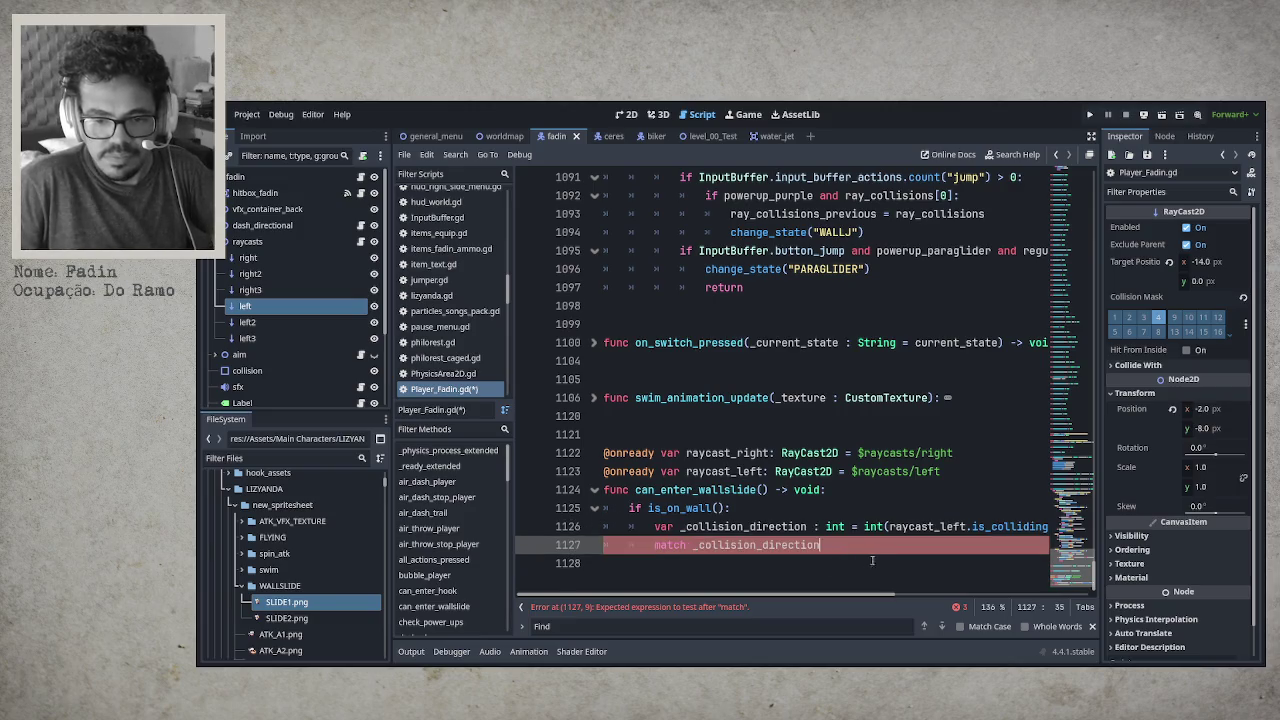
type(":")
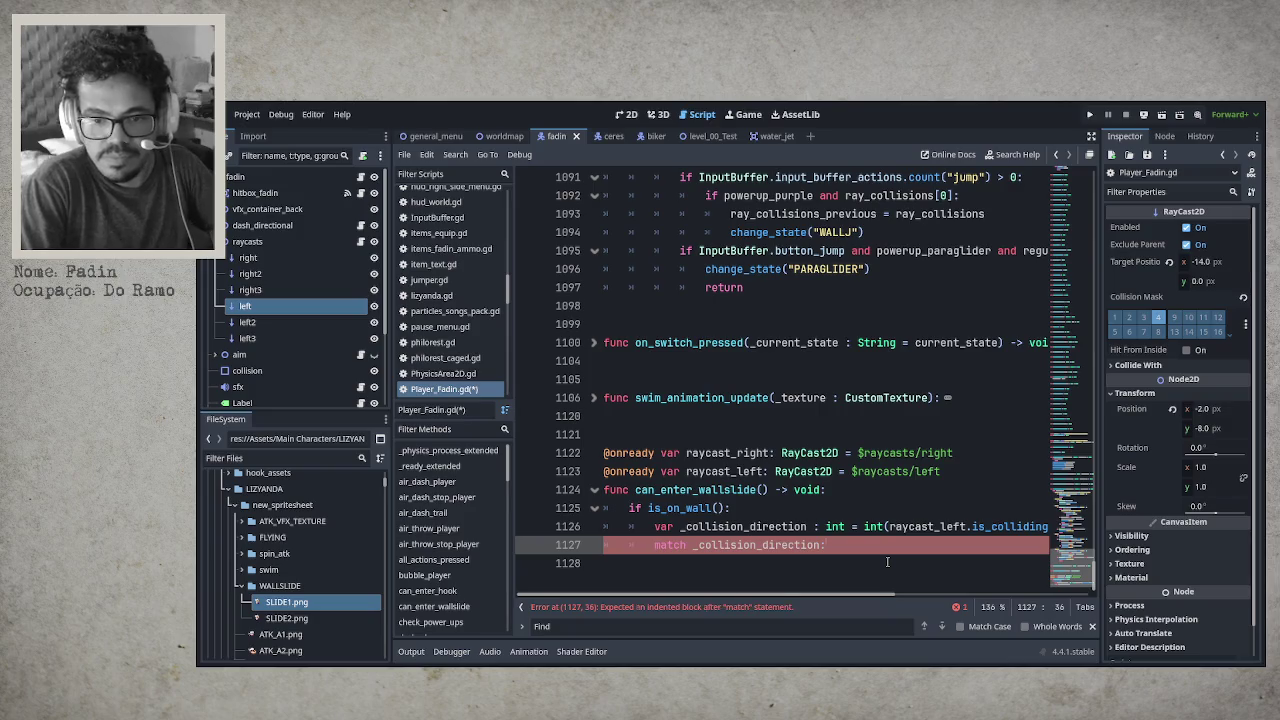
key("Return")
Step: Add cases 1 and -1, each containing pass, followed by blank lines
type("1:")
key("Return")
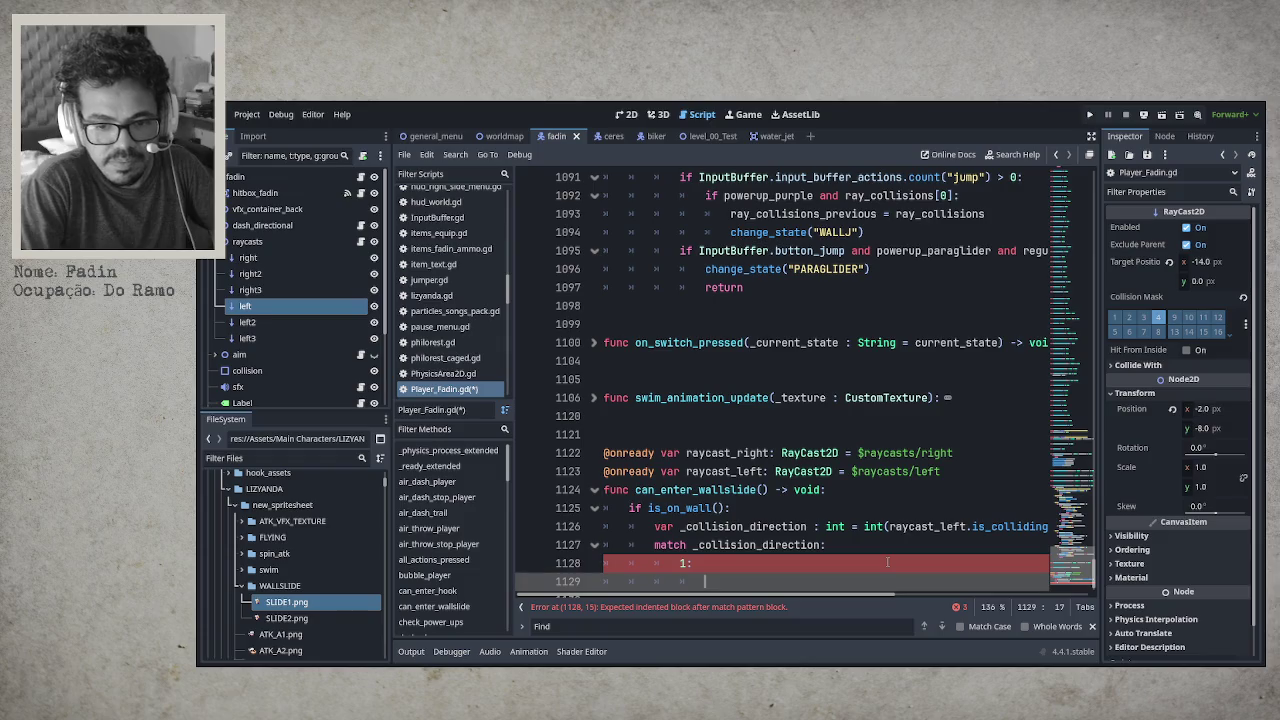
type("pass")
key("Return")
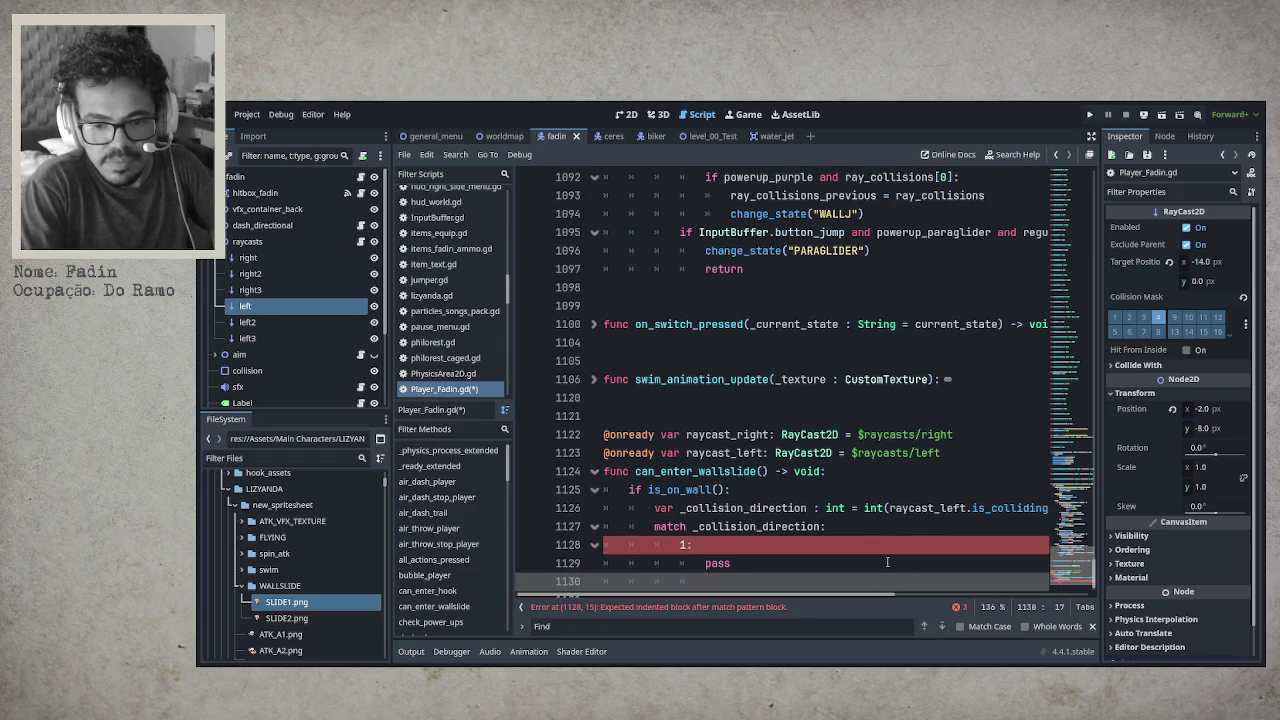
type("-1:")
key("Return")
type("pass")
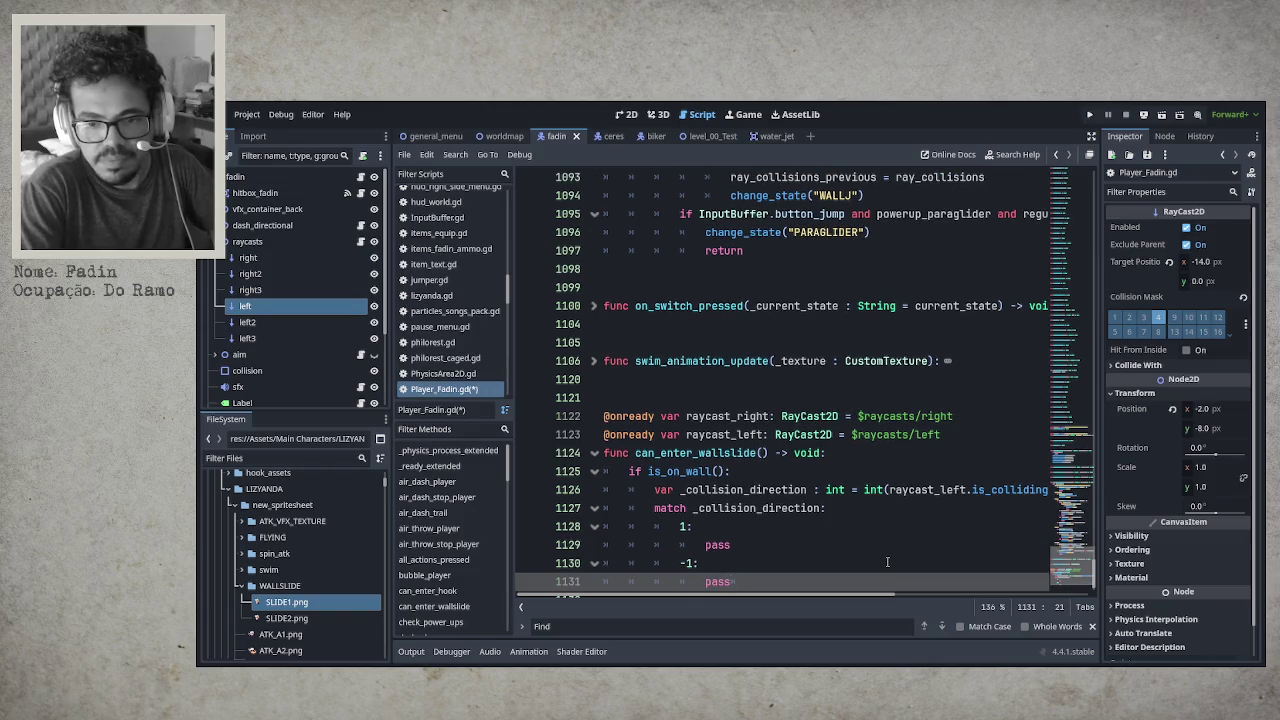
key("Return")
key("Return")
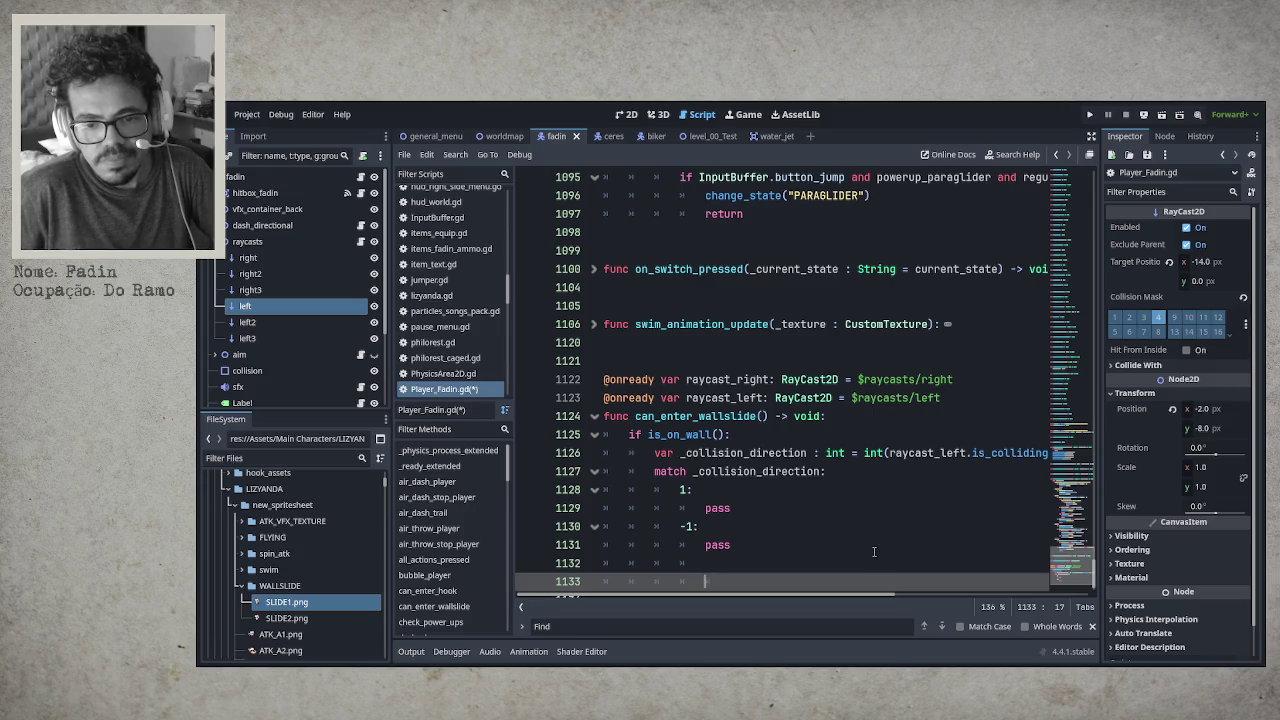
Step: Replace pass under case 1 with an if InputBuffer.direction_right condition
double_click(718, 508)
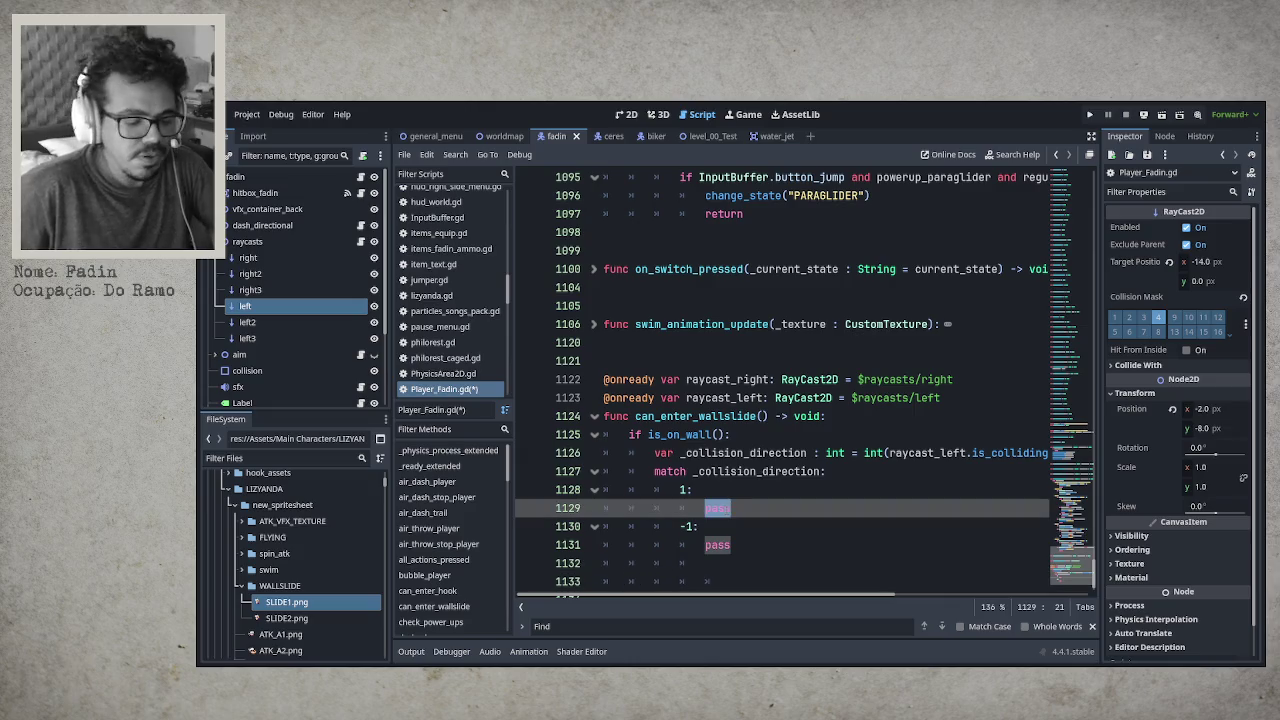
type("if In")
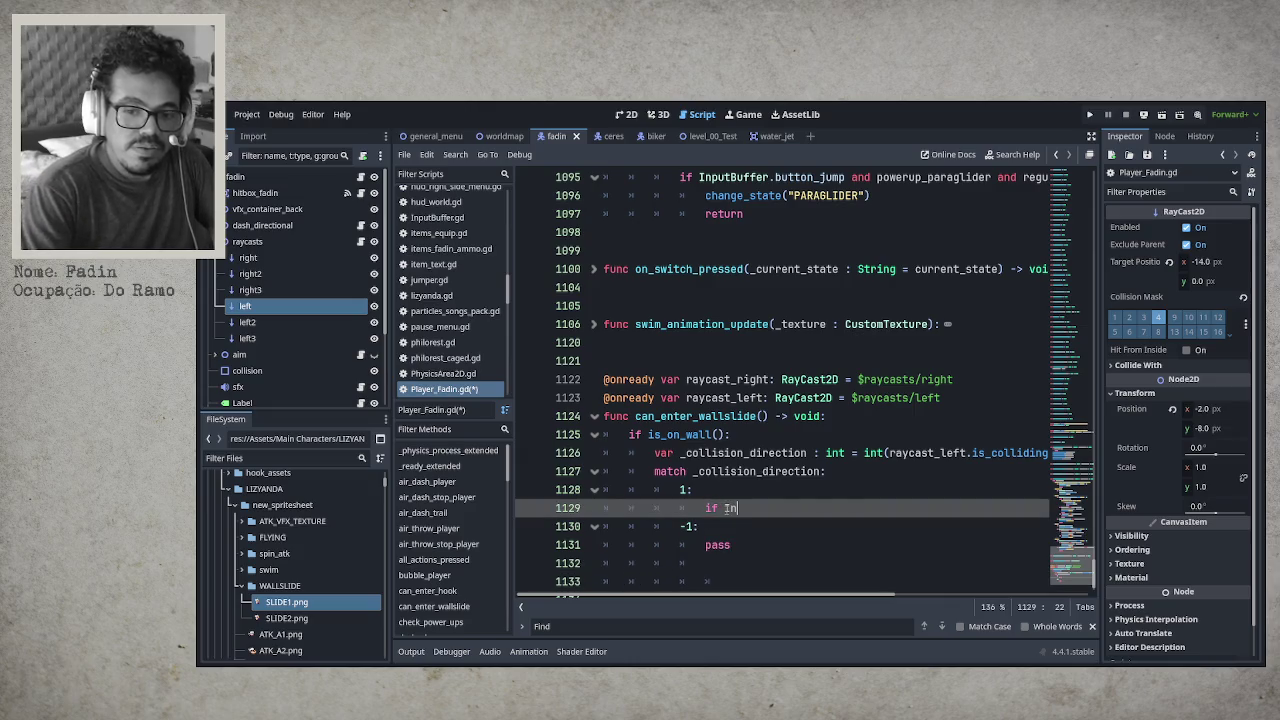
type("put")
key("Escape")
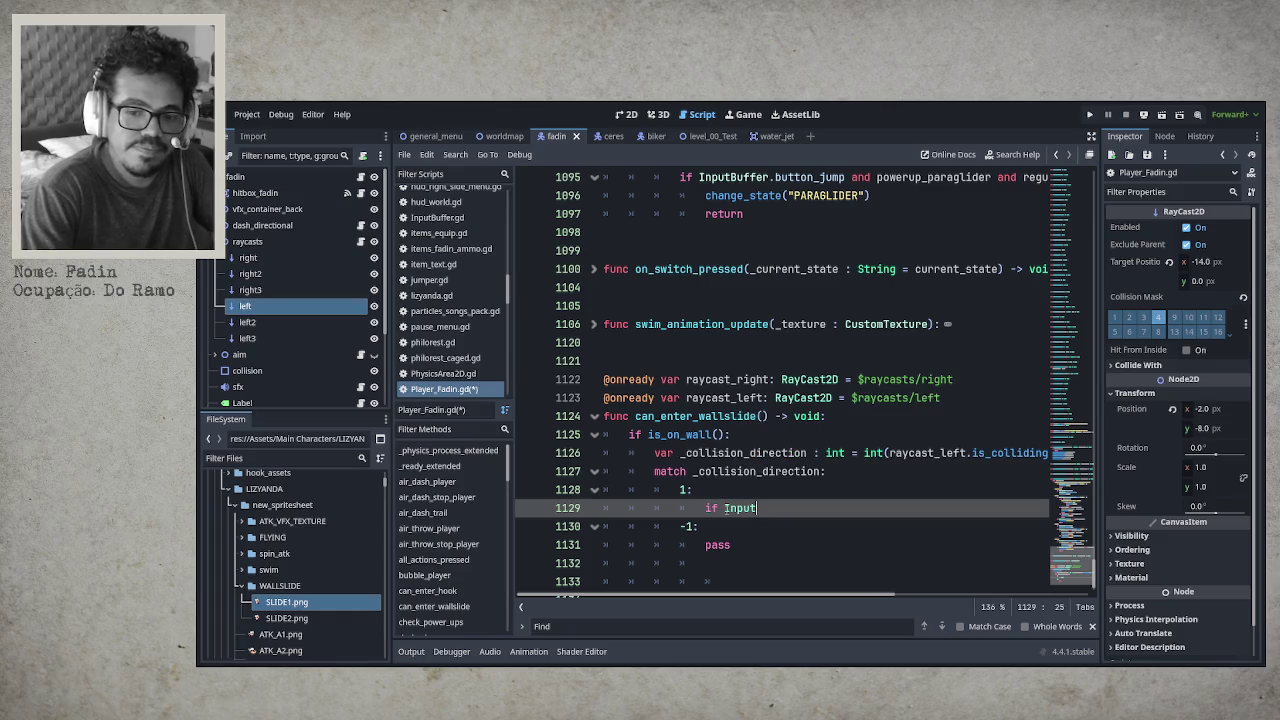
type("Bu")
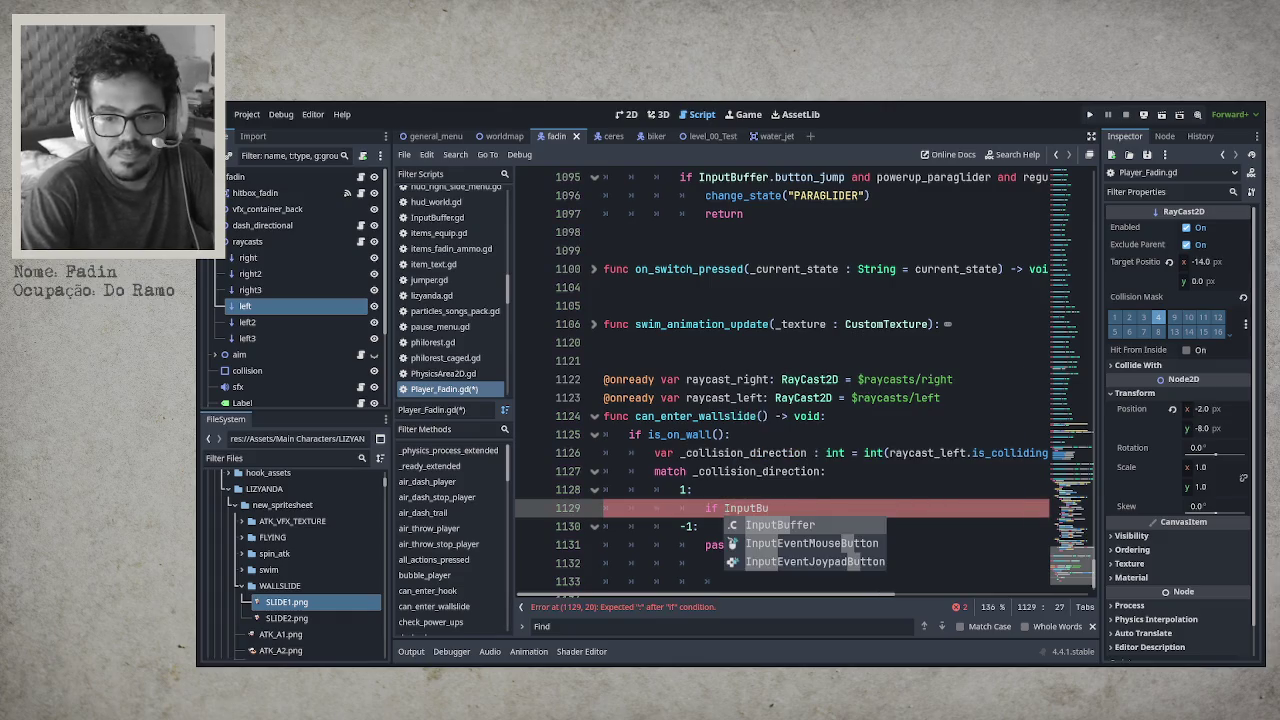
key("Return")
type(".")
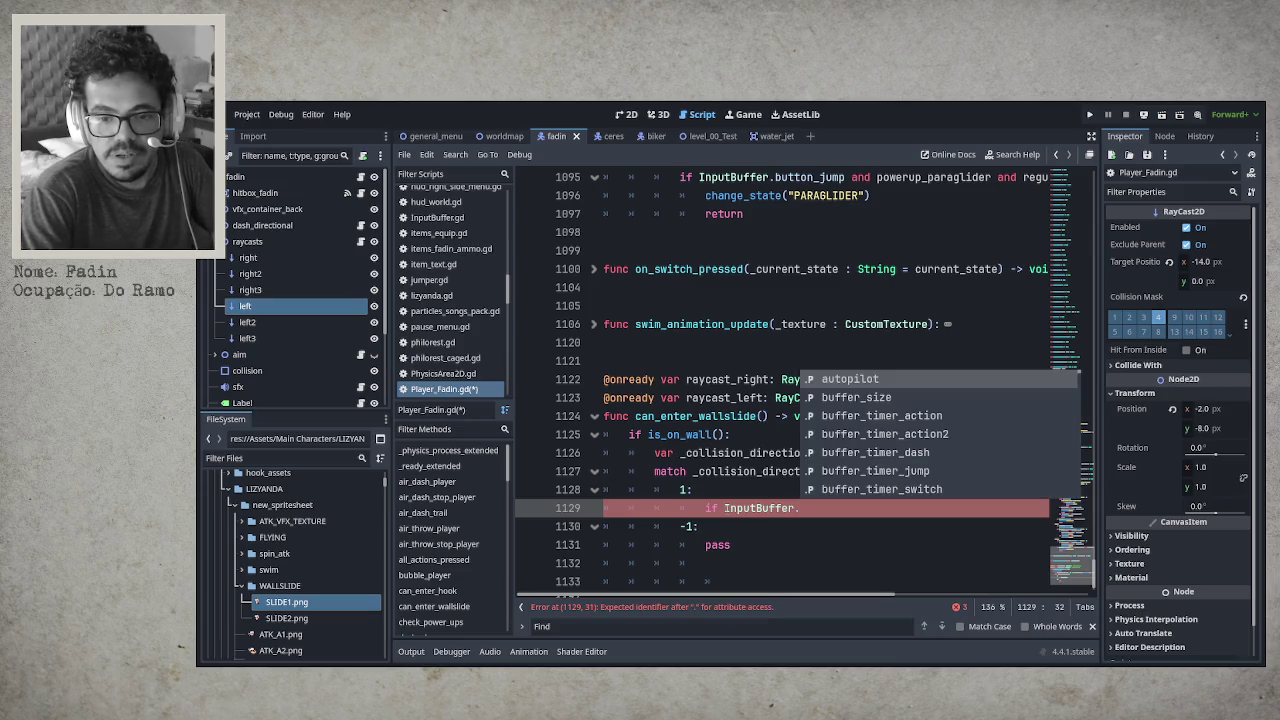
type("dire")
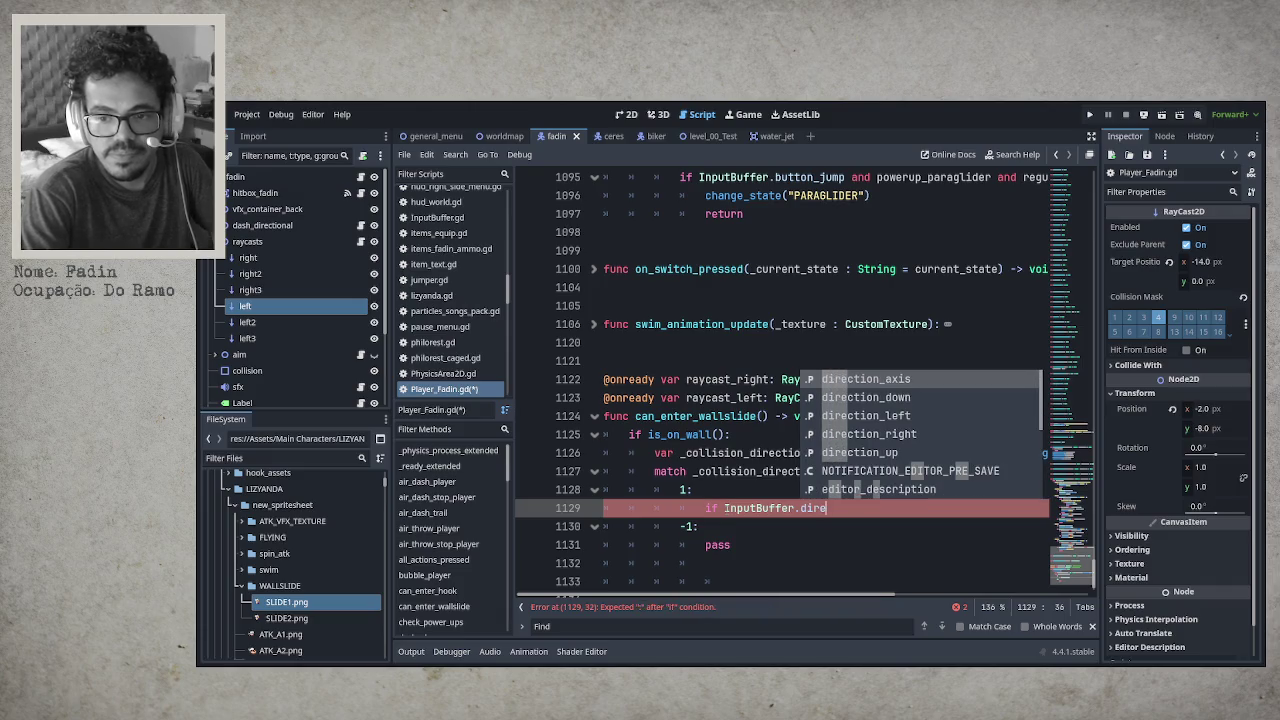
key("Down")
key("Down")
key("Down")
key("Return")
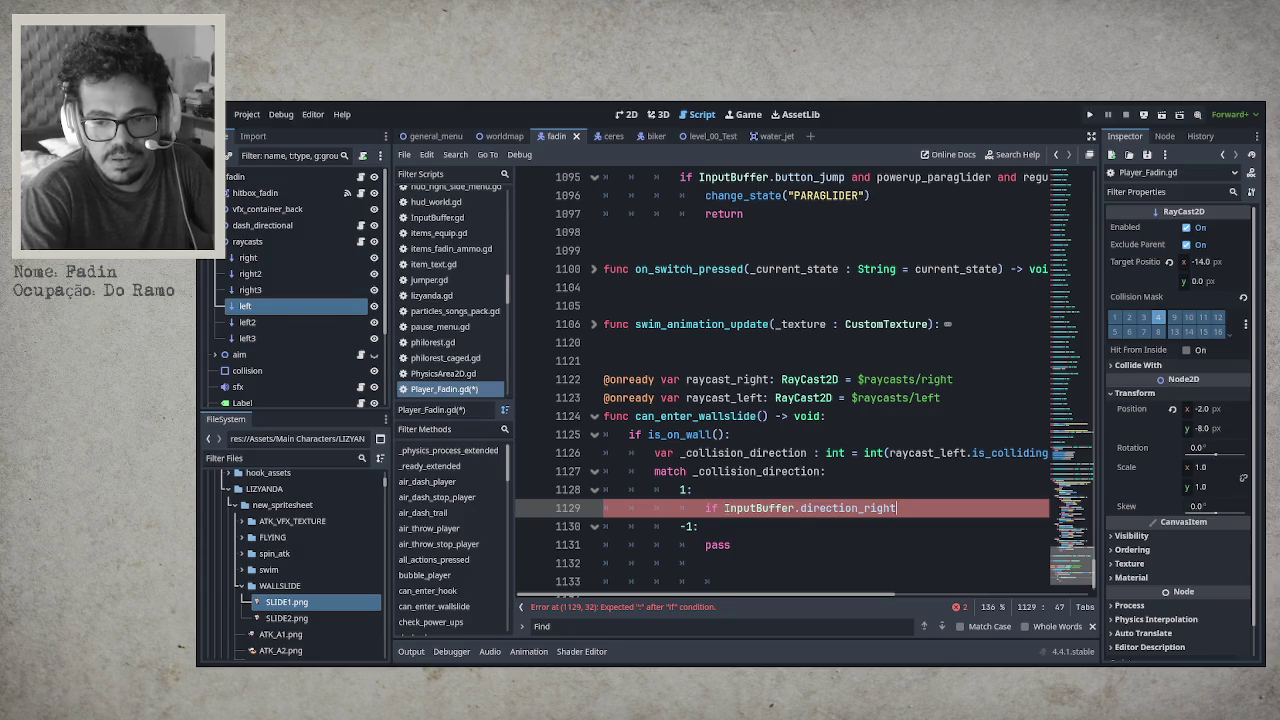
Step: Make the condition's body call change_state("WALL_SLIDE")
type(":")
key("Return")
type("change")
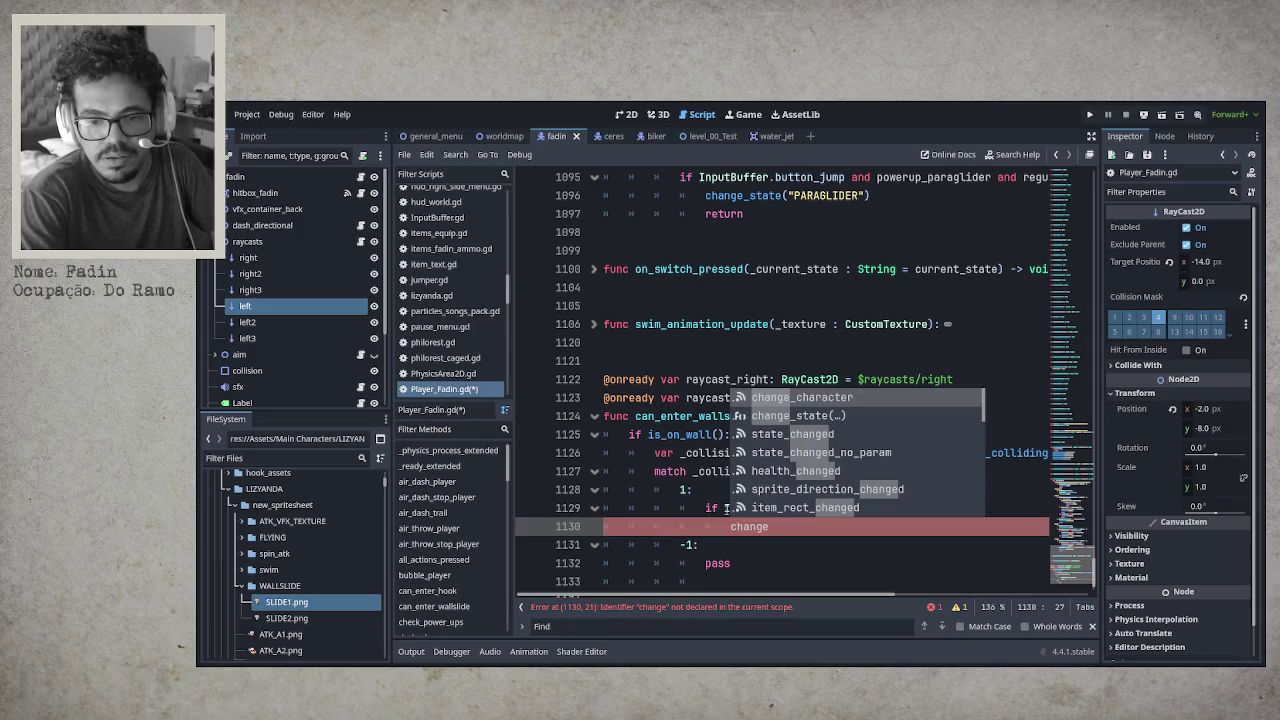
key("Down")
key("Return")
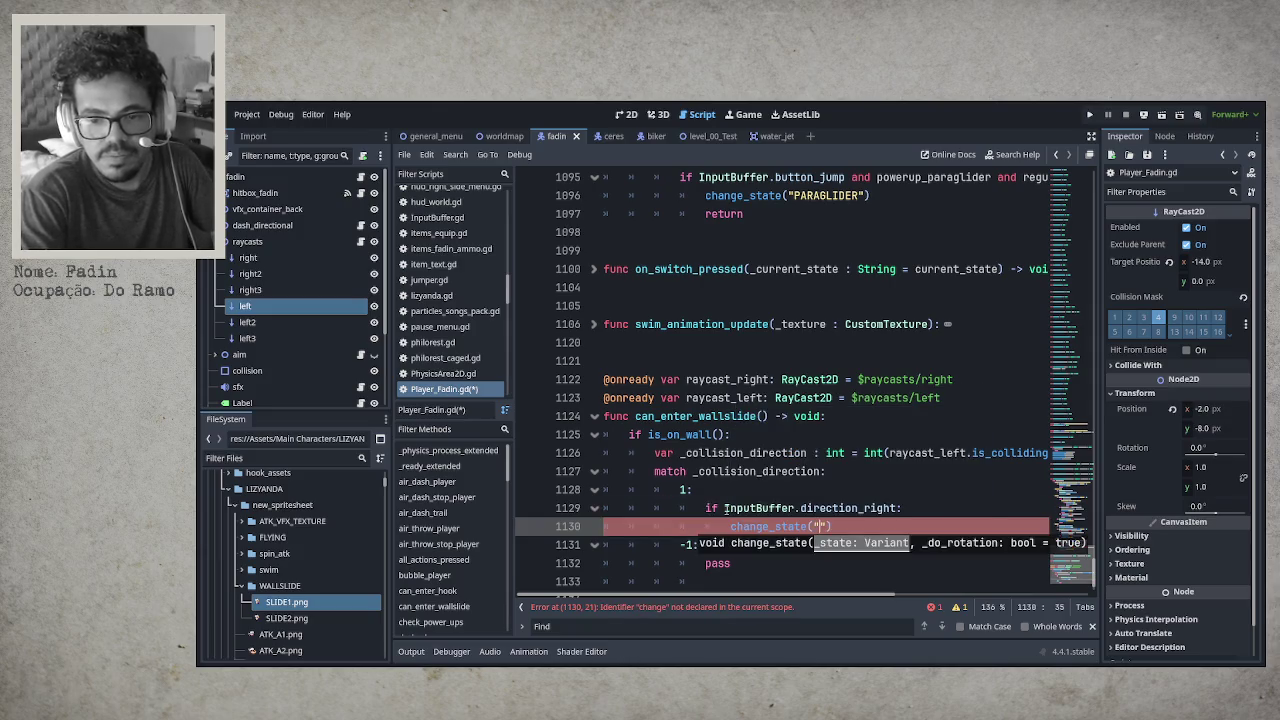
type("\"WALL")
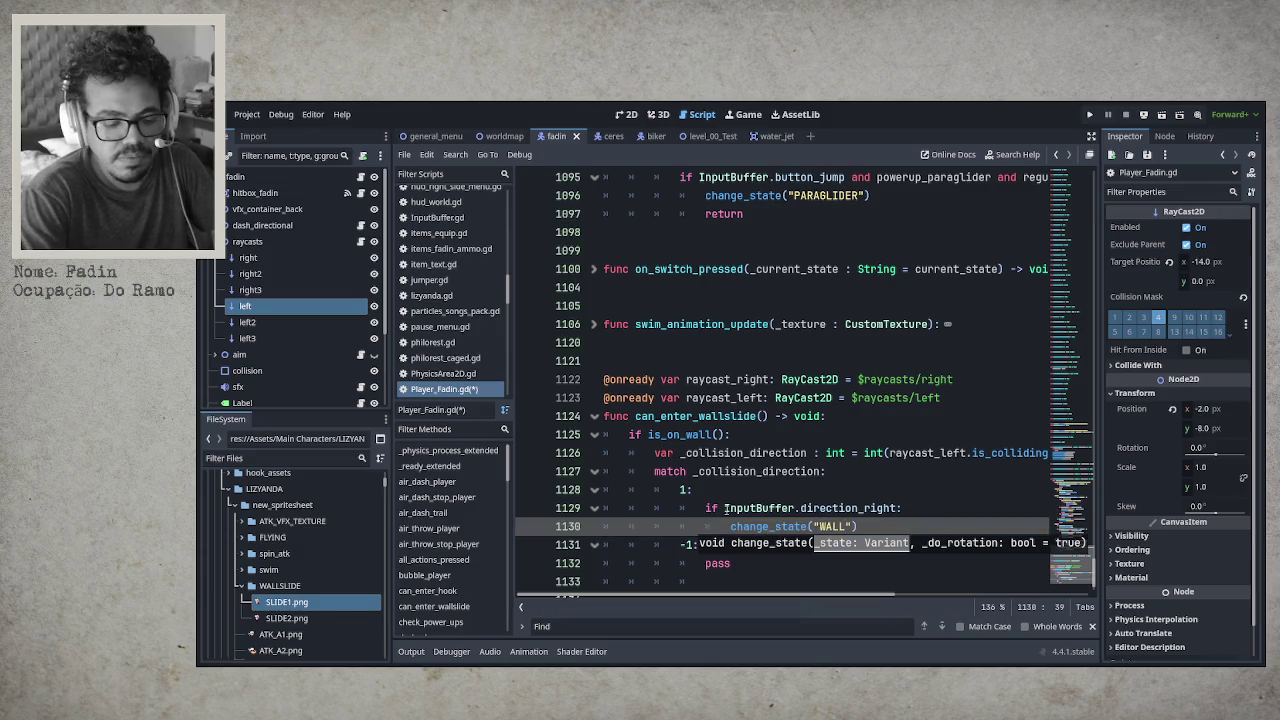
type("_SLIDE")
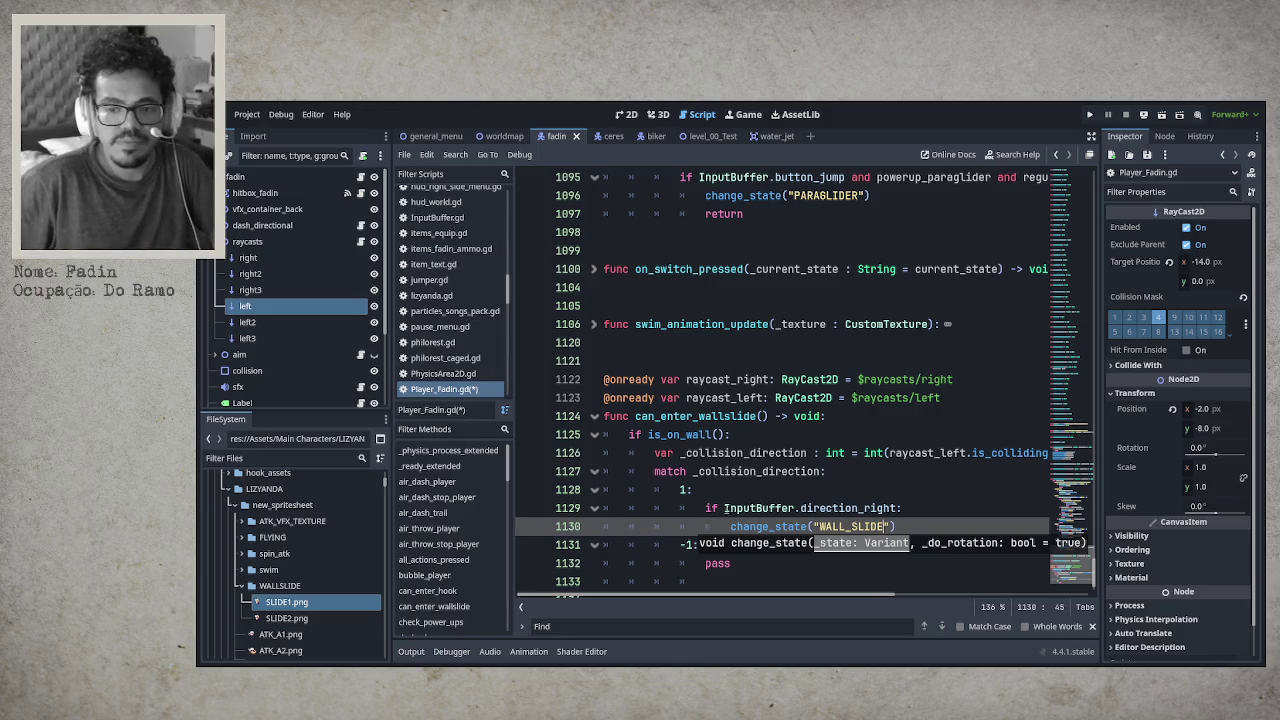
Step: Select the direction_right check lines so they can be copied
scroll(789, 484, "down", 1)
left_click(822, 489)
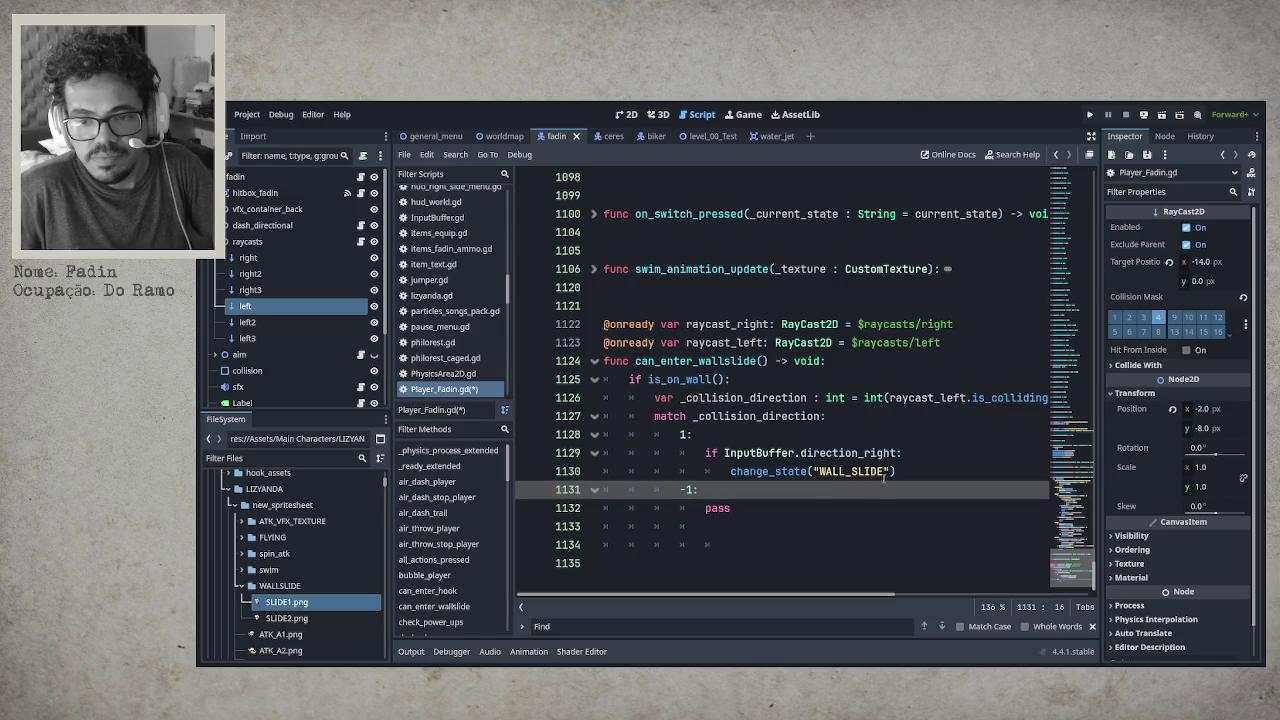
mouse_move(902, 474)
left_mouse_down()
mouse_move(731, 472)
mouse_move(705, 453)
left_mouse_up()
key("ctrl+c")
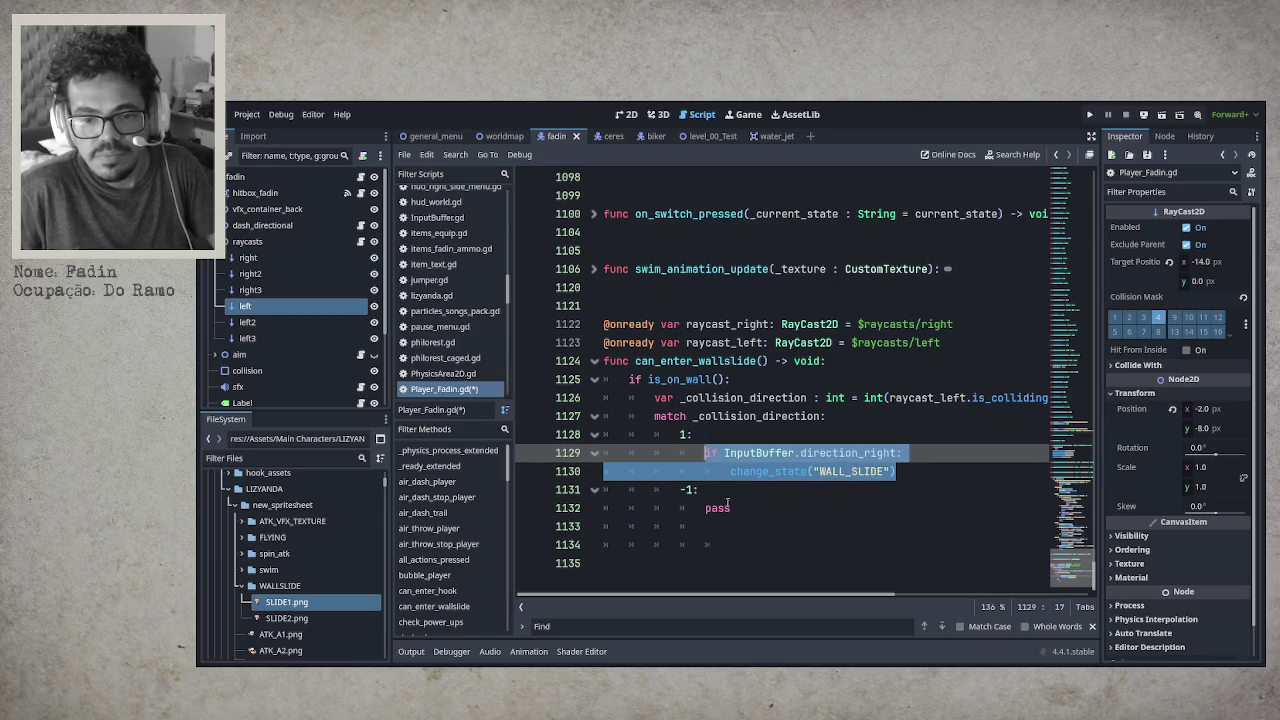
Step: Paste the direction check over pass under -1, change right to left, and save
left_click(717, 508)
double_click(717, 508)
key("ctrl+v")
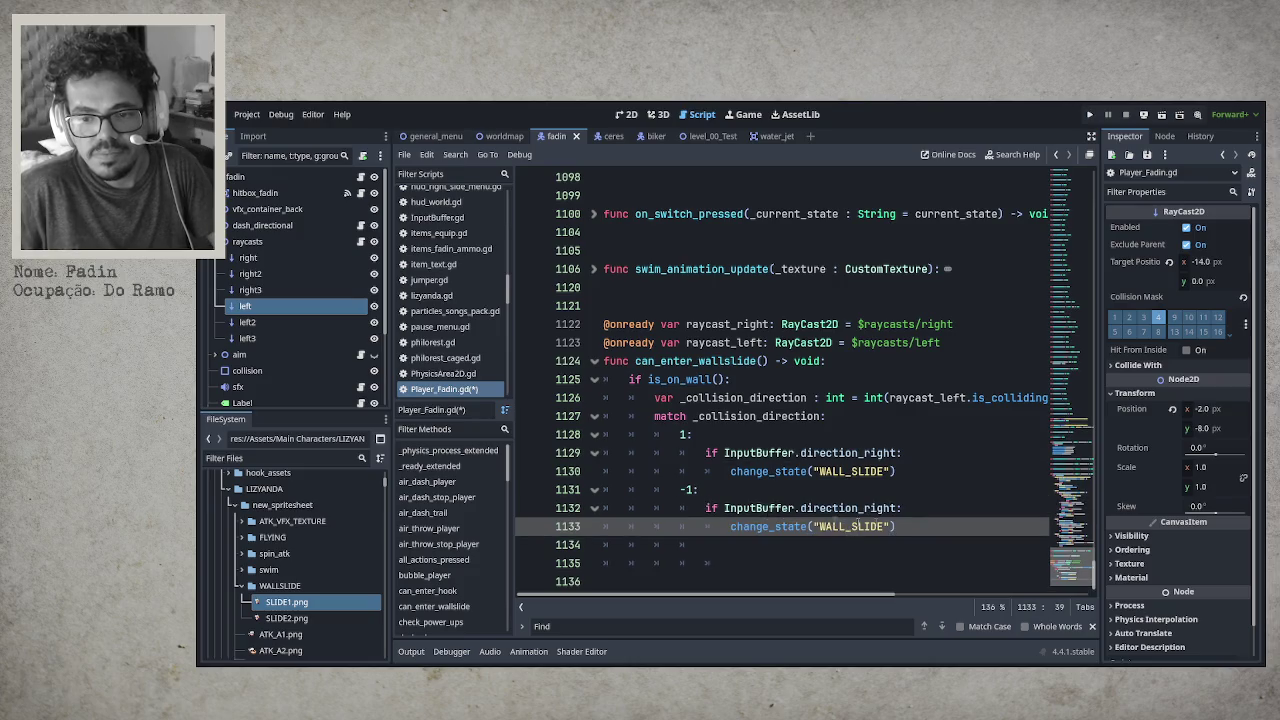
double_click(868, 508)
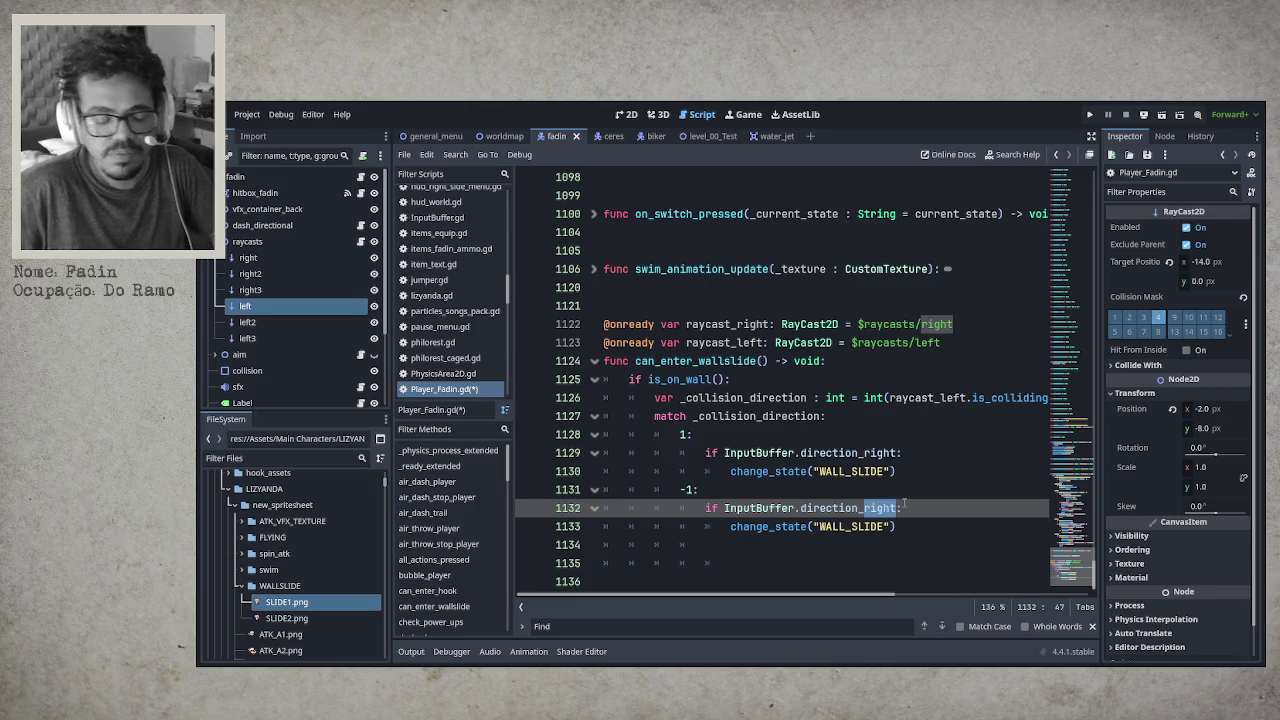
type("left")
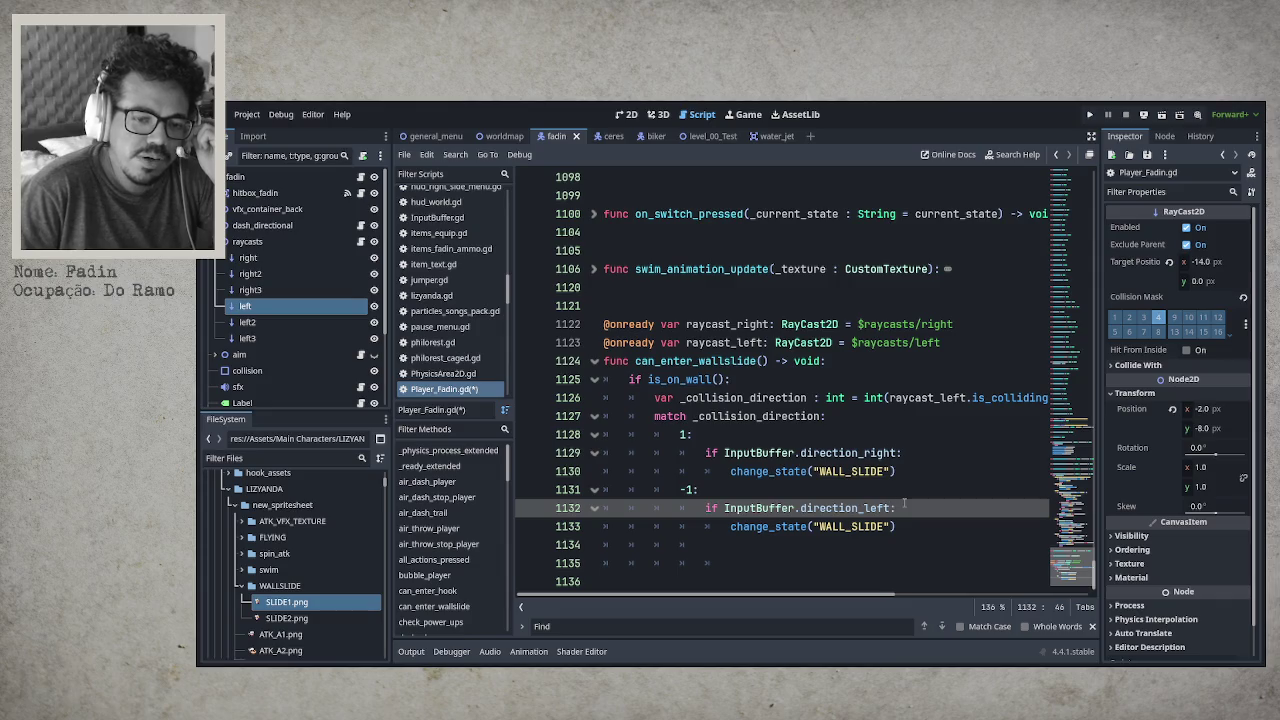
key("ctrl+s")
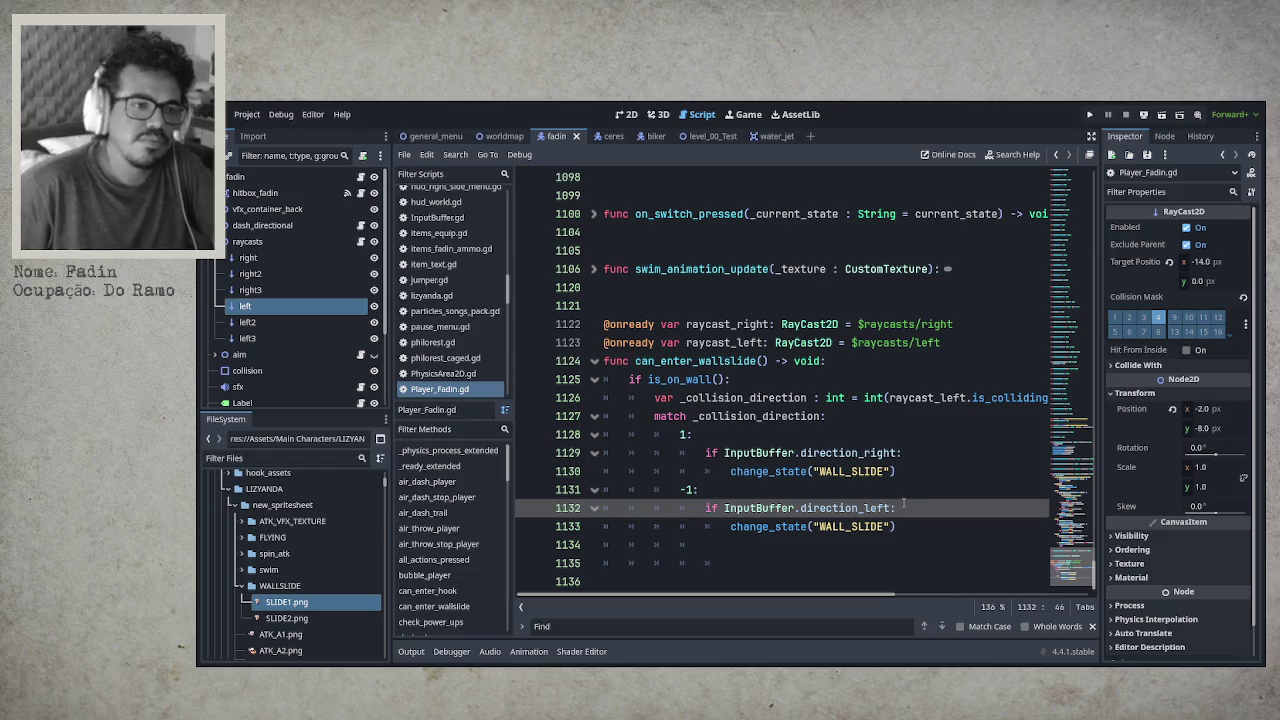
Step: Select the fadin root node, widen the Inspector, and browse its properties to States
left_click(253, 178)
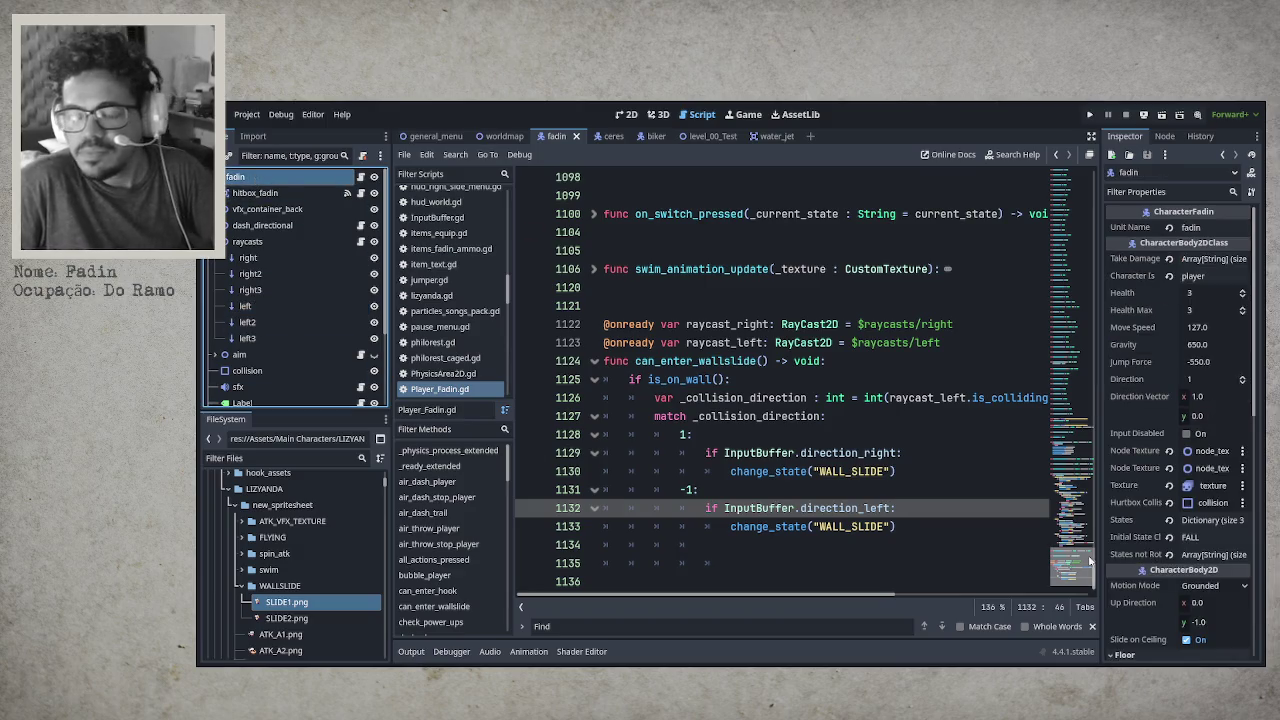
left_click_drag(1100, 489, 1031, 489)
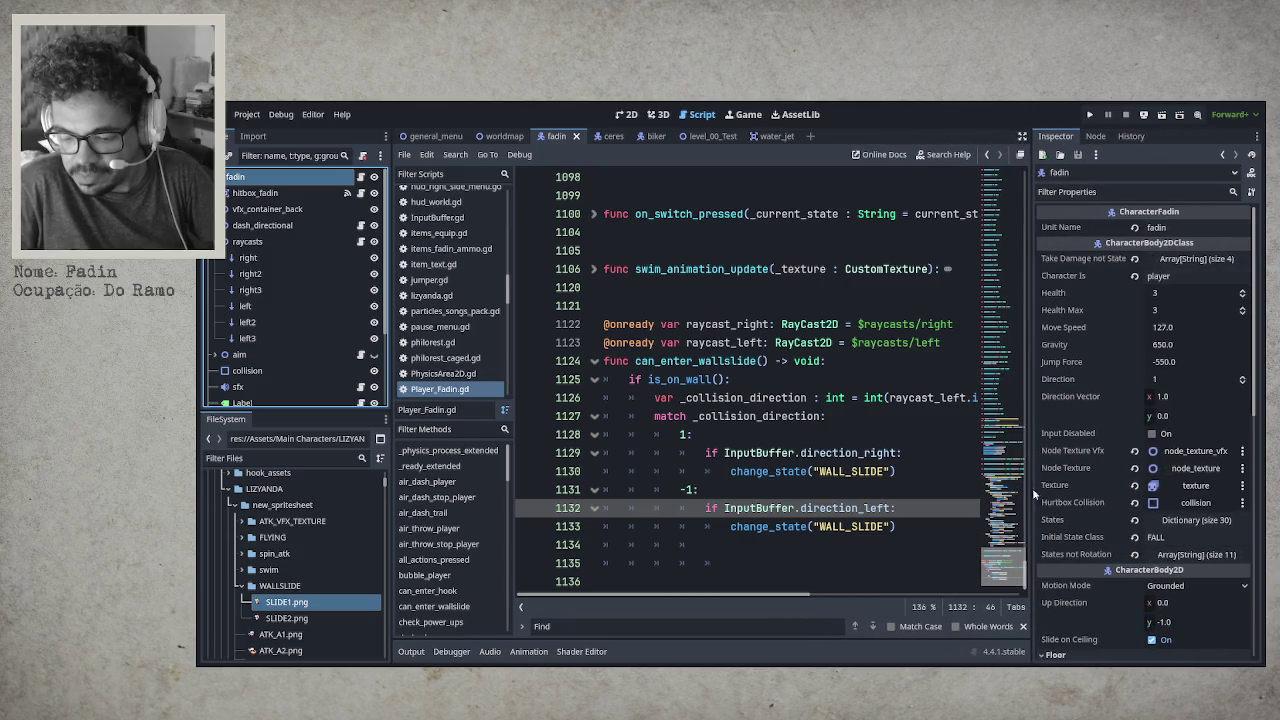
scroll(1160, 488, "down", 3)
scroll(1160, 488, "down", 9)
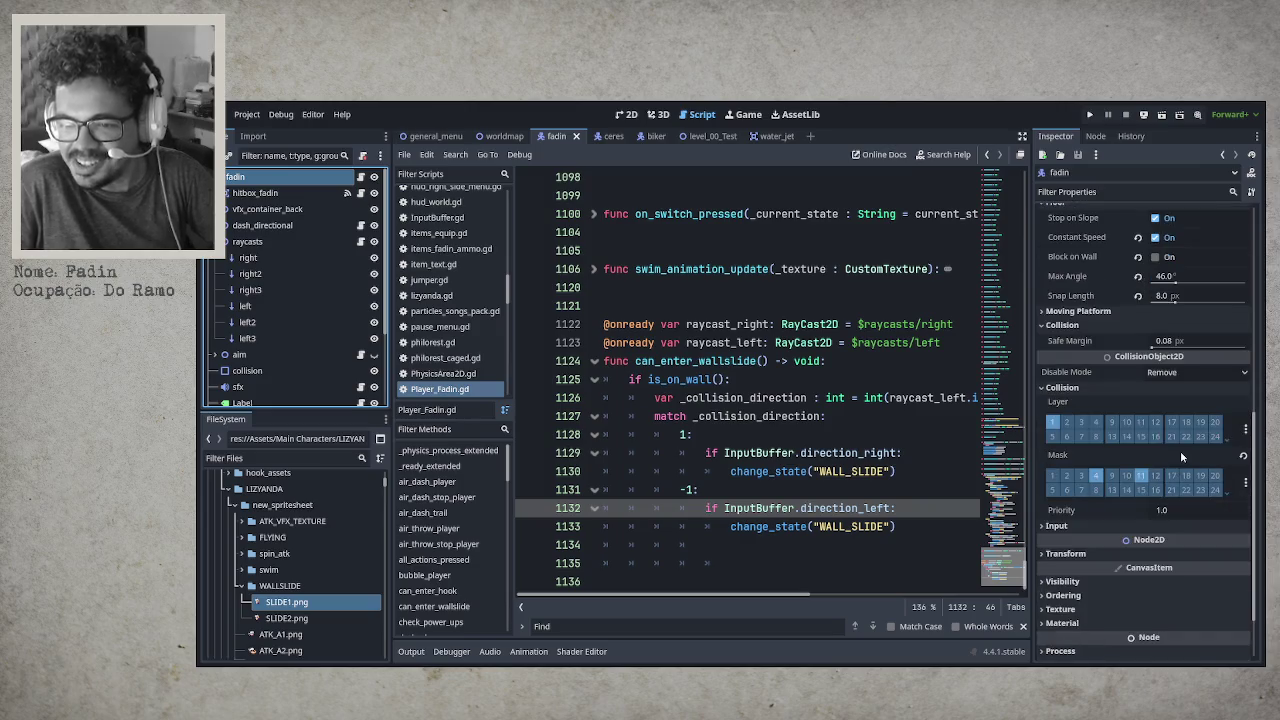
scroll(1174, 468, "down", 2)
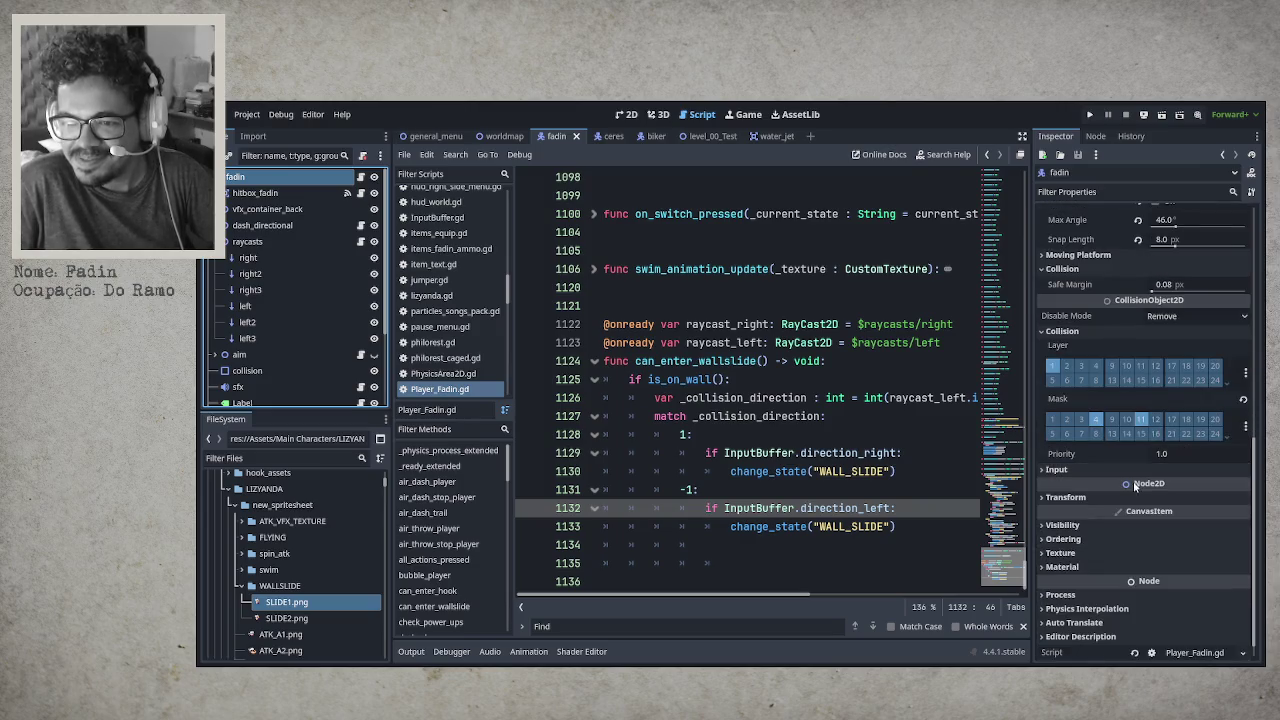
left_click(1095, 469)
left_click(1095, 469)
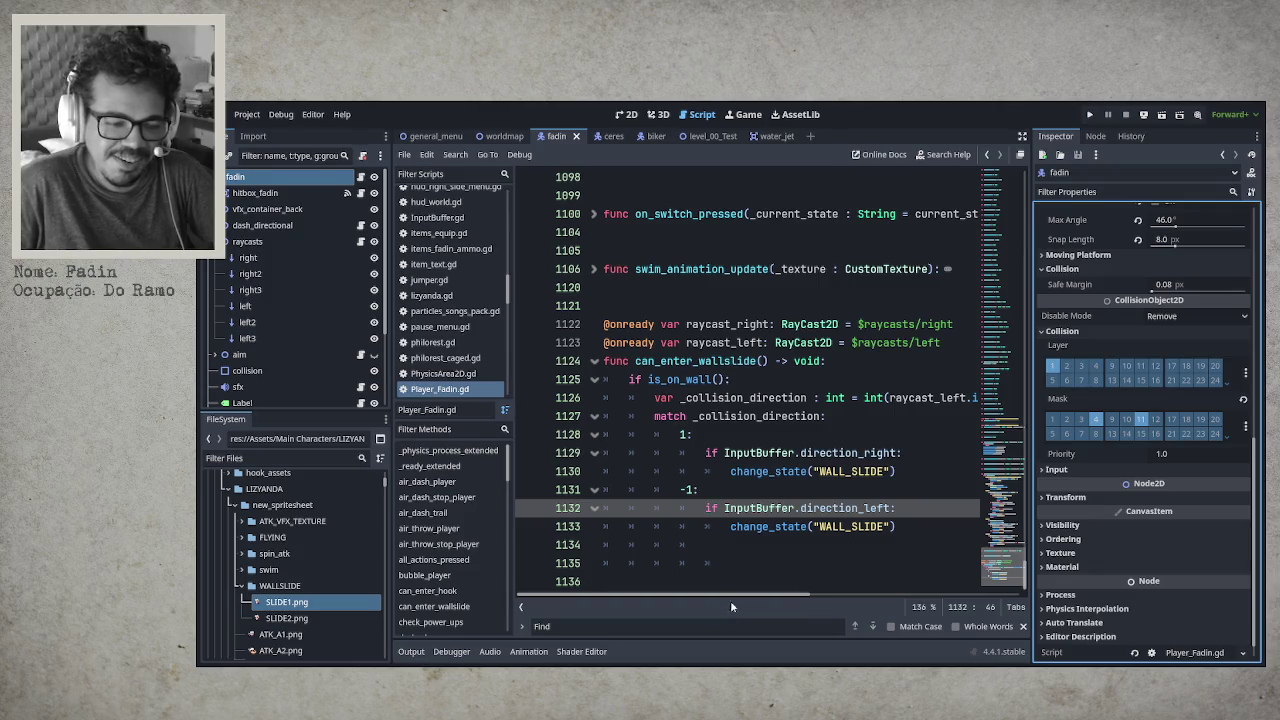
scroll(1129, 546, "down", 1)
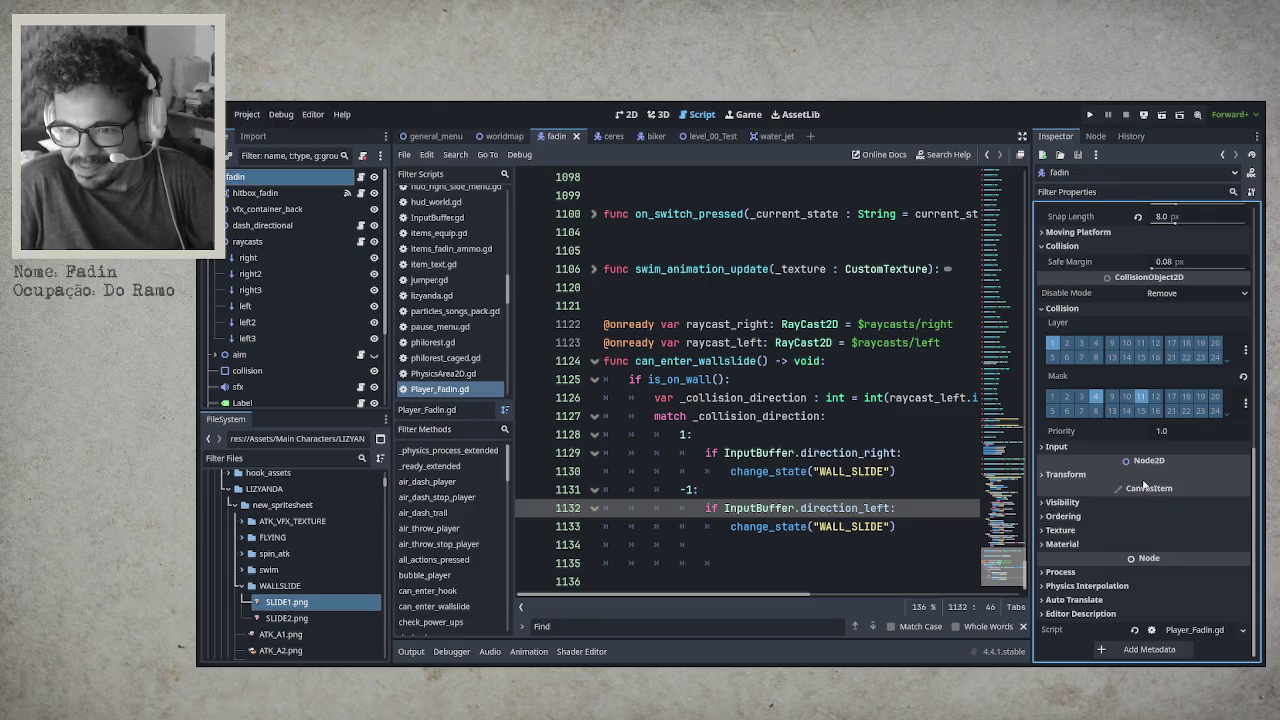
scroll(1143, 484, "up", 6)
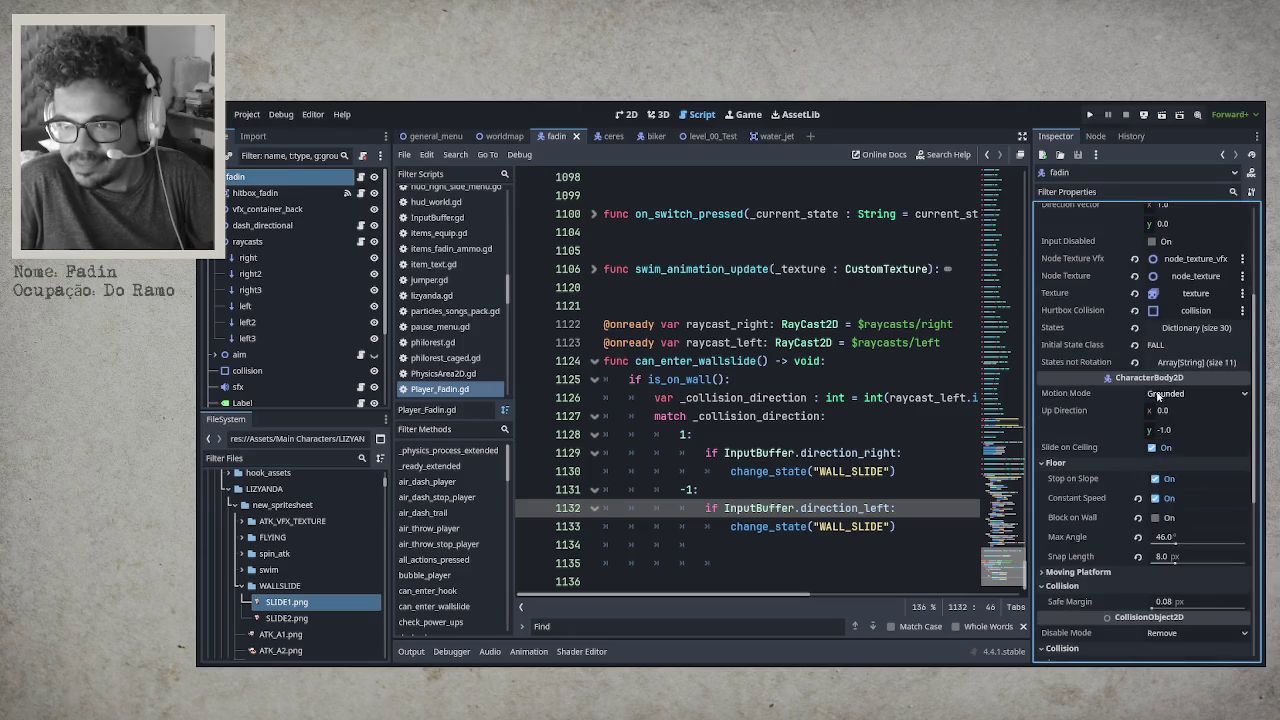
Step: Add a WALL_SLIDE key with a String value on the States dictionary's second page
left_click(1189, 328)
scroll(1177, 546, "down", 1)
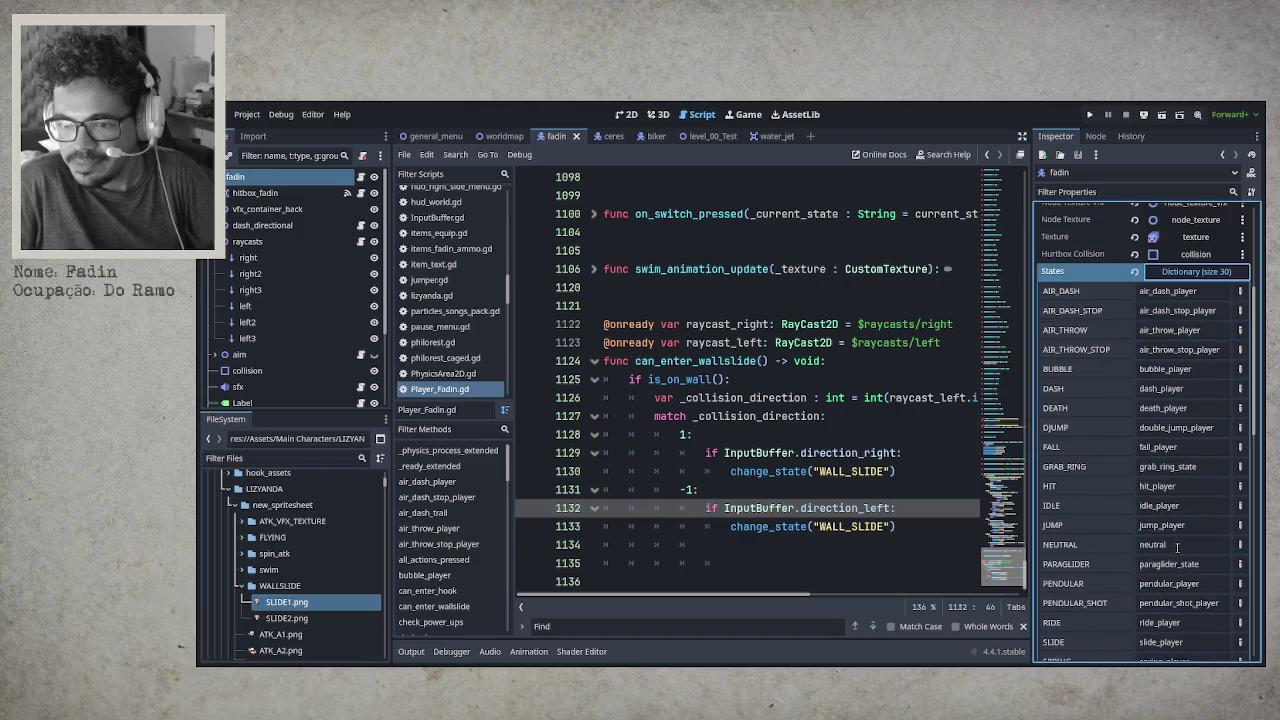
scroll(1177, 546, "down", 1)
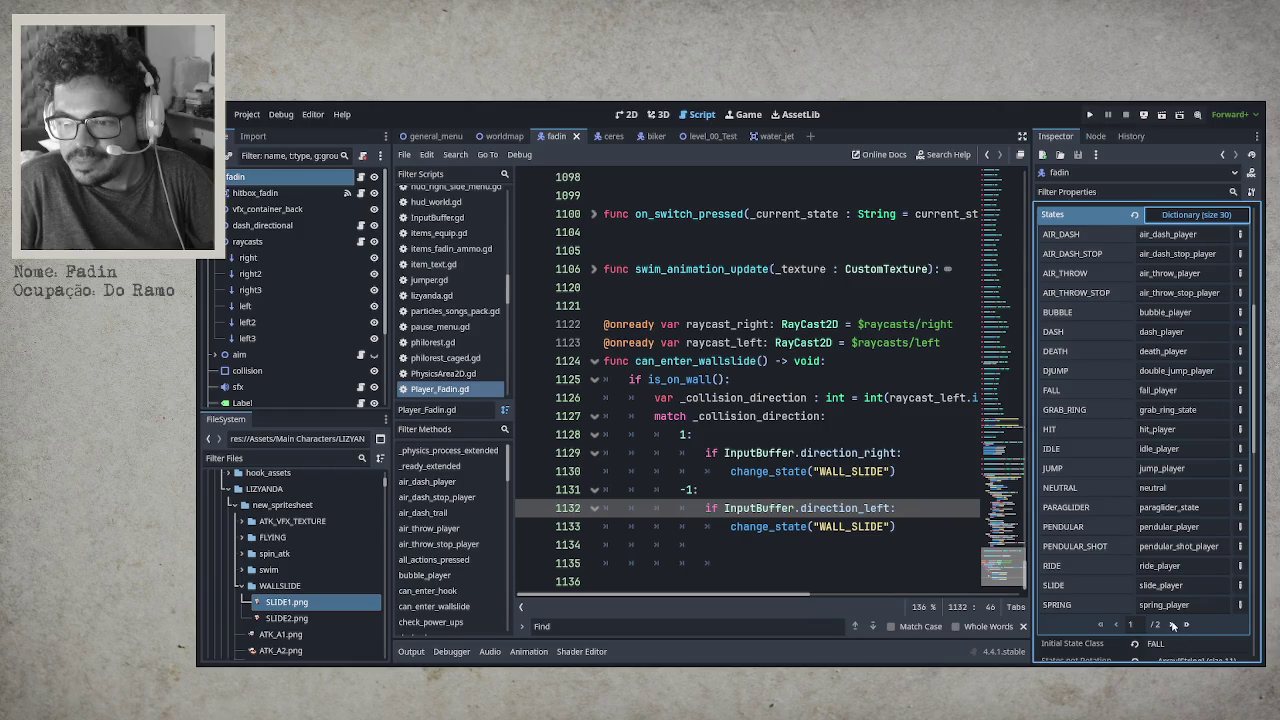
left_click(1172, 625)
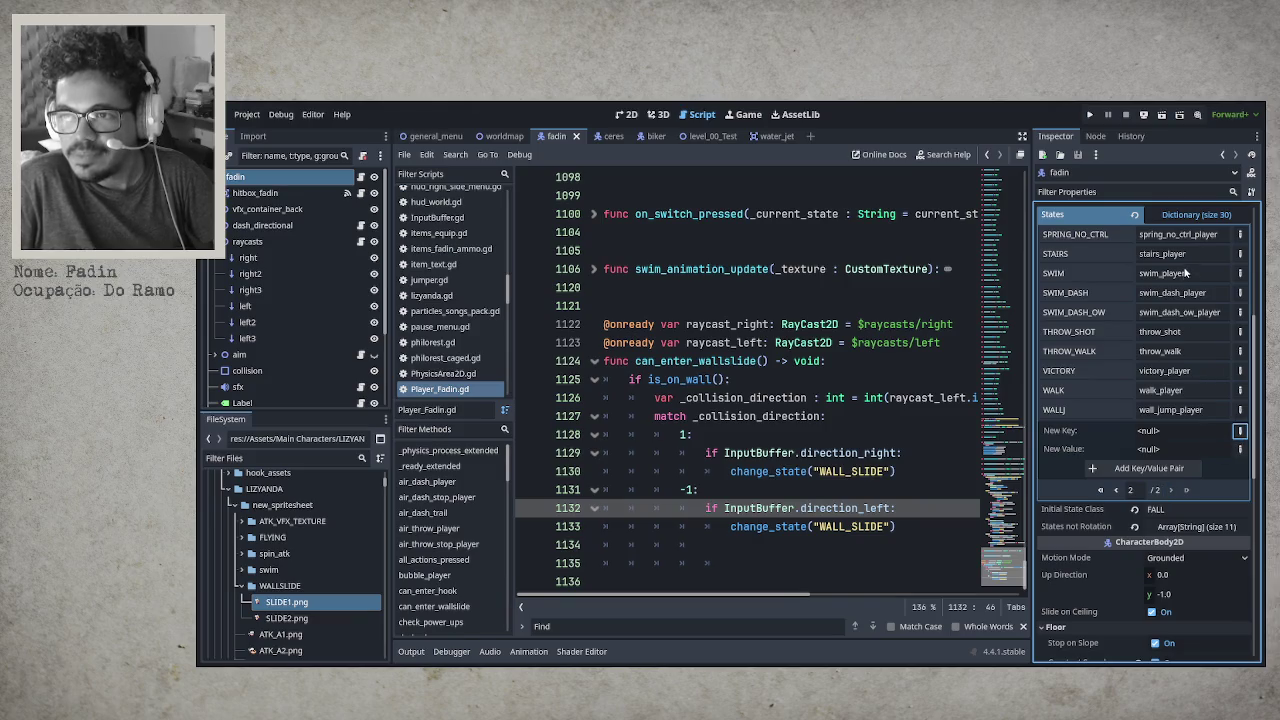
left_click(1180, 431)
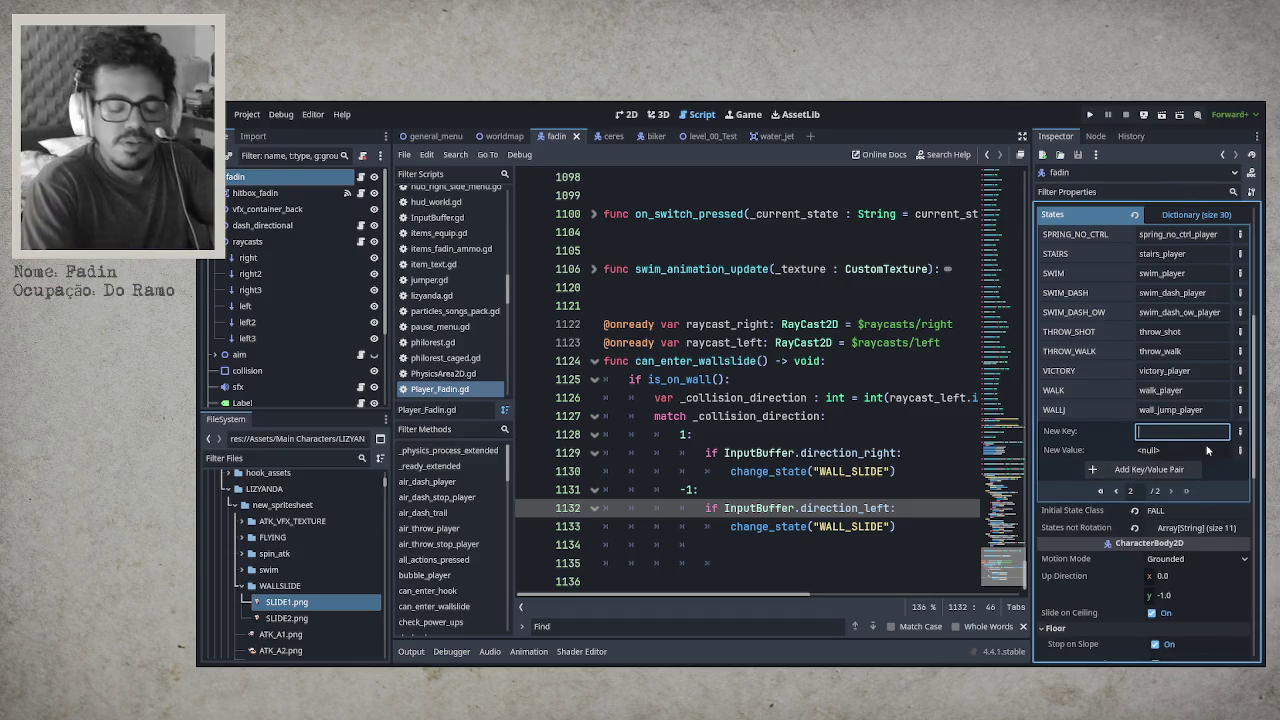
type("WALL")
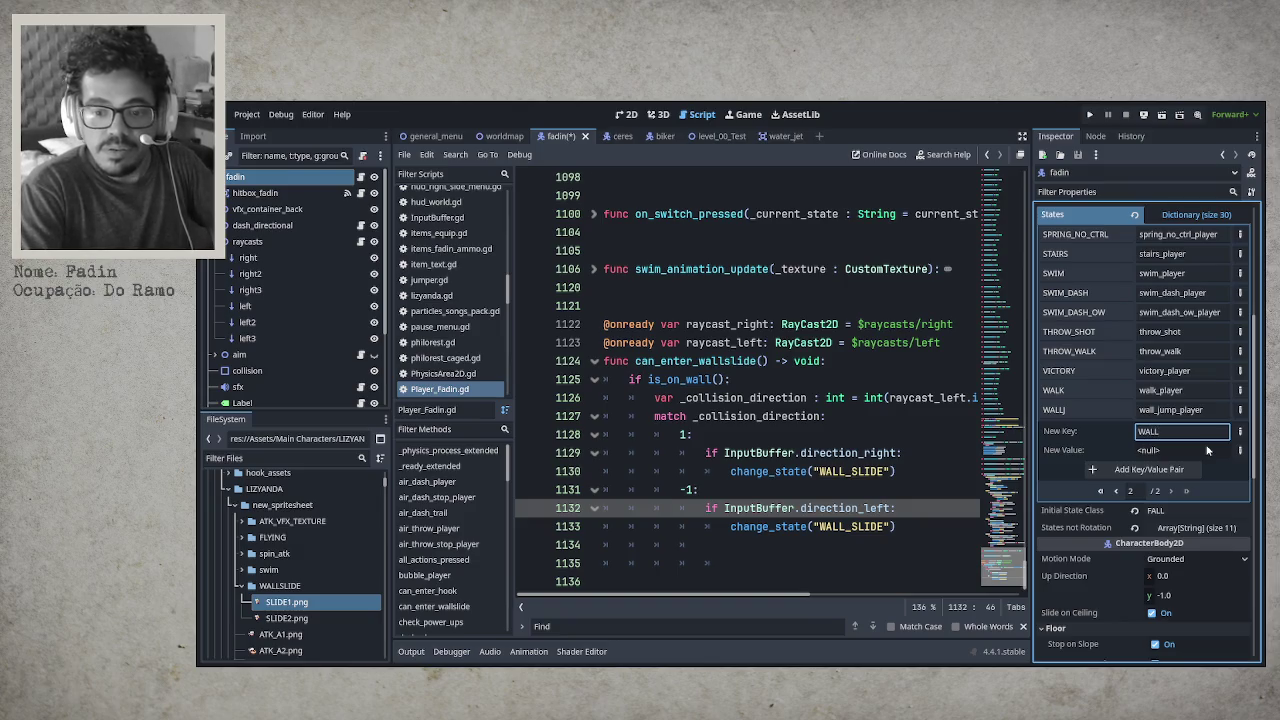
type("_SLIDE")
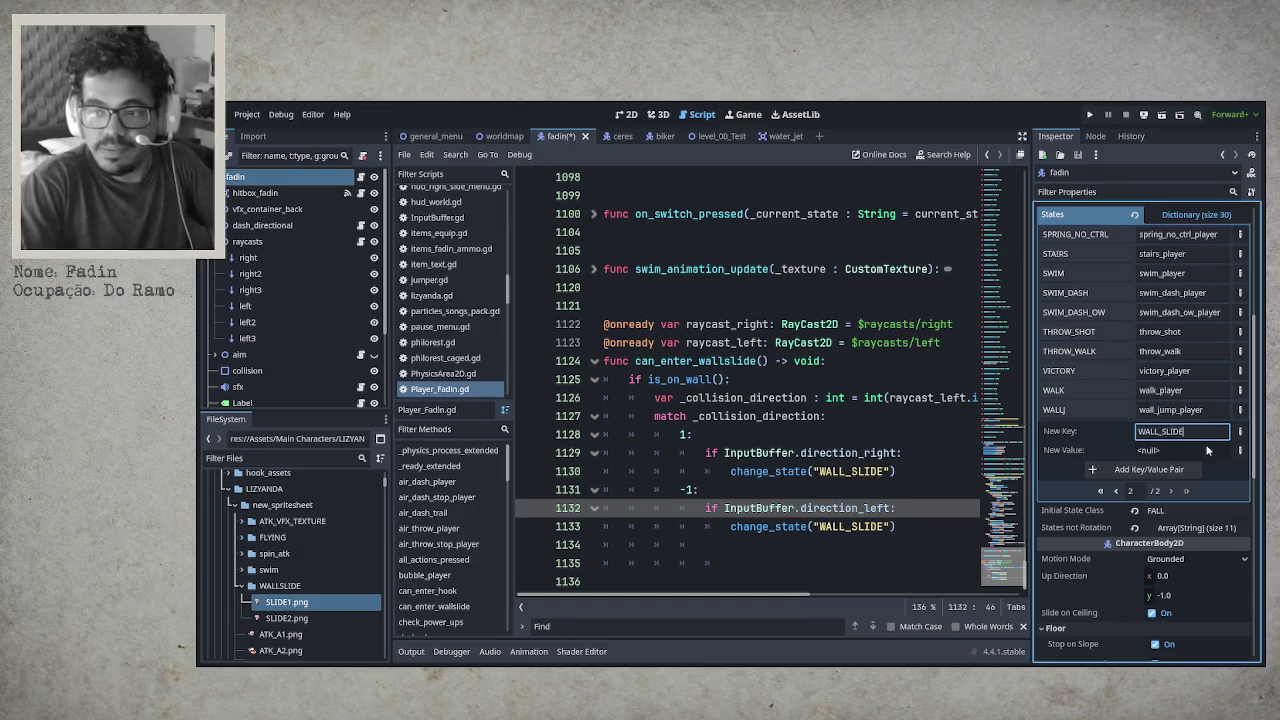
left_click(1240, 450)
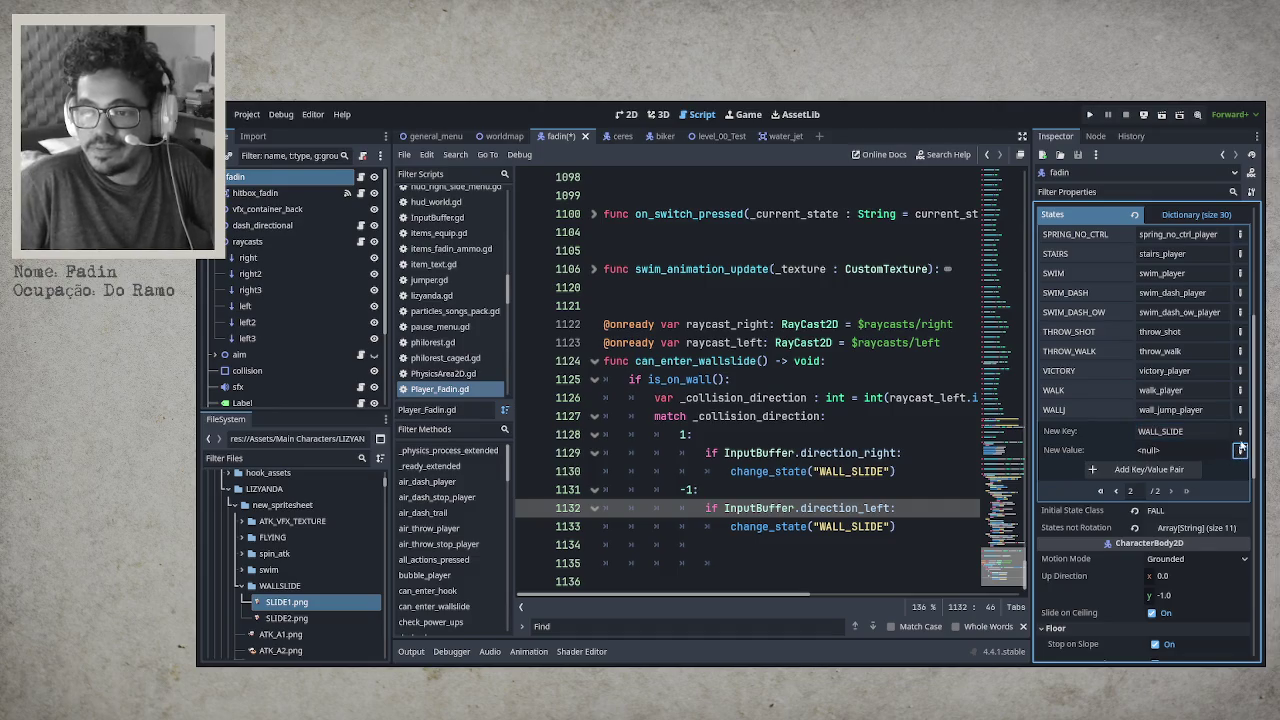
left_click(1194, 179)
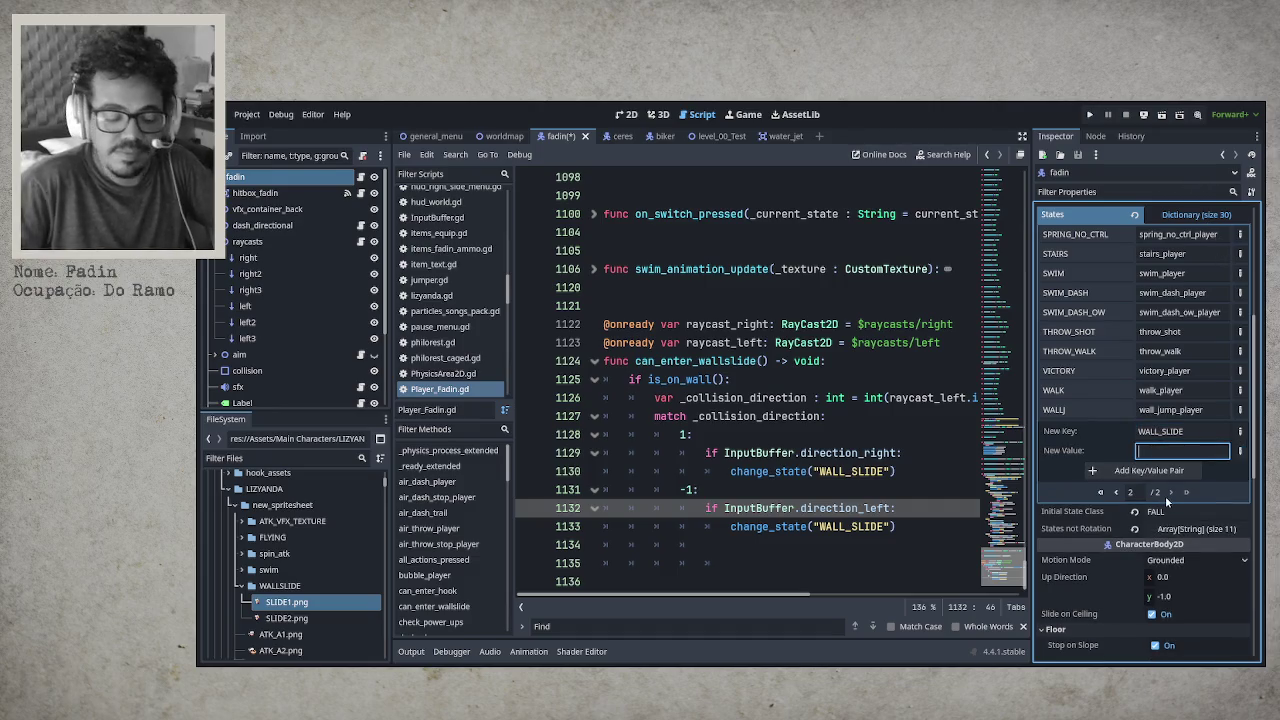
type("wallslide")
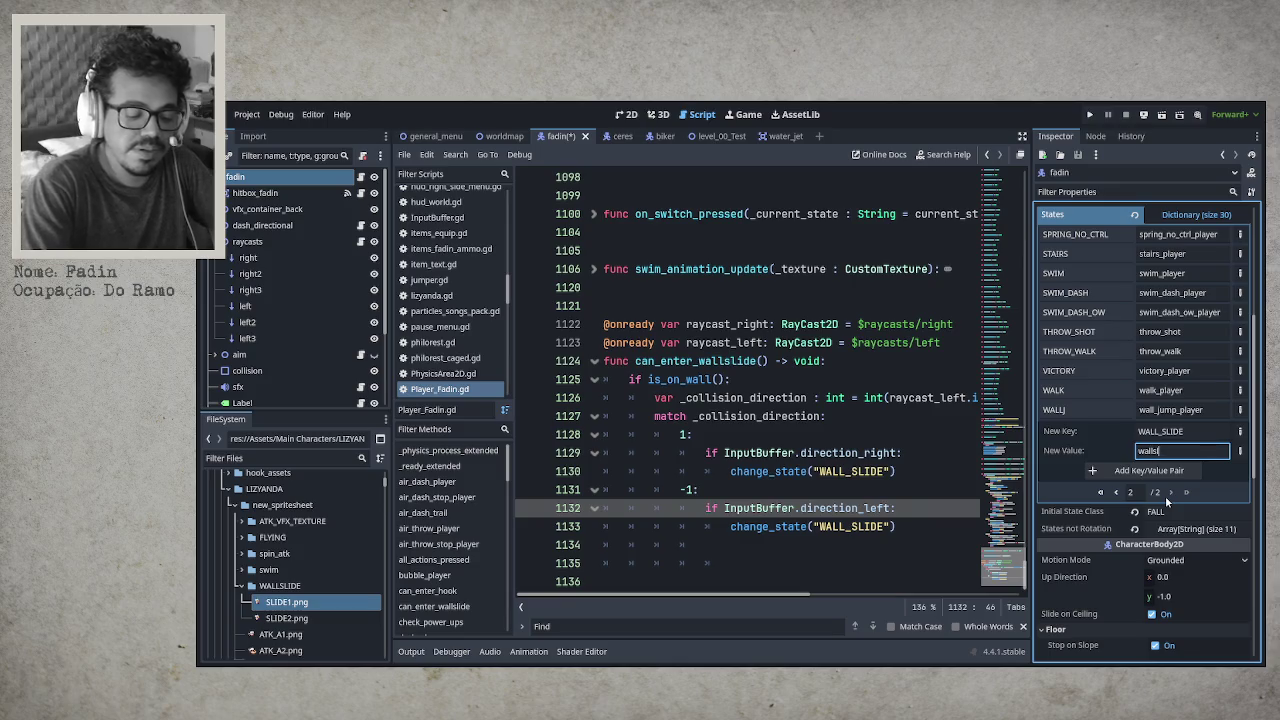
type("_player")
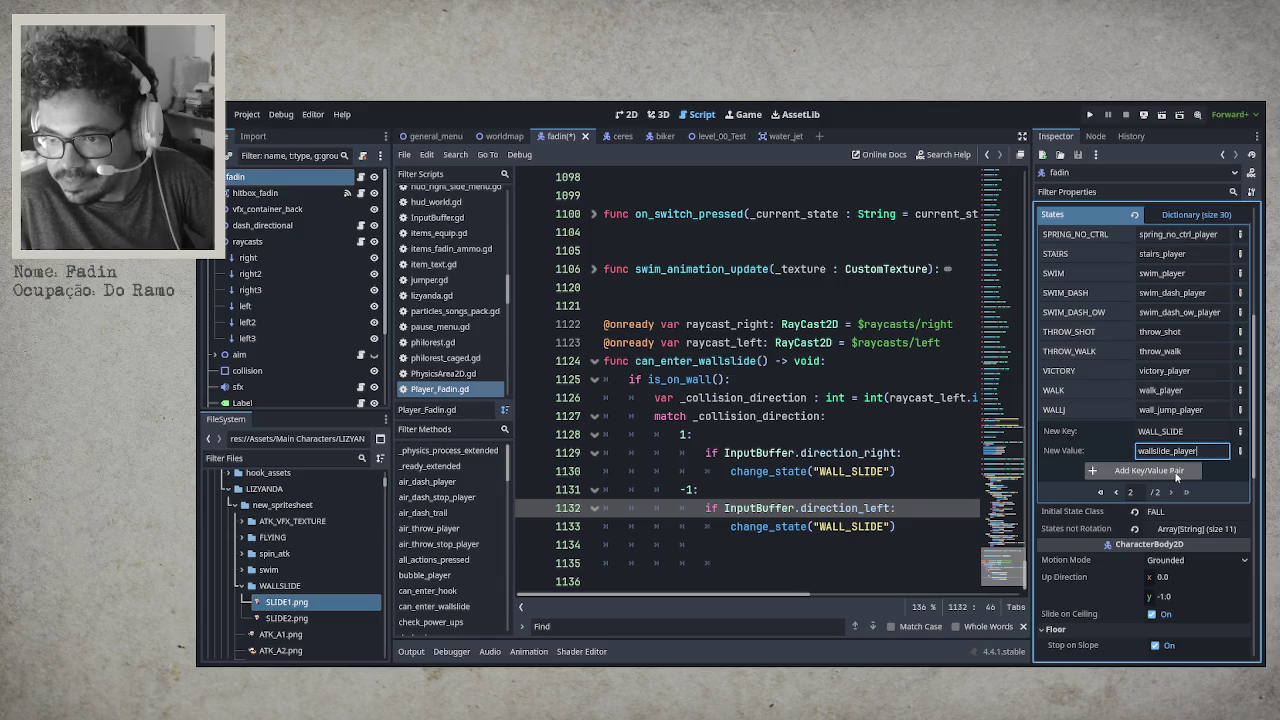
left_click(1177, 475)
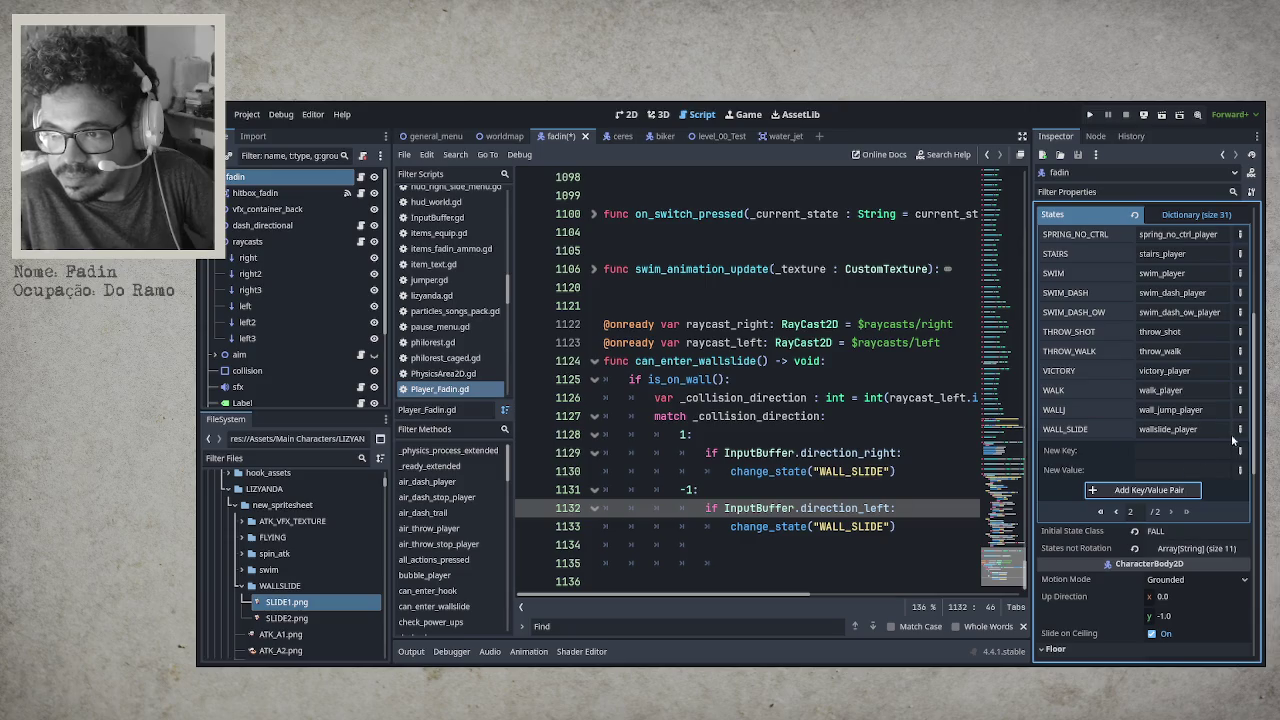
Step: Correct the WALL_SLIDE value to wall_slide_player and save the scene
left_click(1182, 429)
type("wall_slide_player")
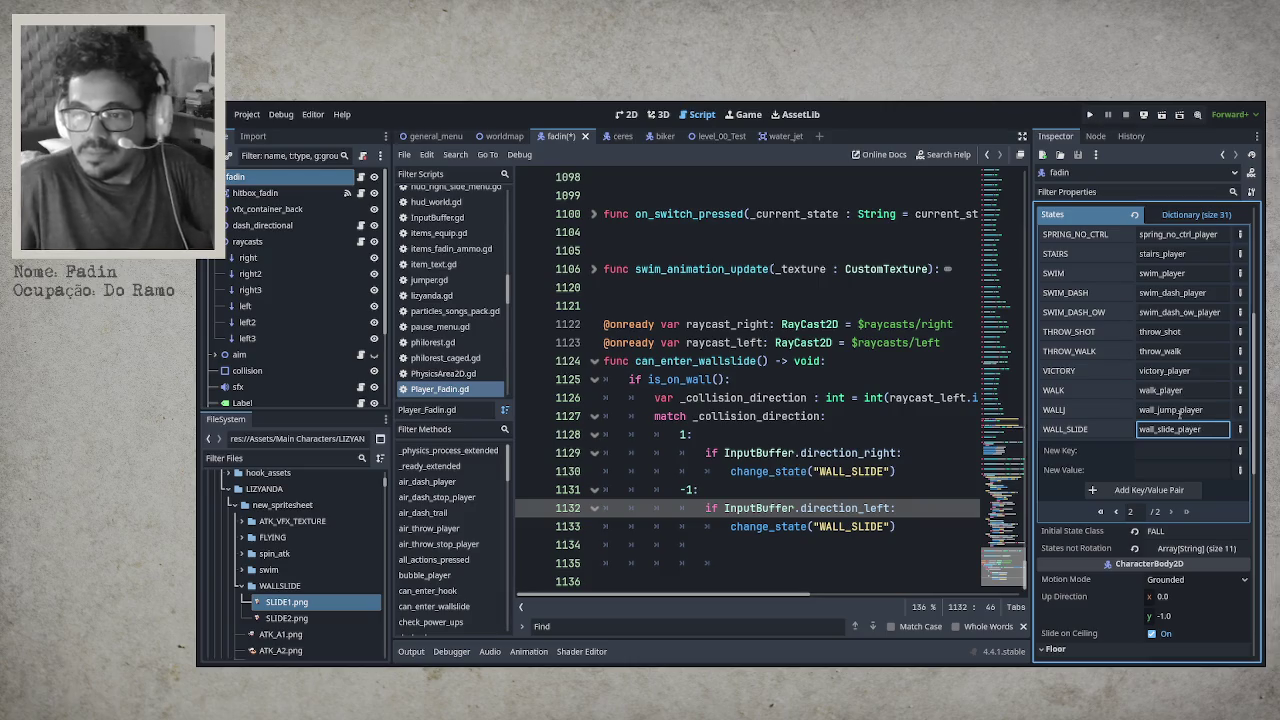
key("ctrl+s")
double_click(1177, 432)
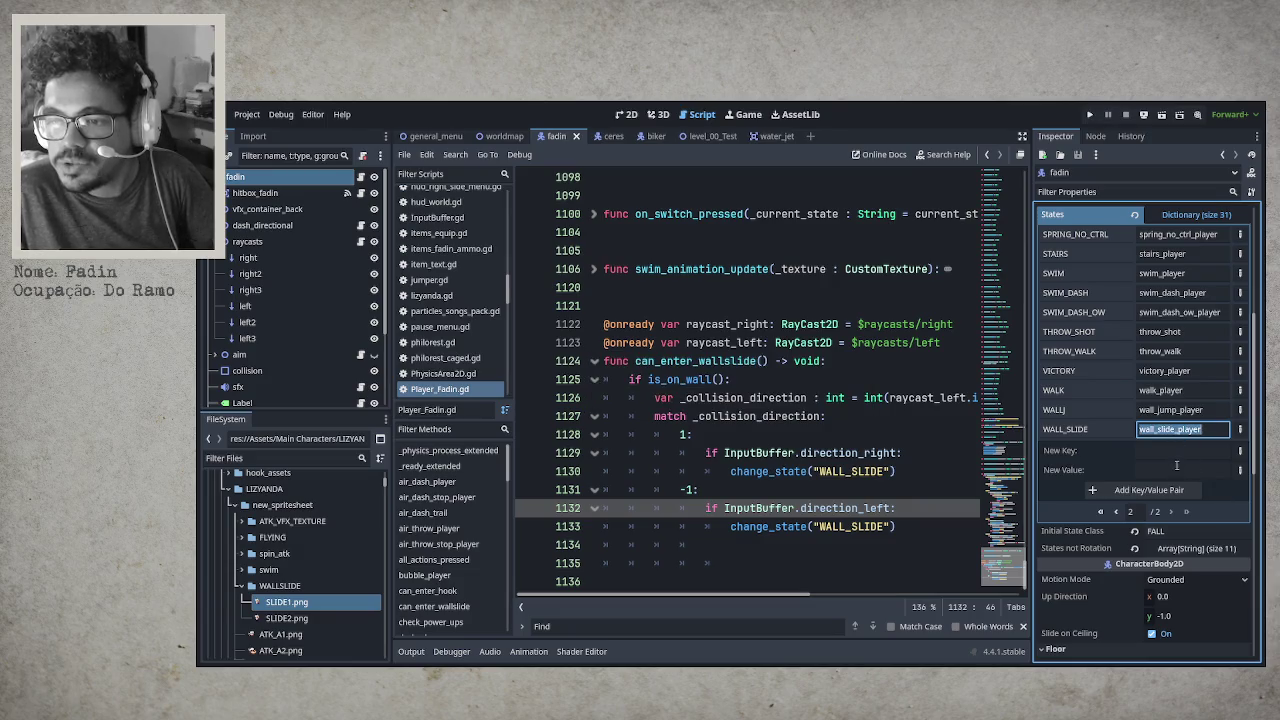
left_click(1177, 466)
key("ctrl+s")
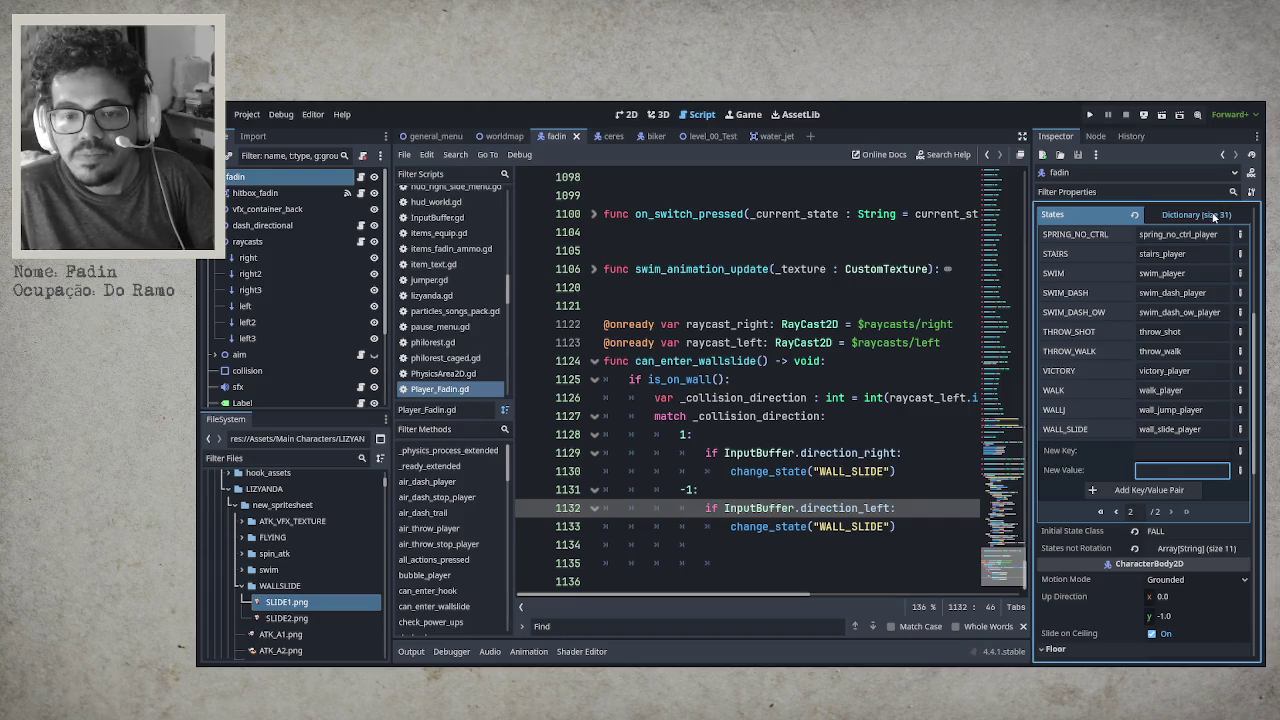
left_click(864, 526)
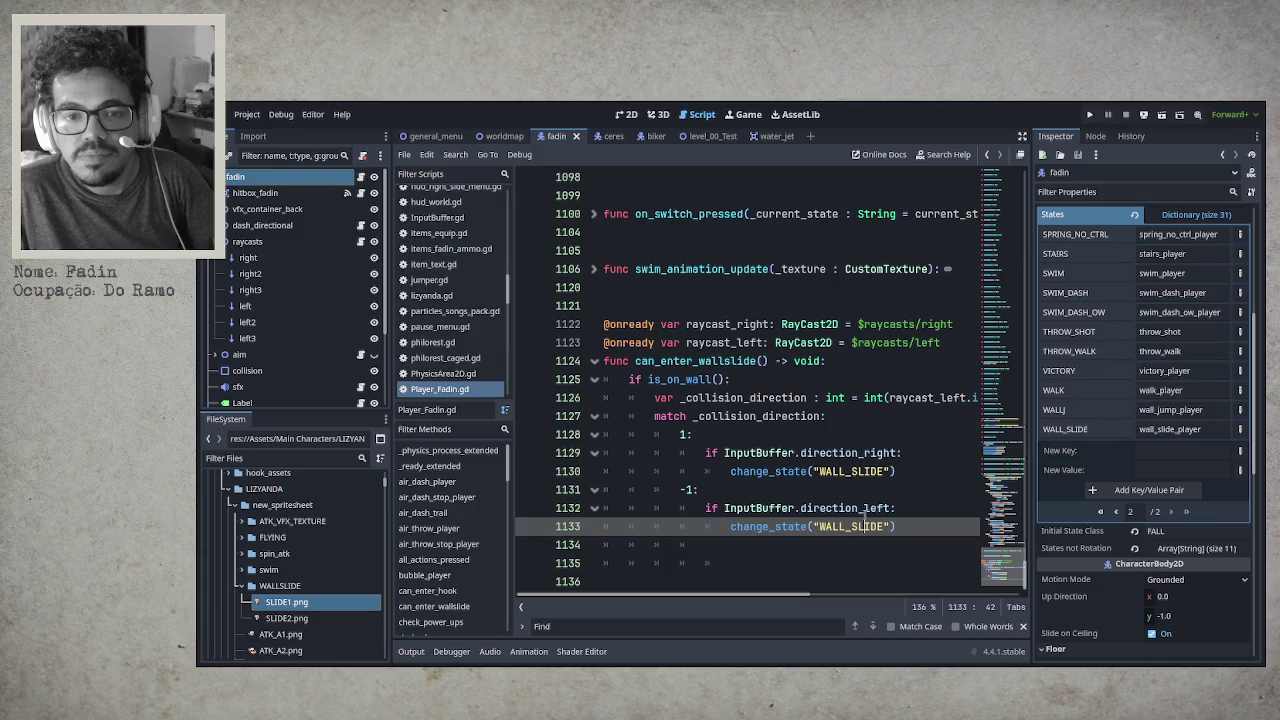
Step: Collapse the States dictionary and fold on_jump_button_pressed and all_actions_pressed
scroll(720, 472, "up", 4)
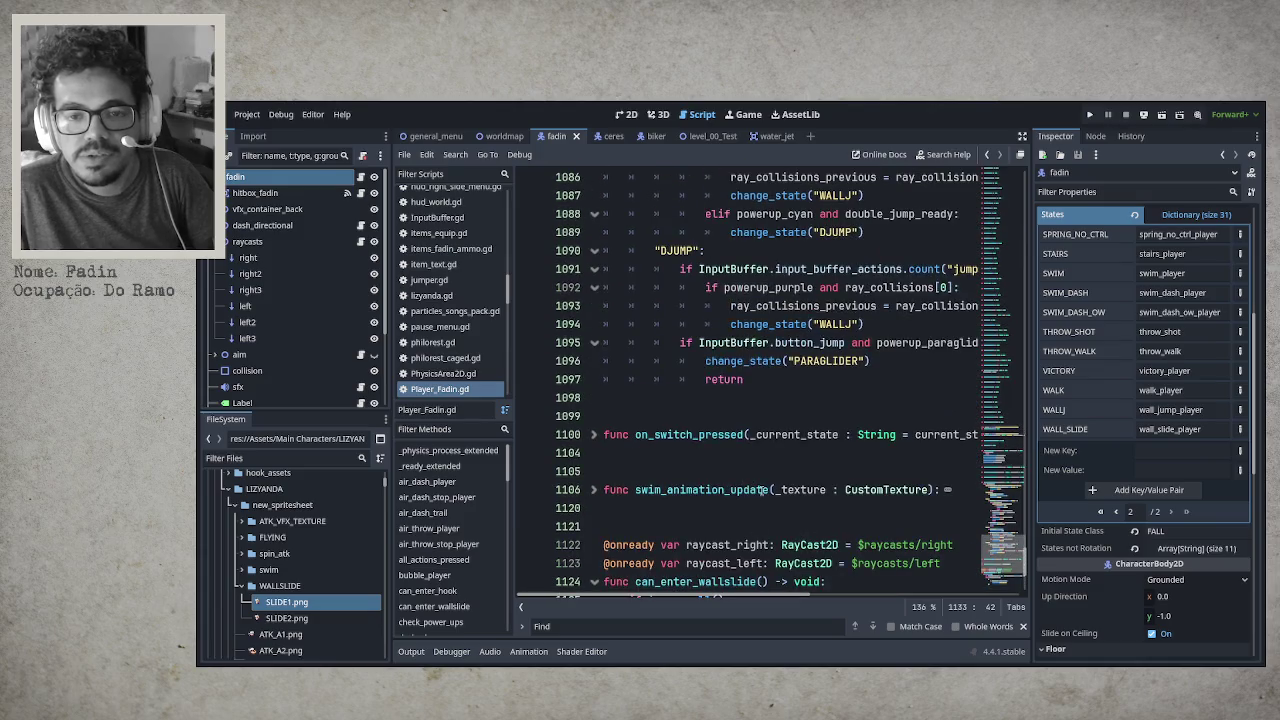
scroll(765, 489, "down", 4)
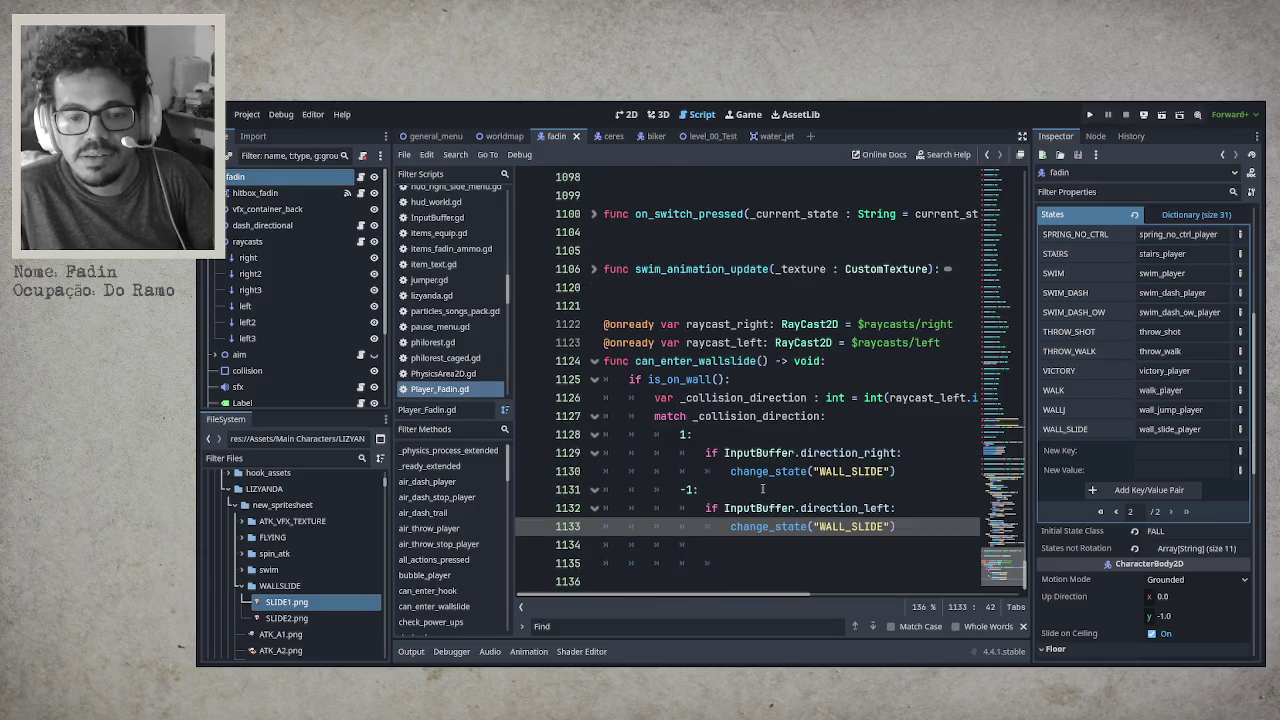
left_click(1180, 218)
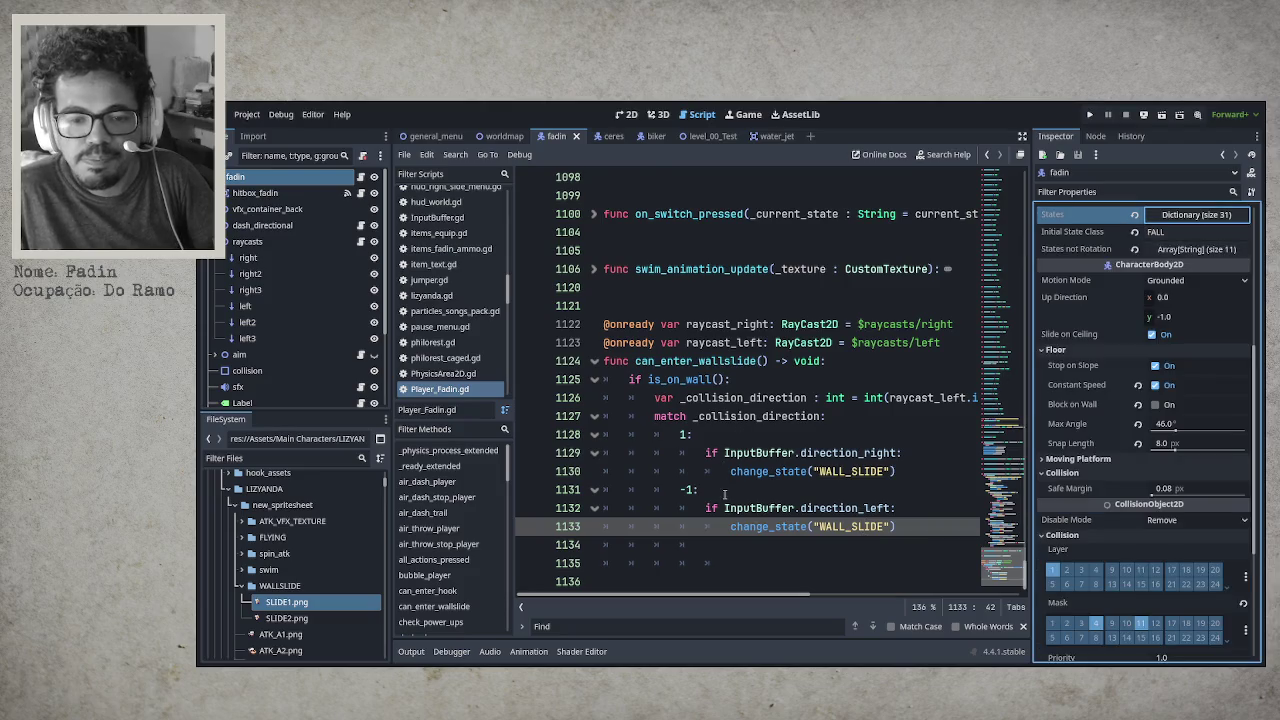
scroll(725, 494, "up", 20)
scroll(757, 513, "up", 3)
left_click(596, 425)
scroll(763, 500, "down", 4)
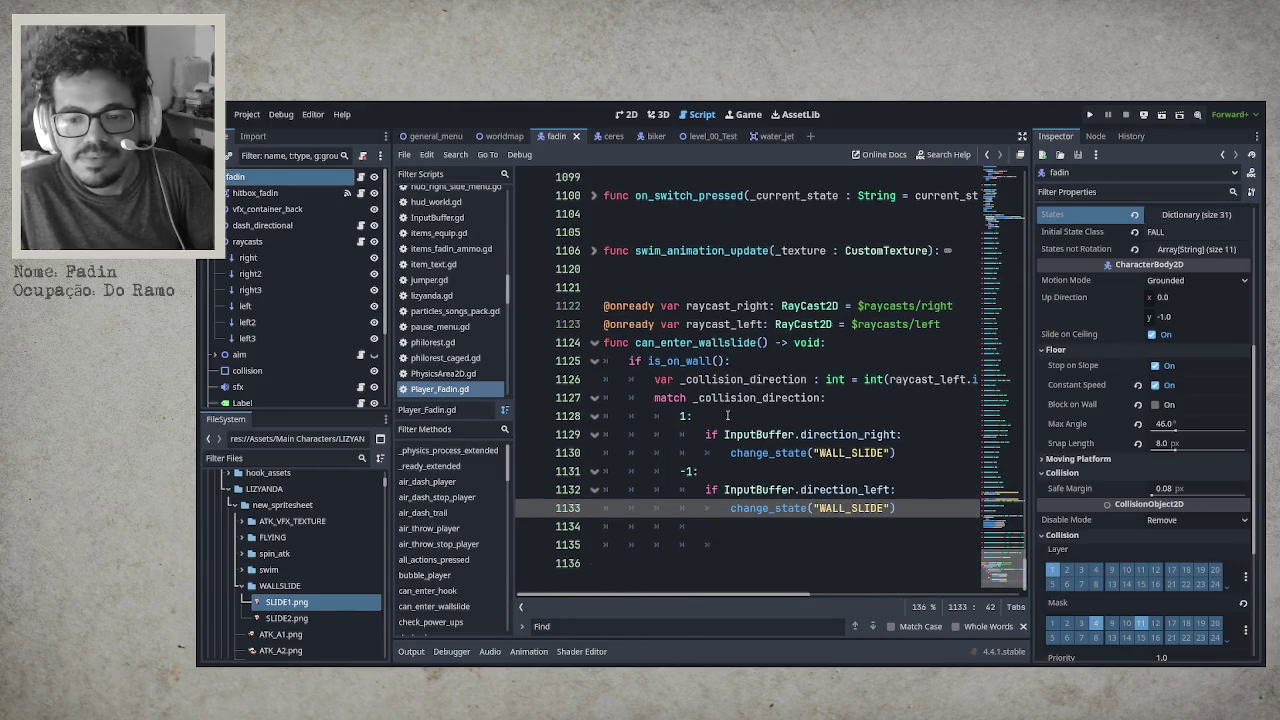
scroll(728, 420, "up", 3)
scroll(735, 437, "up", 6)
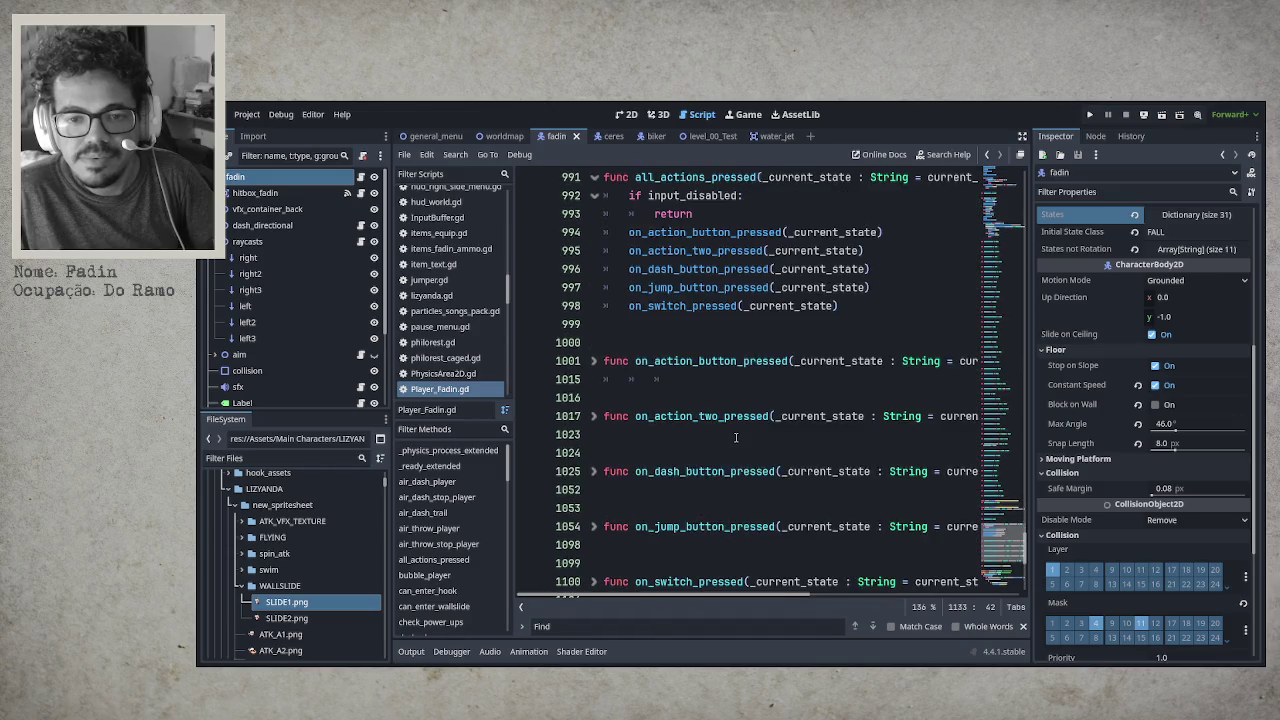
left_click(593, 288)
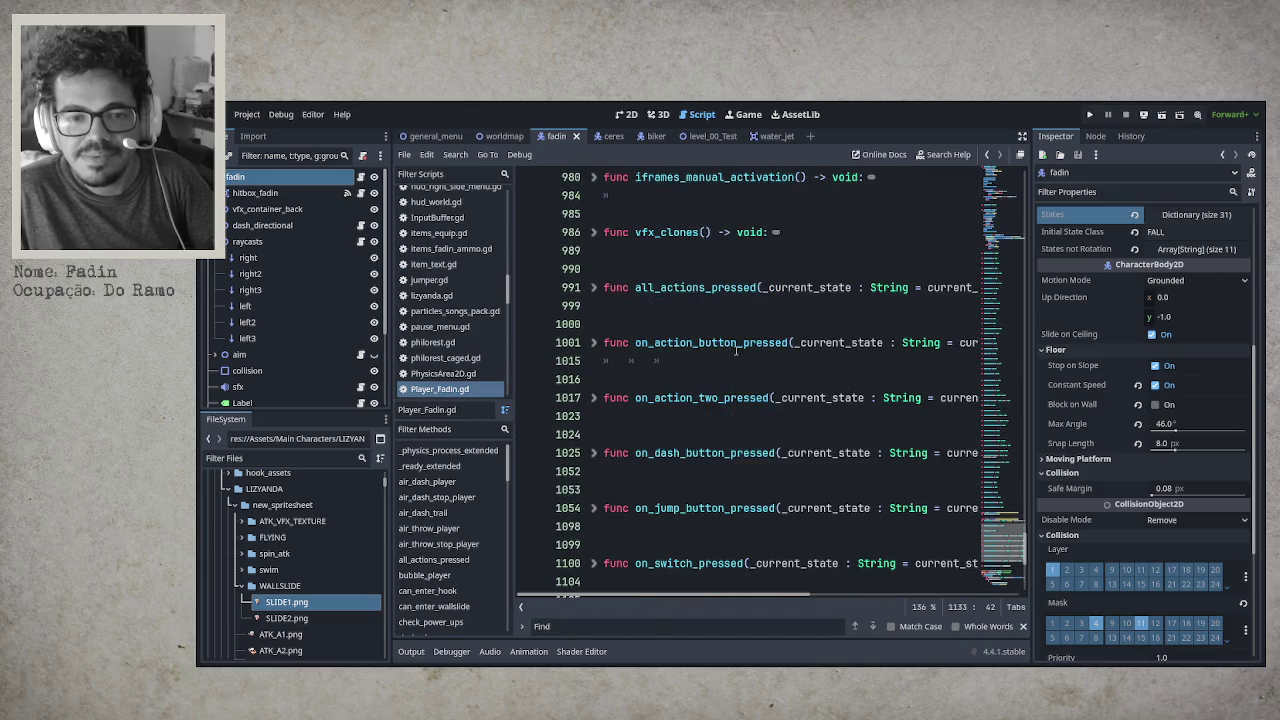
Step: Review the direction match cases on lines 1128–1133 of can_enter_wallslide
scroll(752, 366, "up", 6)
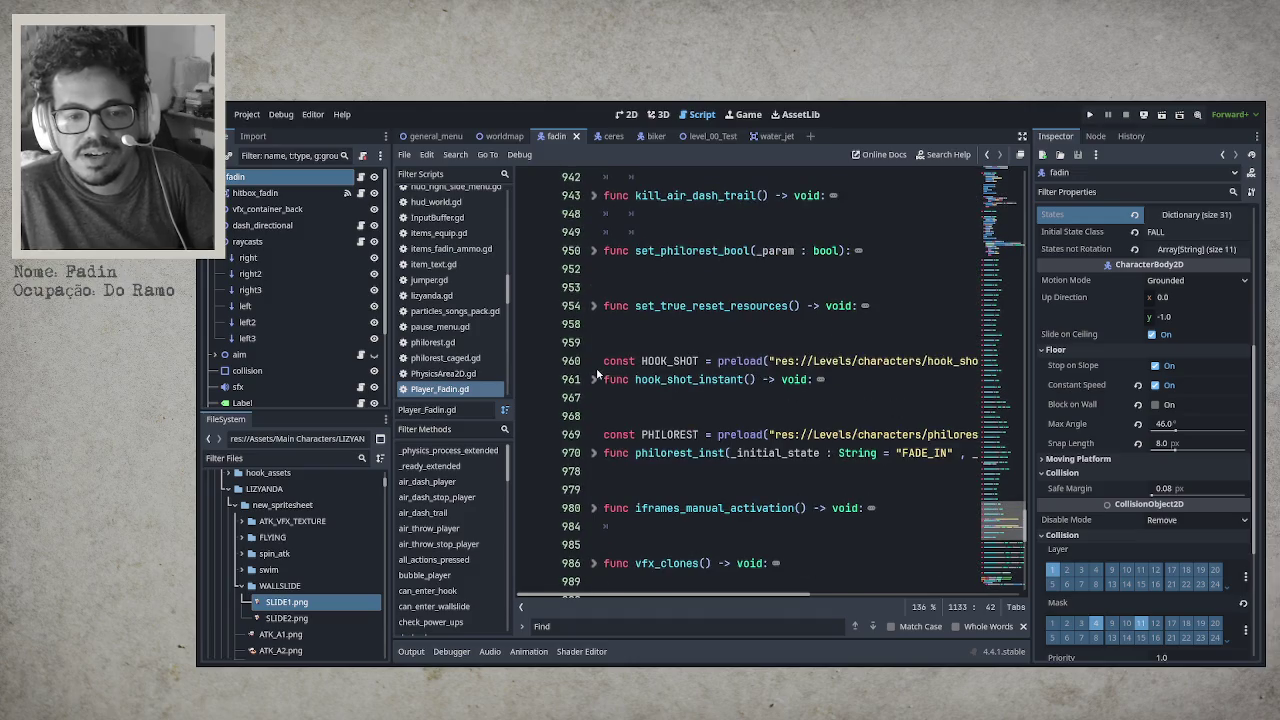
scroll(795, 430, "down", 10)
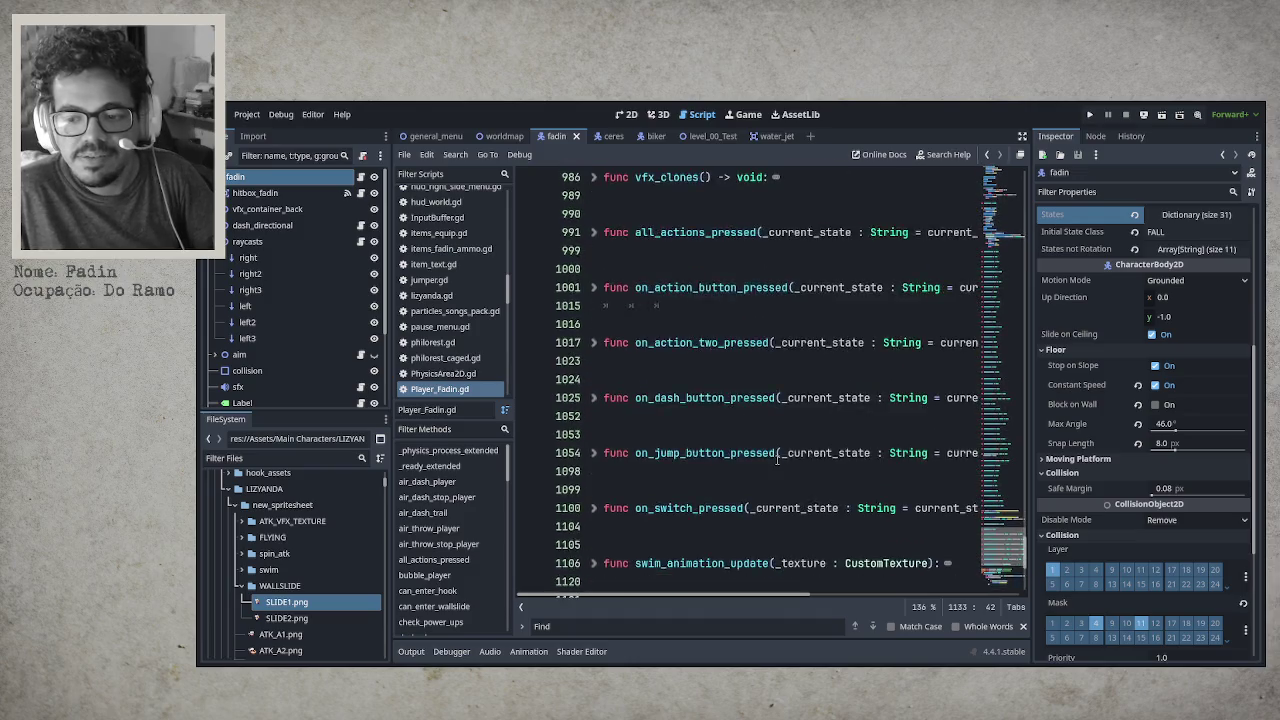
scroll(778, 456, "down", 3)
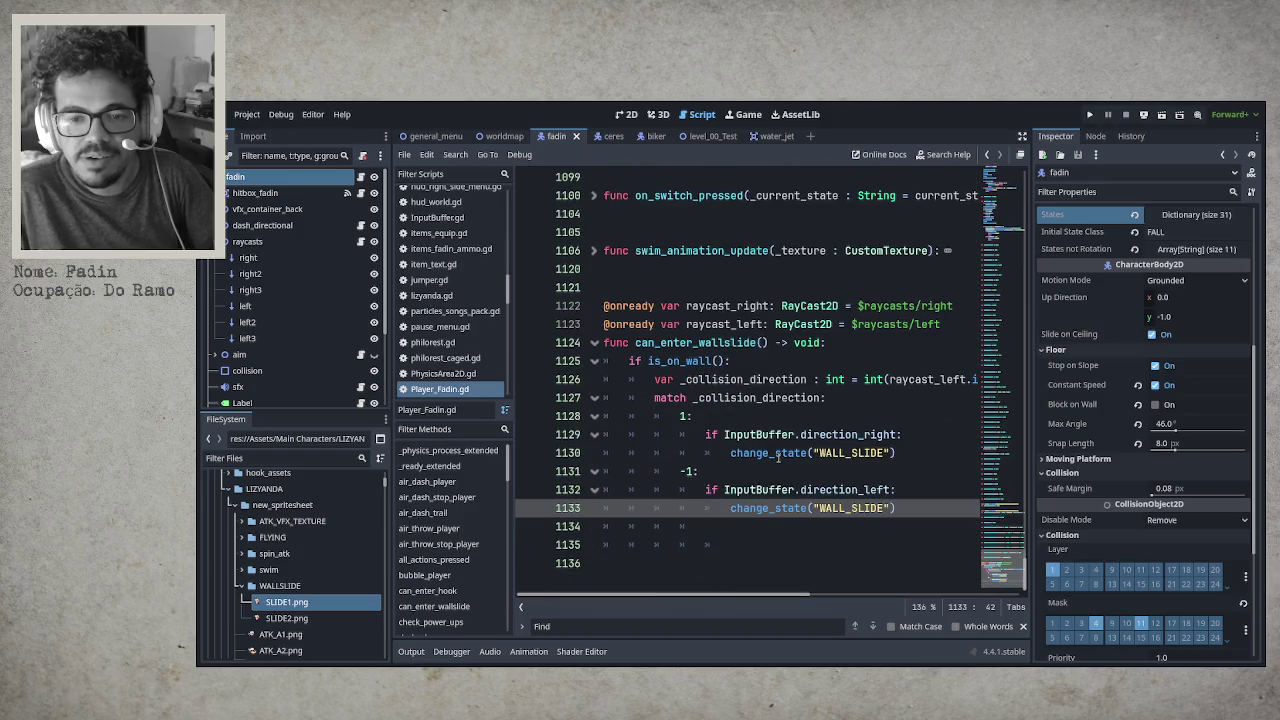
left_click(760, 420)
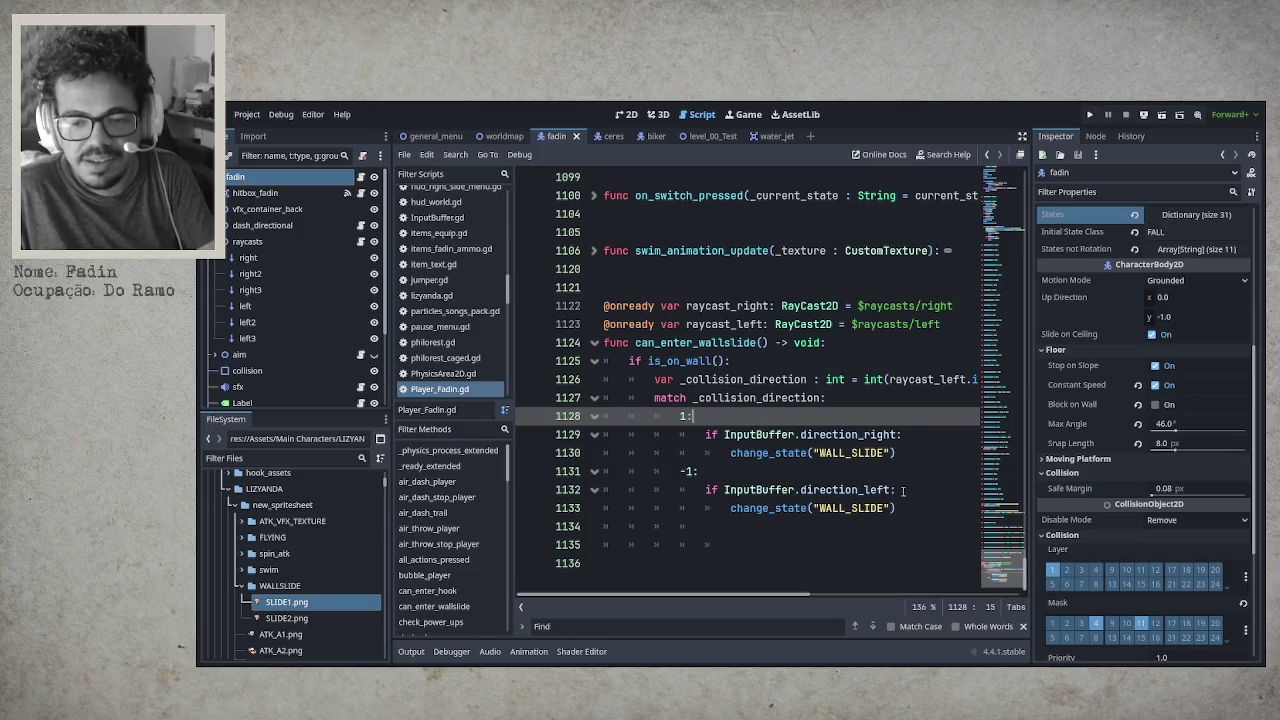
left_click_drag(900, 508, 674, 421)
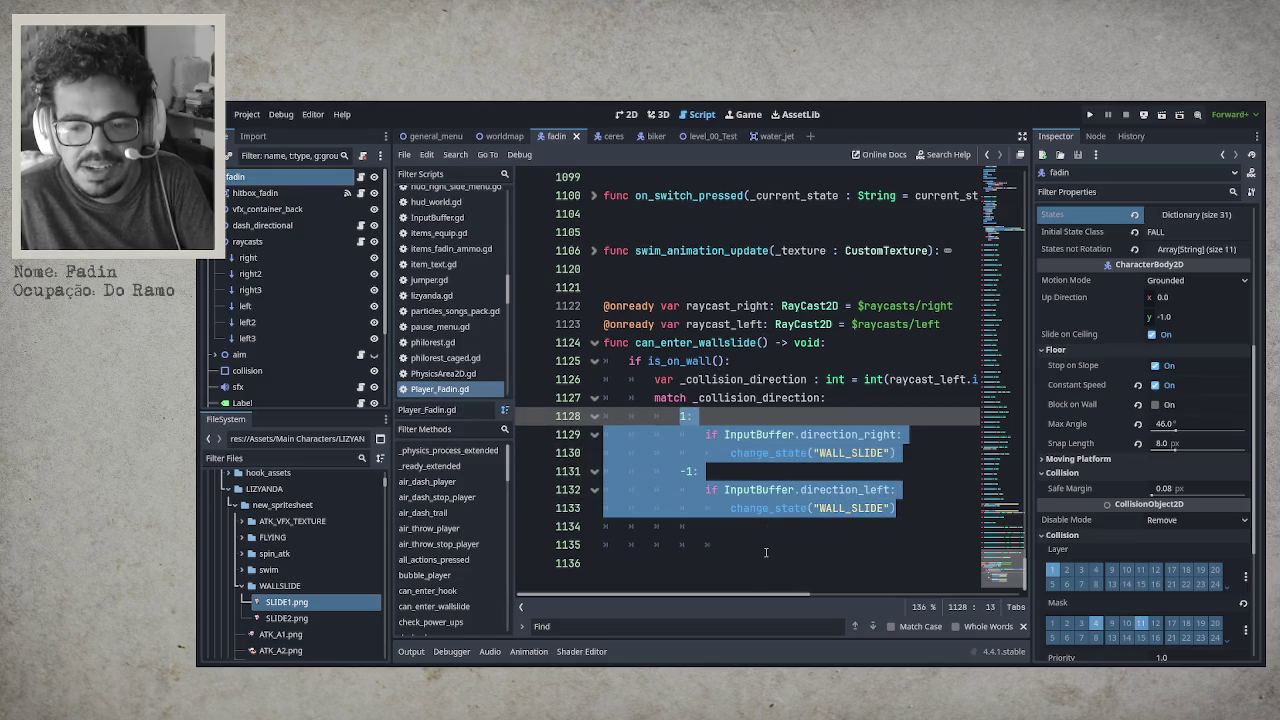
left_click(839, 556)
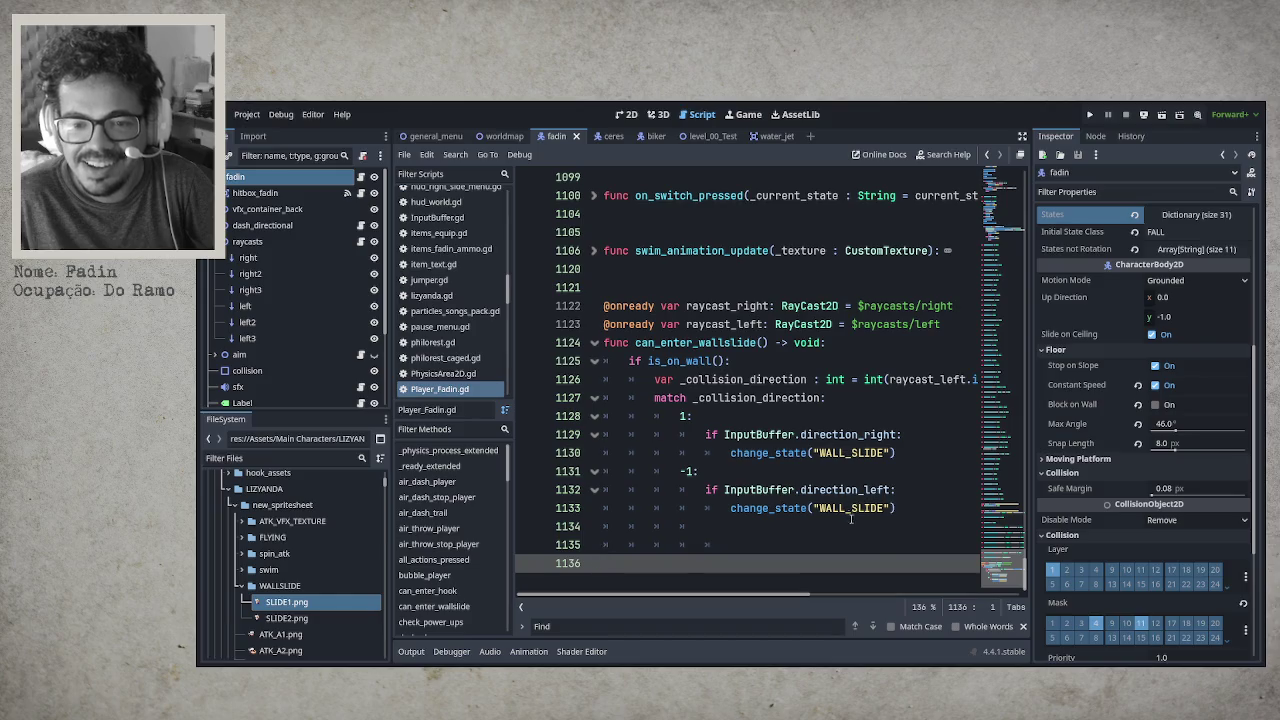
scroll(746, 478, "up", 15)
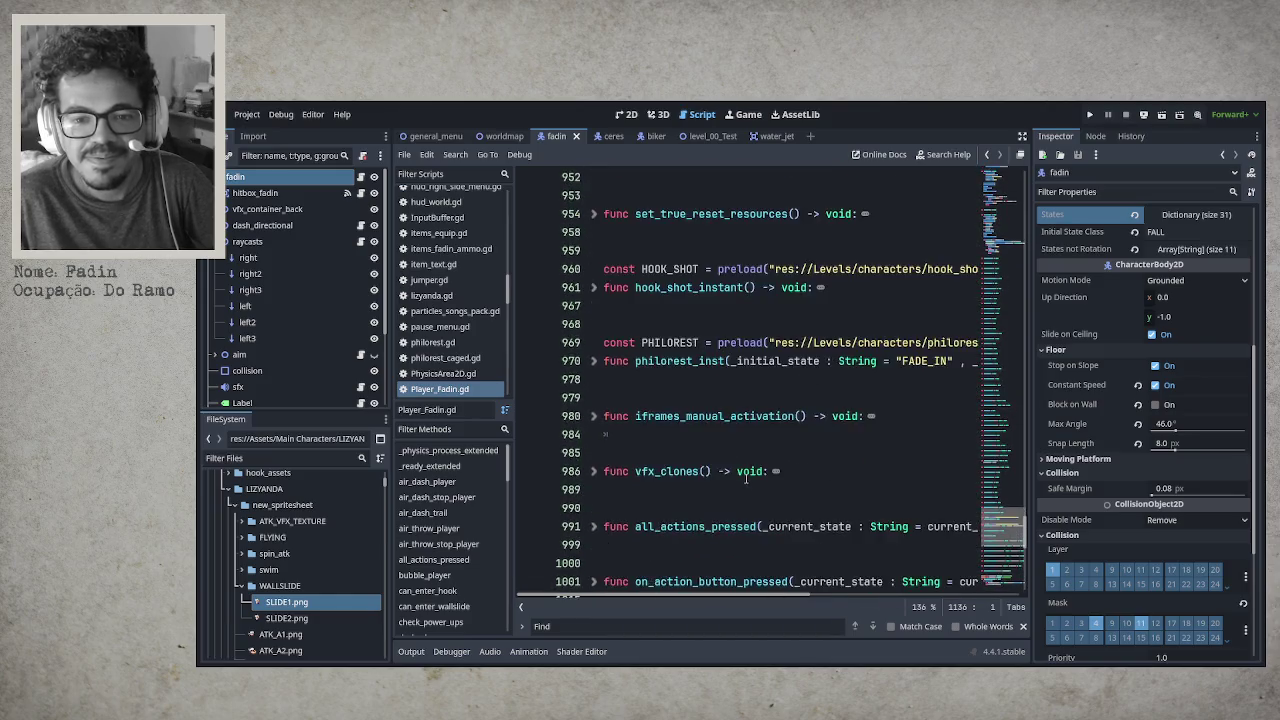
Step: Declare func wall_slide_player() -> void: on a new line below wall_jump_player
scroll(746, 478, "up", 3)
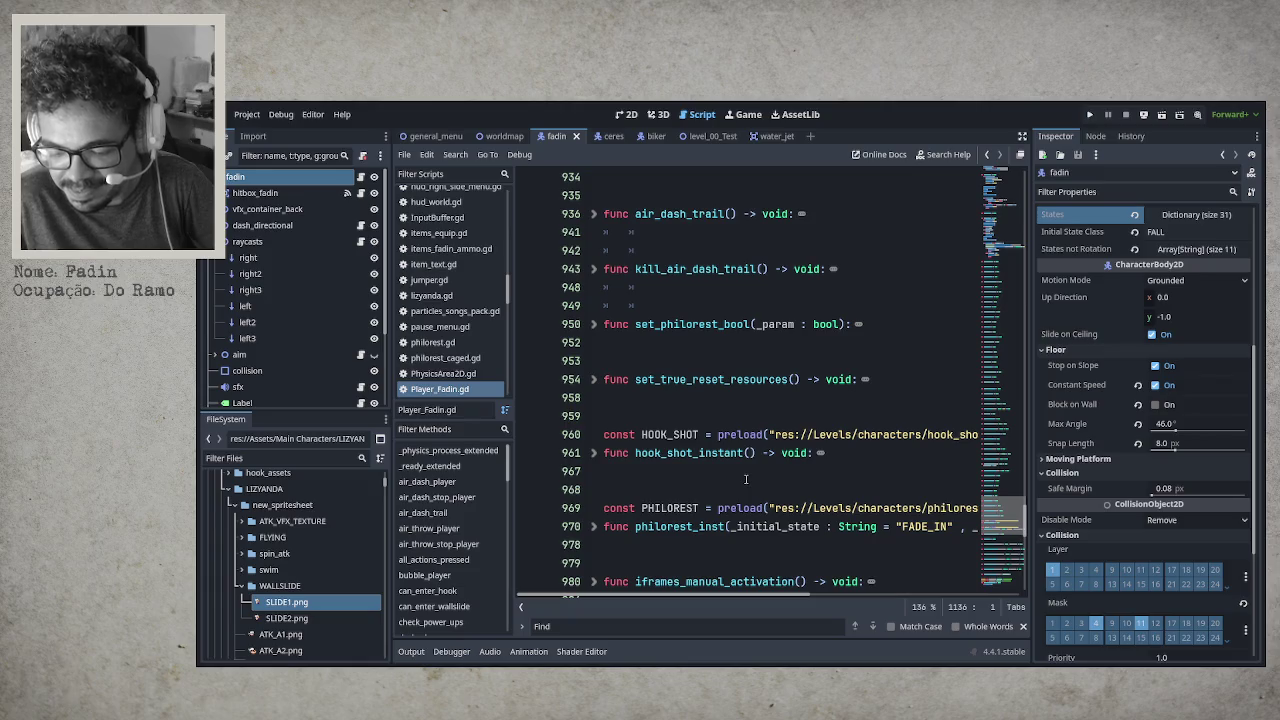
scroll(746, 479, "up", 5)
scroll(746, 480, "up", 8)
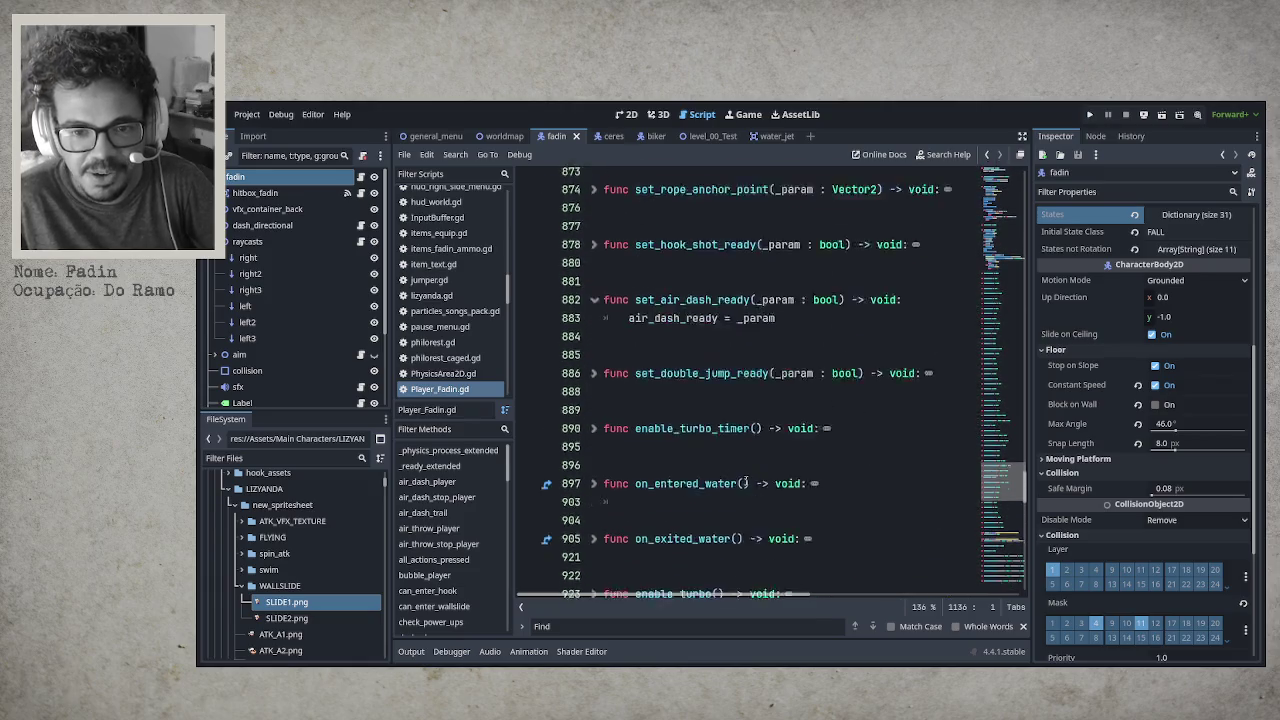
scroll(746, 482, "up", 10)
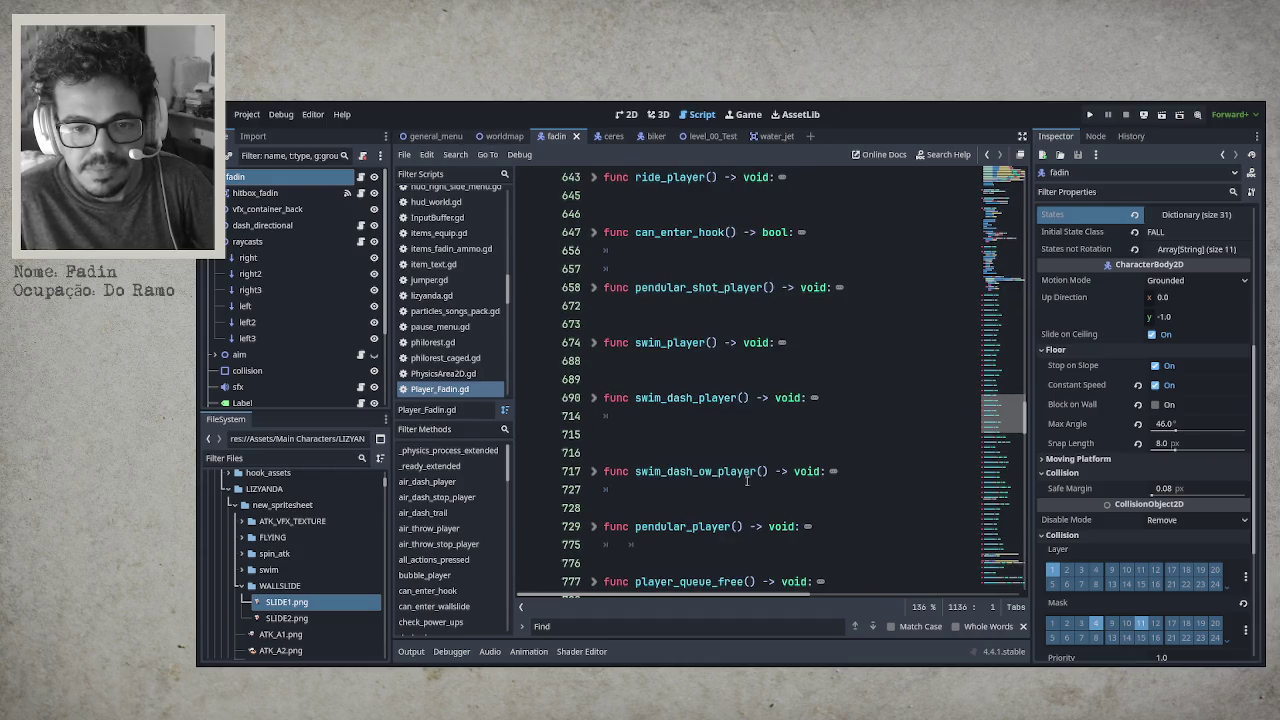
scroll(746, 481, "up", 4)
scroll(746, 481, "up", 6)
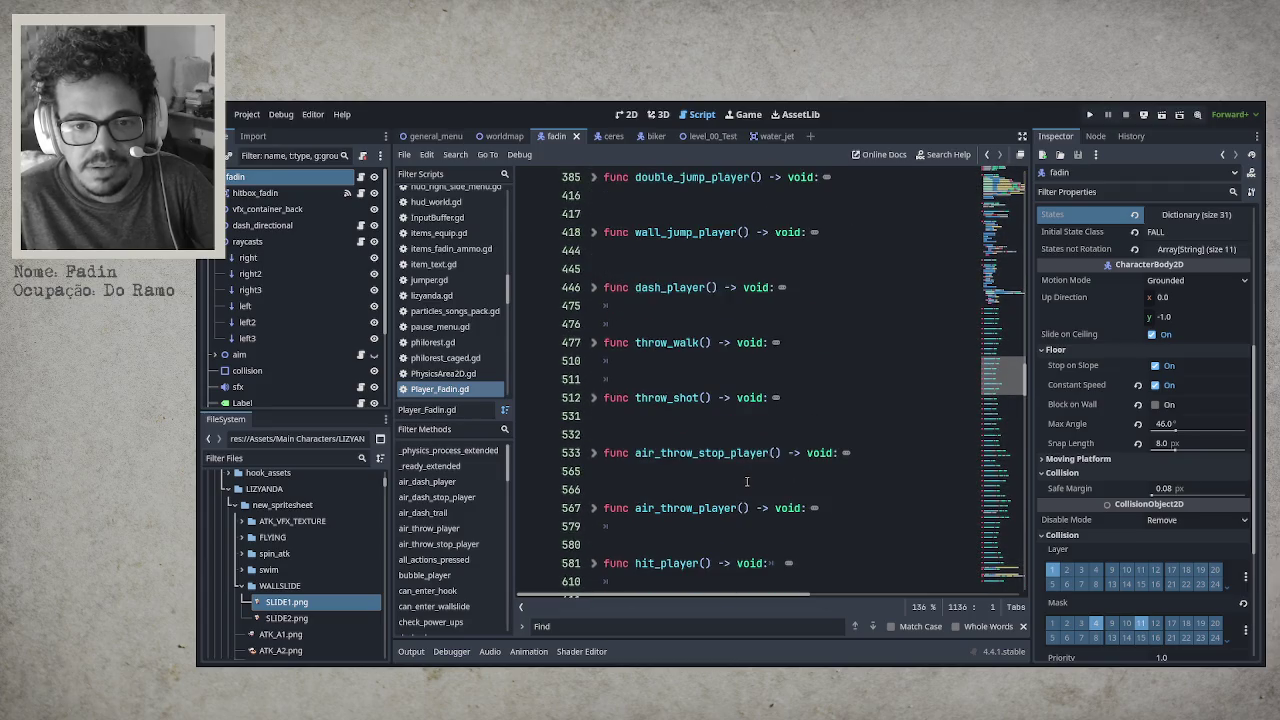
scroll(746, 481, "up", 4)
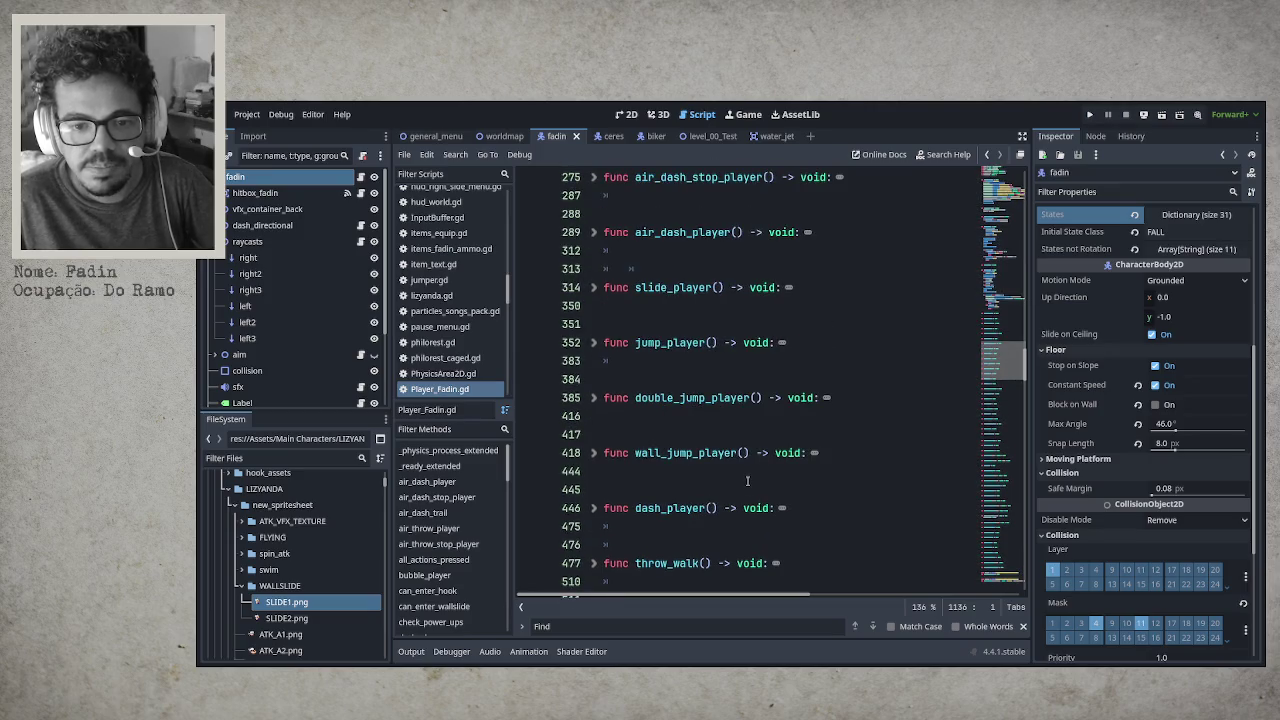
left_click(703, 483)
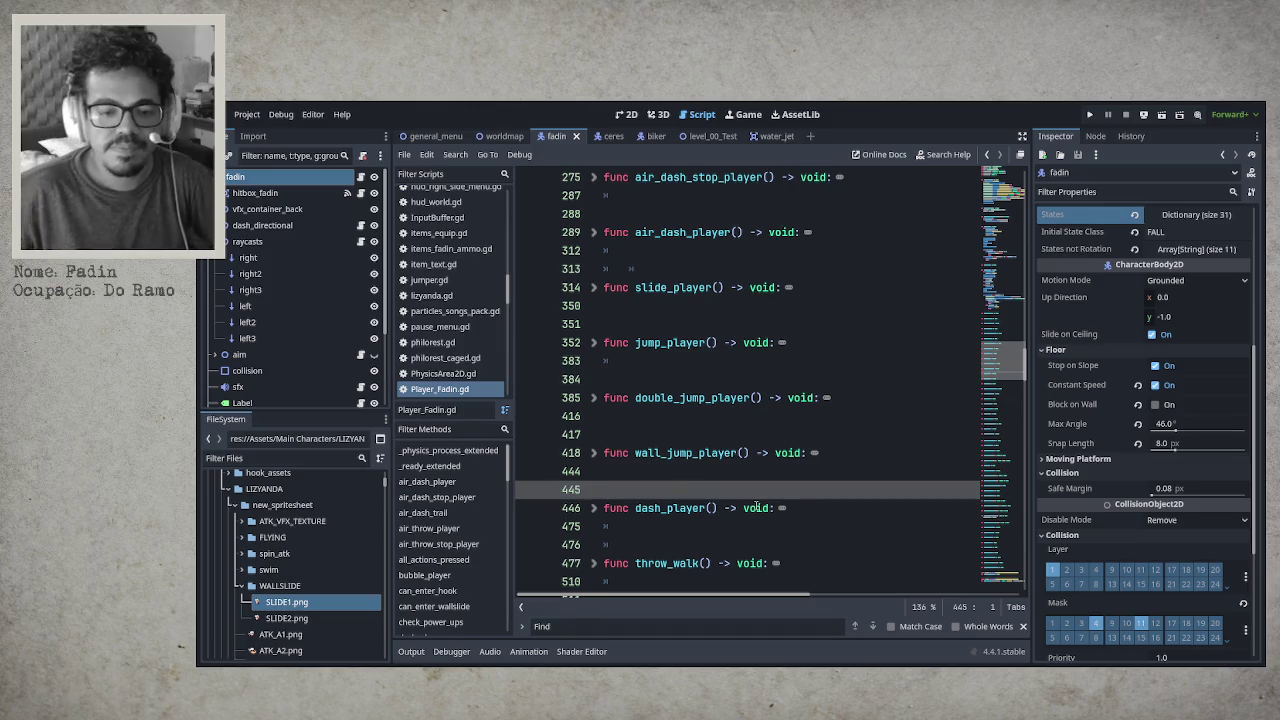
key("Return")
key("Return")
key("Return")
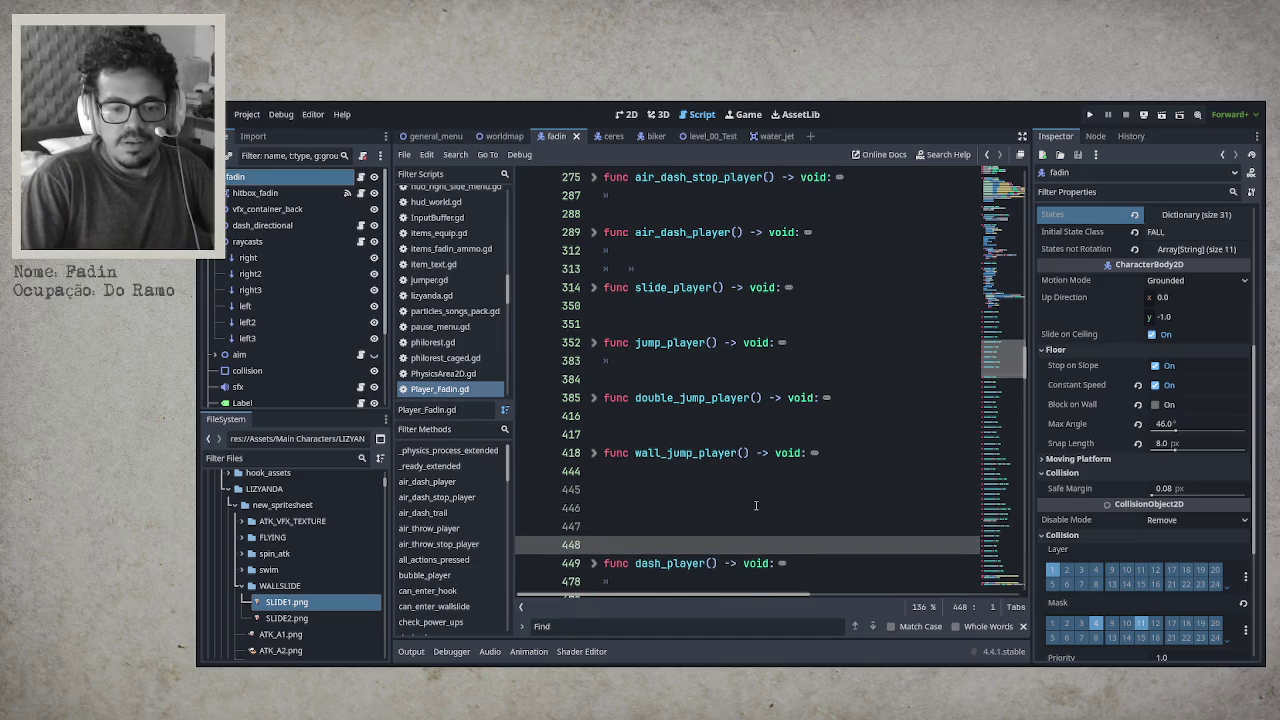
key("Up")
key("Up")
type("func wall_slide_player")
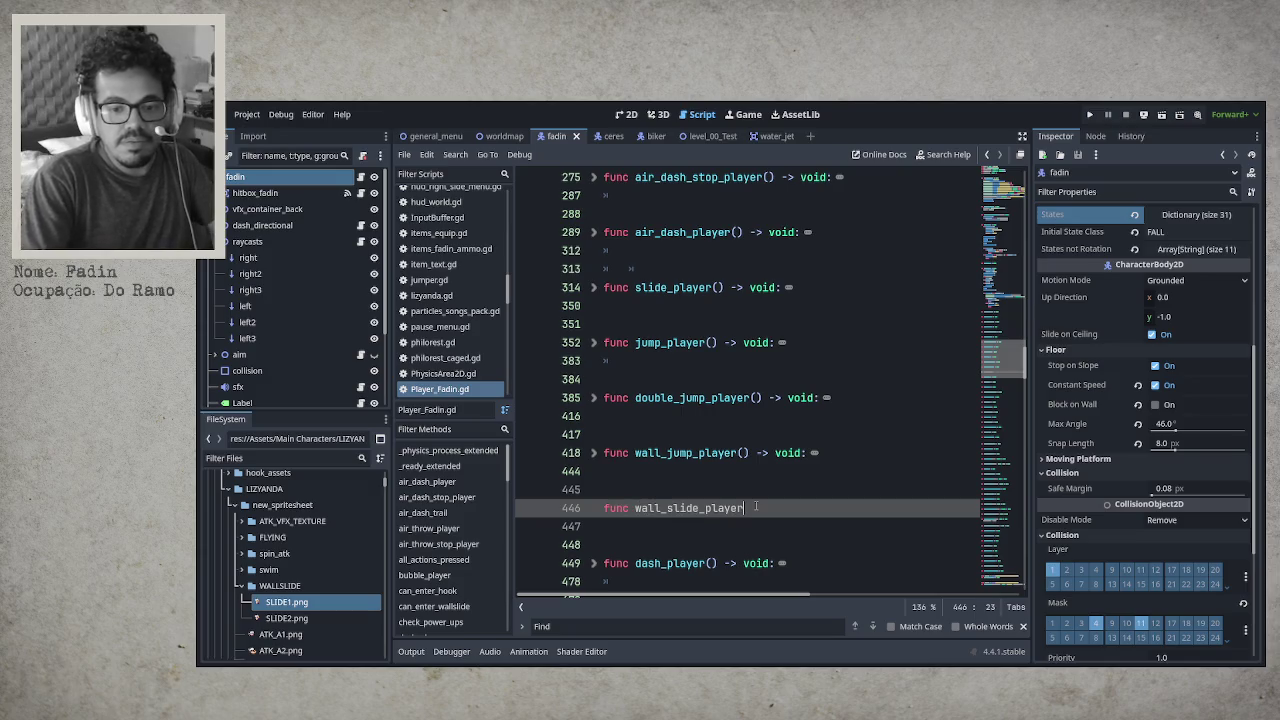
type("()")
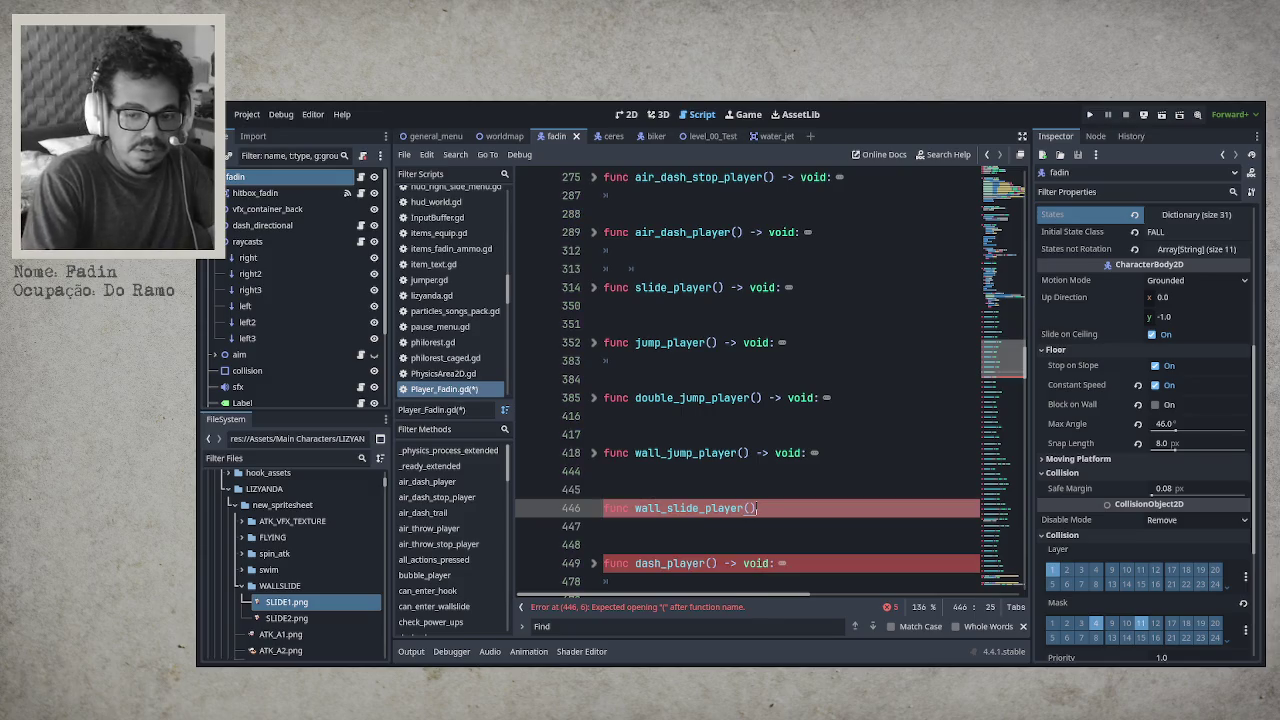
type(" -> v")
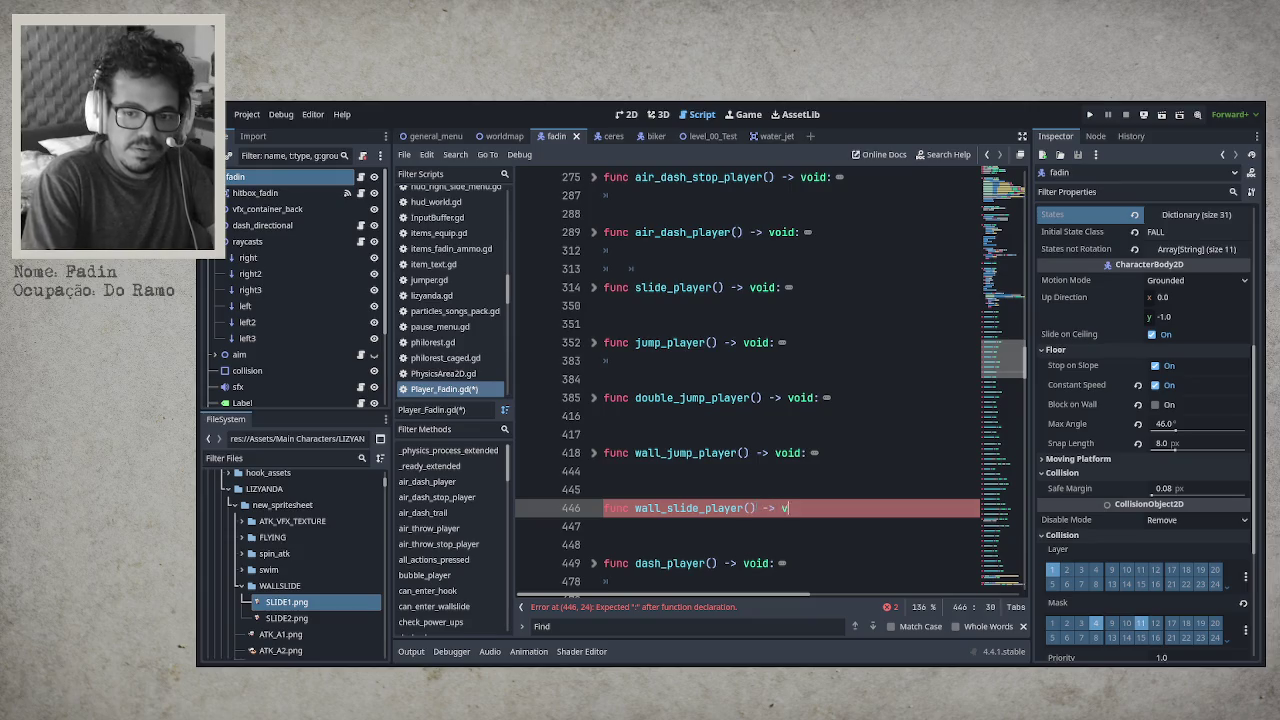
type("oid:")
key("Return")
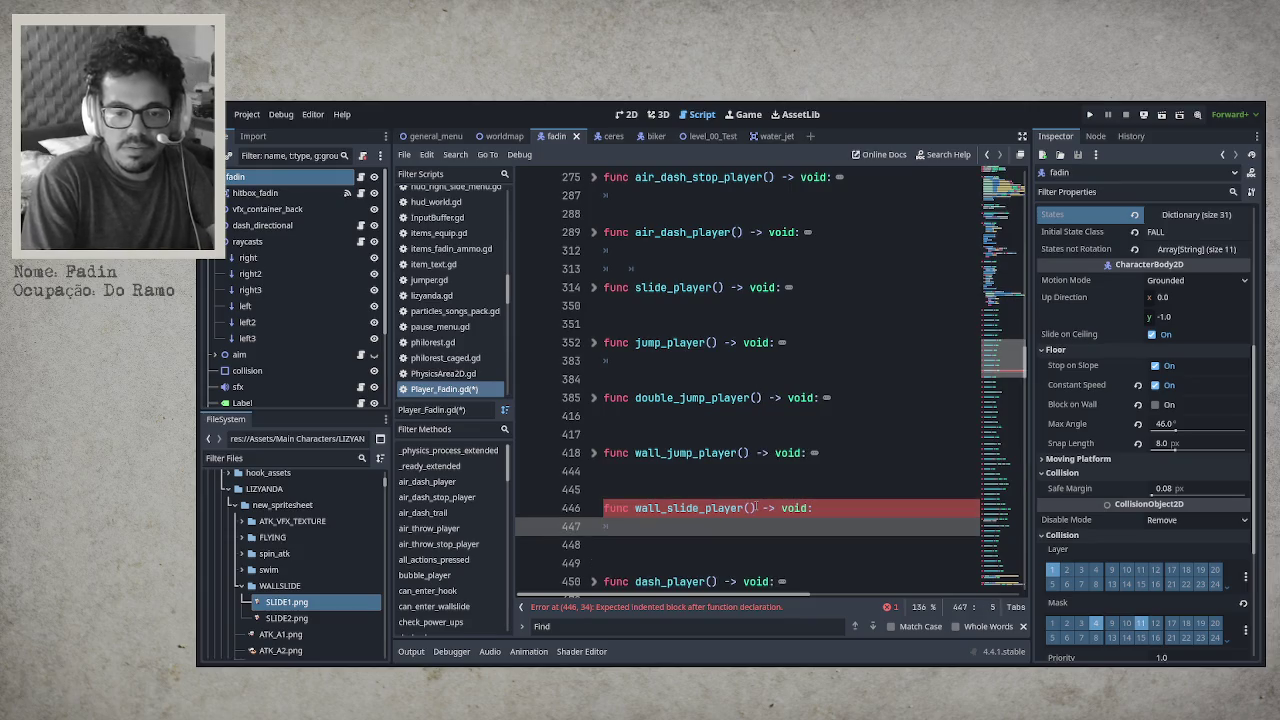
left_click(595, 452)
scroll(676, 452, "down", 2)
scroll(676, 458, "down", 4)
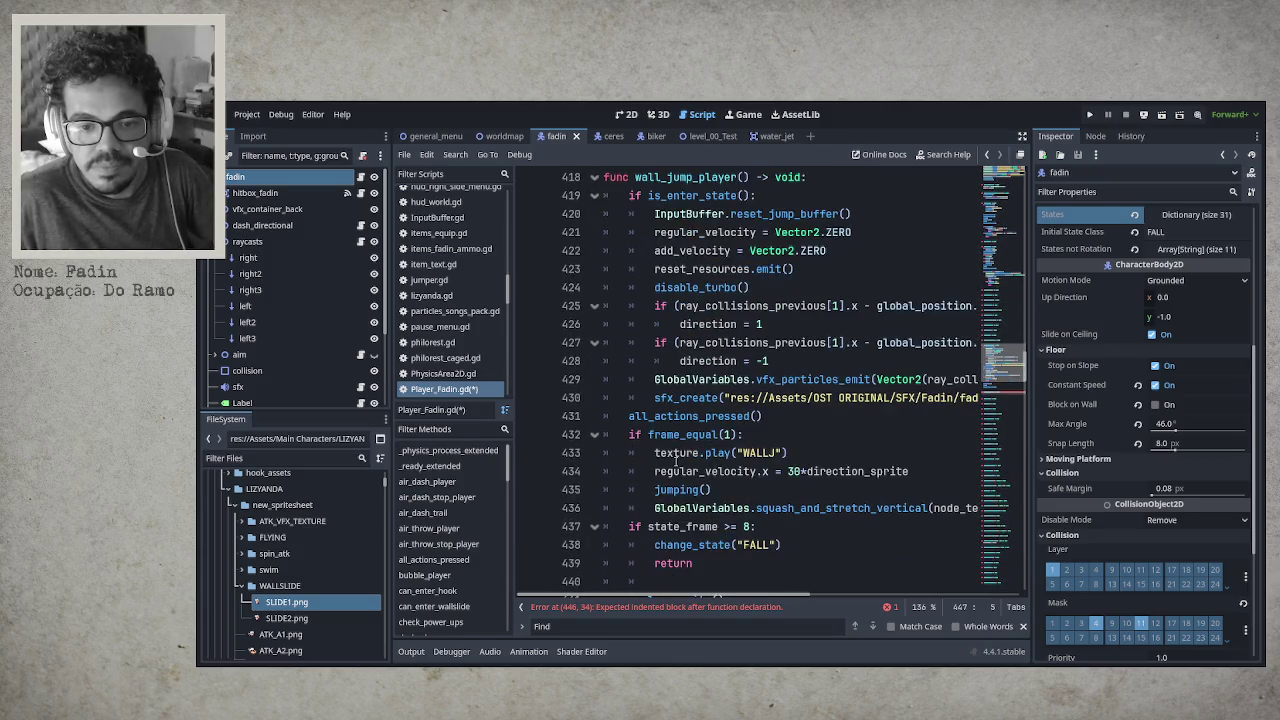
scroll(676, 458, "down", 2)
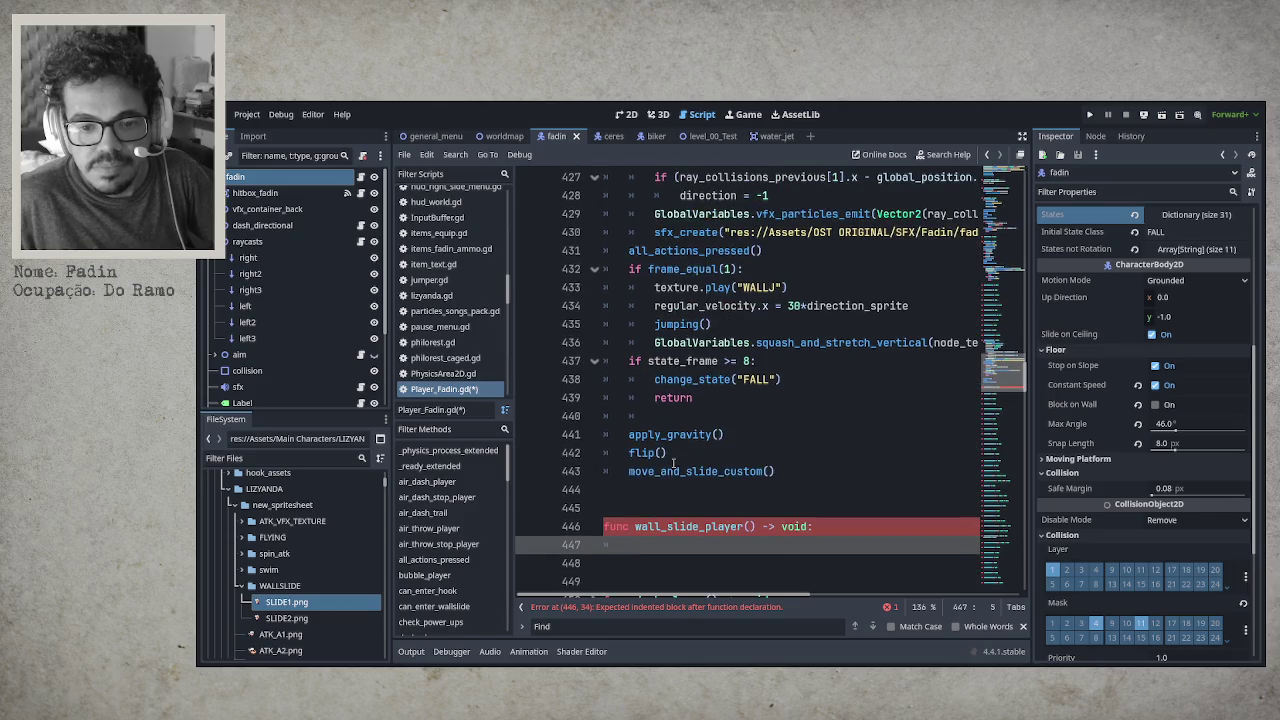
scroll(673, 463, "up", 6)
left_click(592, 351)
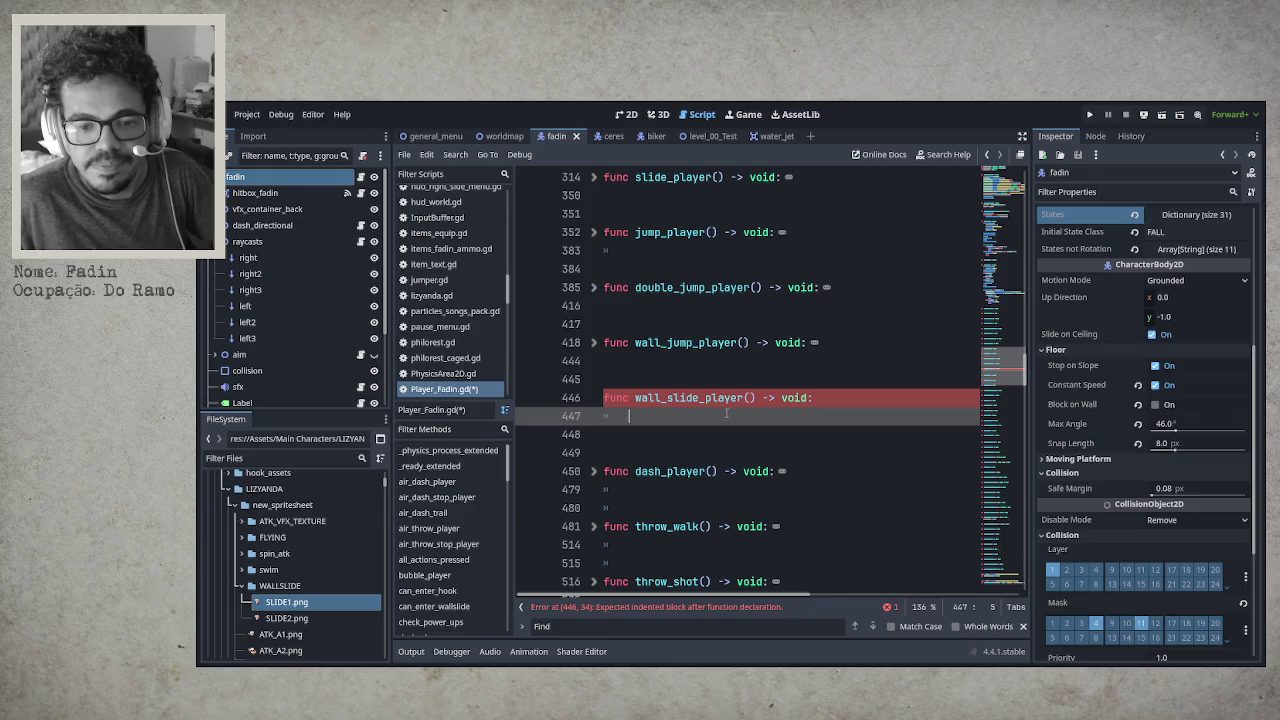
scroll(727, 413, "down", 3)
scroll(727, 414, "down", 7)
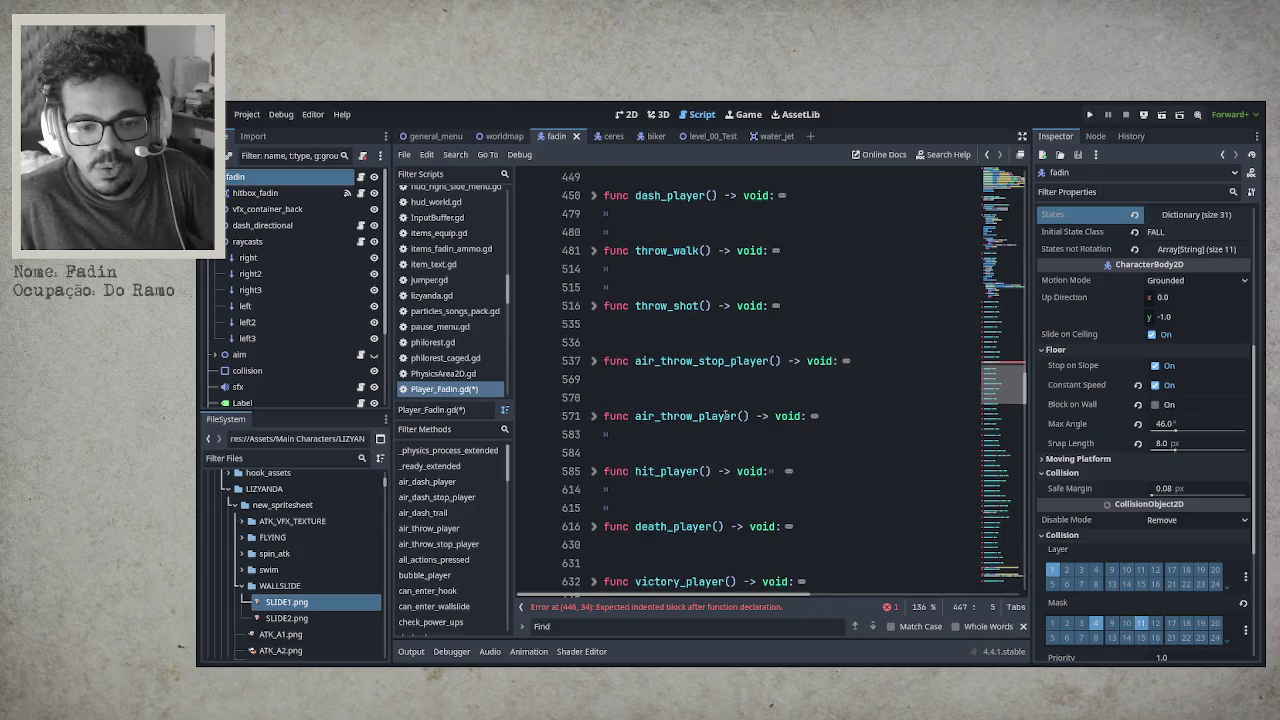
scroll(723, 415, "up", 4)
scroll(723, 415, "up", 12)
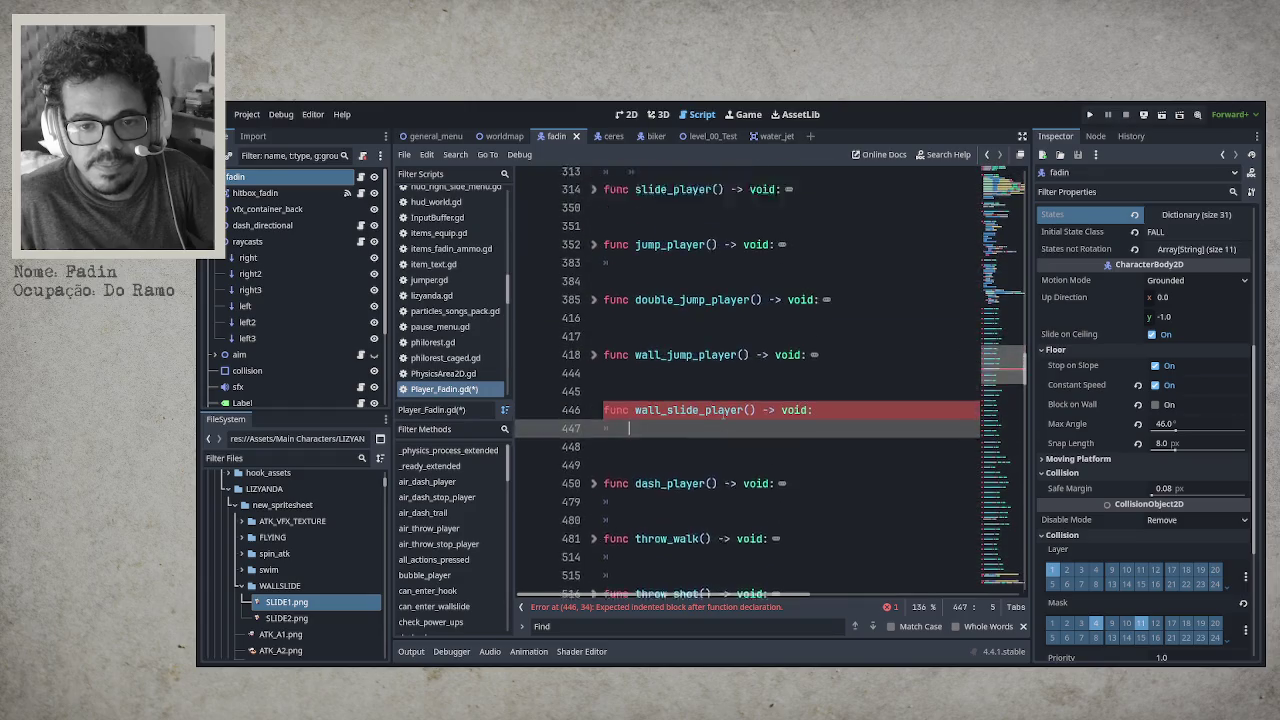
scroll(723, 415, "up", 10)
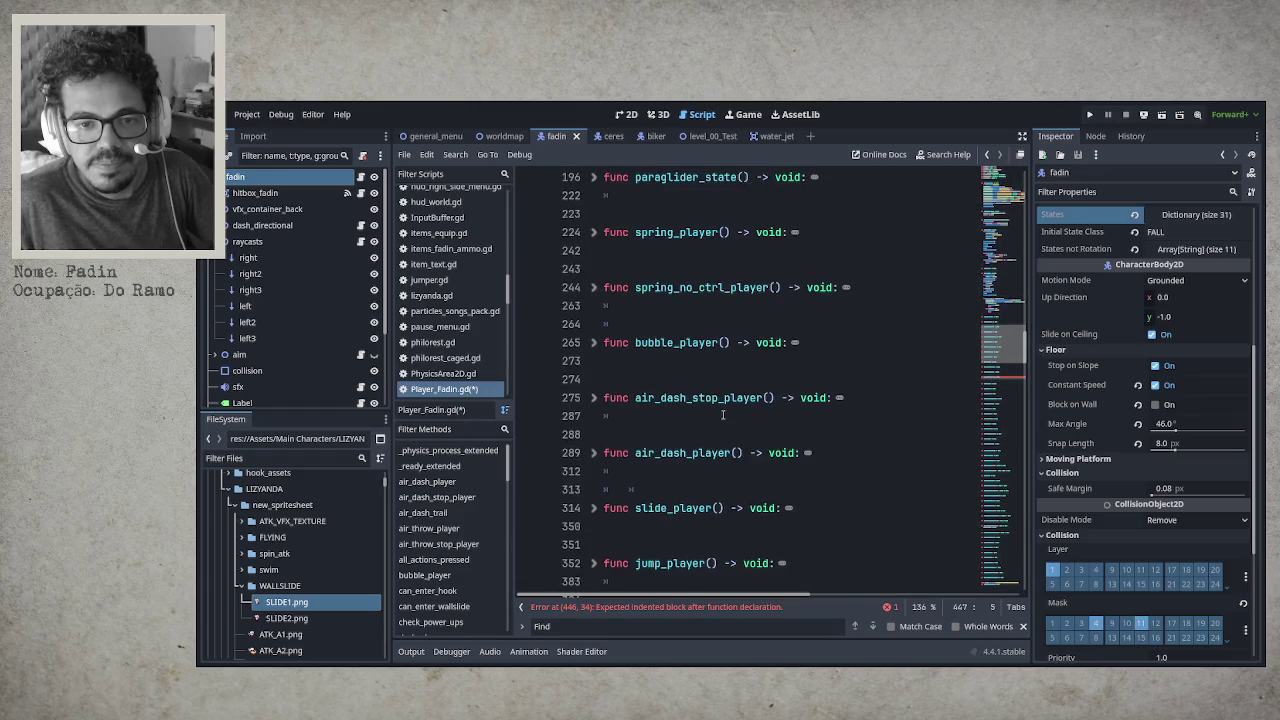
scroll(723, 415, "up", 5)
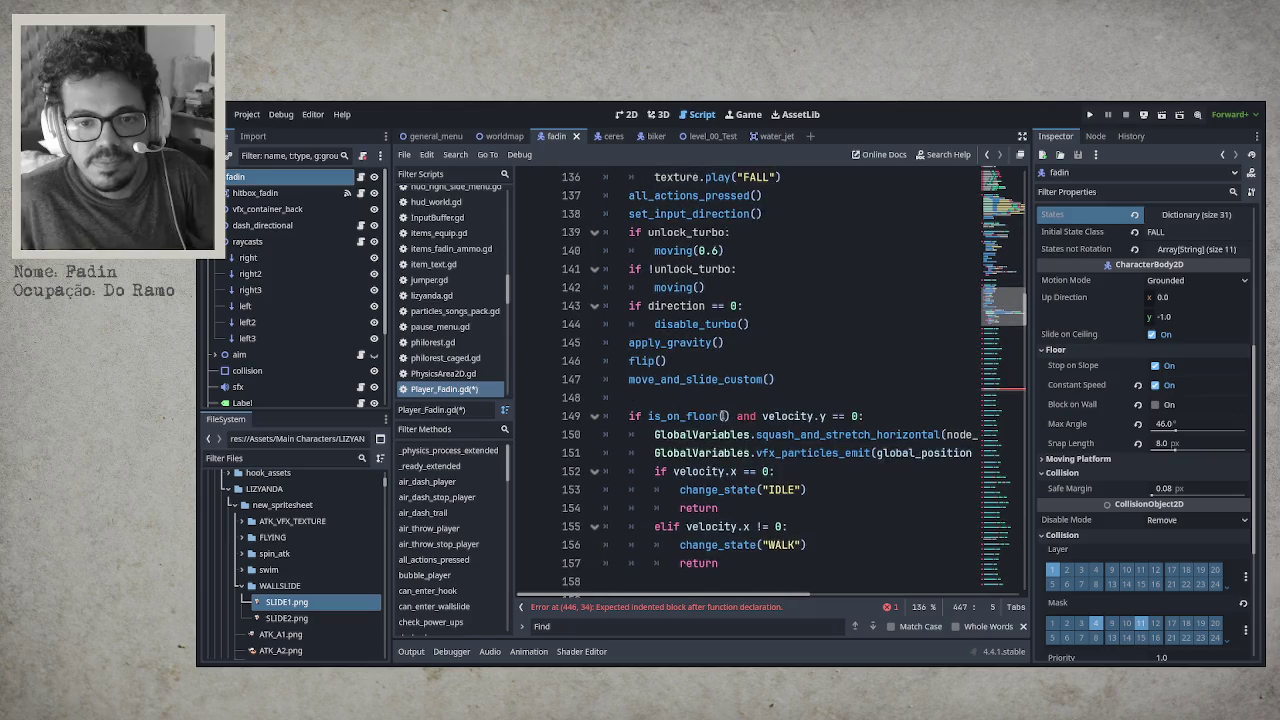
scroll(723, 415, "down", 4)
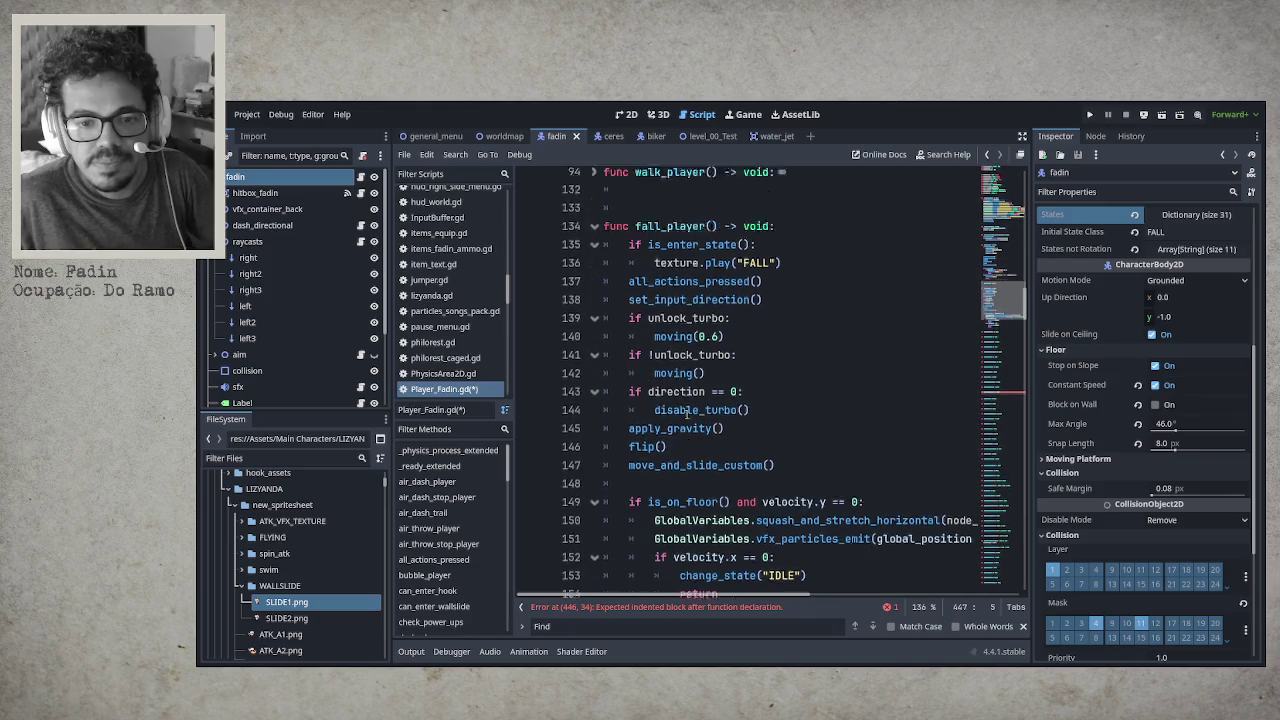
scroll(749, 478, "up", 5)
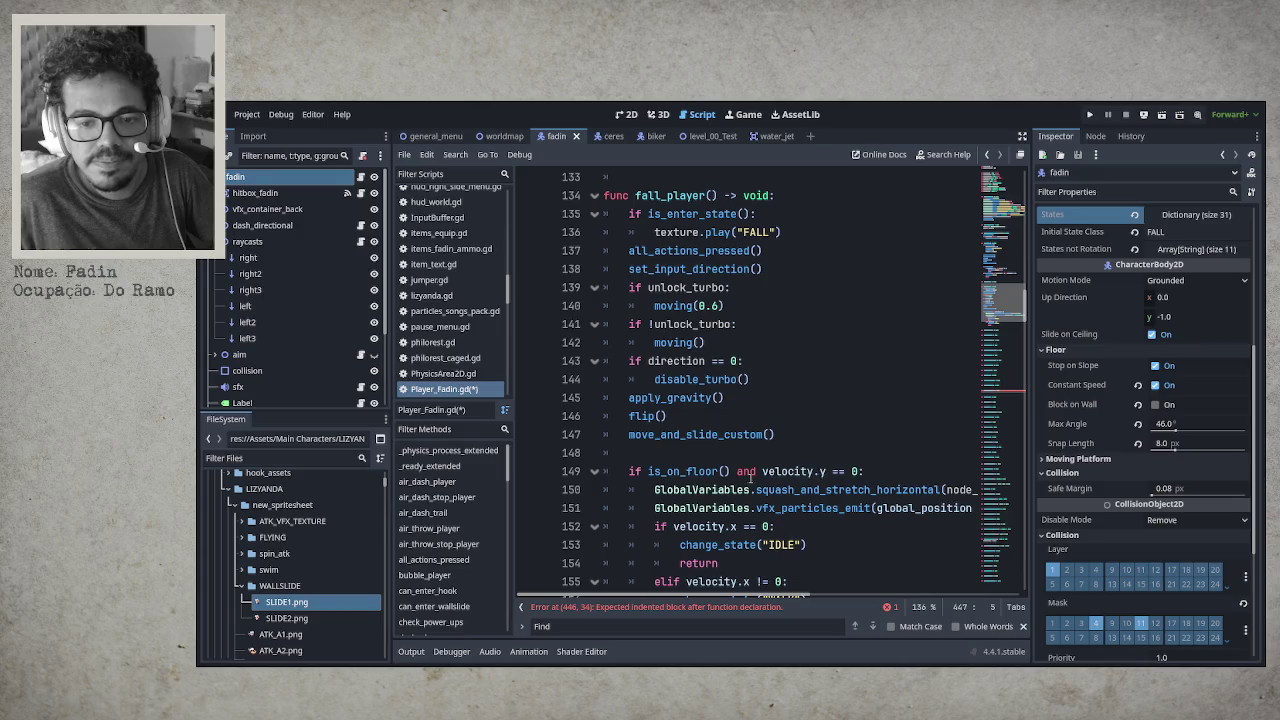
mouse_move(784, 543)
left_mouse_down()
mouse_move(700, 508)
mouse_move(629, 324)
left_mouse_up()
key("ctrl+c")
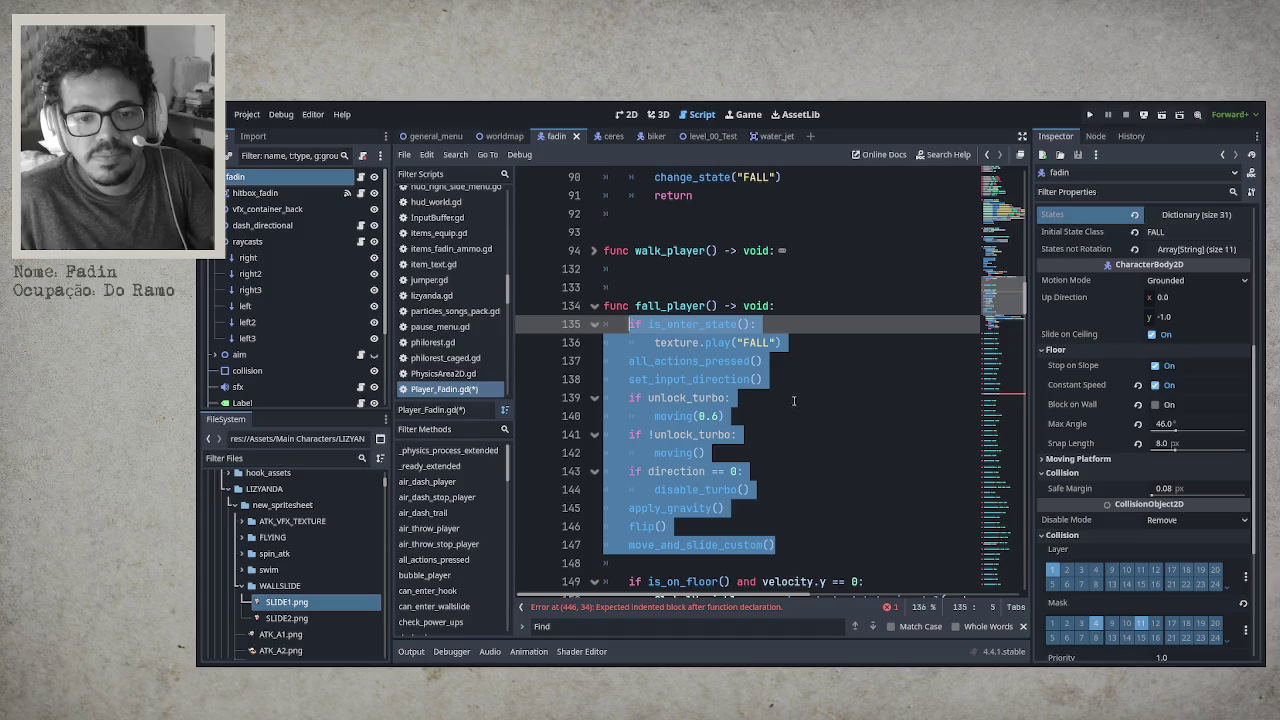
Step: Paste the copied fall_player body into the empty wall_slide_player function
left_click(765, 607)
key("Down")
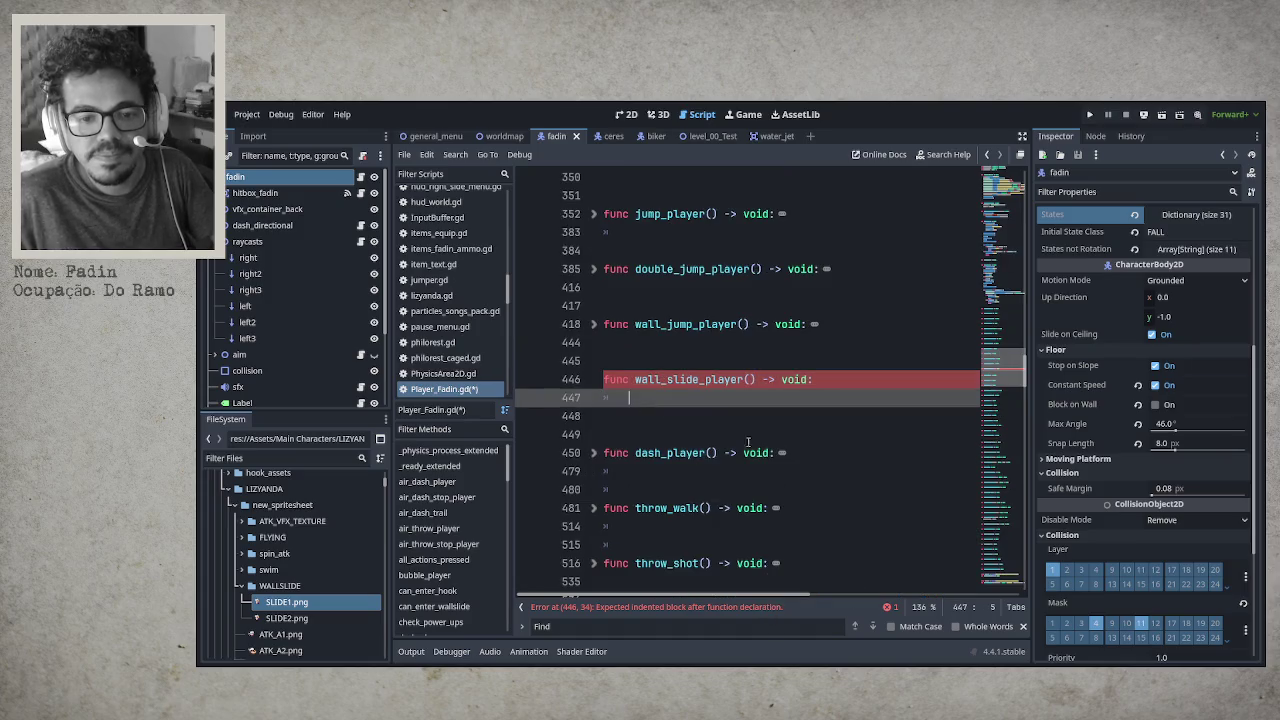
key("ctrl+v")
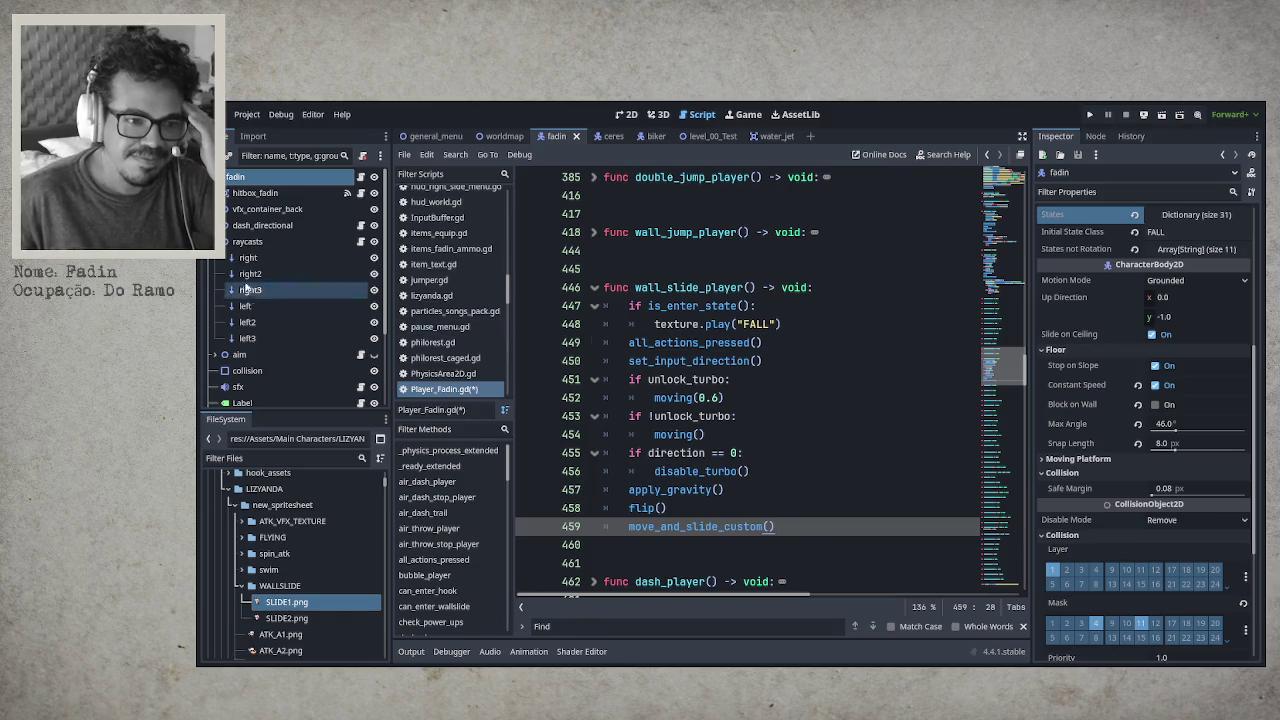
Step: Collapse raycasts and select the texture sprite to view its animation frames
left_click(216, 241)
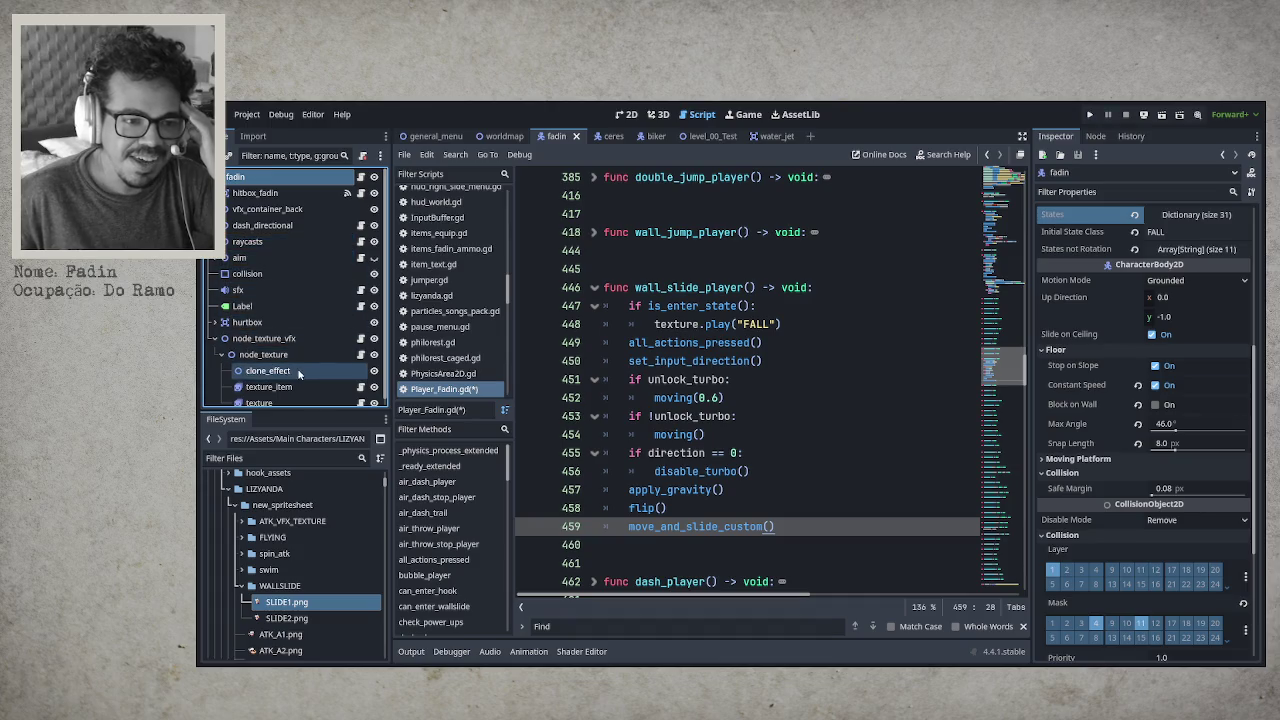
scroll(300, 360, "down", 1)
left_click(323, 397)
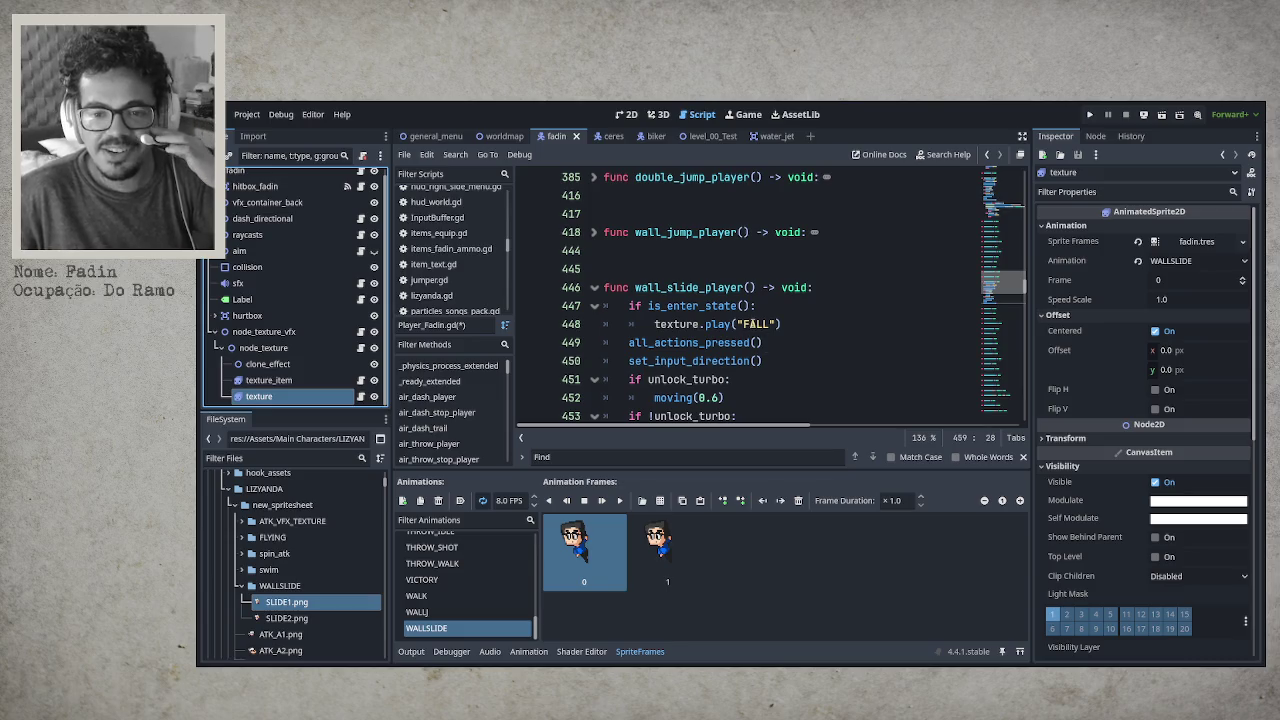
Step: Change the play call on line 448 from "FALL" to "WALLSLIDE"
left_click(756, 324)
double_click(756, 324)
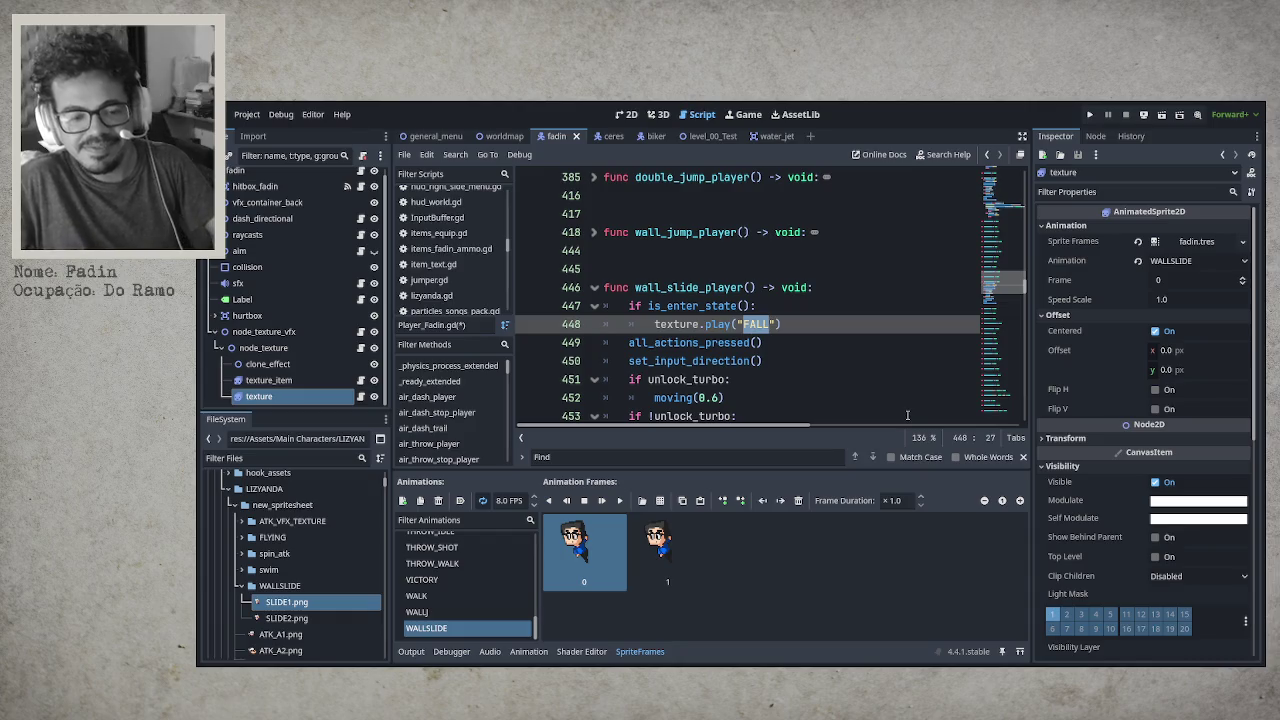
type("WALL")
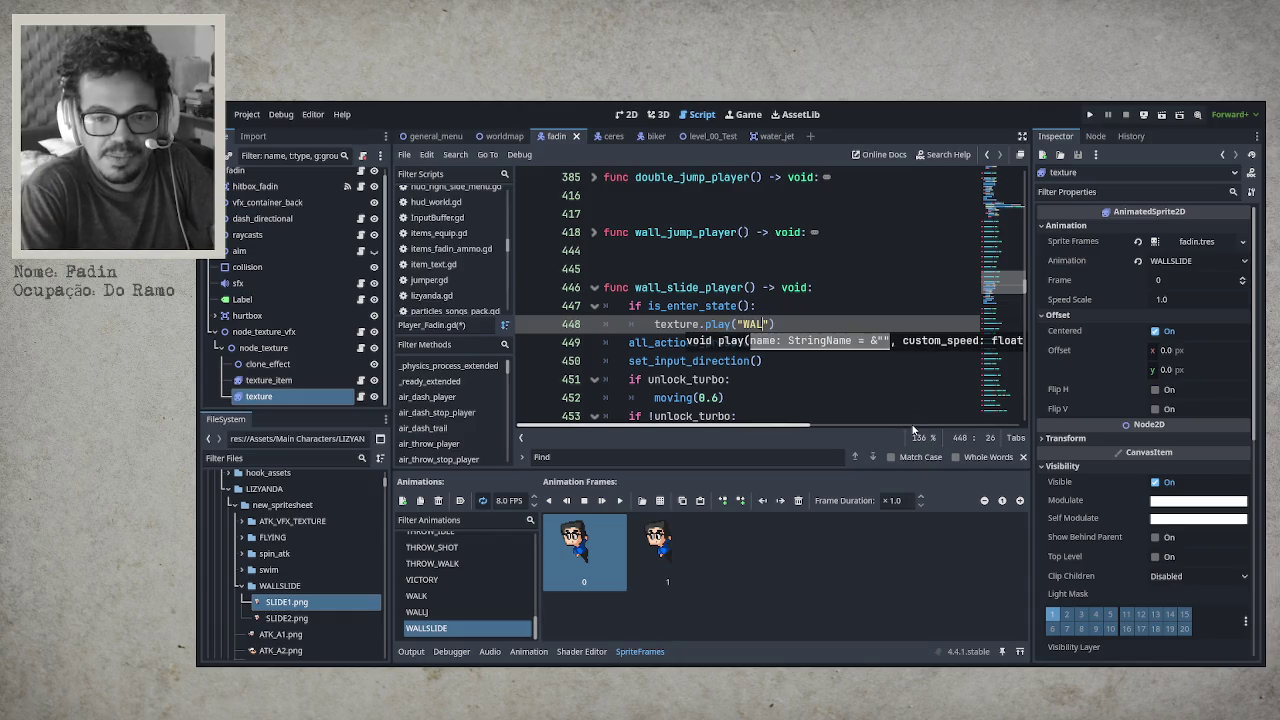
type("SLIDE")
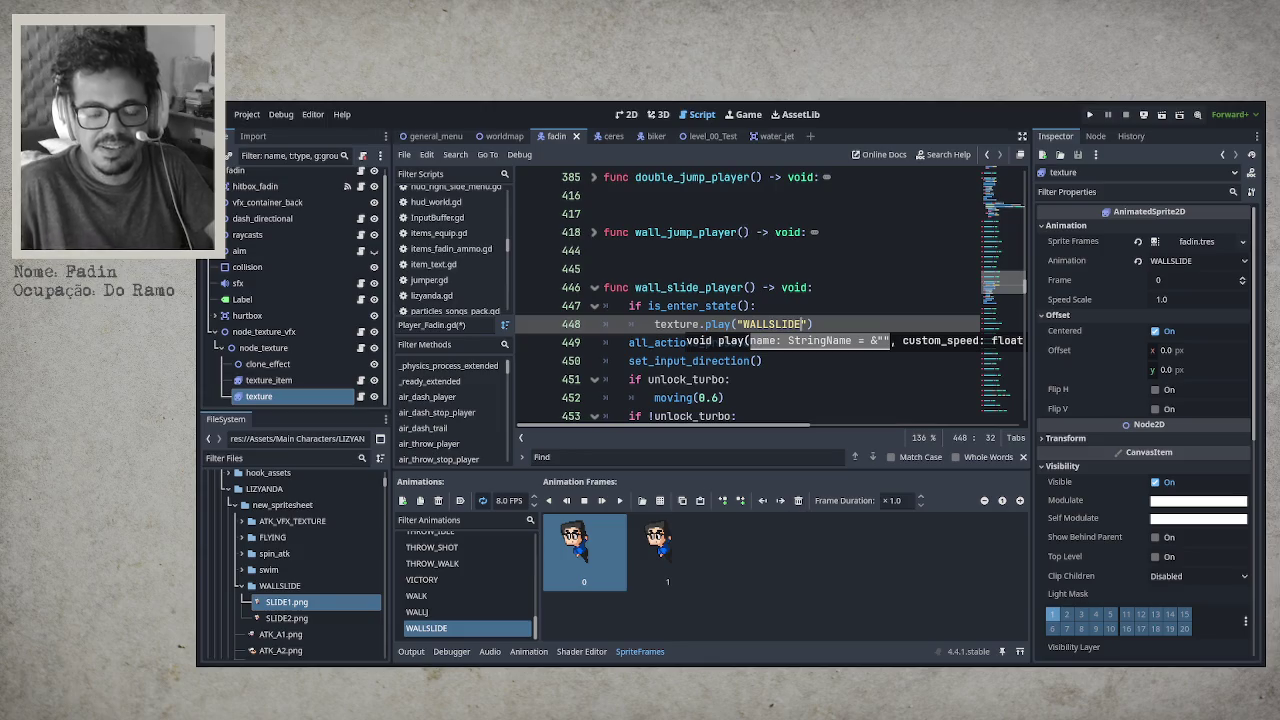
left_click(766, 397)
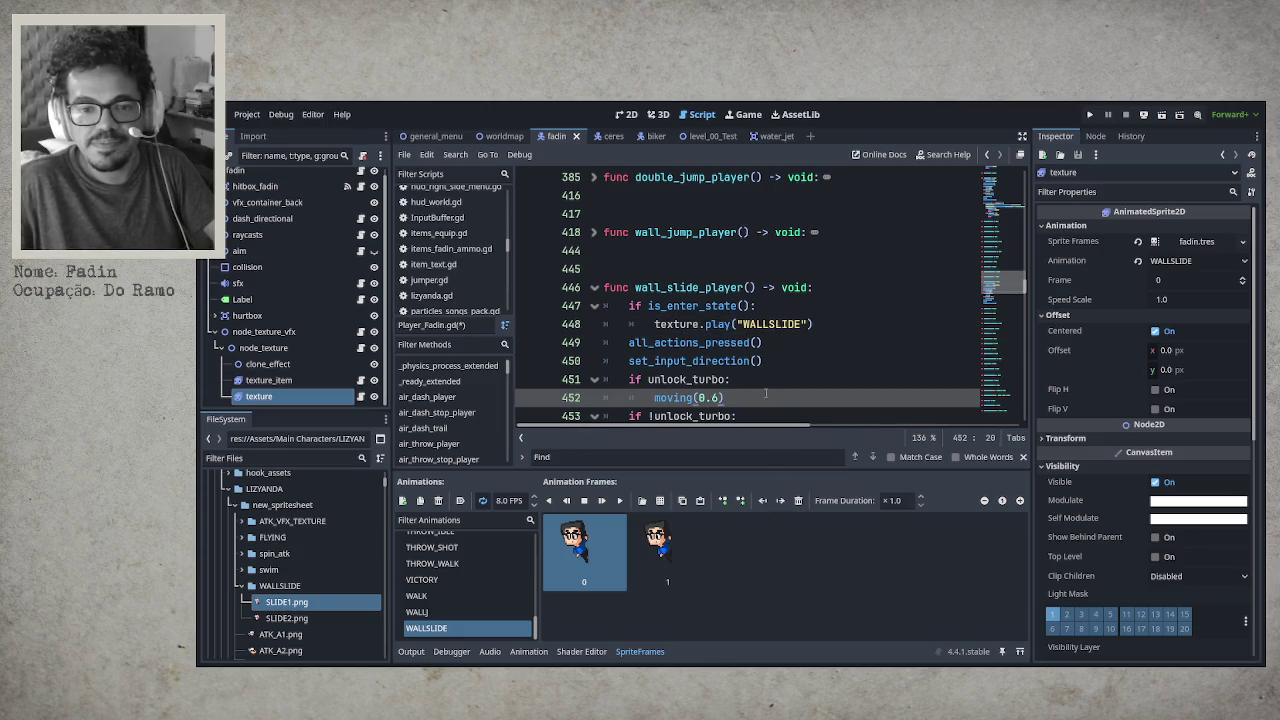
scroll(766, 393, "down", 1)
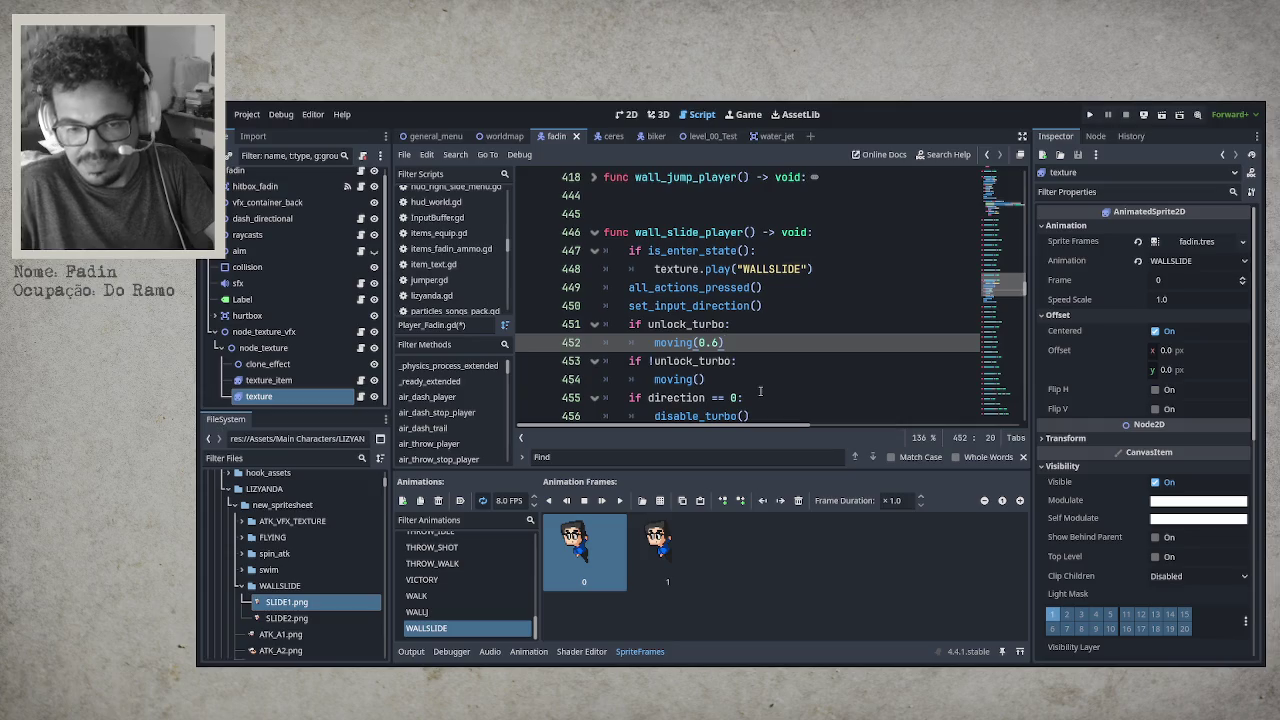
scroll(760, 391, "down", 2)
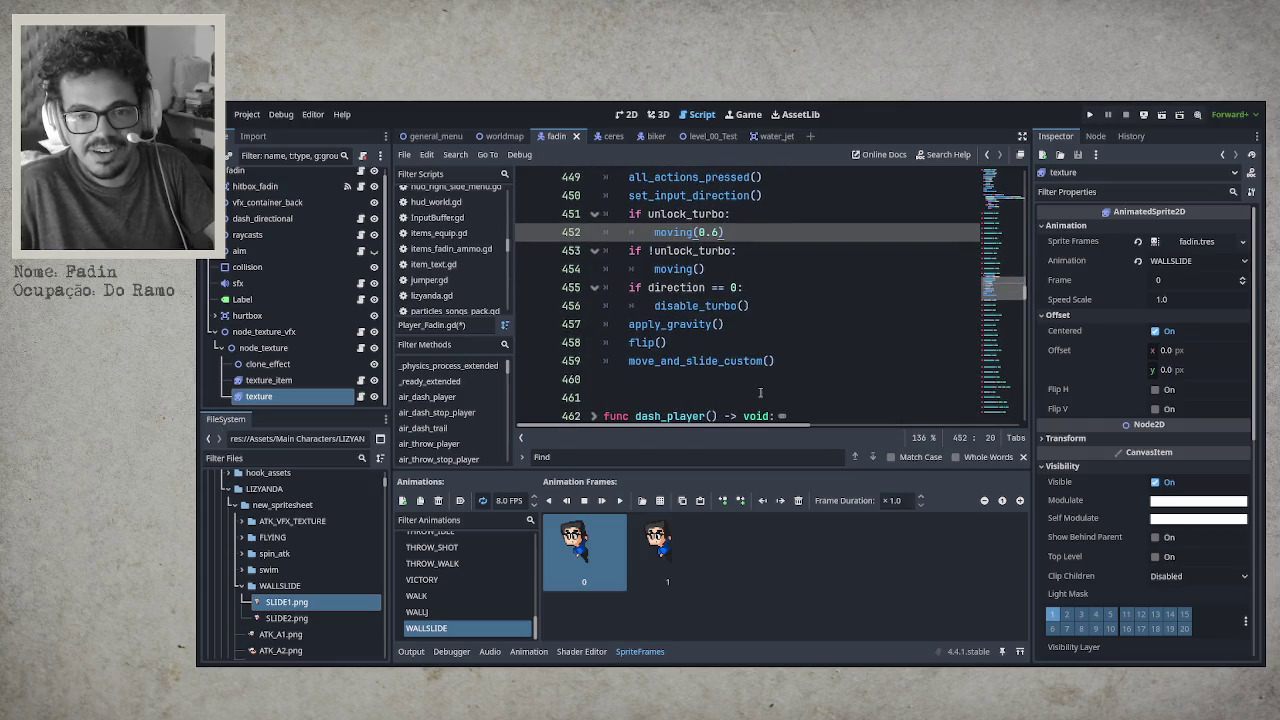
scroll(760, 392, "up", 1)
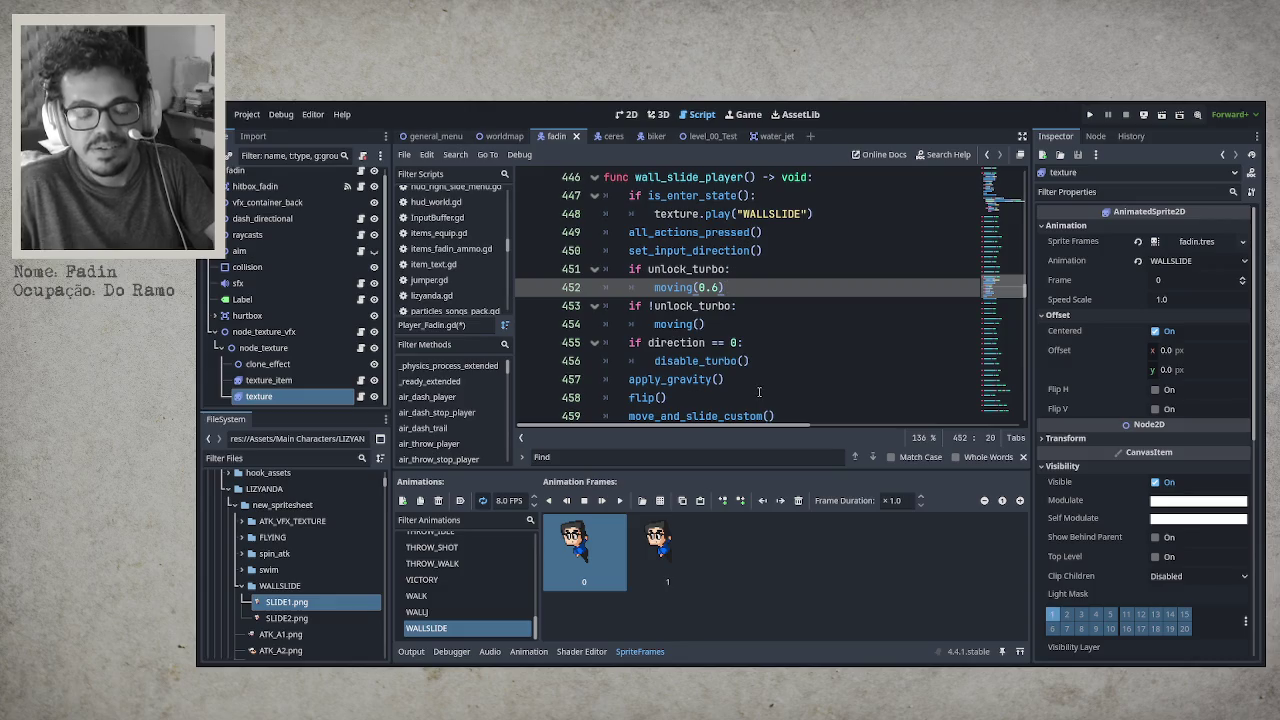
scroll(759, 392, "down", 2)
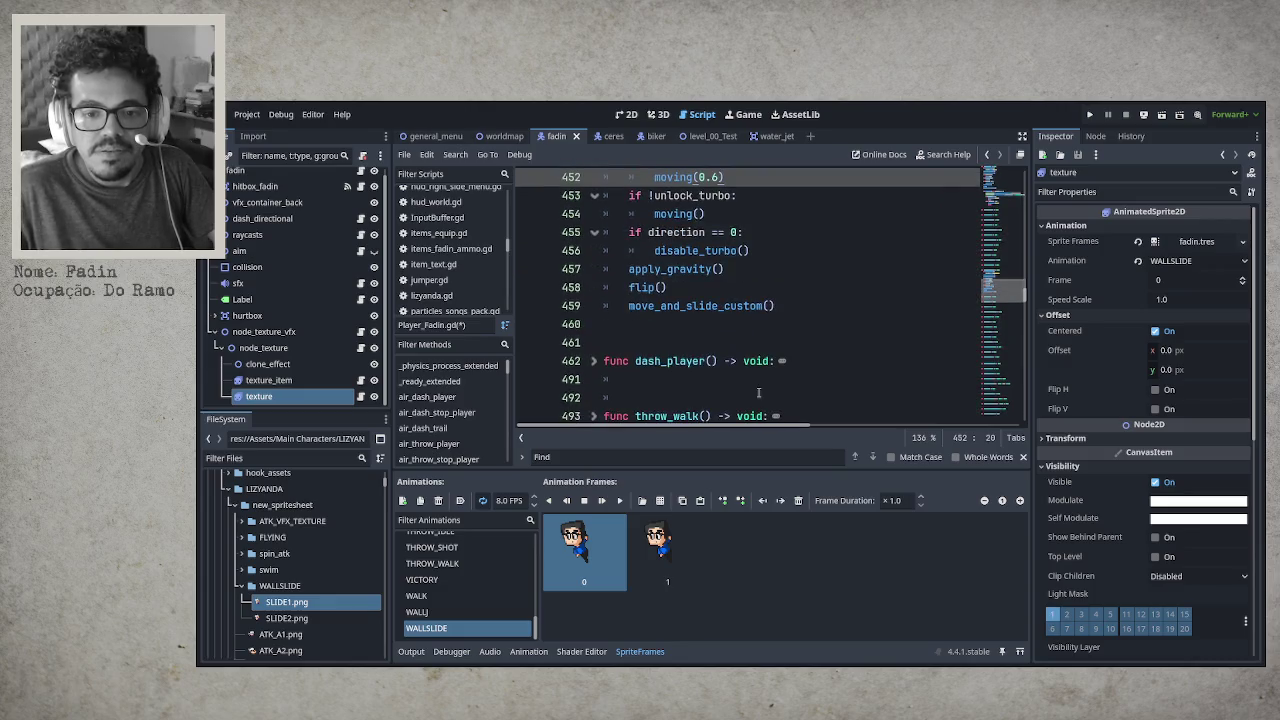
scroll(759, 392, "up", 2)
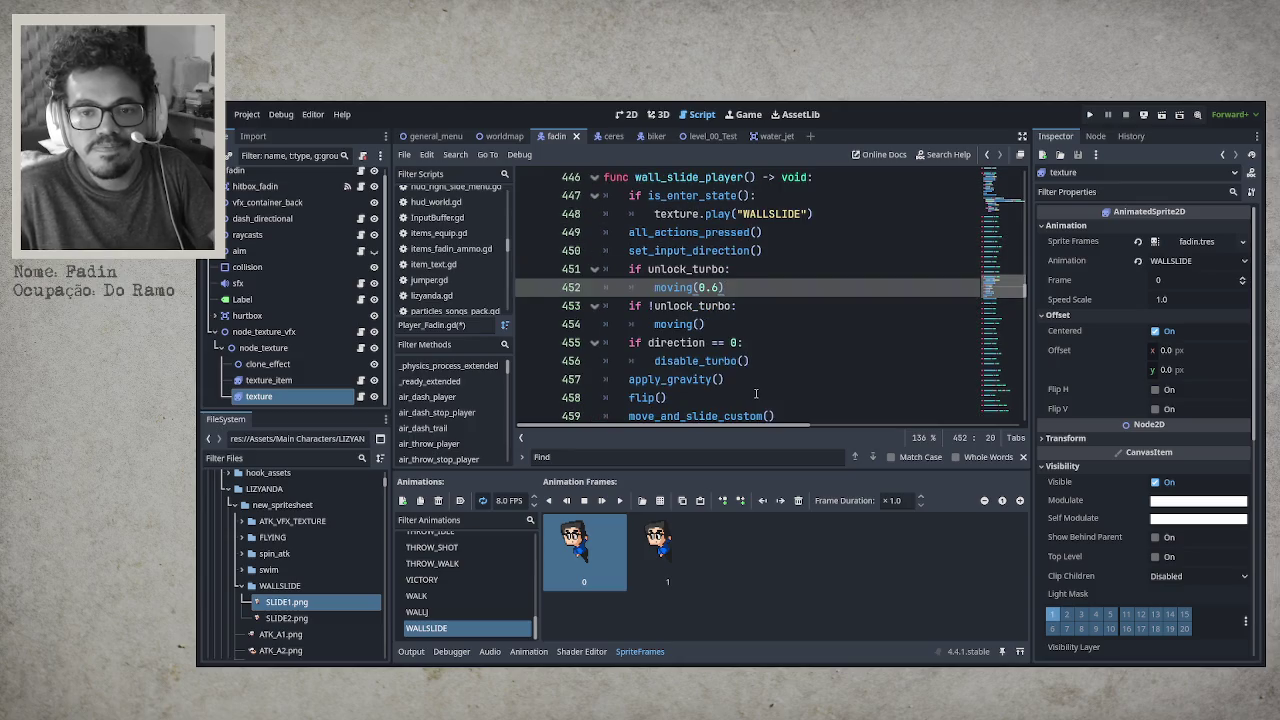
scroll(754, 394, "down", 1)
scroll(754, 394, "up", 1)
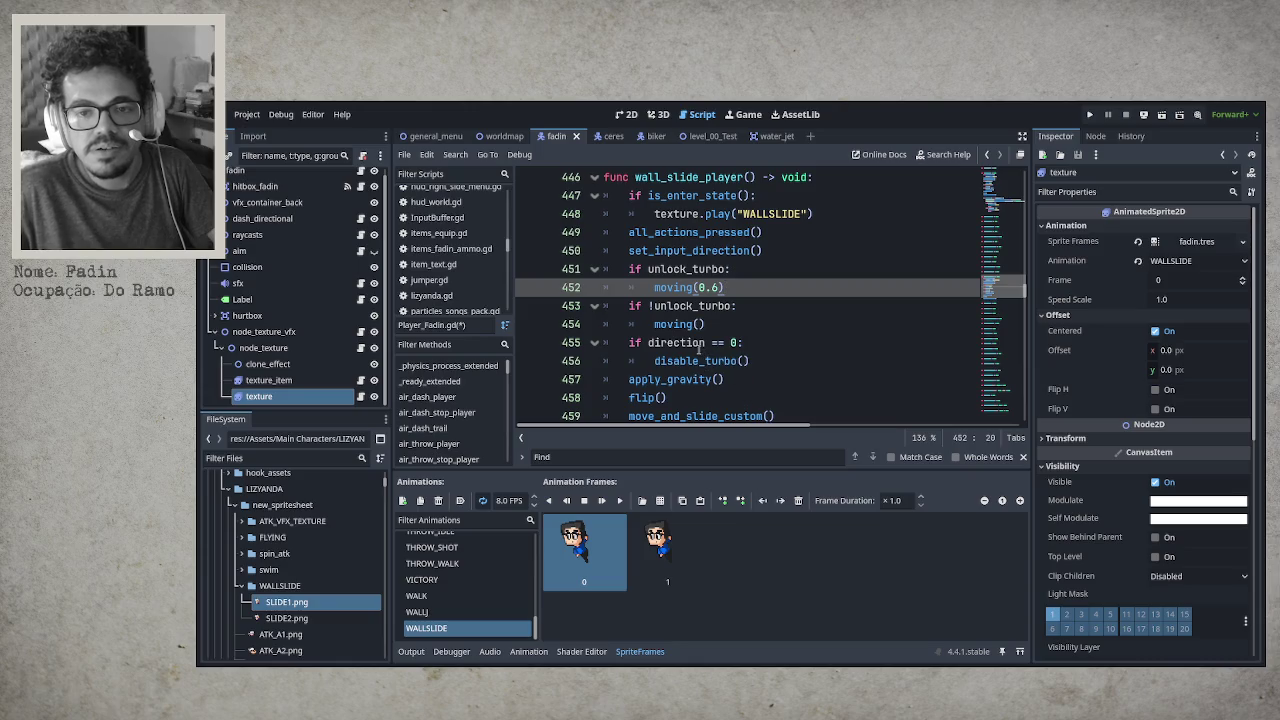
left_click(841, 210)
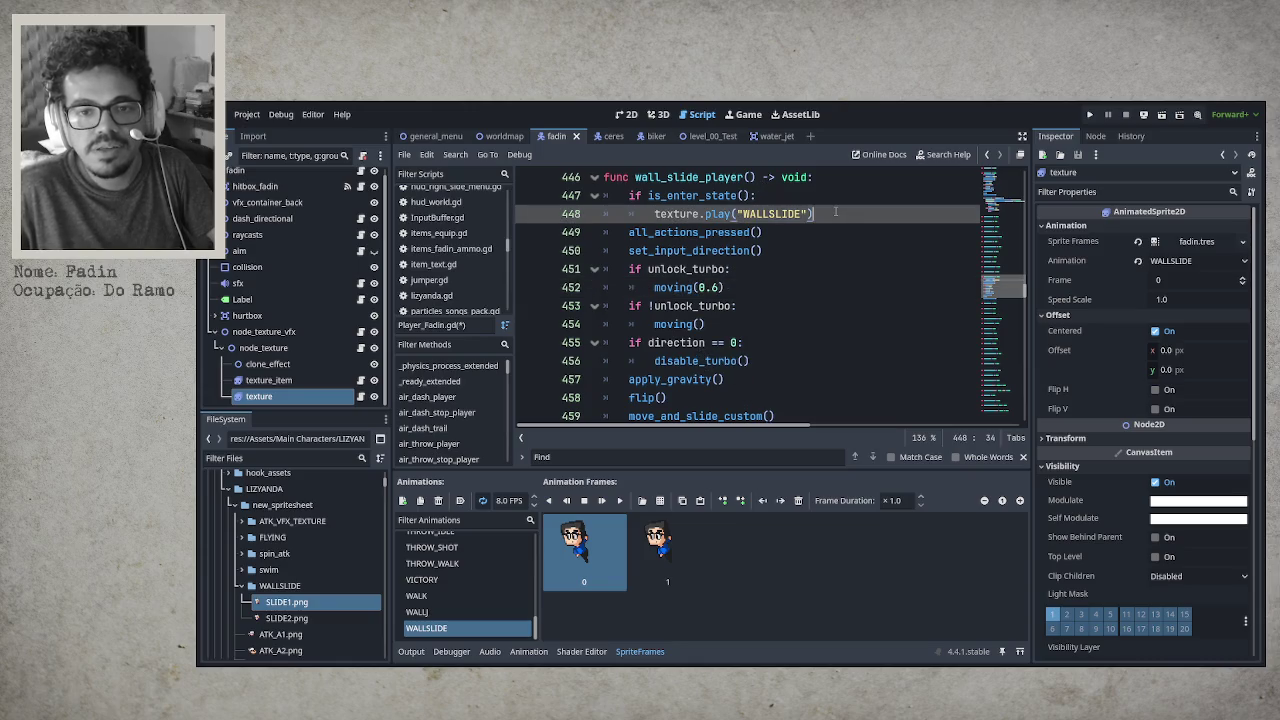
Step: Add a disable_turbo() call on a new line after texture.play("WALLSLIDE")
key("Return")
type("set")
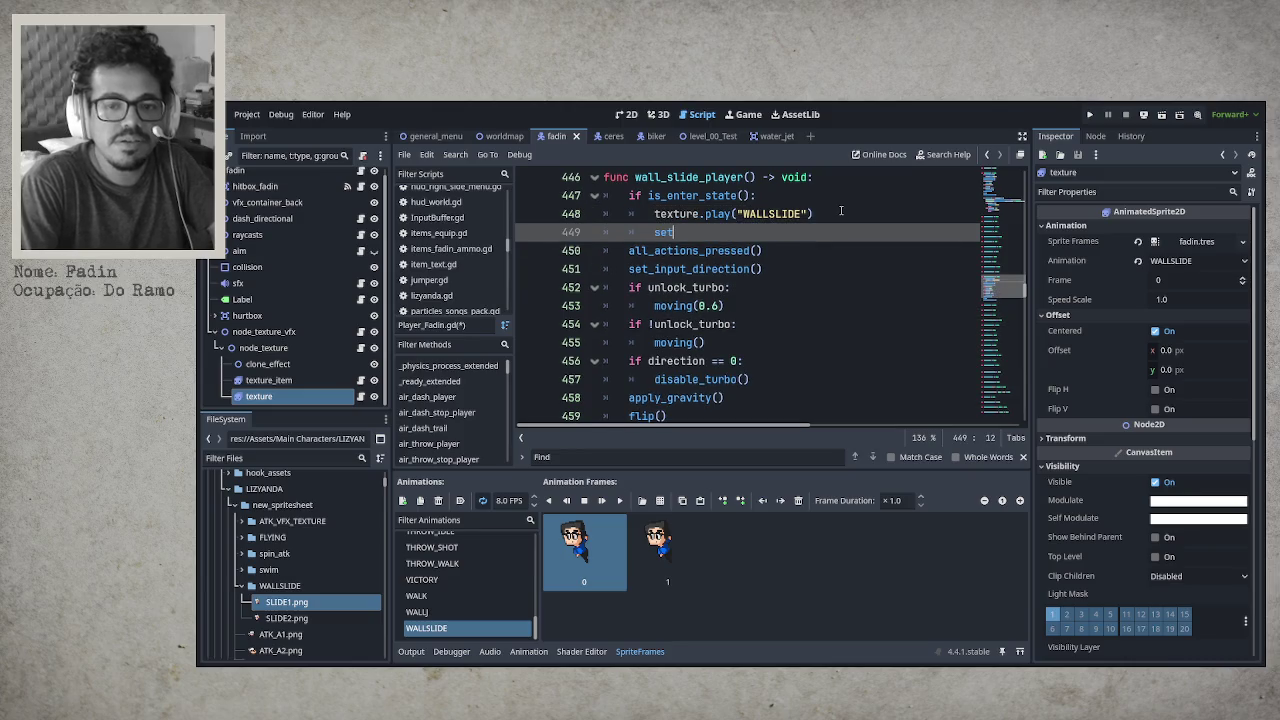
type("_disa")
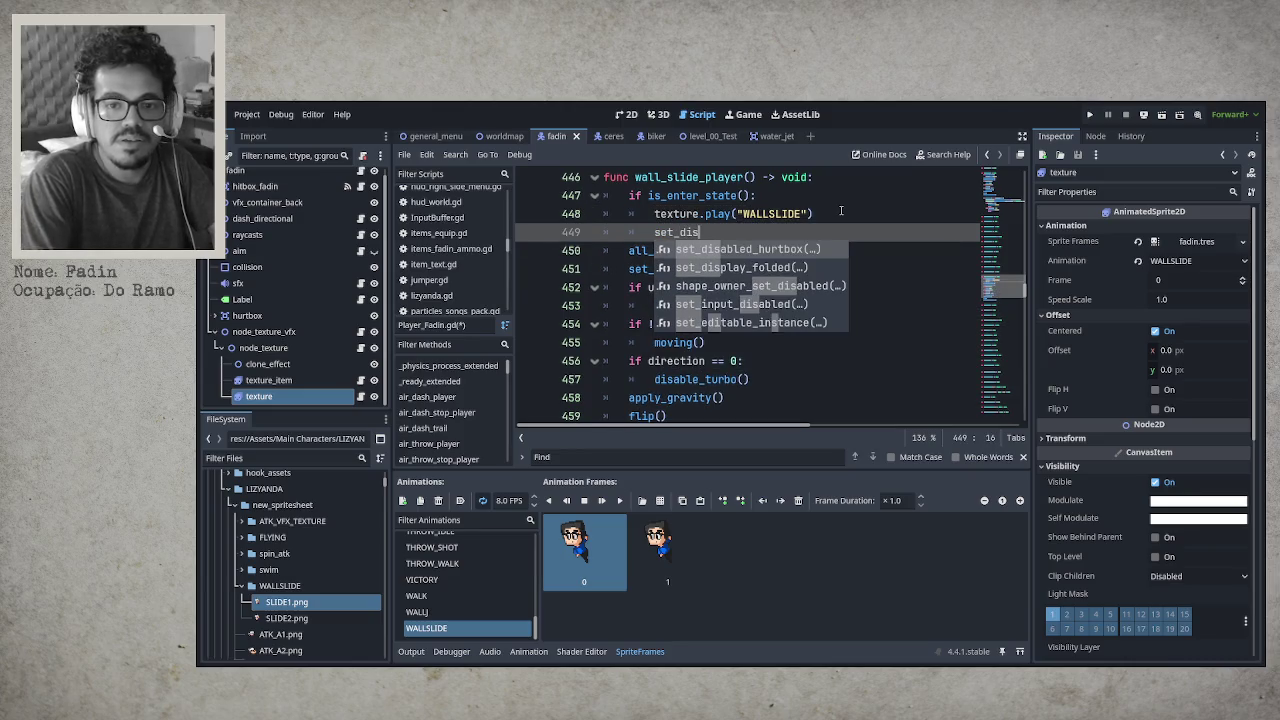
key("BackSpace")
key("BackSpace")
key("BackSpace")
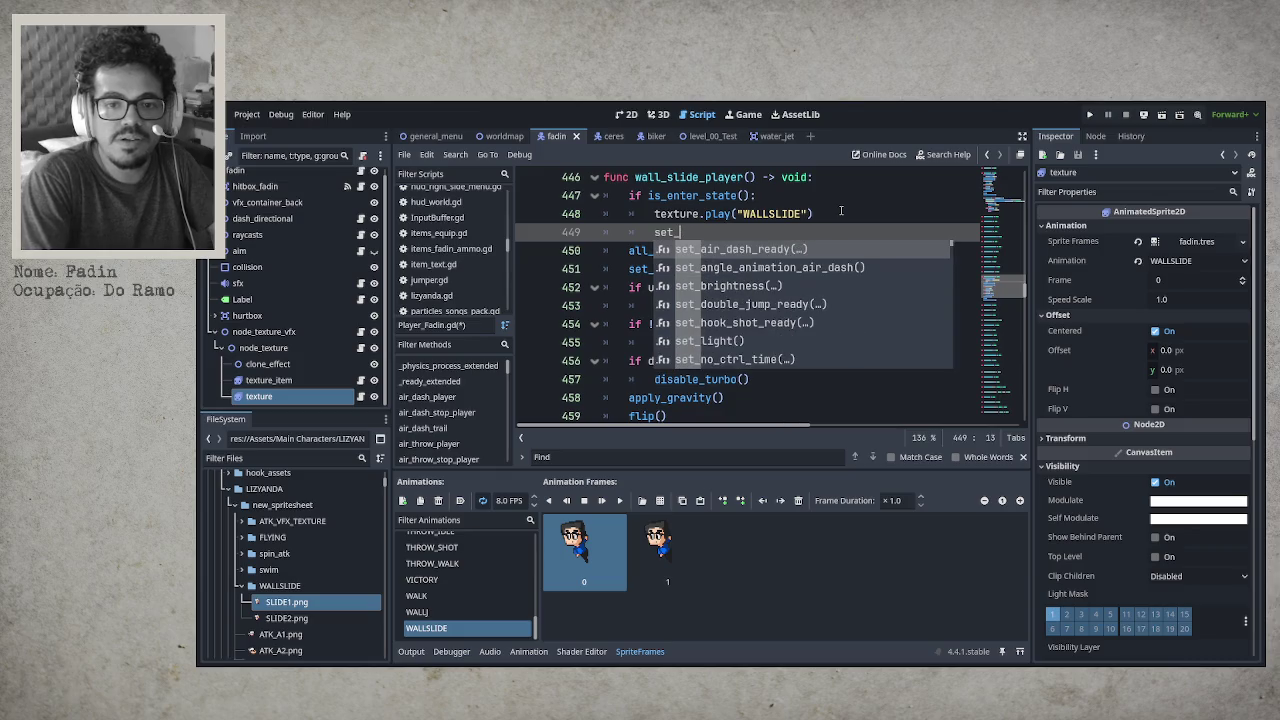
type("tu")
key("BackSpace")
key("BackSpace")
key("BackSpace")
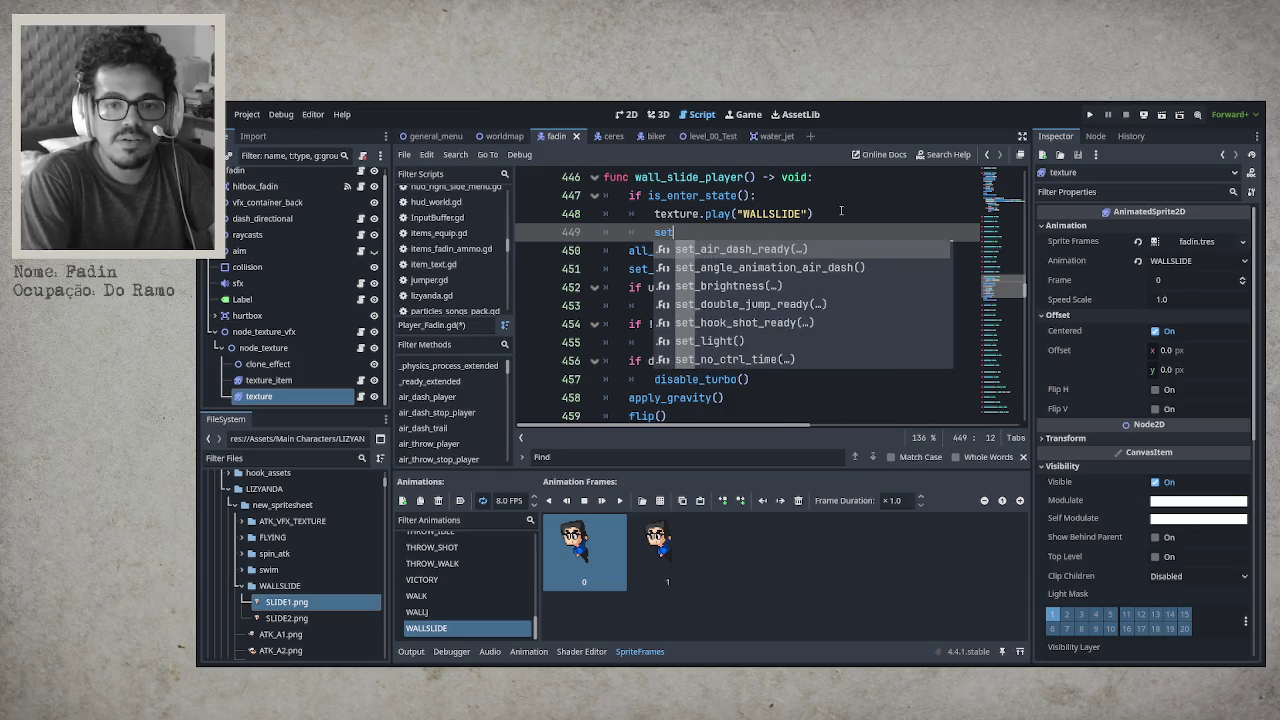
type("turbo")
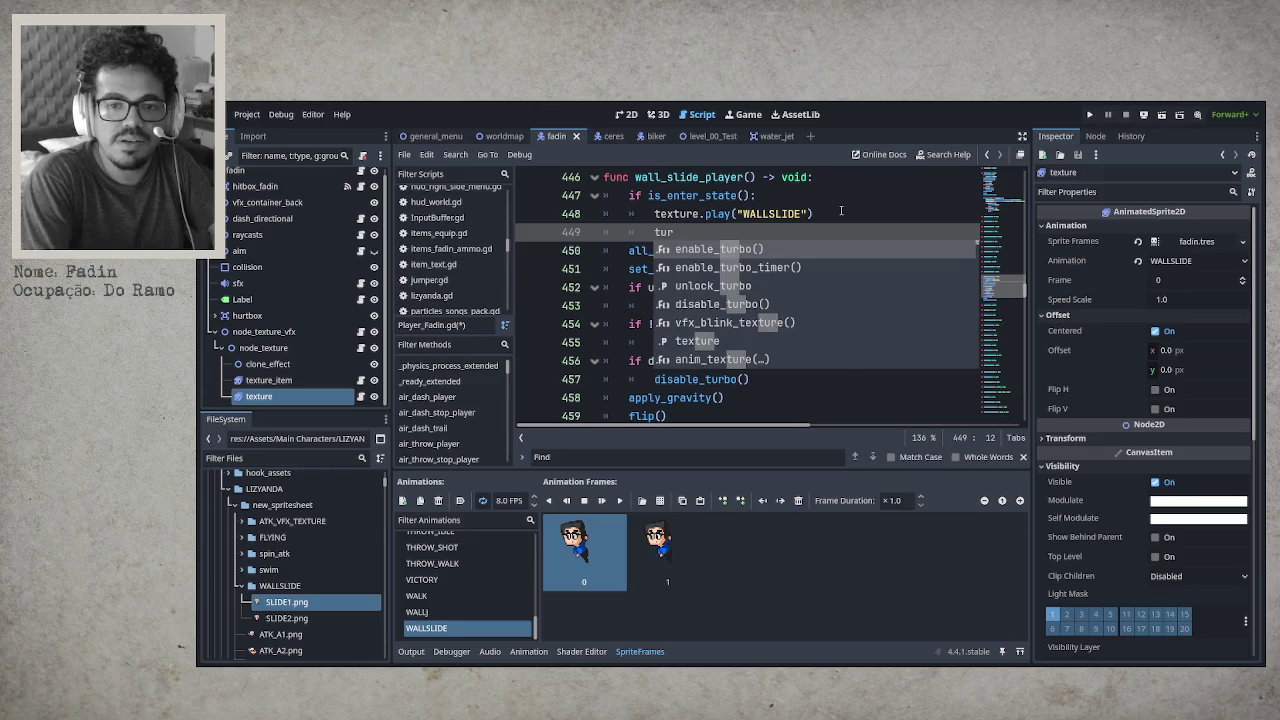
key("Down")
key("Down")
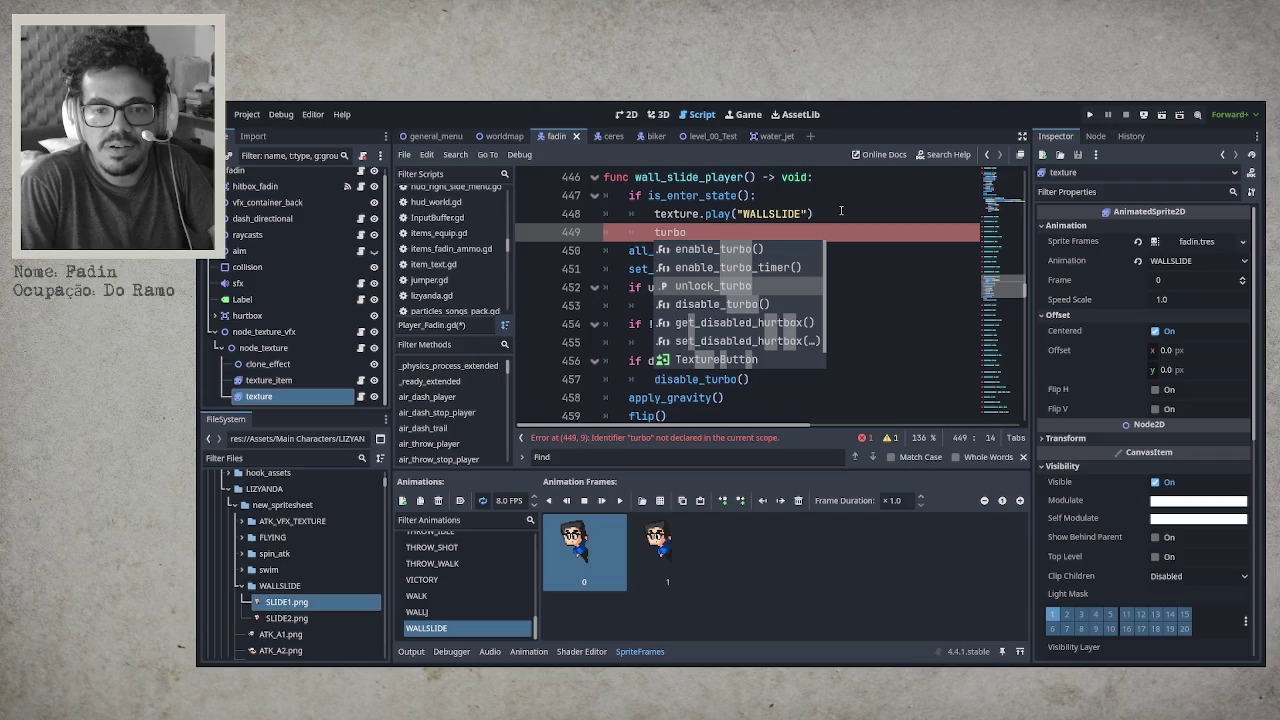
key("Down")
key("Return")
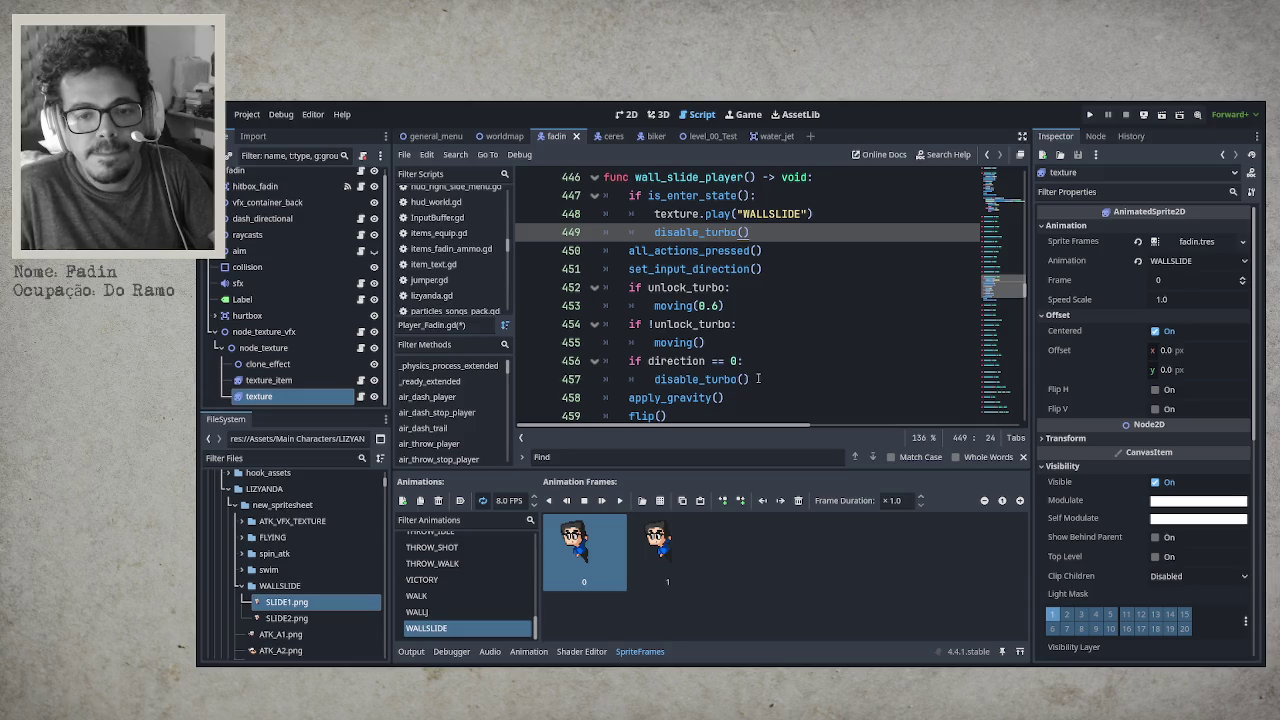
Step: Delete the unlock_turbo and direction lines 452–457, then open set_input_direction's definition
mouse_move(758, 379)
left_mouse_down()
mouse_move(690, 379)
mouse_move(581, 291)
left_mouse_up()
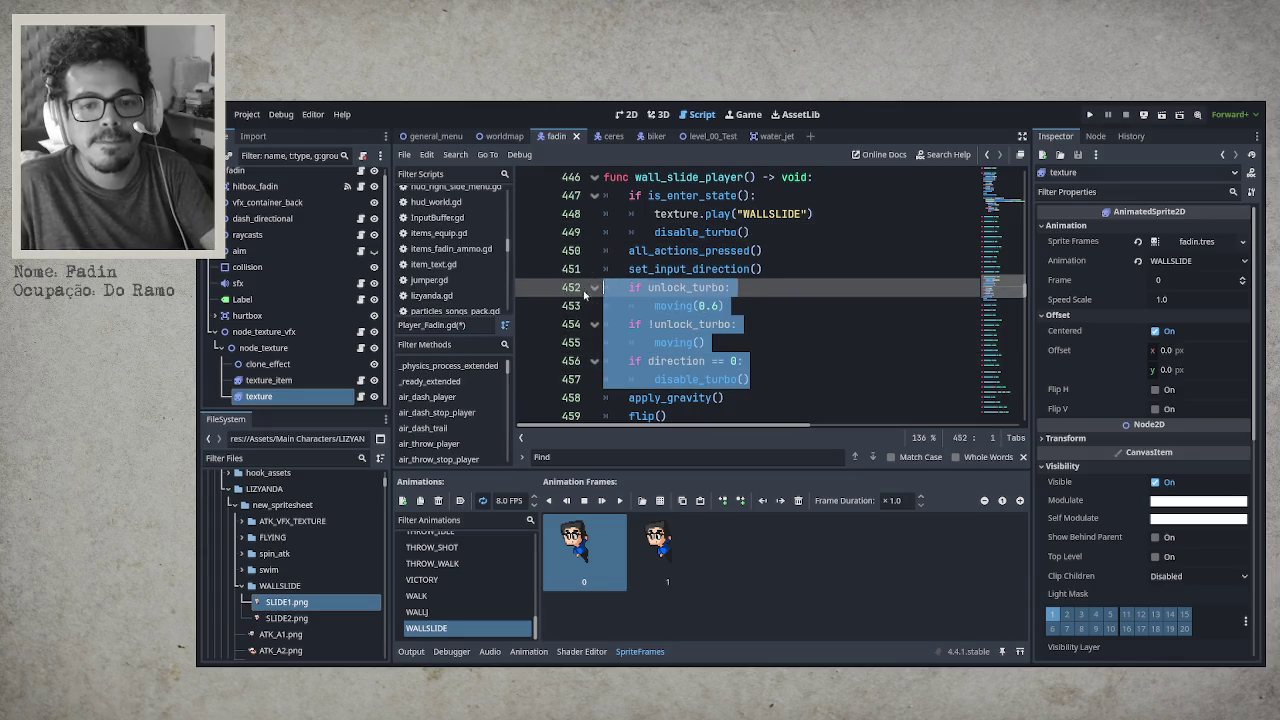
key("BackSpace")
key("BackSpace")
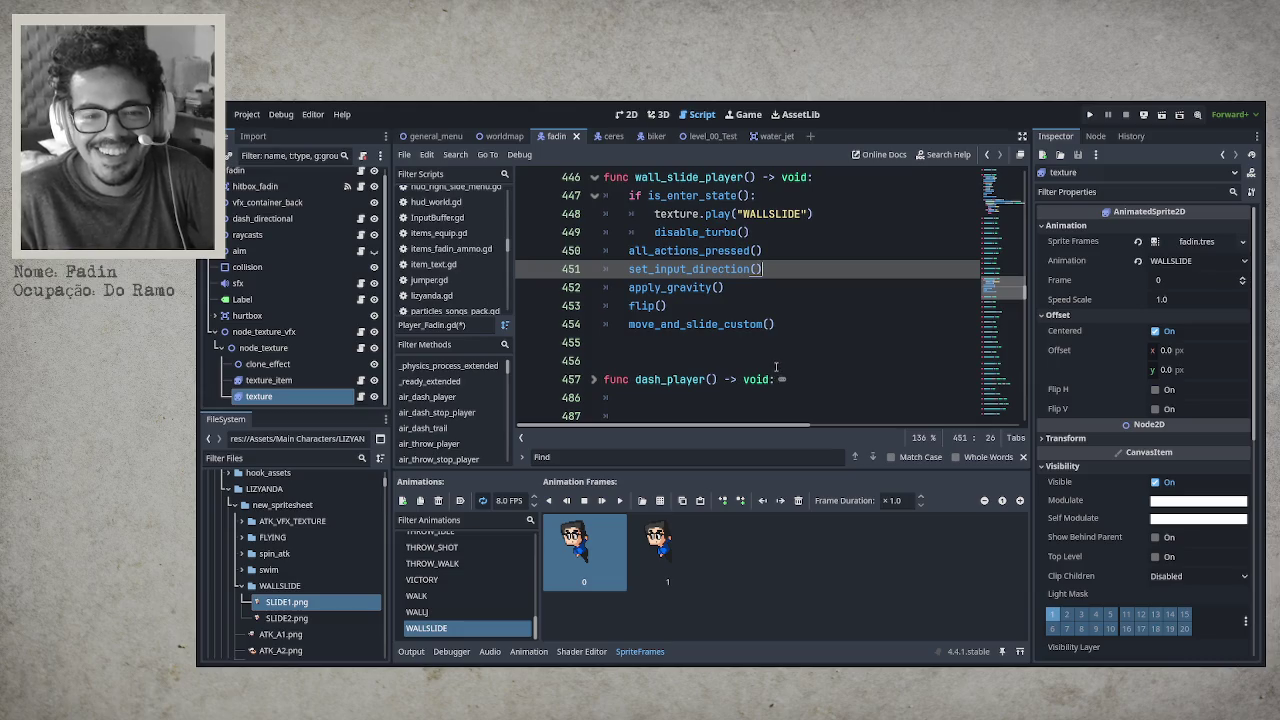
scroll(776, 367, "up", 1)
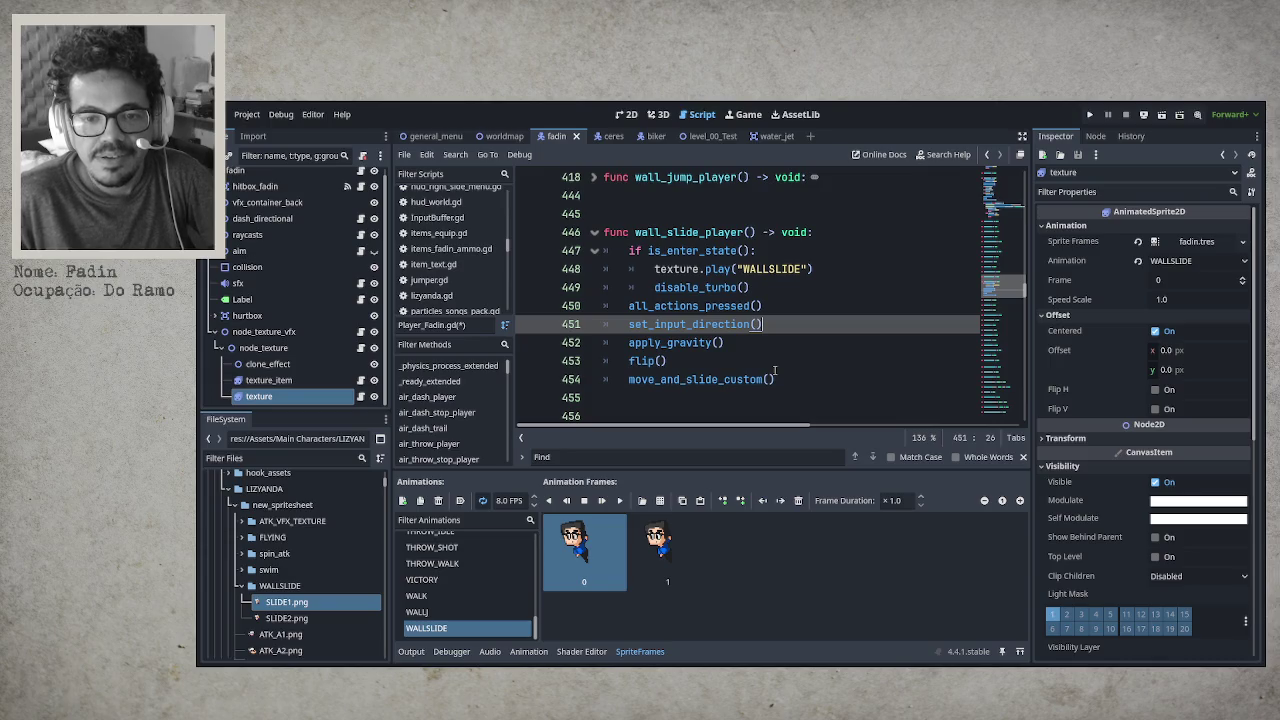
left_click(718, 325)
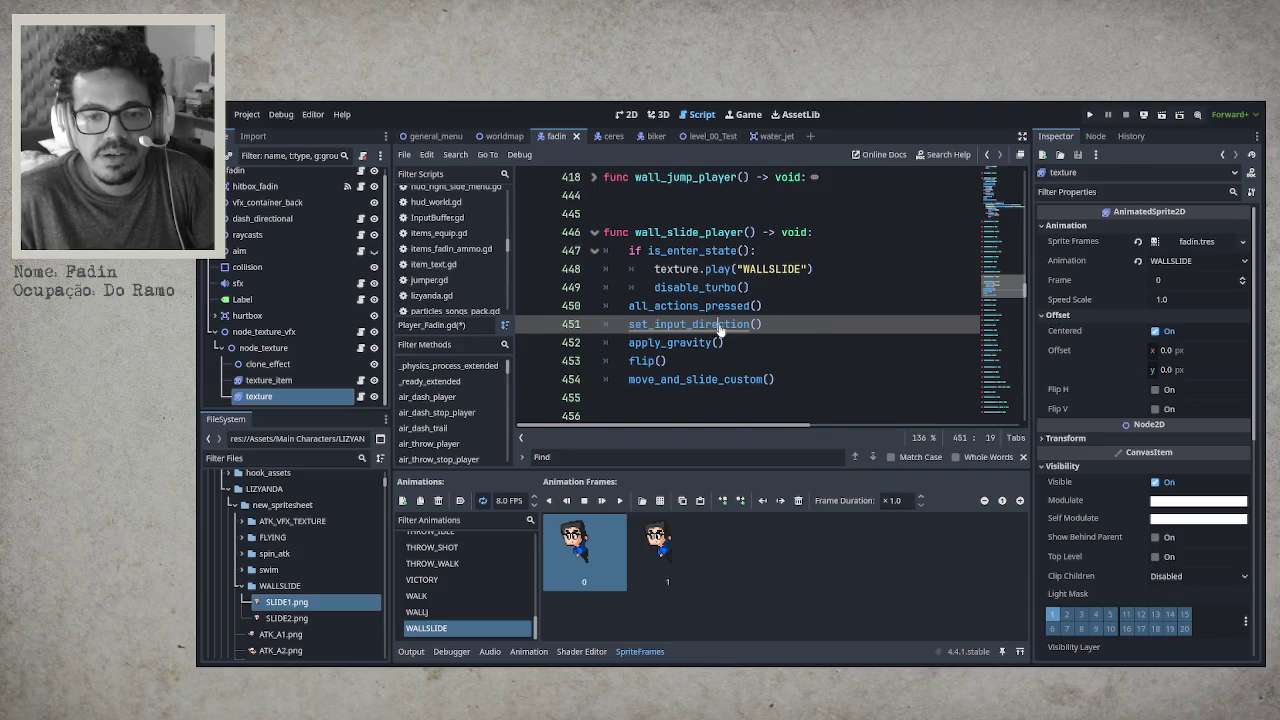
left_click(718, 325, "ctrl")
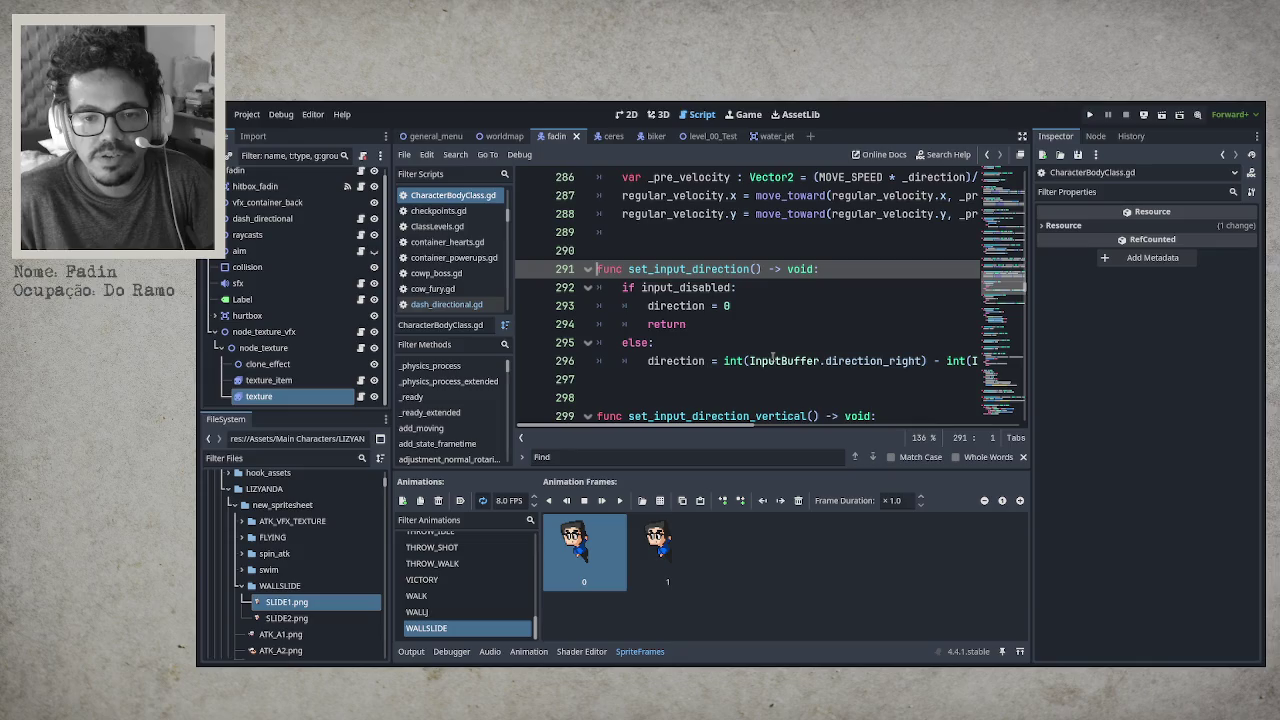
Step: Go back through the script history to wall_slide_player in Player_Fadin.gd
scroll(294, 277, "up", 1)
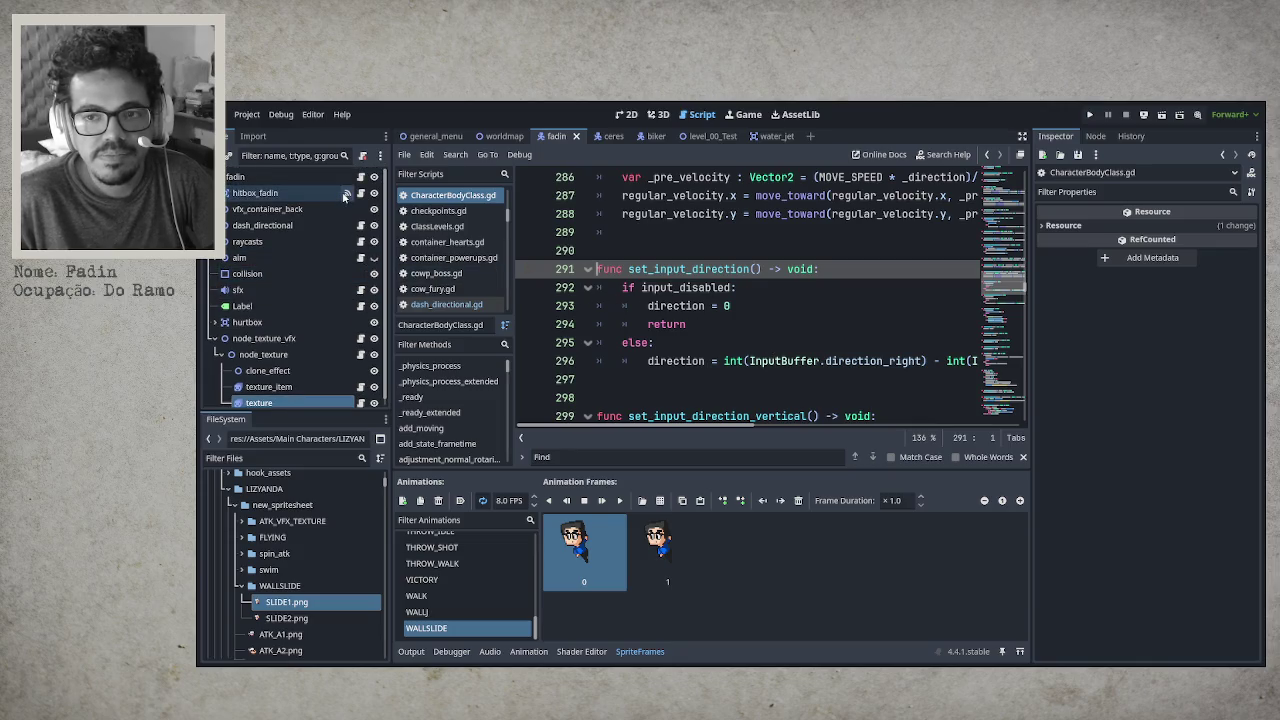
left_click(987, 155)
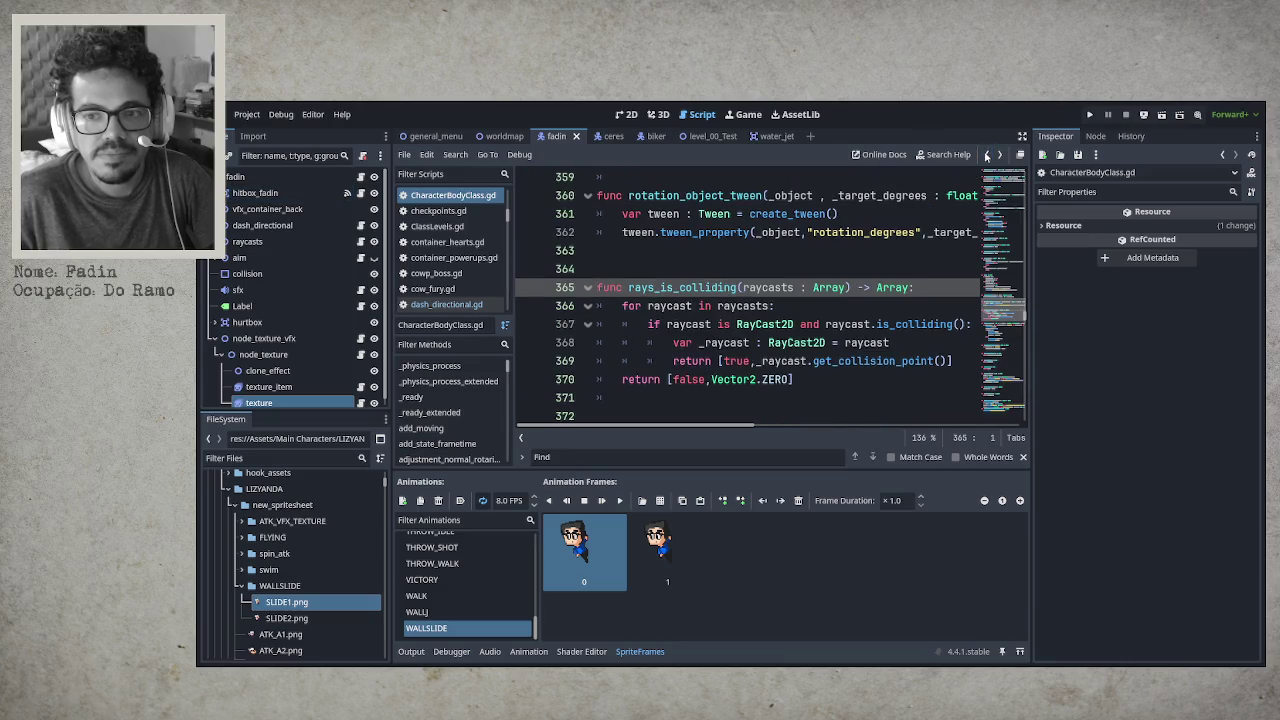
left_click(987, 155)
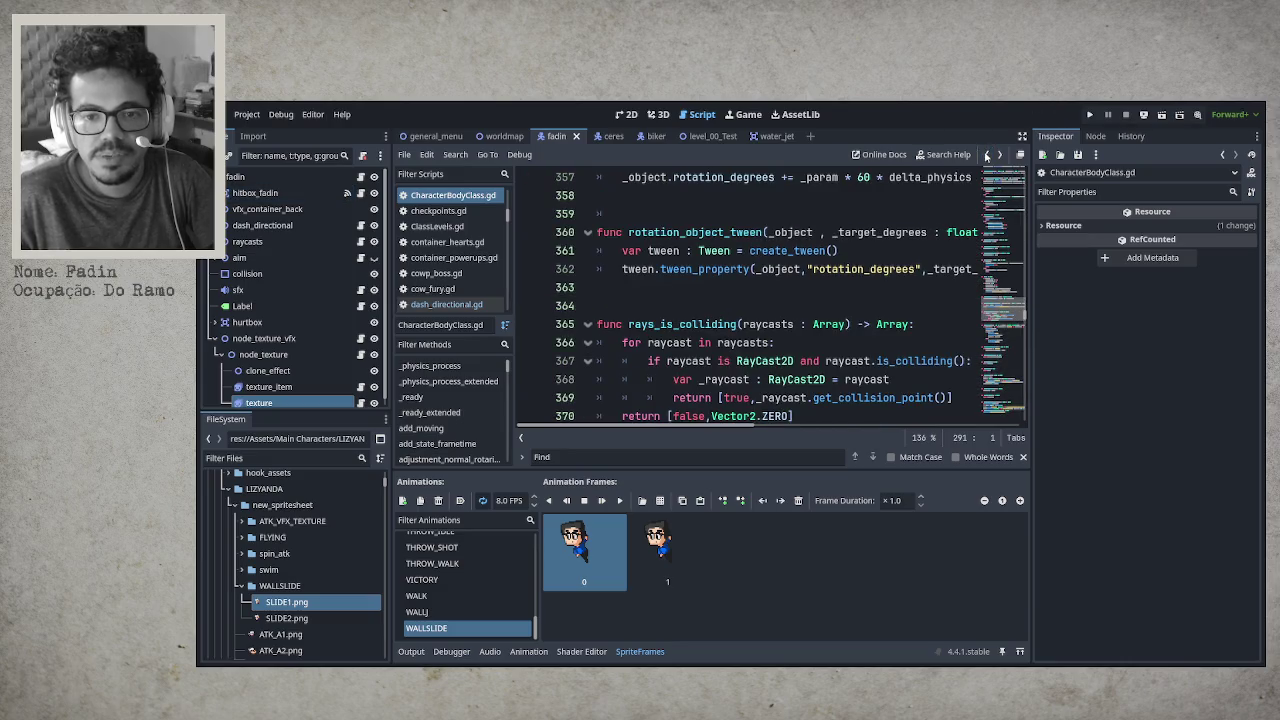
left_click(987, 155)
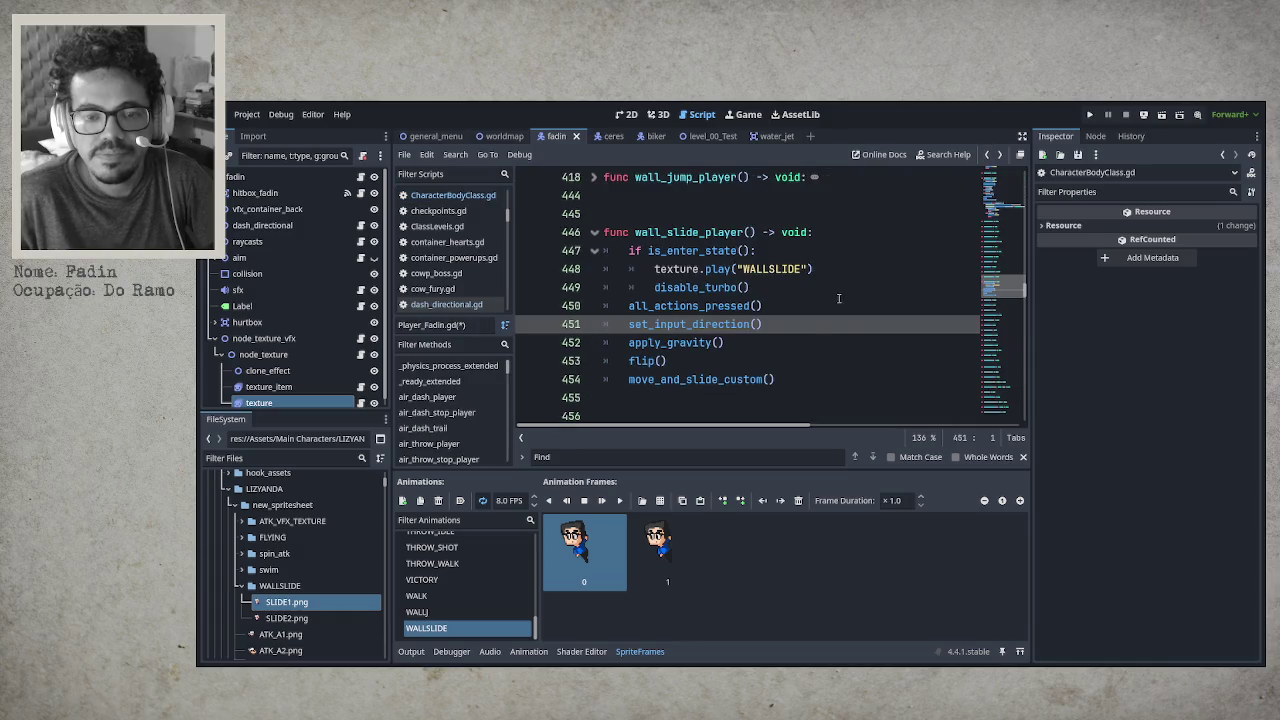
scroll(1008, 292, "down", 5)
scroll(1008, 338, "up", 3)
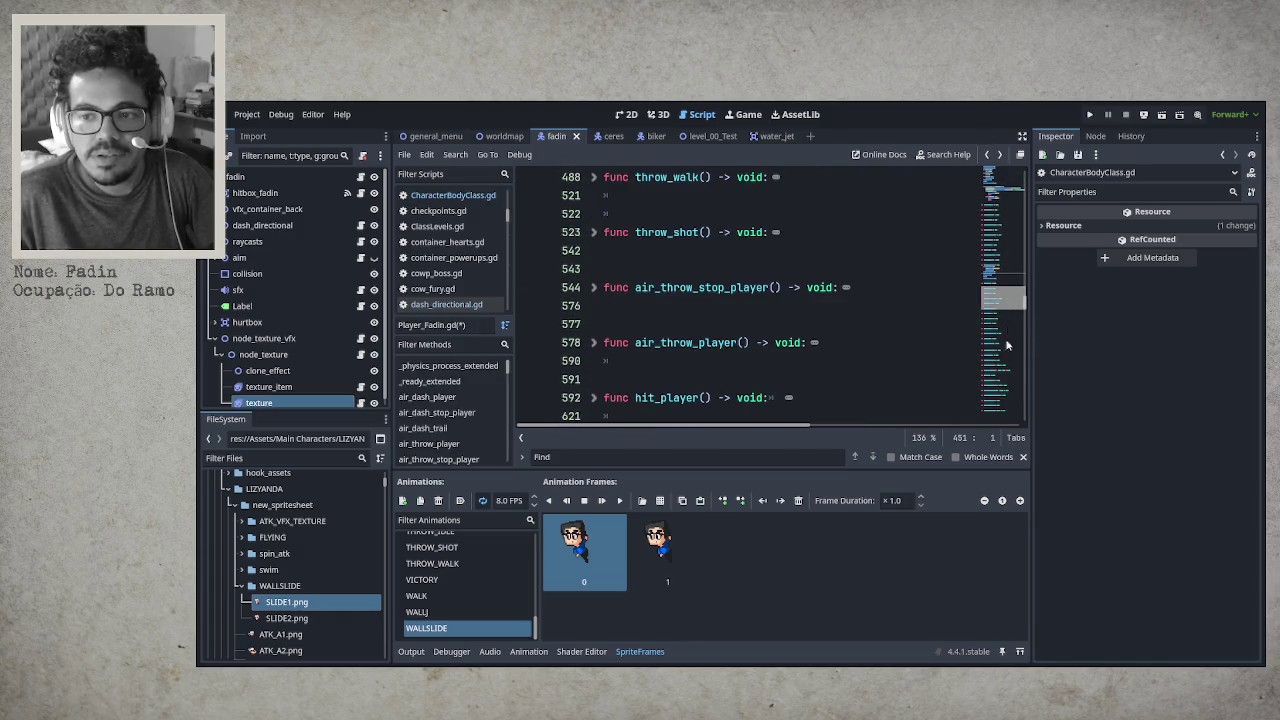
mouse_move(1006, 318)
left_mouse_down()
mouse_move(994, 455)
mouse_move(996, 412)
left_mouse_up()
left_click_drag(940, 325, 603, 306)
key("ctrl+x")
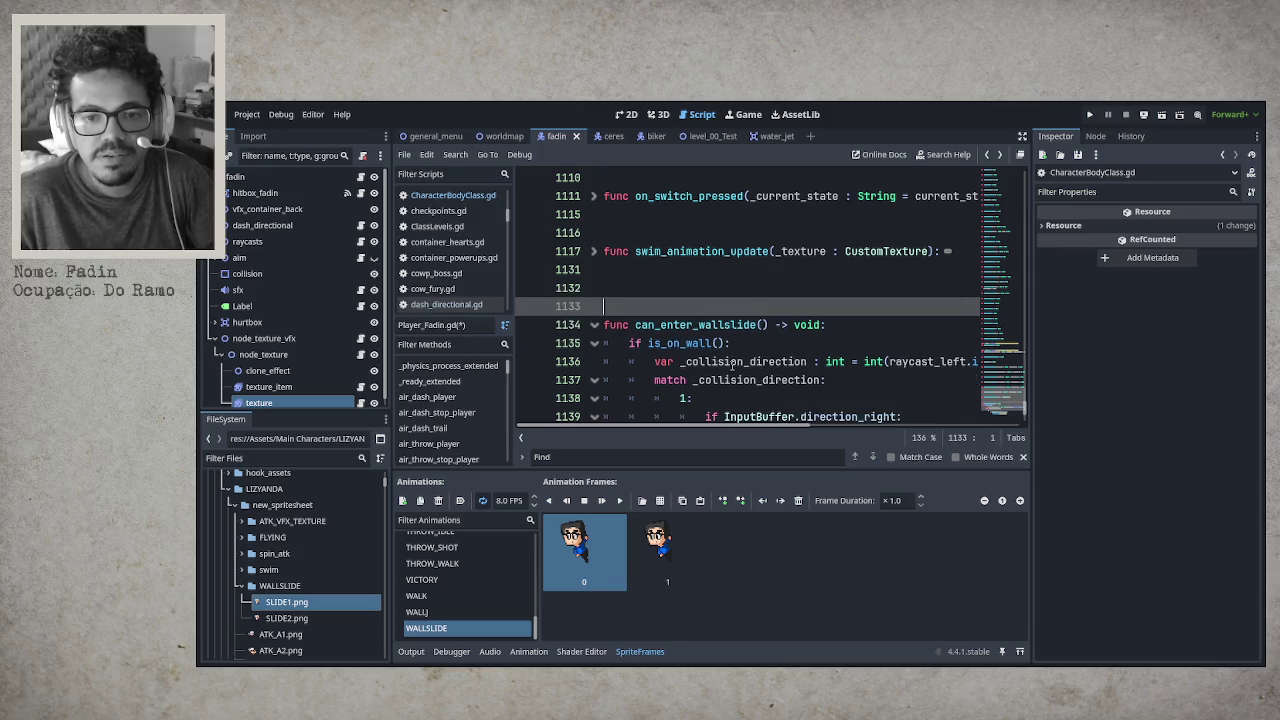
key("BackSpace")
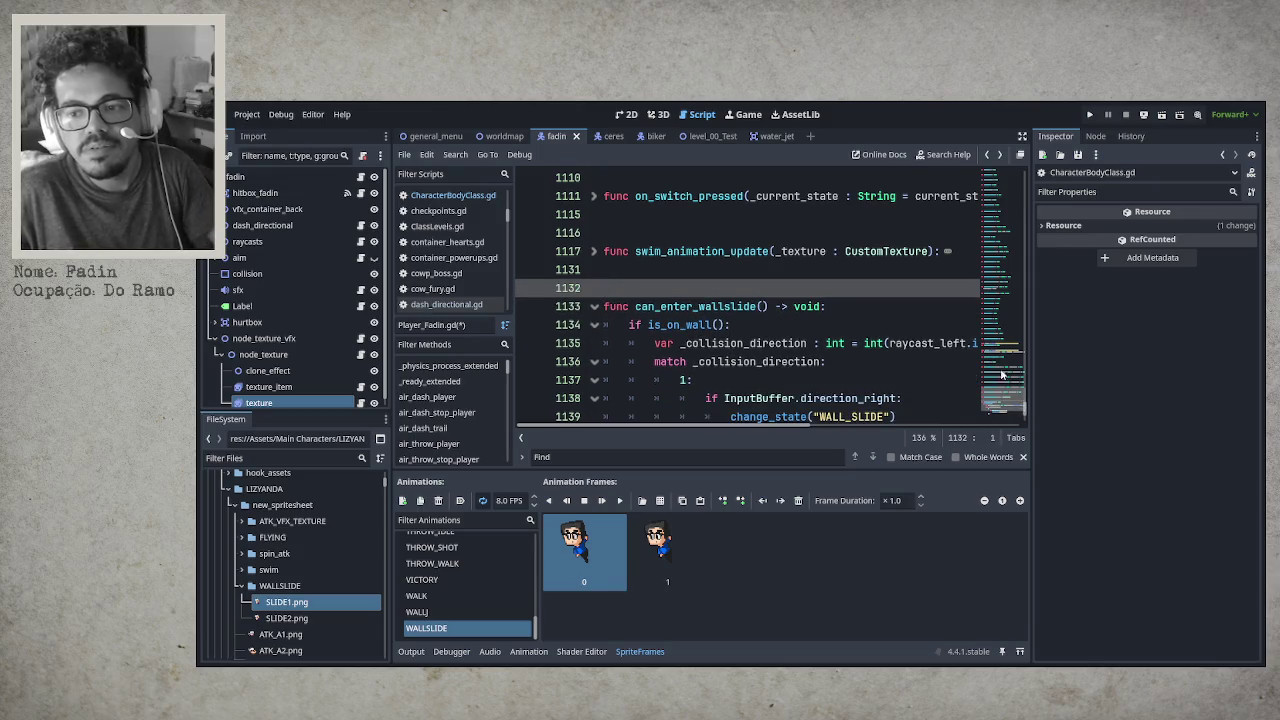
scroll(1014, 392, "up", 3)
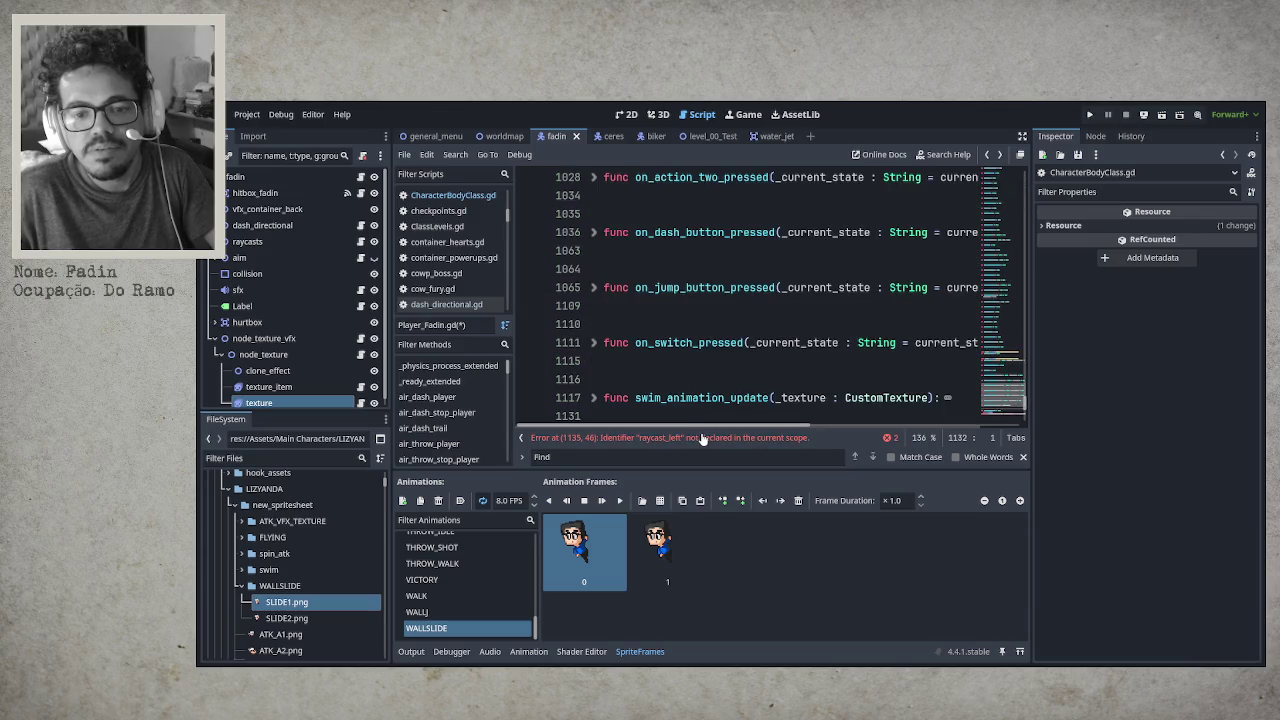
left_click_drag(1016, 378, 1008, 133)
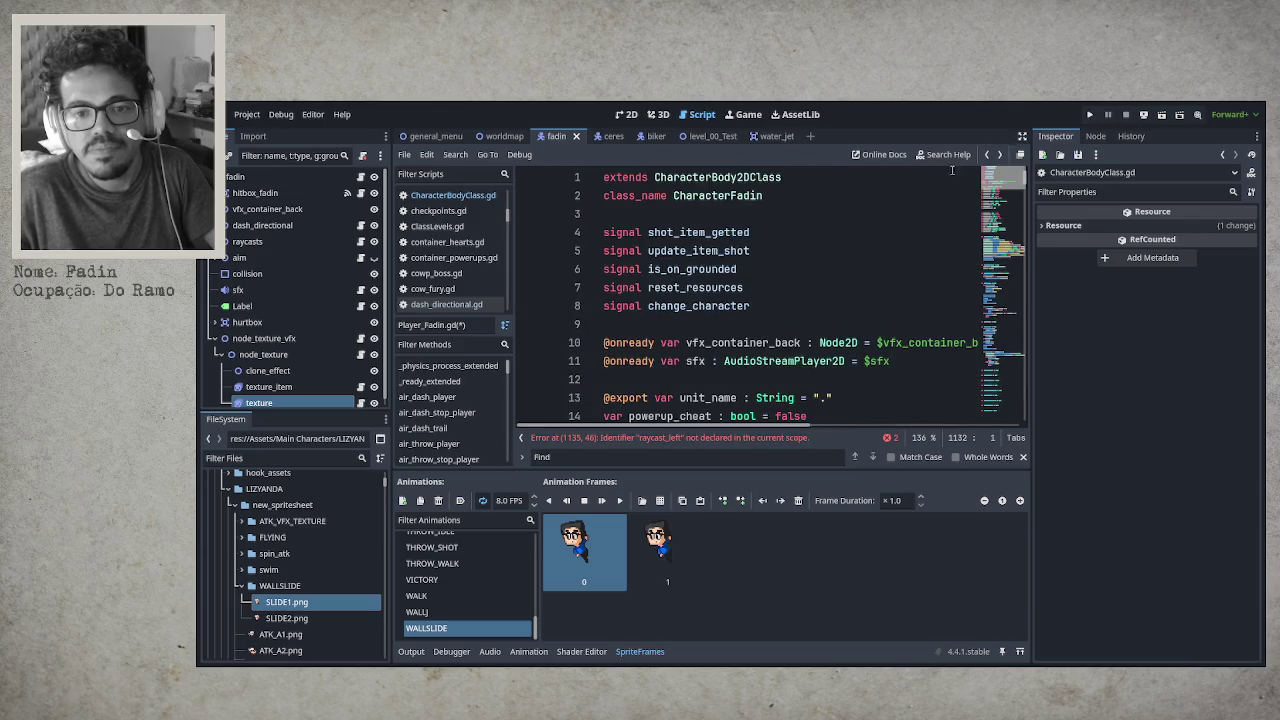
scroll(794, 322, "down", 1)
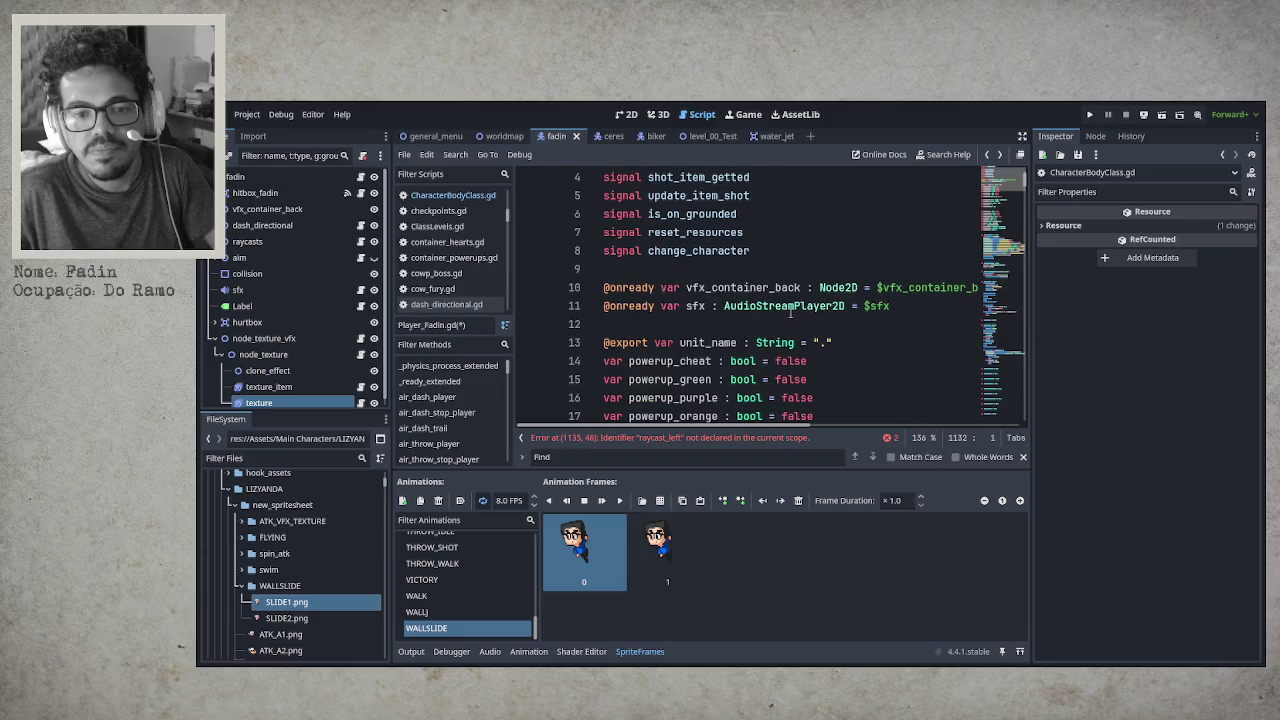
left_click(735, 270)
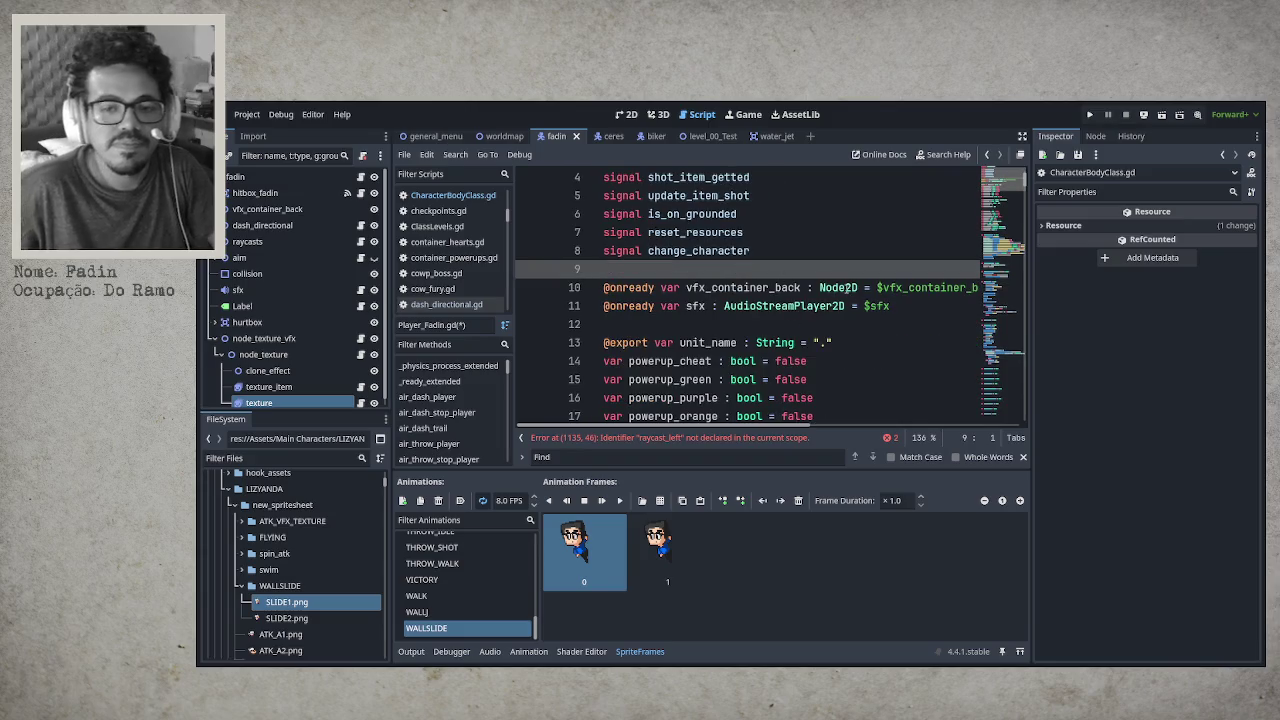
key("Return")
key("ctrl+v")
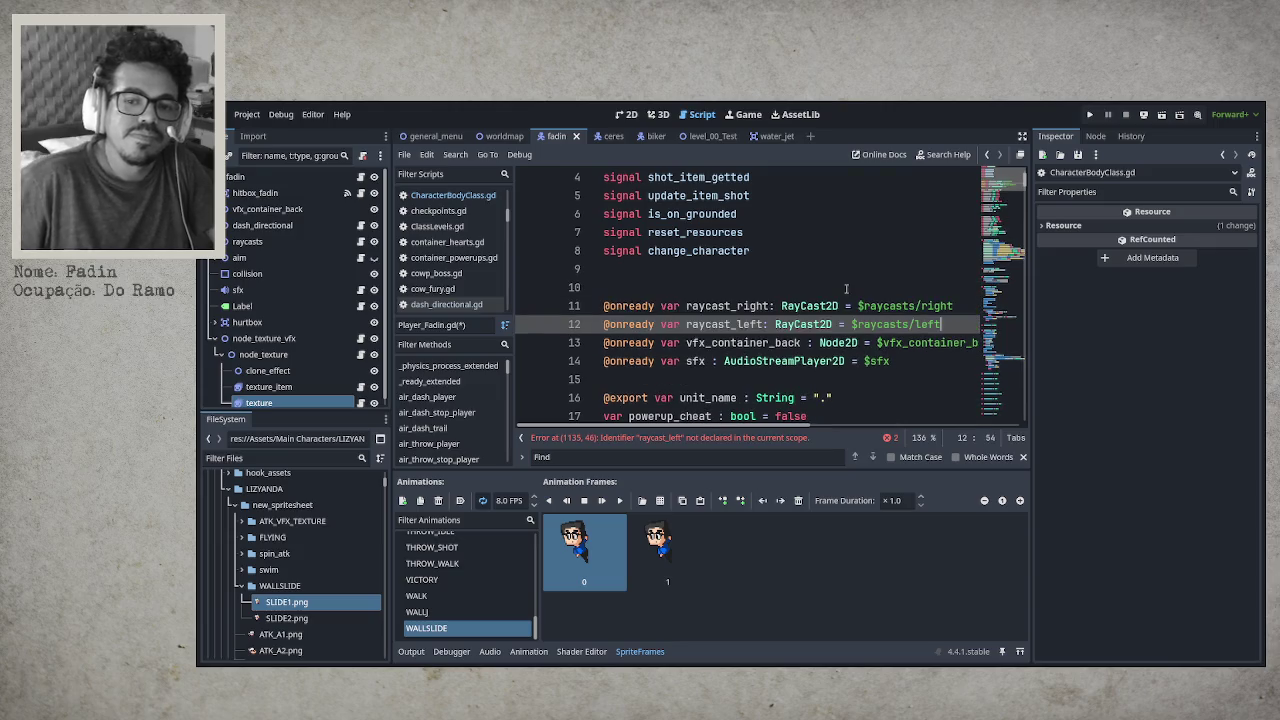
scroll(860, 320, "down", 7)
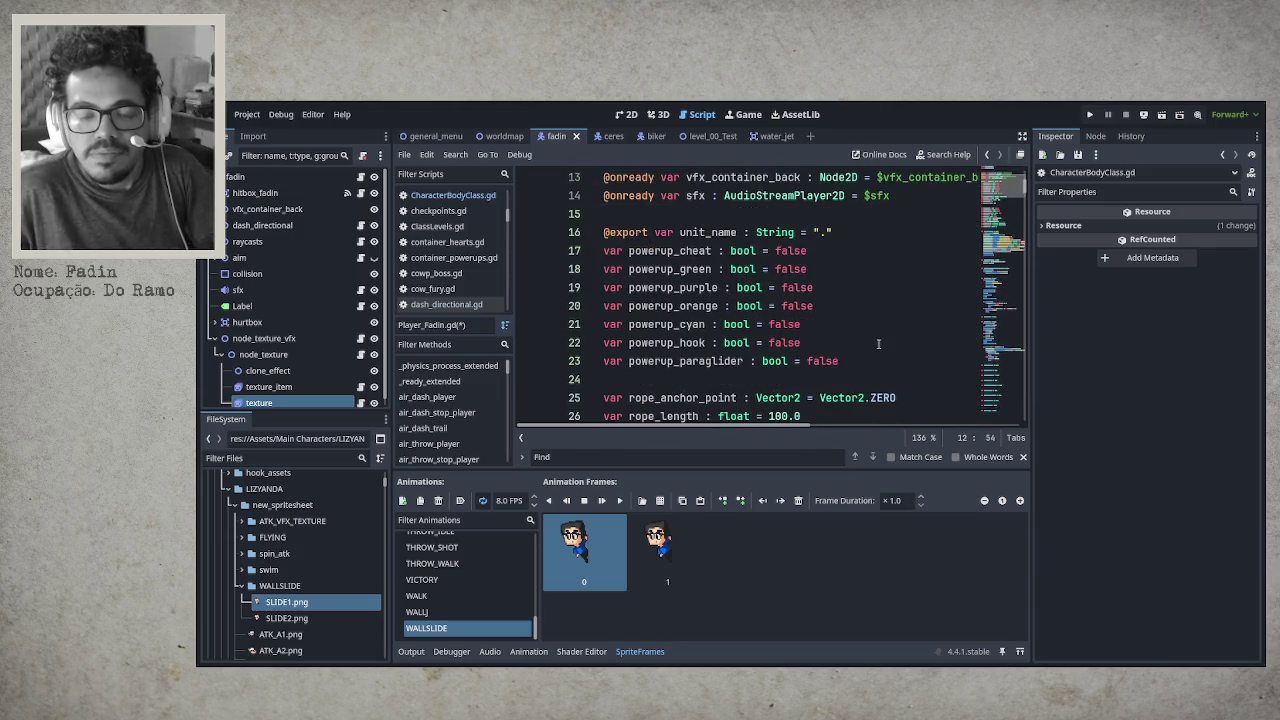
scroll(877, 343, "down", 4)
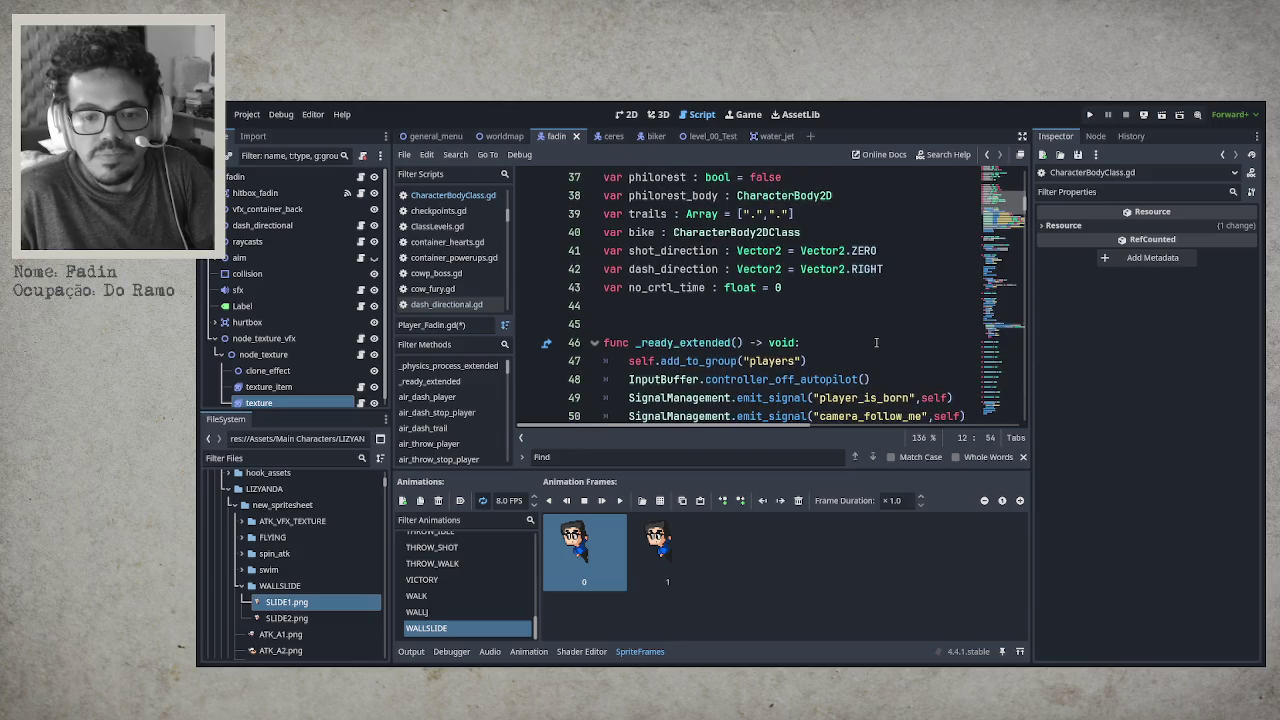
left_click(800, 455)
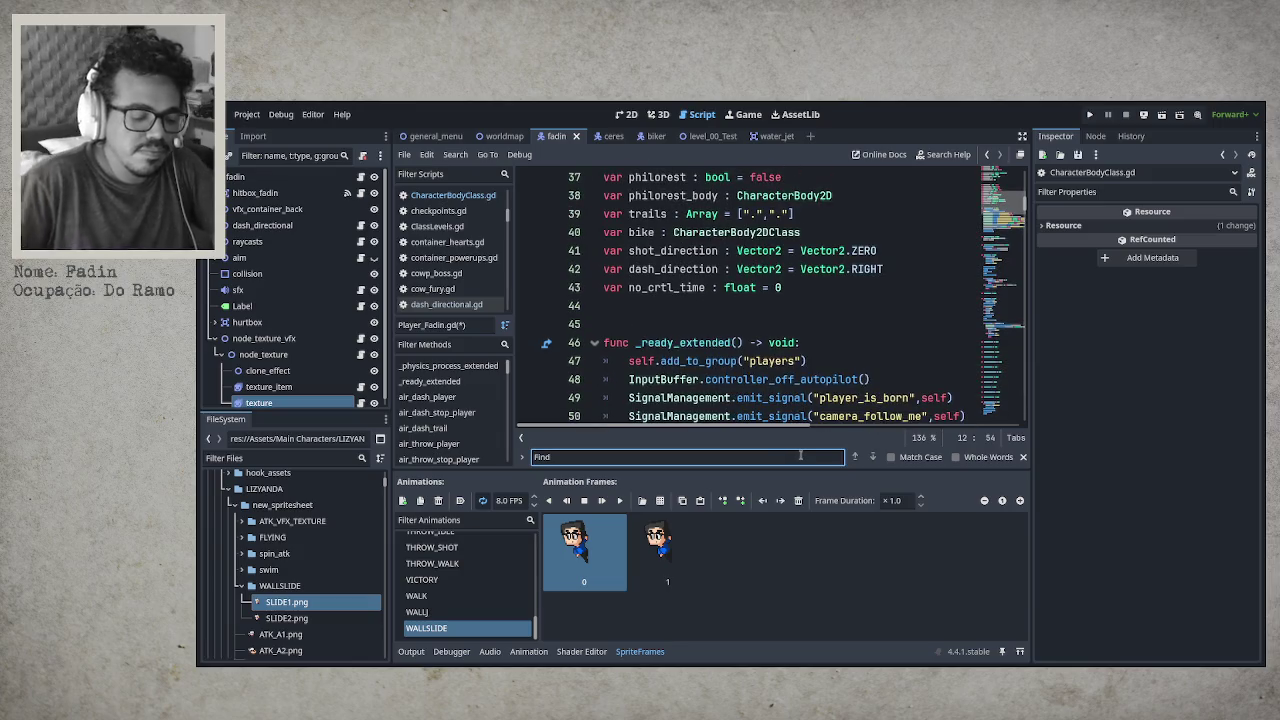
Step: Find 'wall_slide' to reach wall_slide_player at line 449, then show the Output panel
type("wall_")
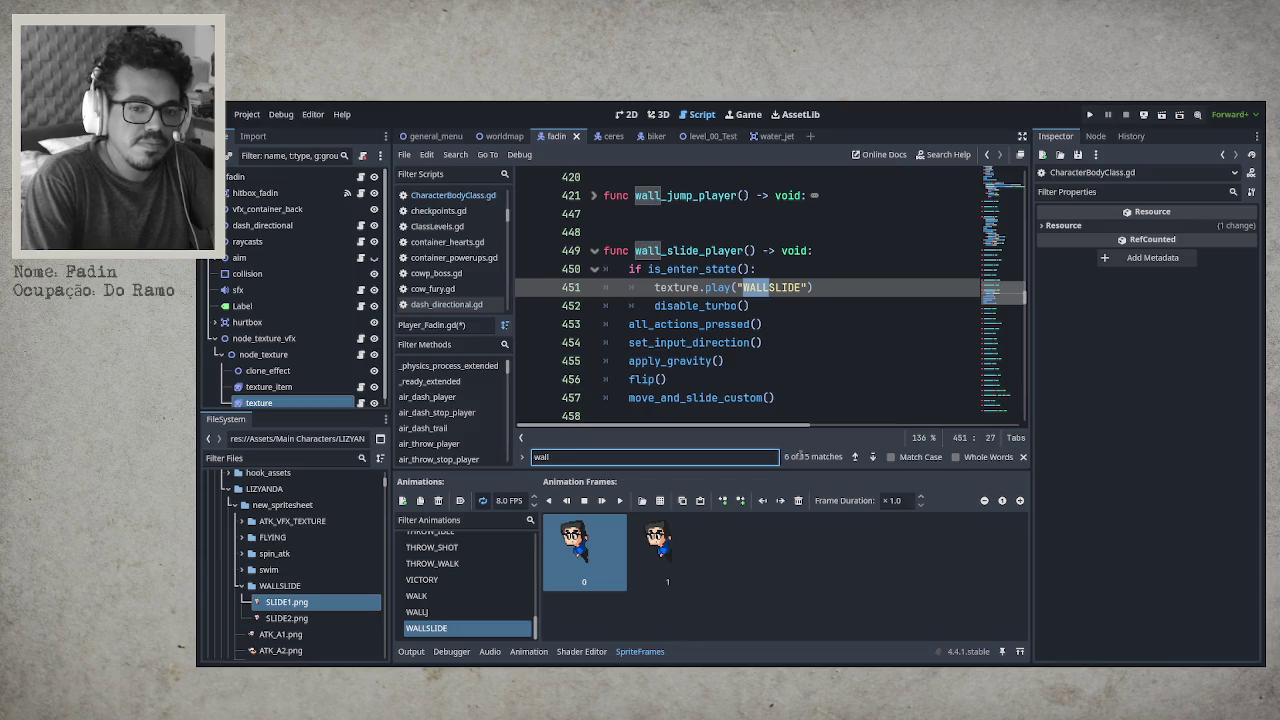
key("Return")
type("sli")
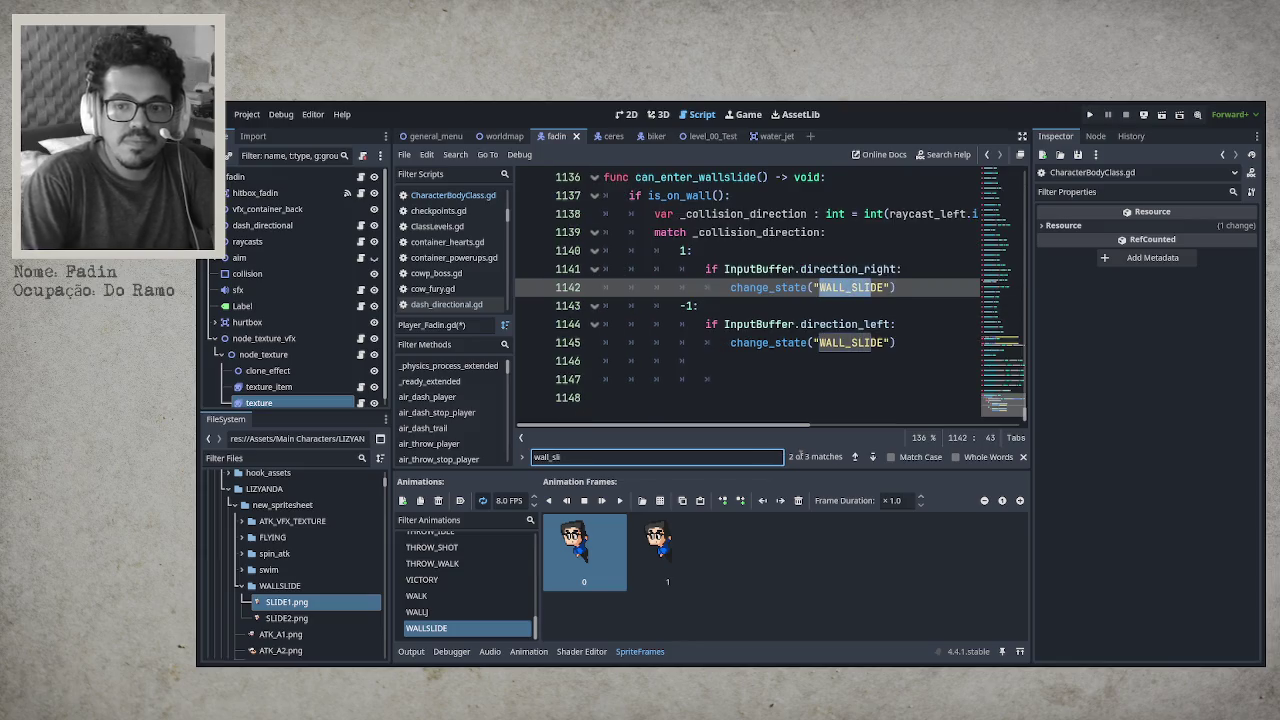
type("de")
left_click(872, 457)
left_click(872, 457)
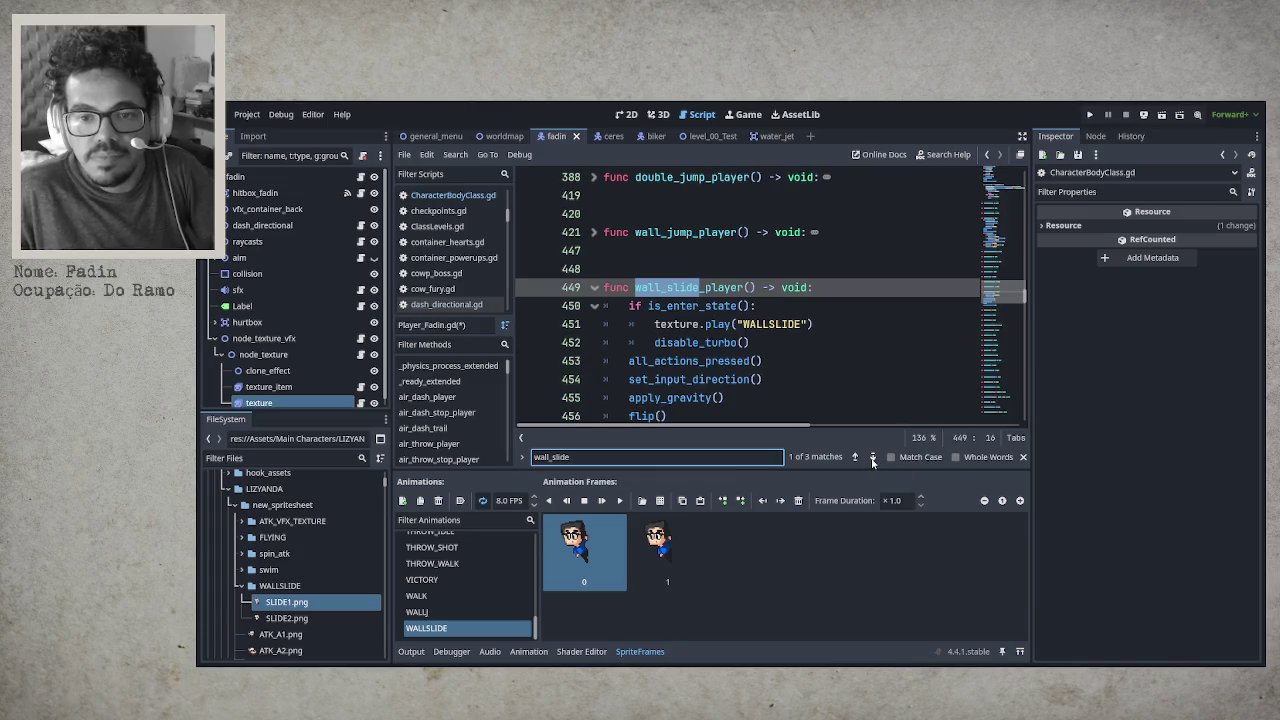
left_click(1024, 459)
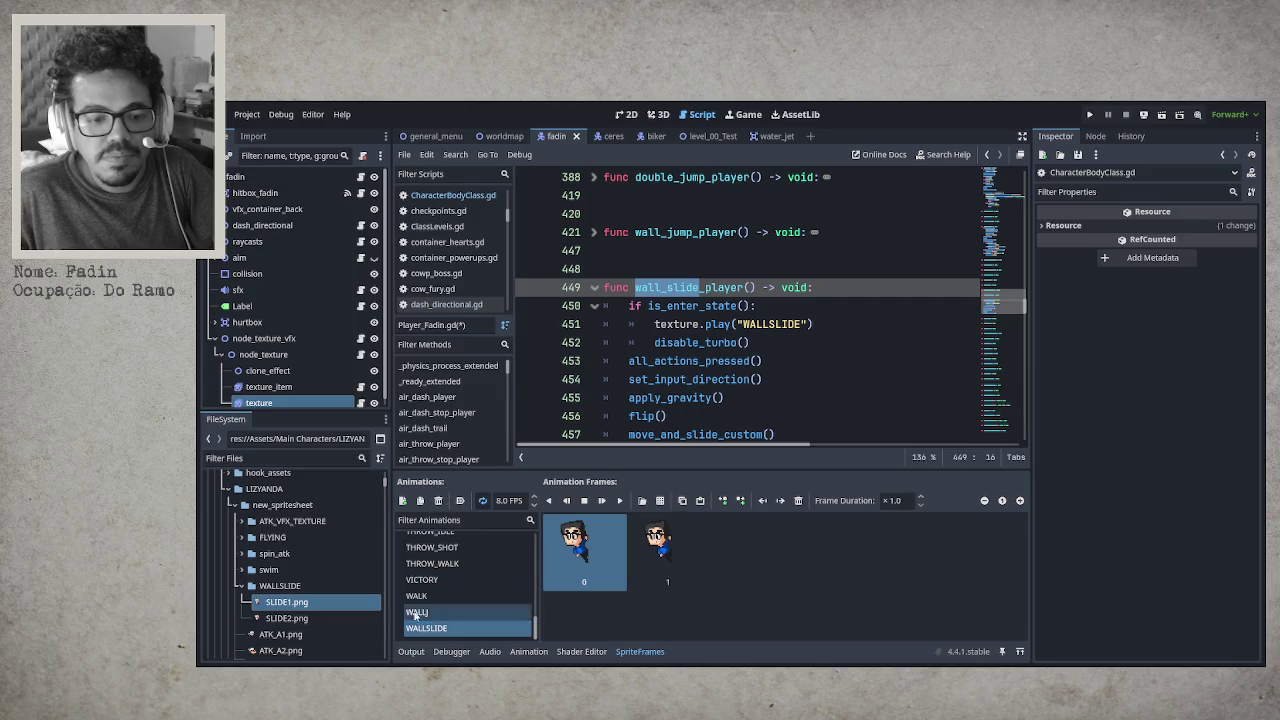
left_click(411, 651)
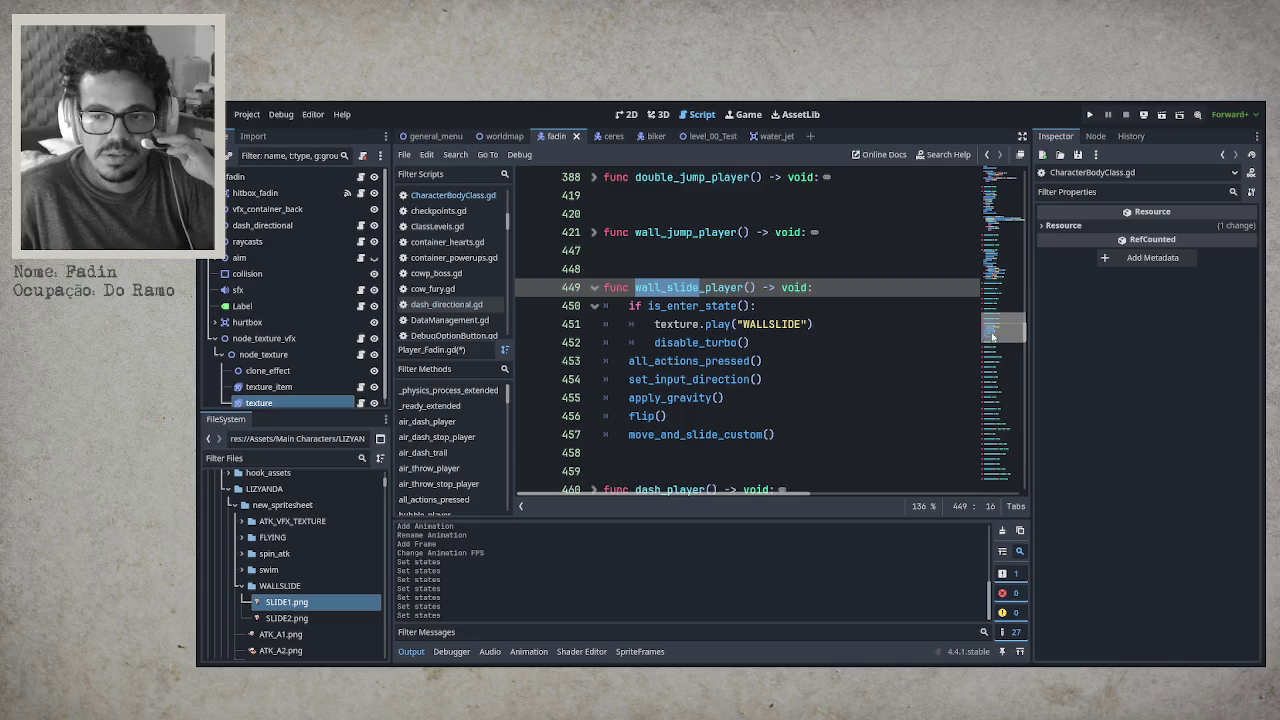
Step: Scroll to can_enter_wallslide at the bottom of Player_Fadin.gd
left_click_drag(1000, 330, 1004, 490)
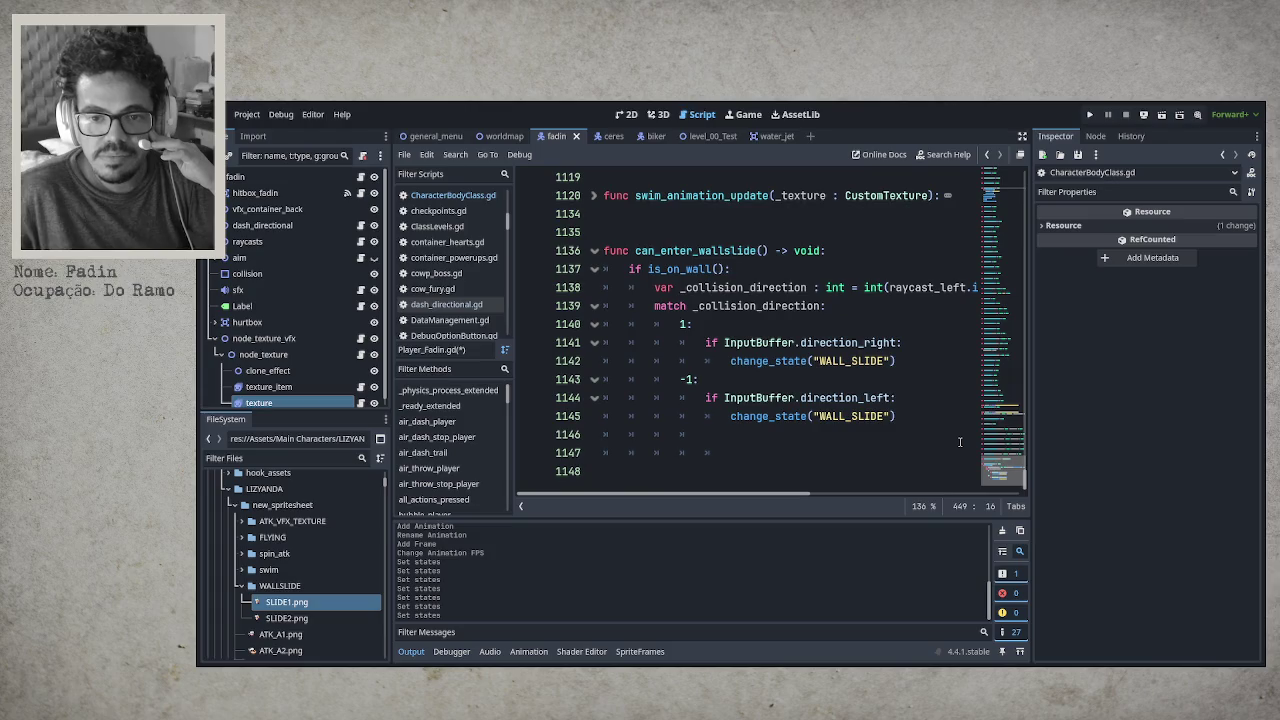
Step: Append 'and velocity.x == 0.0' after is_on_wall() on line 1137 and save the script
left_click(733, 270)
type("and")
type(" velocity.")
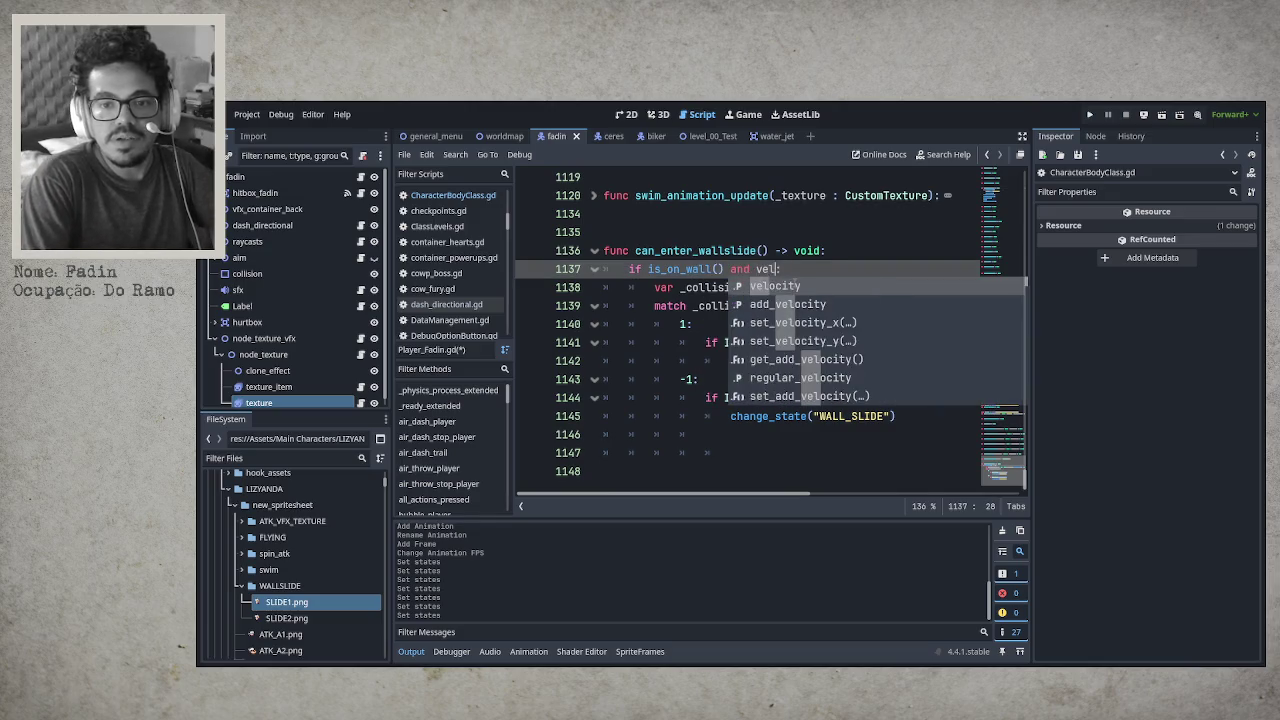
type("x")
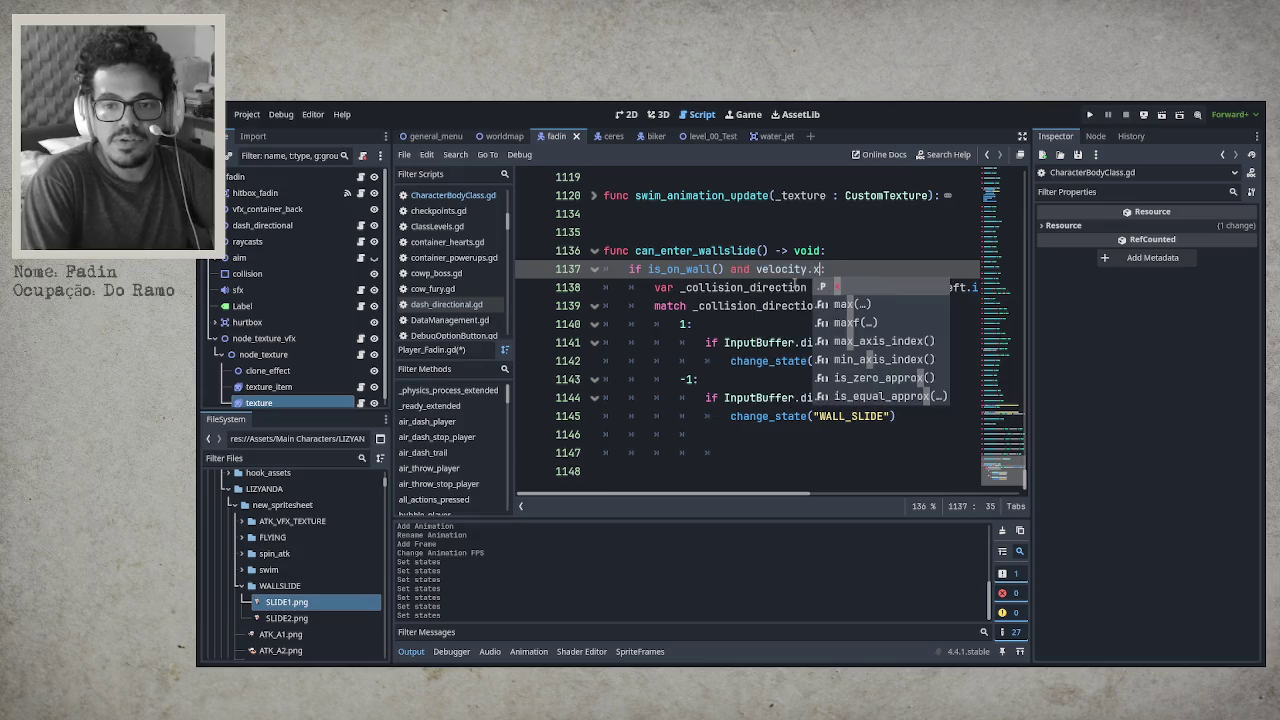
type(" == 0")
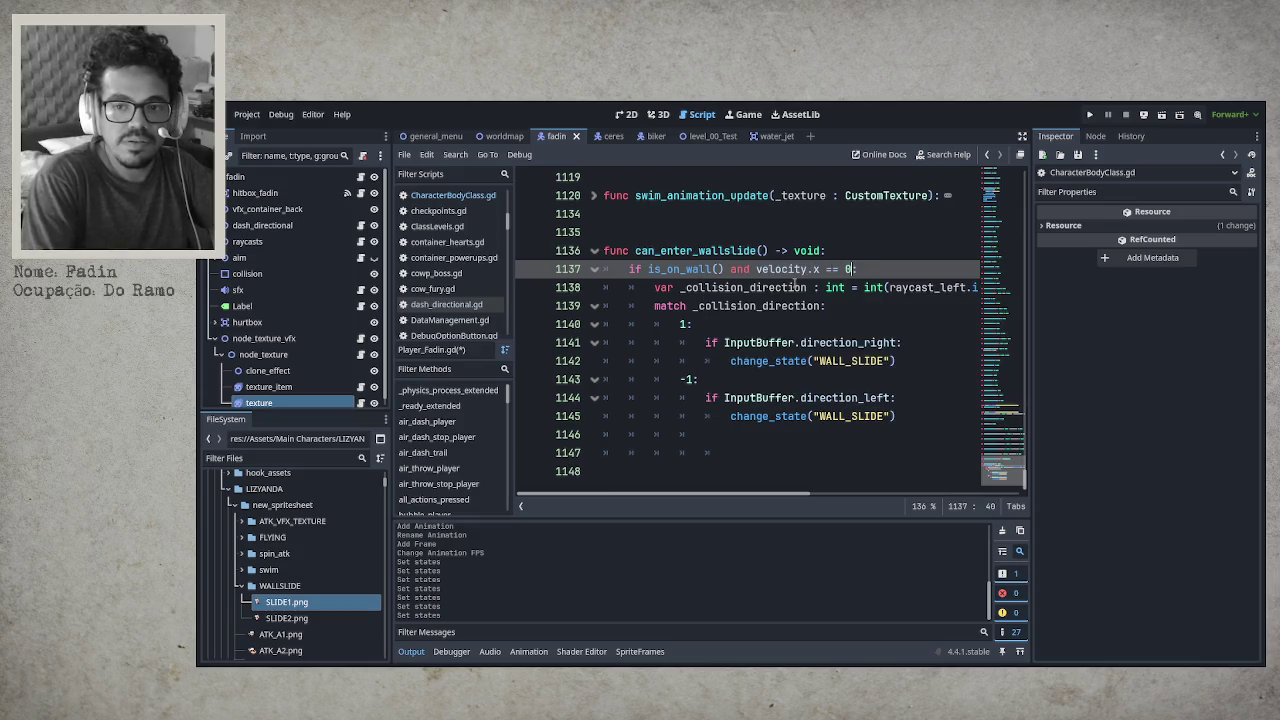
type(".0")
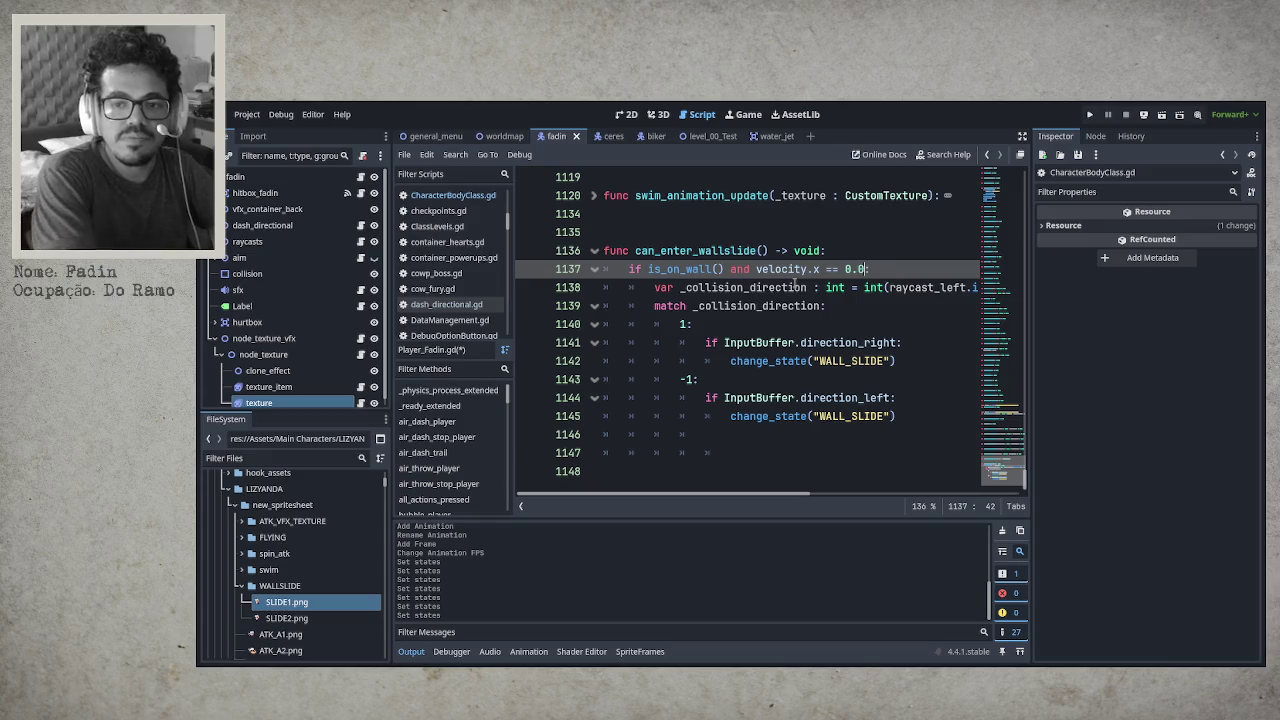
key("ctrl+s")
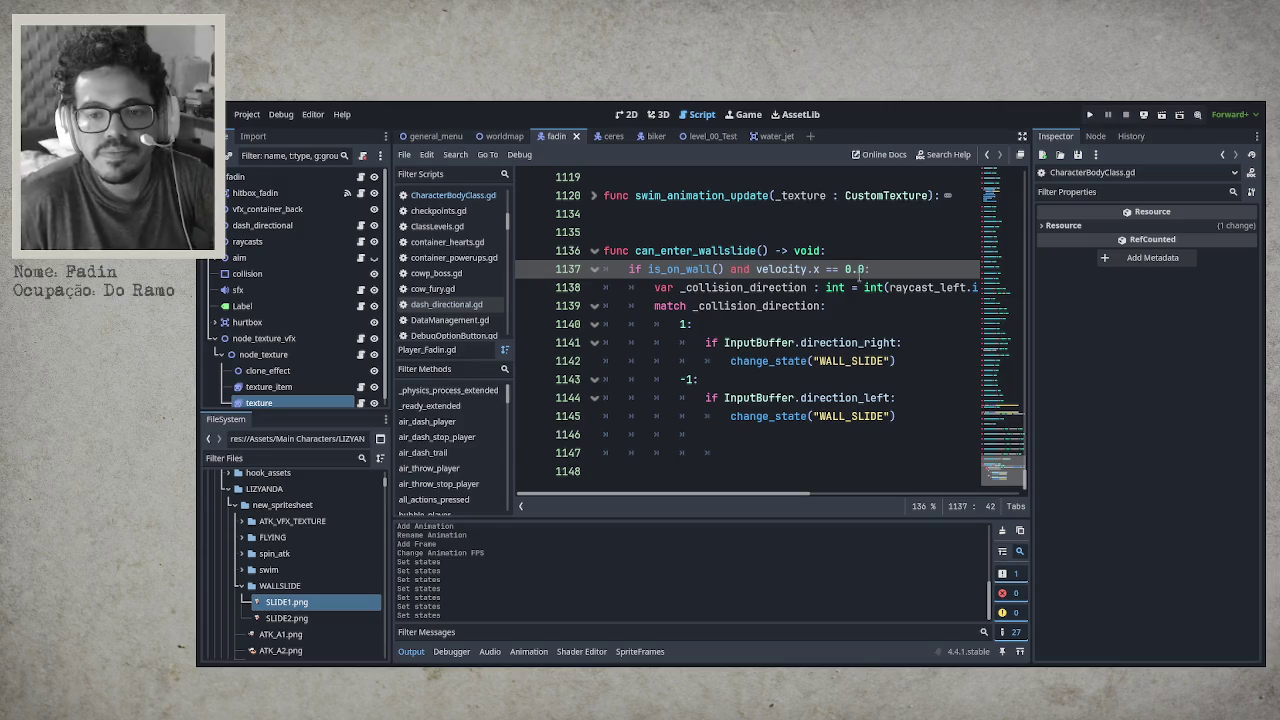
Step: Scroll up to wall_slide_player and jump to apply_gravity's definition in CharacterBodyClass.gd
scroll(803, 290, "up", 12)
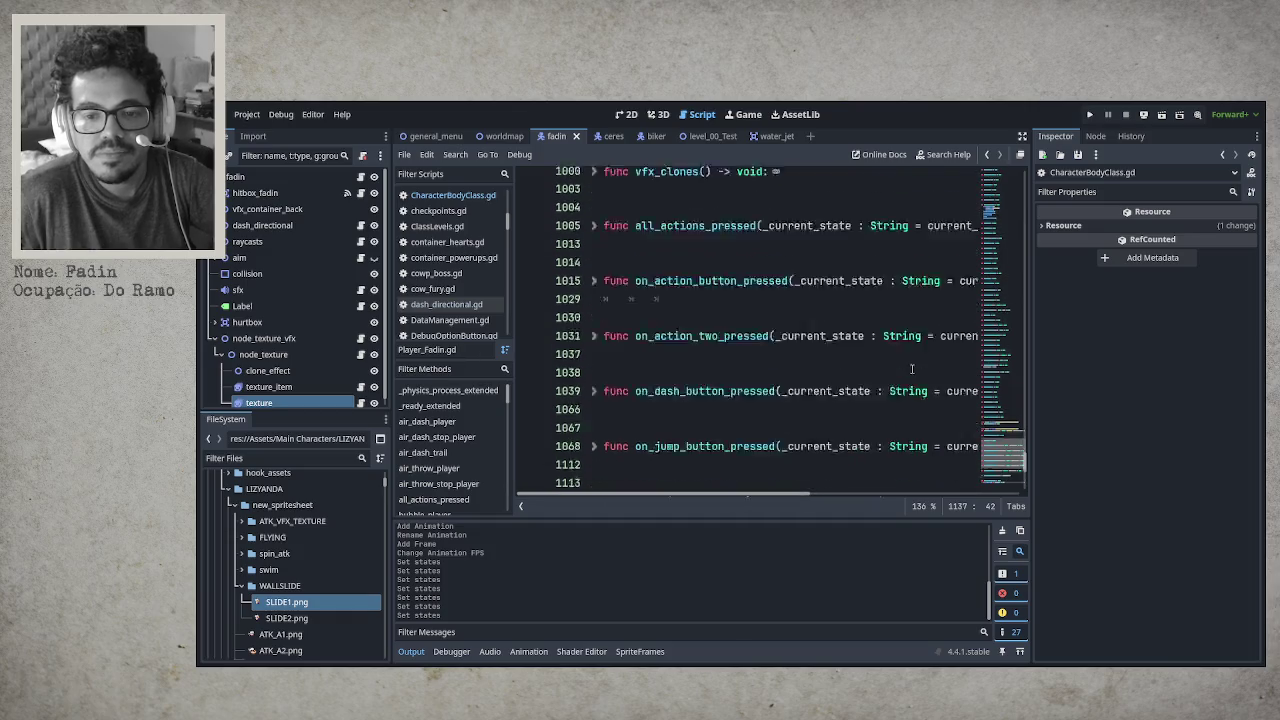
scroll(910, 371, "up", 5)
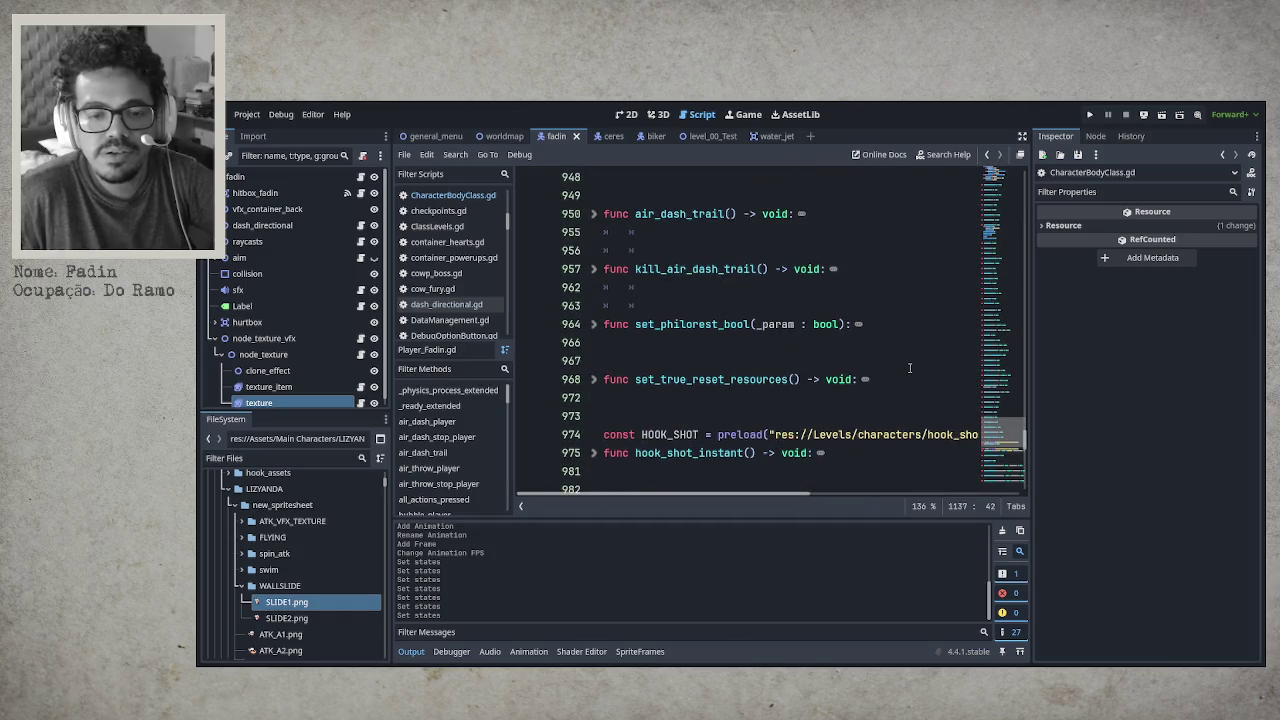
scroll(910, 368, "up", 8)
scroll(909, 368, "up", 10)
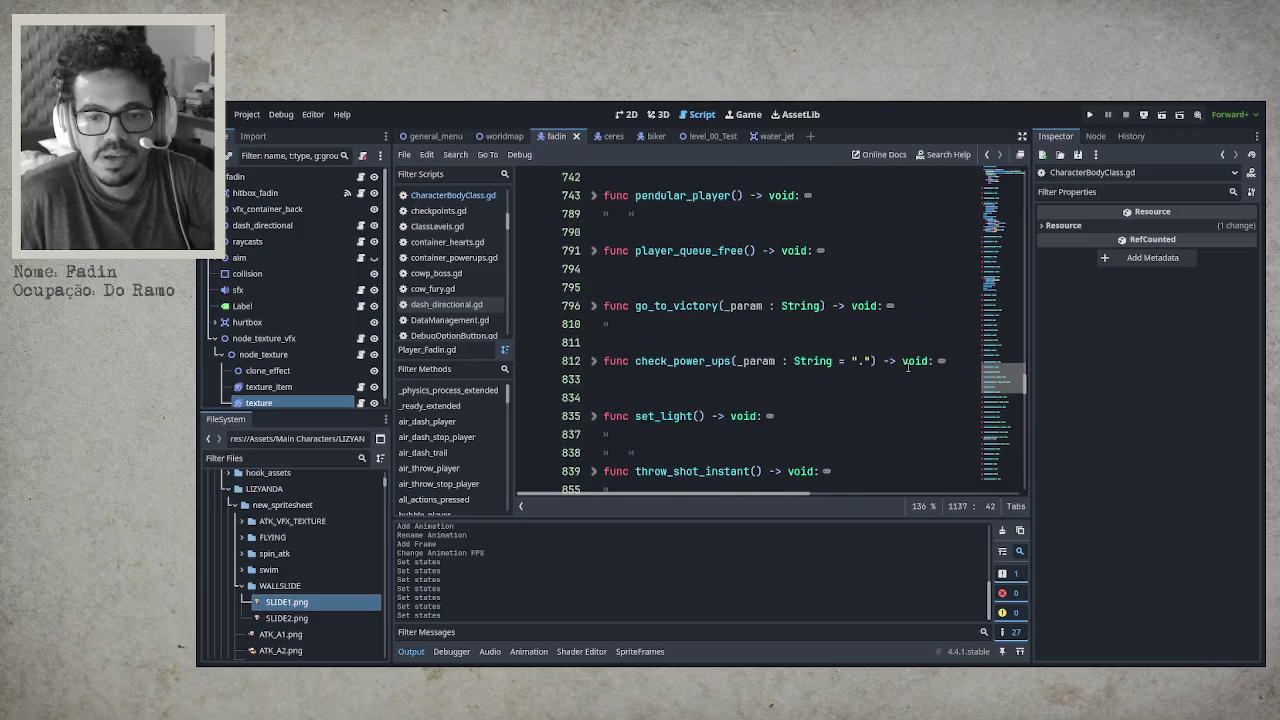
scroll(907, 367, "up", 15)
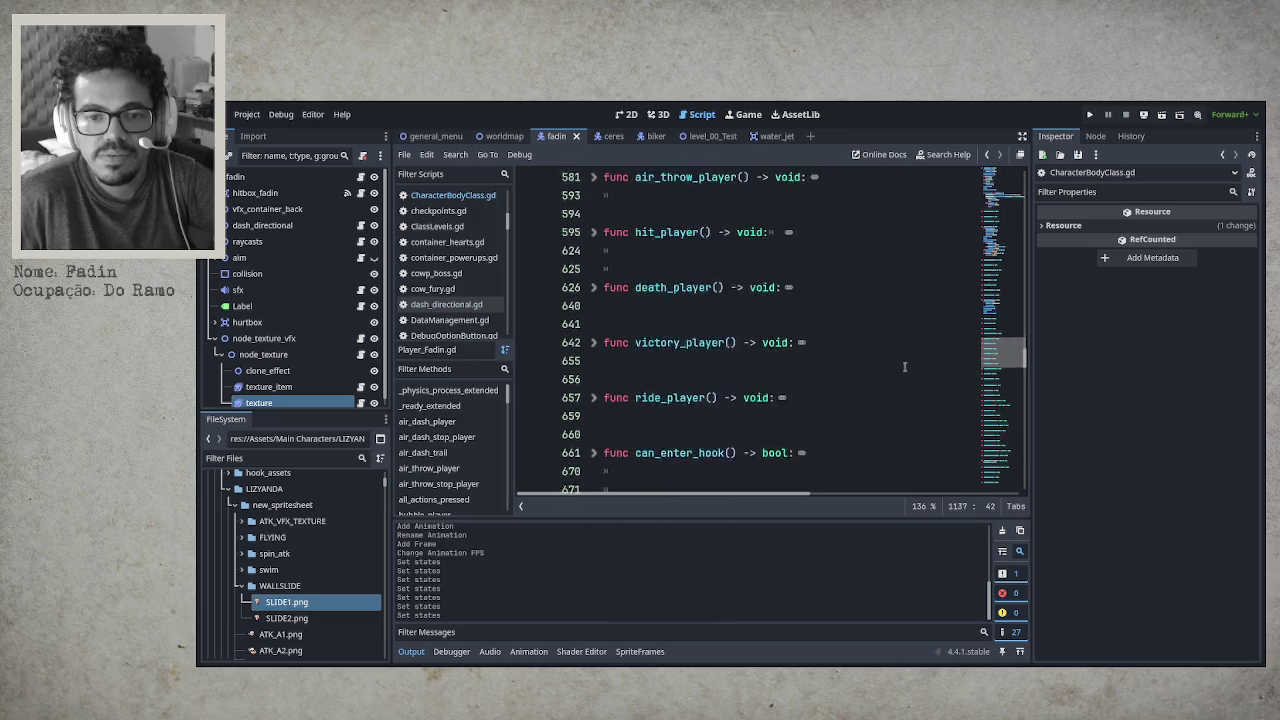
scroll(905, 367, "up", 5)
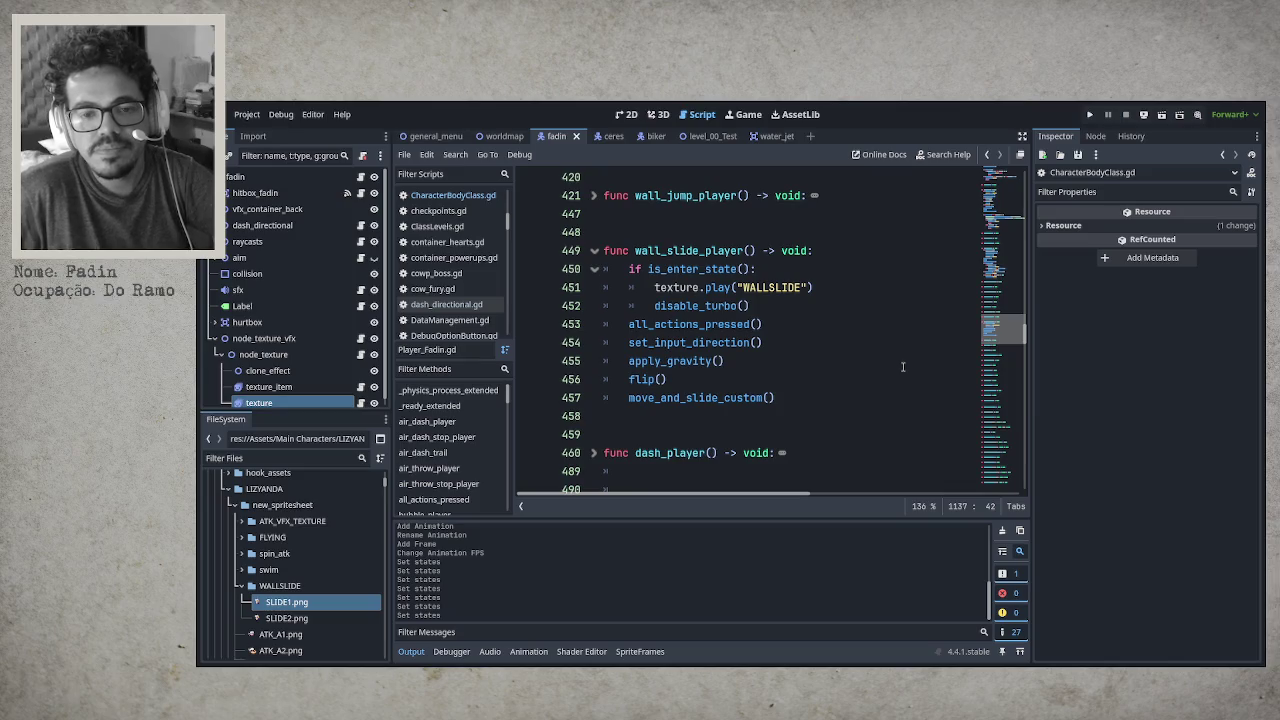
left_click(668, 361, "ctrl")
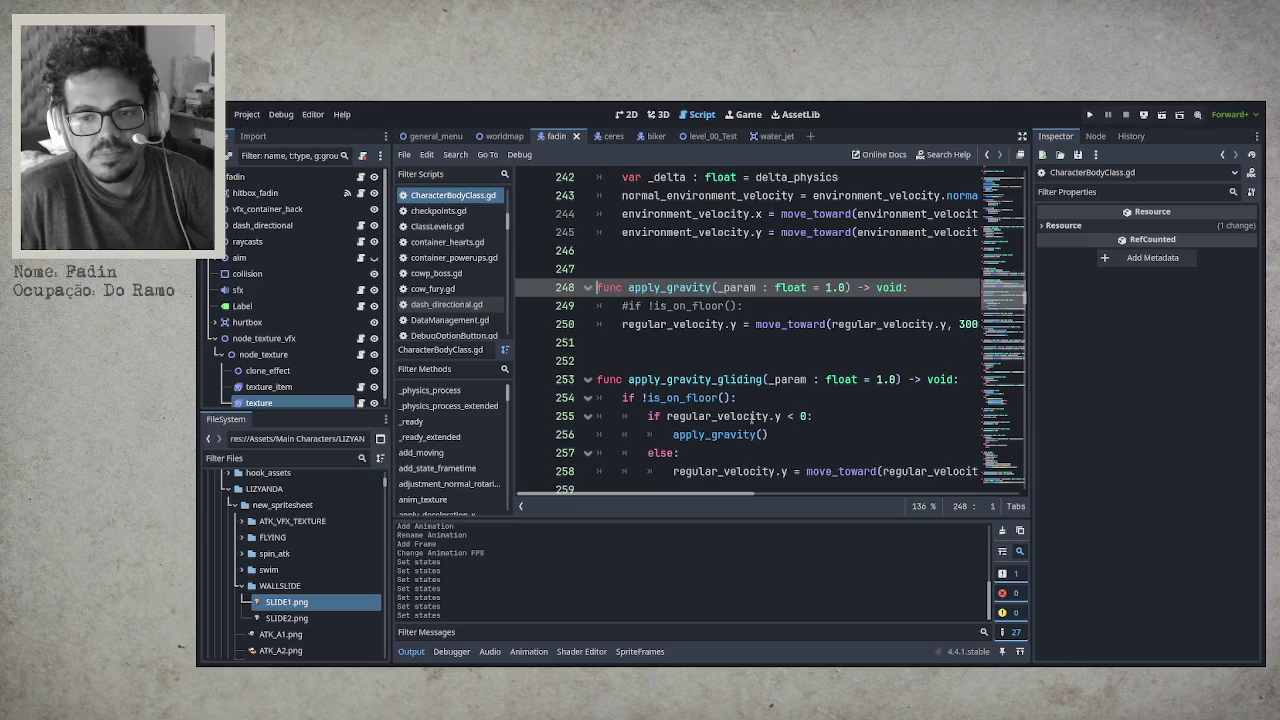
Step: Read apply_gravity, then return to Player_Fadin.gd at the apply_gravity() call on line 455
left_click_drag(748, 494, 822, 499)
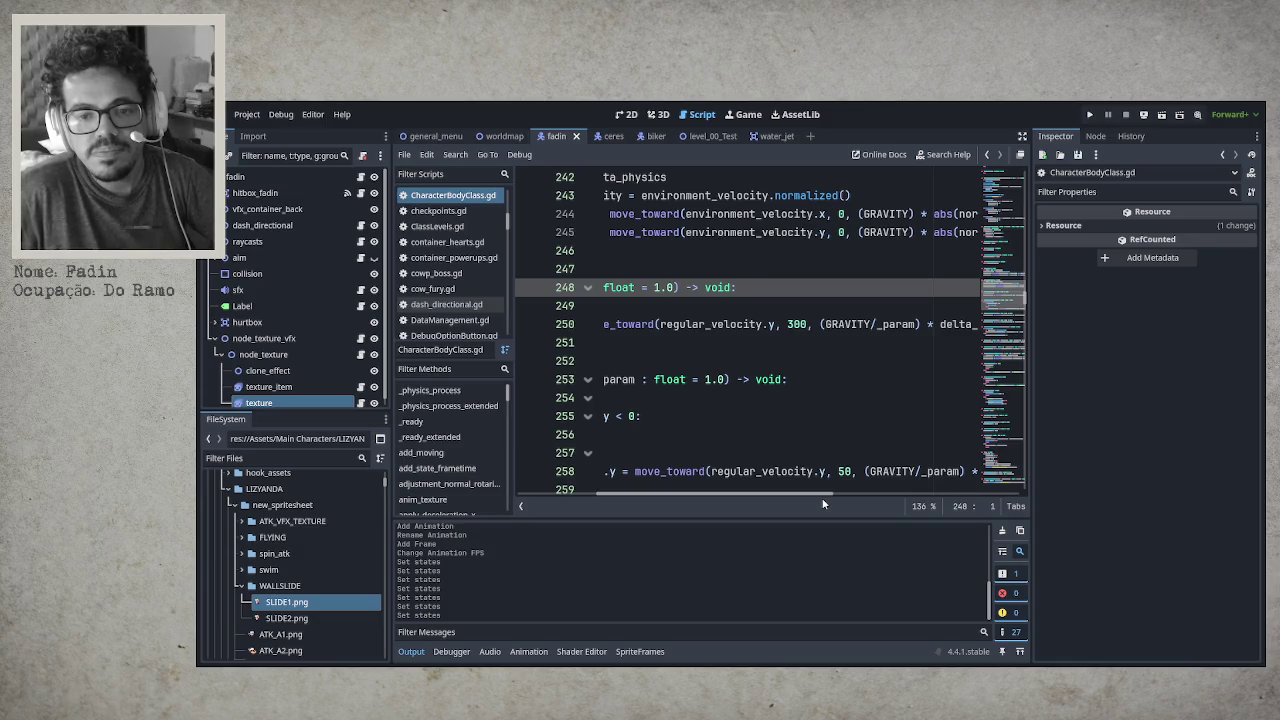
mouse_move(823, 497)
left_mouse_down()
mouse_move(733, 497)
mouse_move(768, 504)
left_mouse_up()
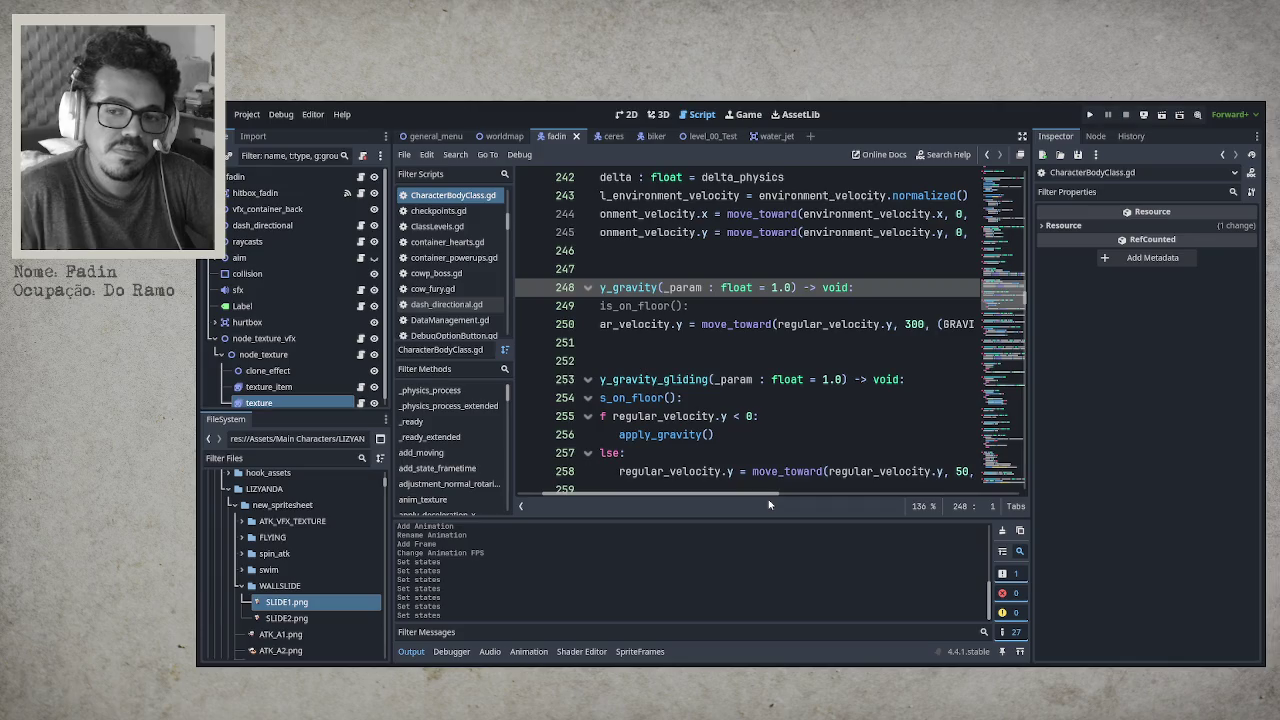
left_click_drag(769, 504, 818, 500)
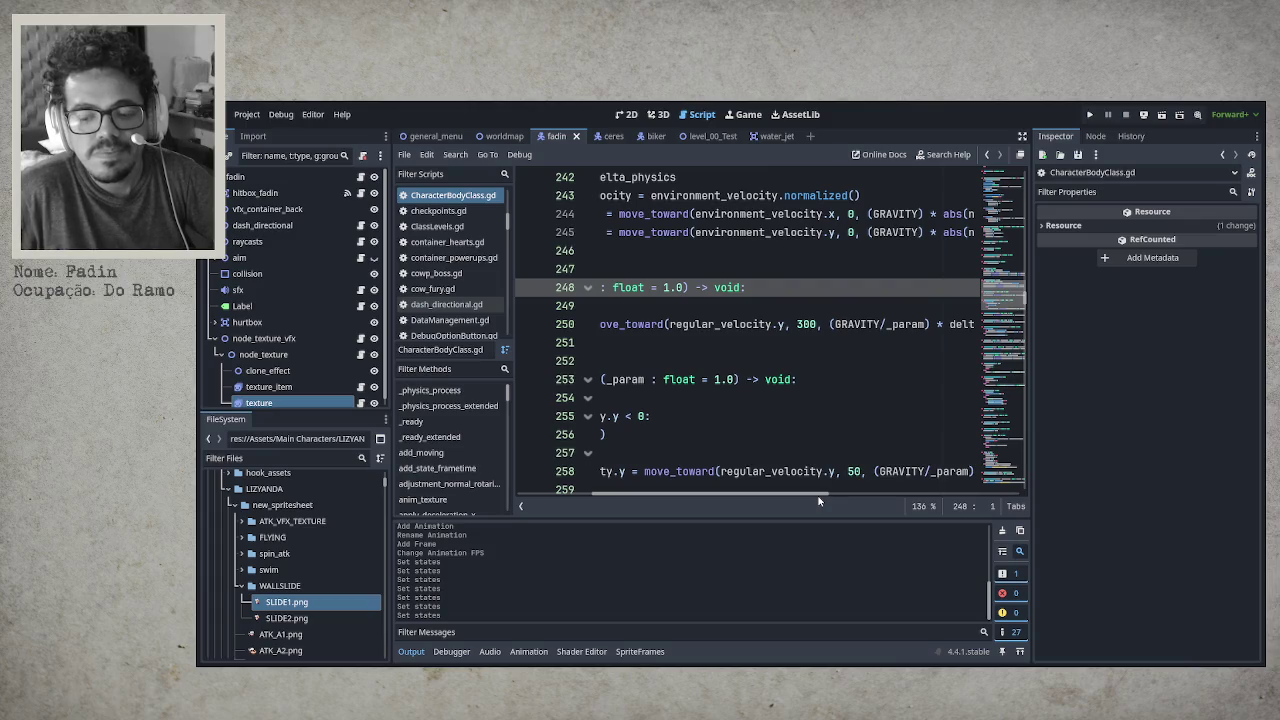
left_click_drag(818, 495, 716, 494)
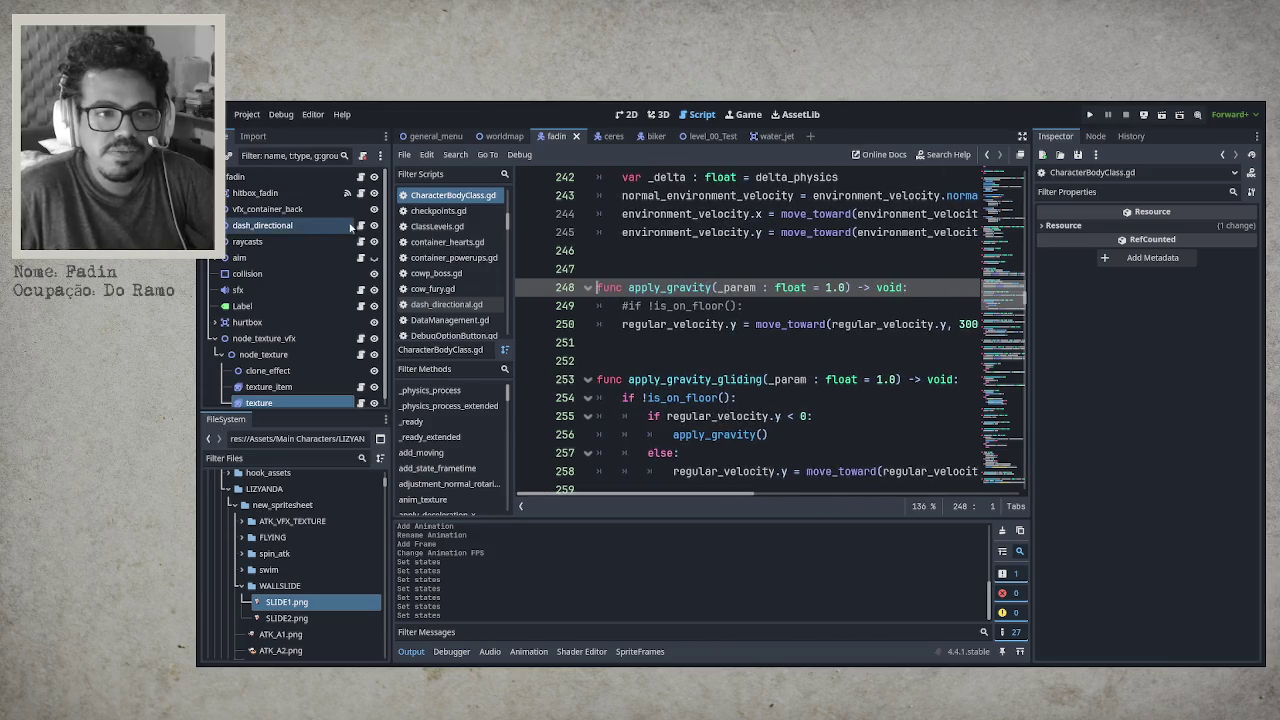
left_click(362, 176)
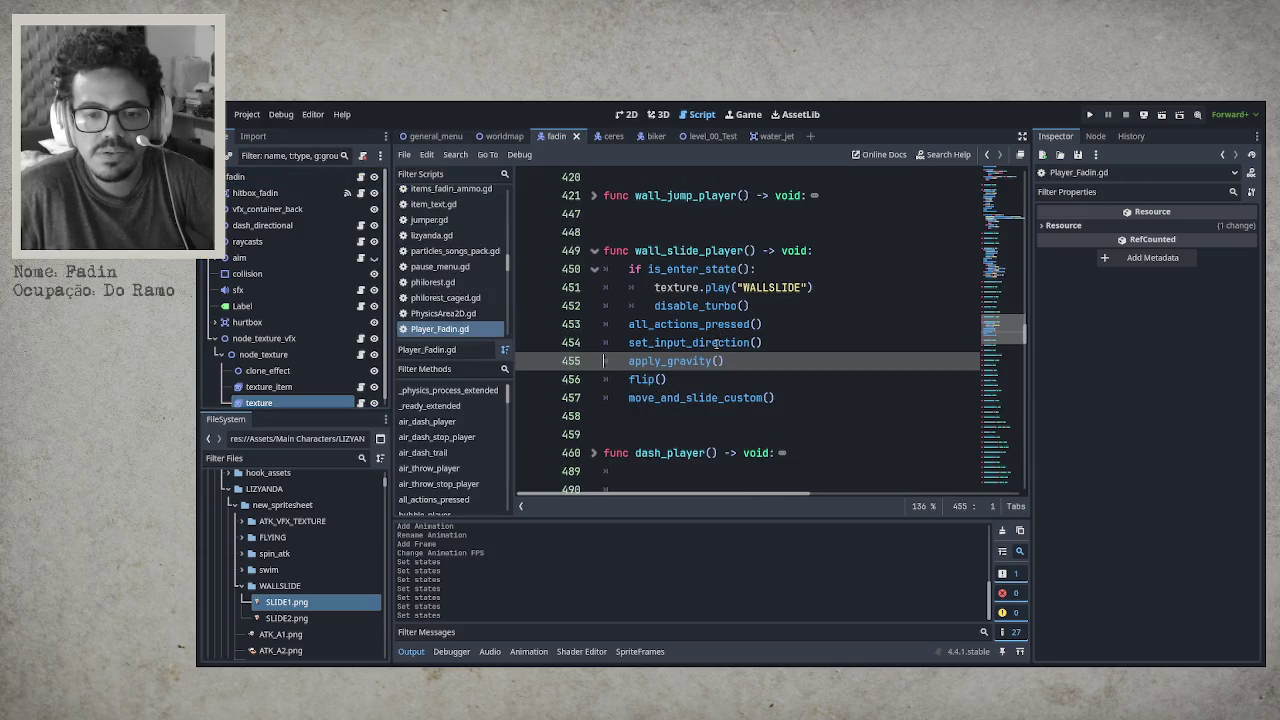
Step: Make wall_slide_player call apply_gravity(4) on line 455 instead of apply_gravity(2)
left_click(719, 360)
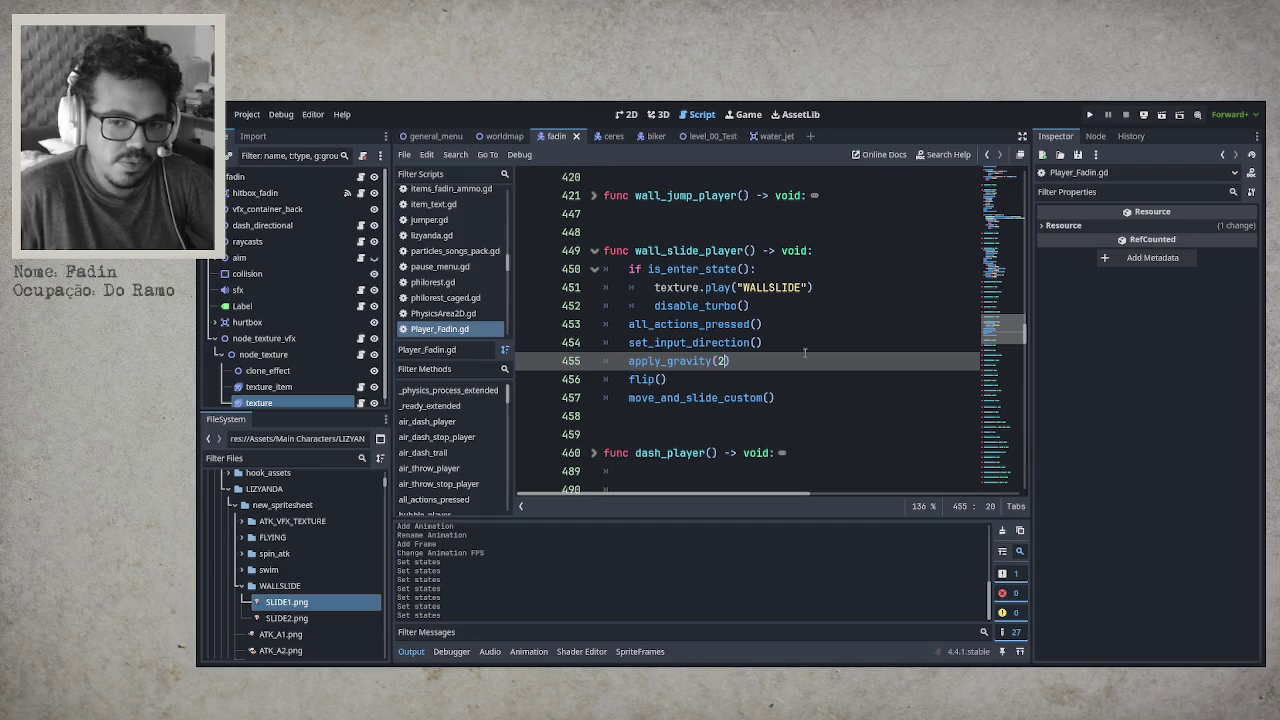
type("2")
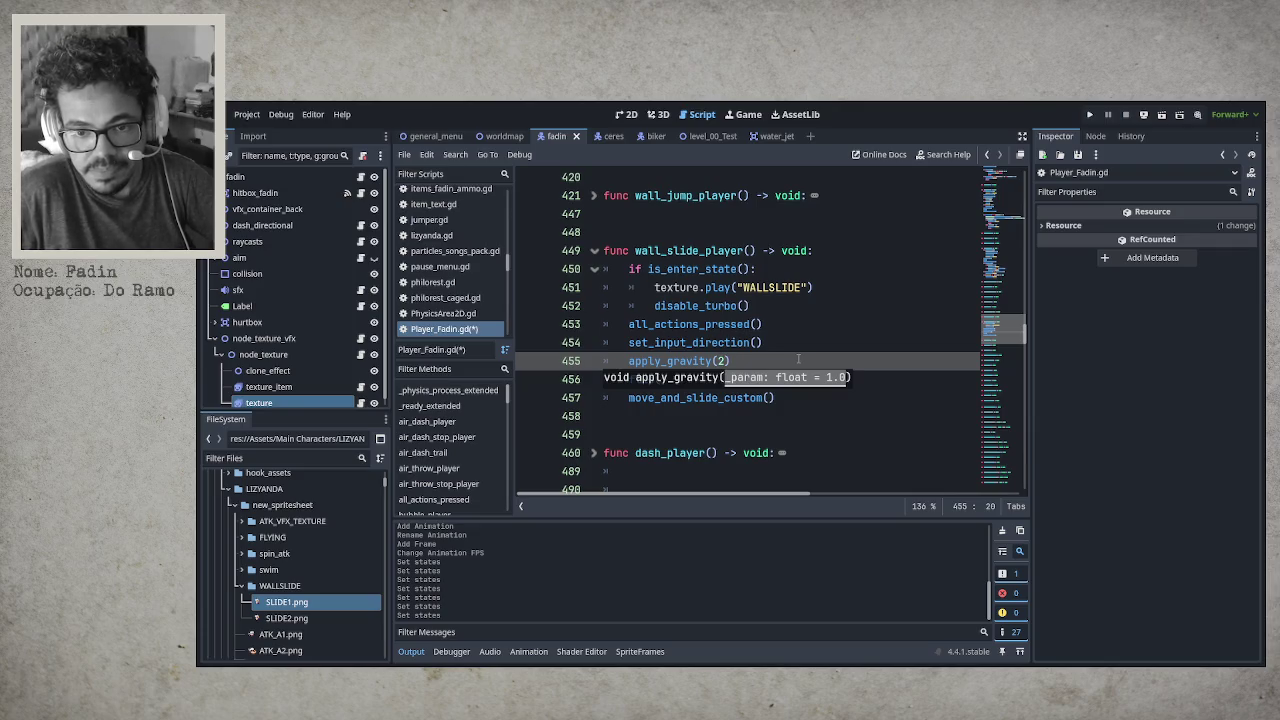
left_click(772, 430)
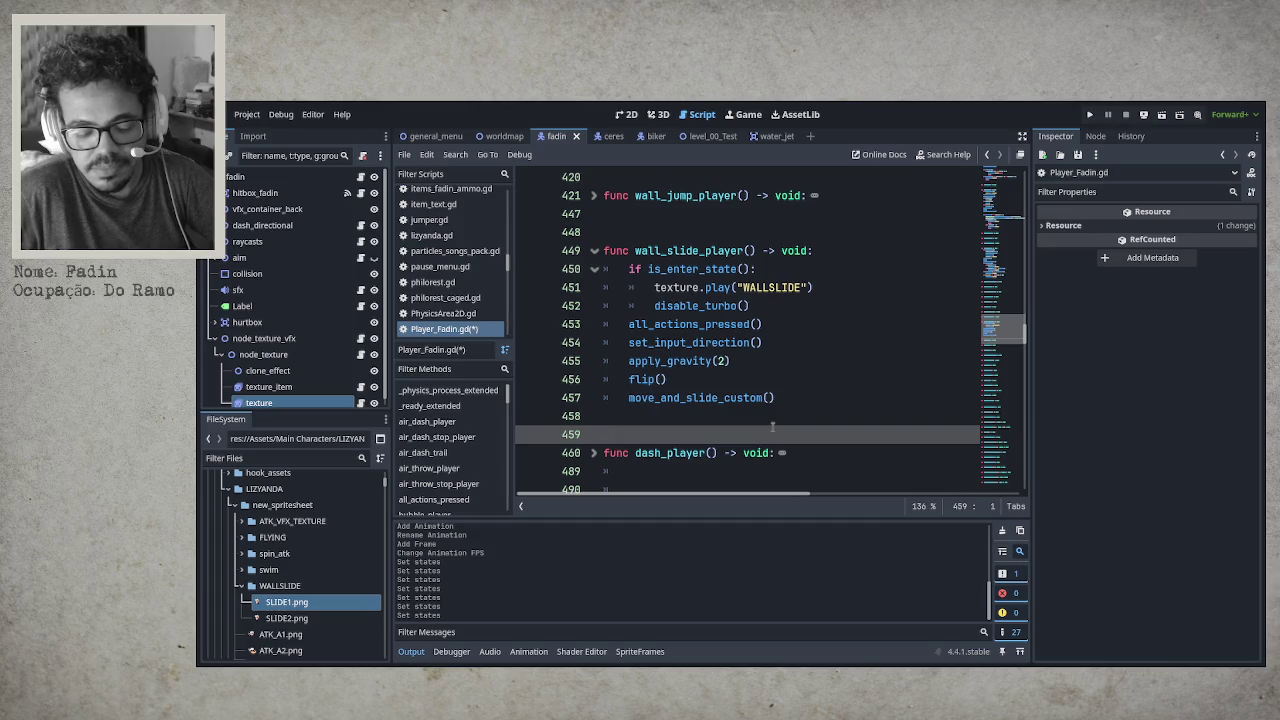
left_click(720, 361)
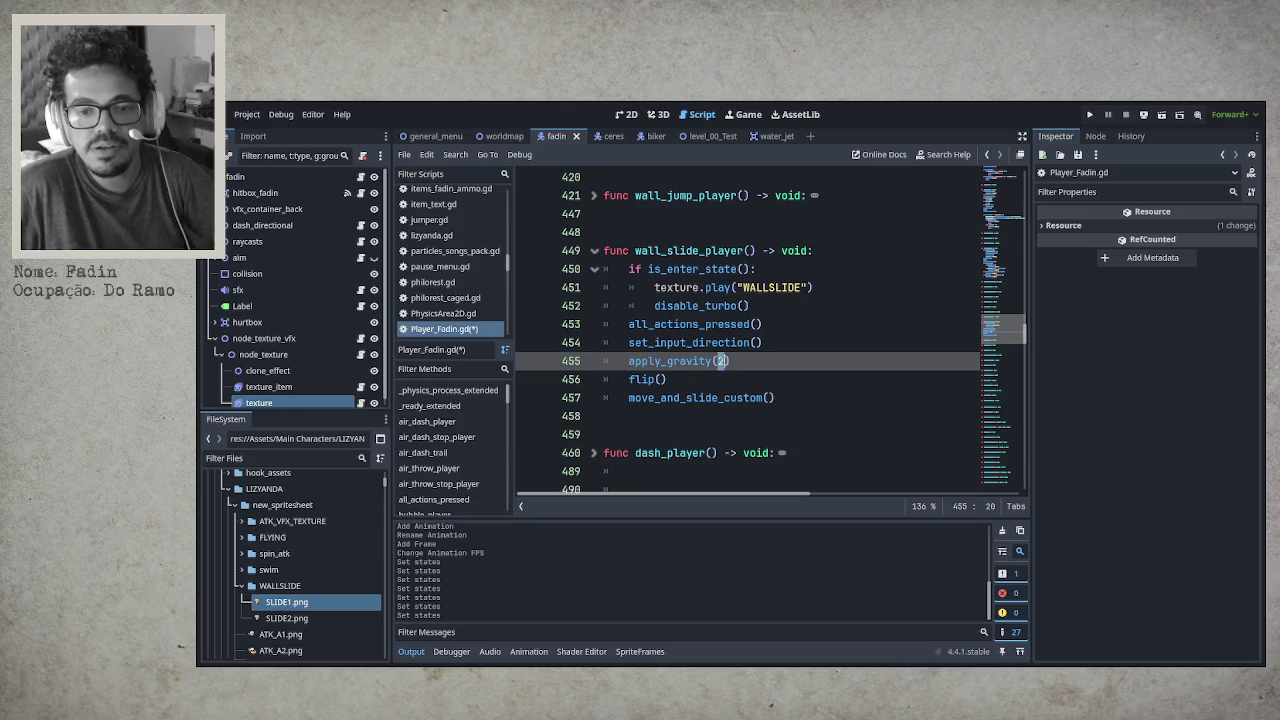
type("4")
left_click(749, 305)
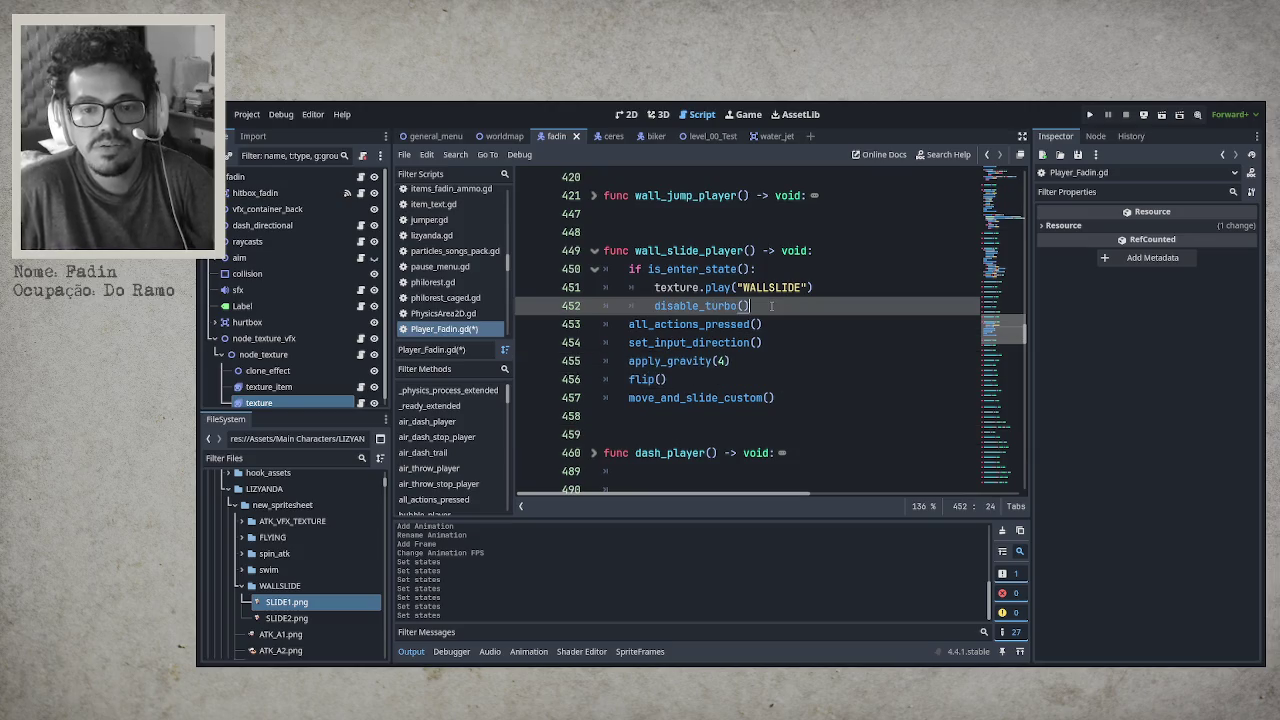
left_click(770, 270)
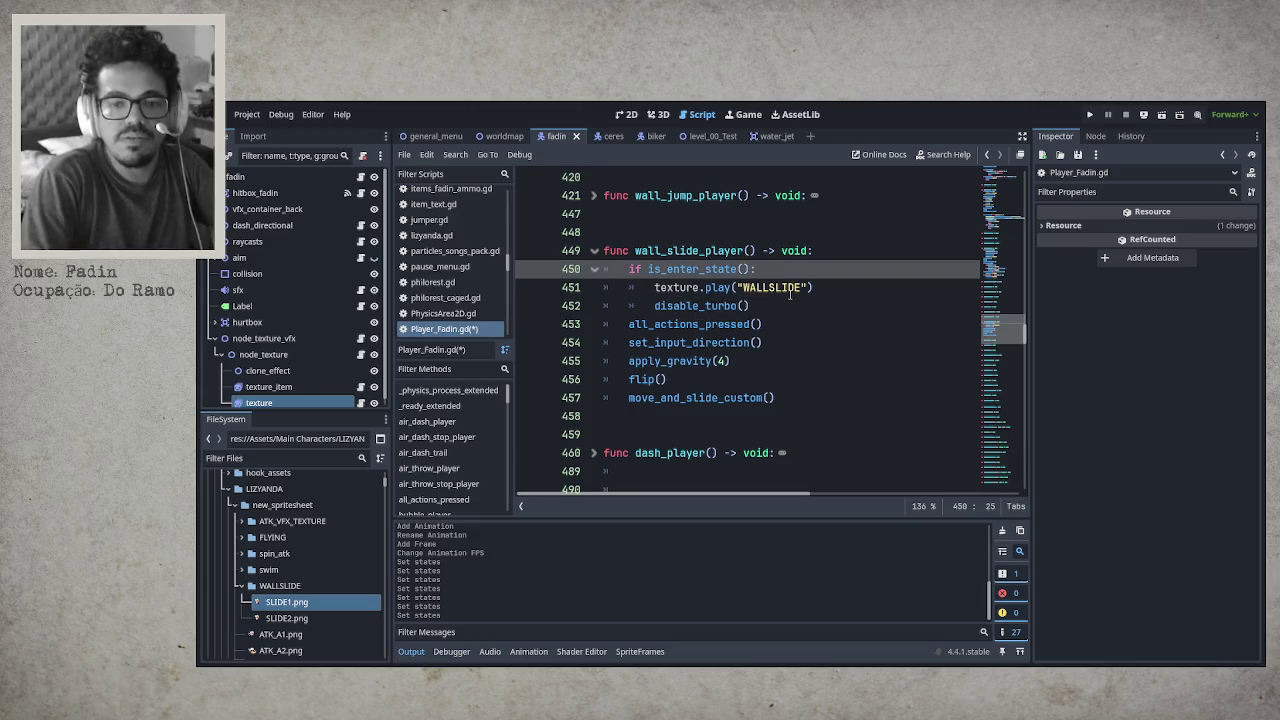
Step: Add 'regular_velocity = Vector2.ZERO' on line 451 inside the wall slide enter-state block
key("Return")
type("set_")
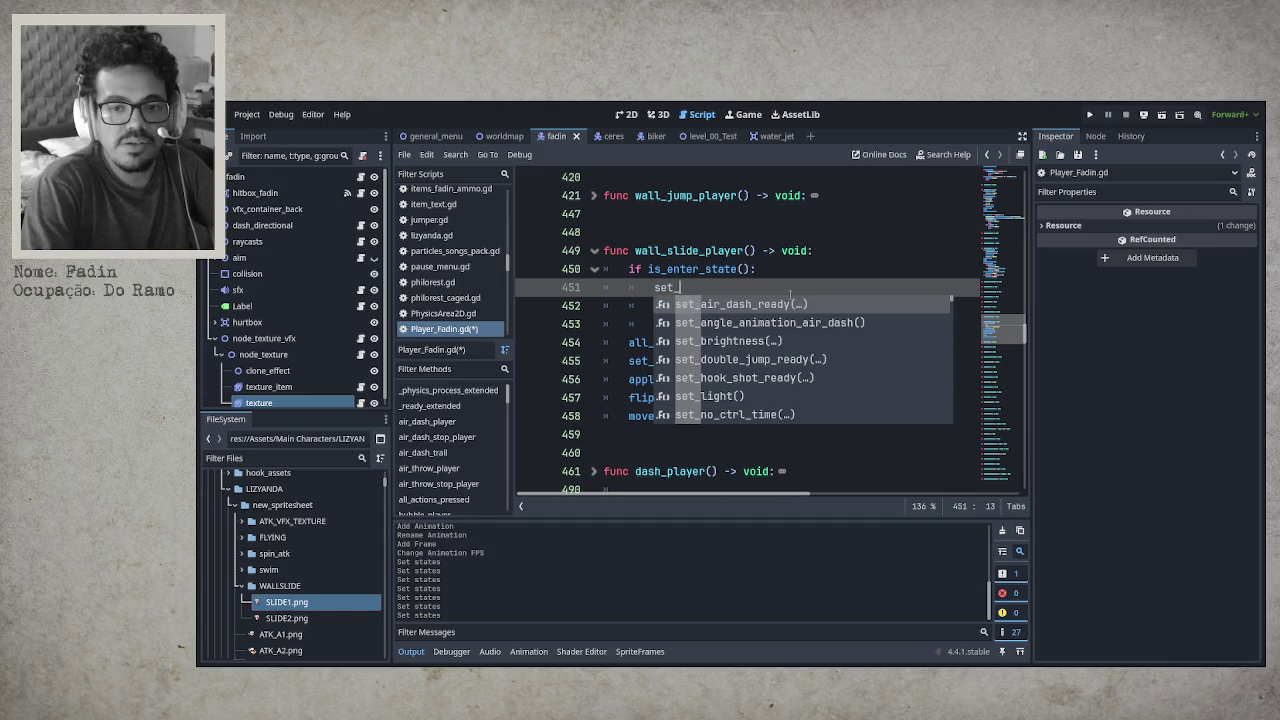
type("regular")
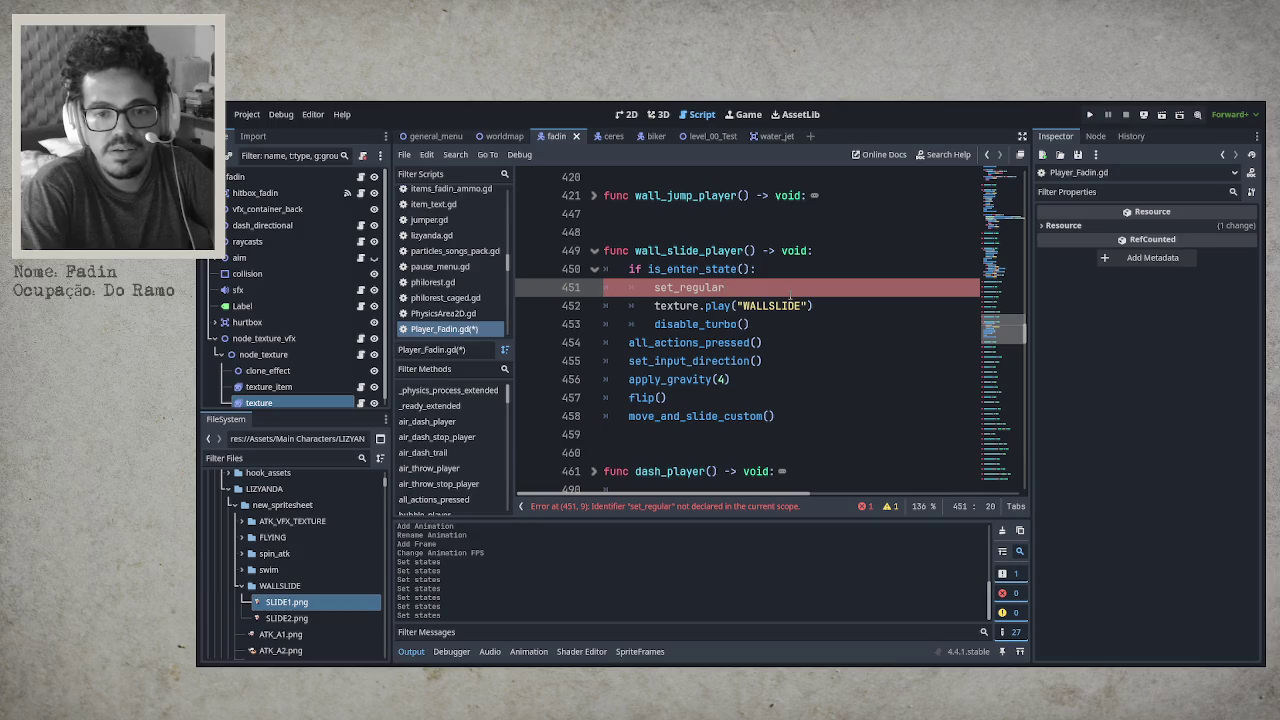
key("BackSpace")
key("BackSpace")
key("BackSpace")
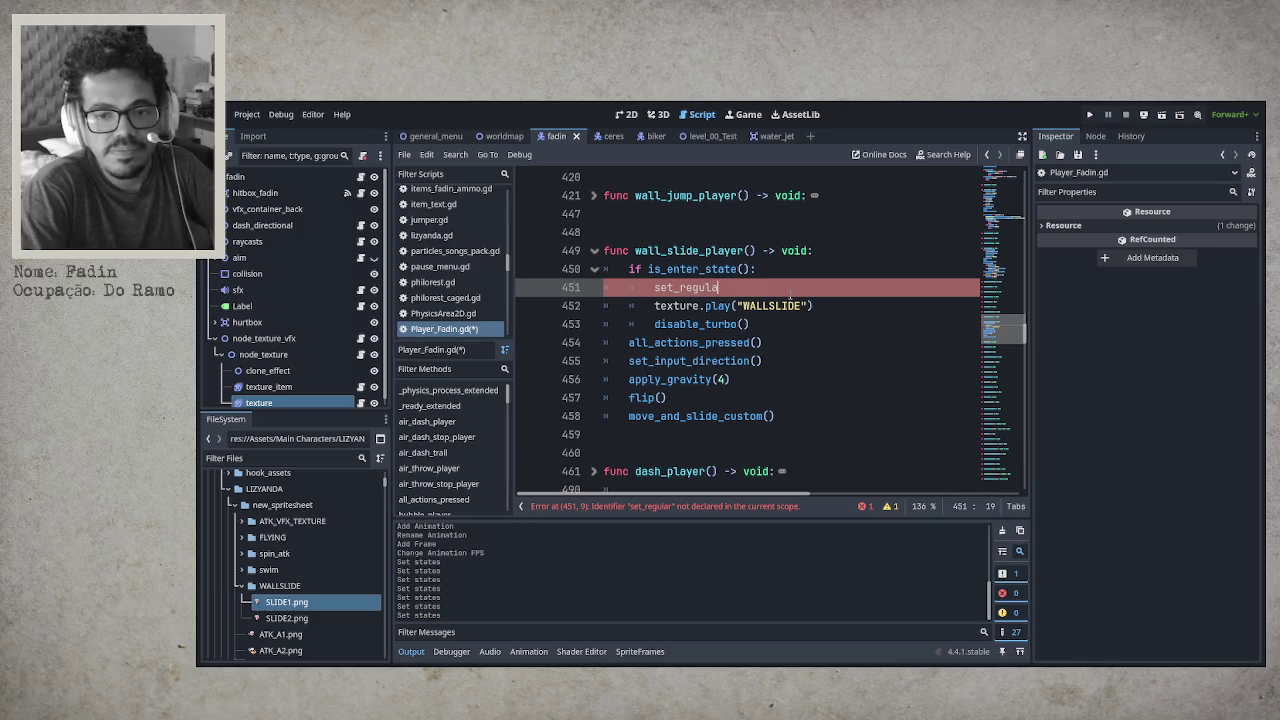
type("ve")
key("BackSpace")
key("BackSpace")
type("regular")
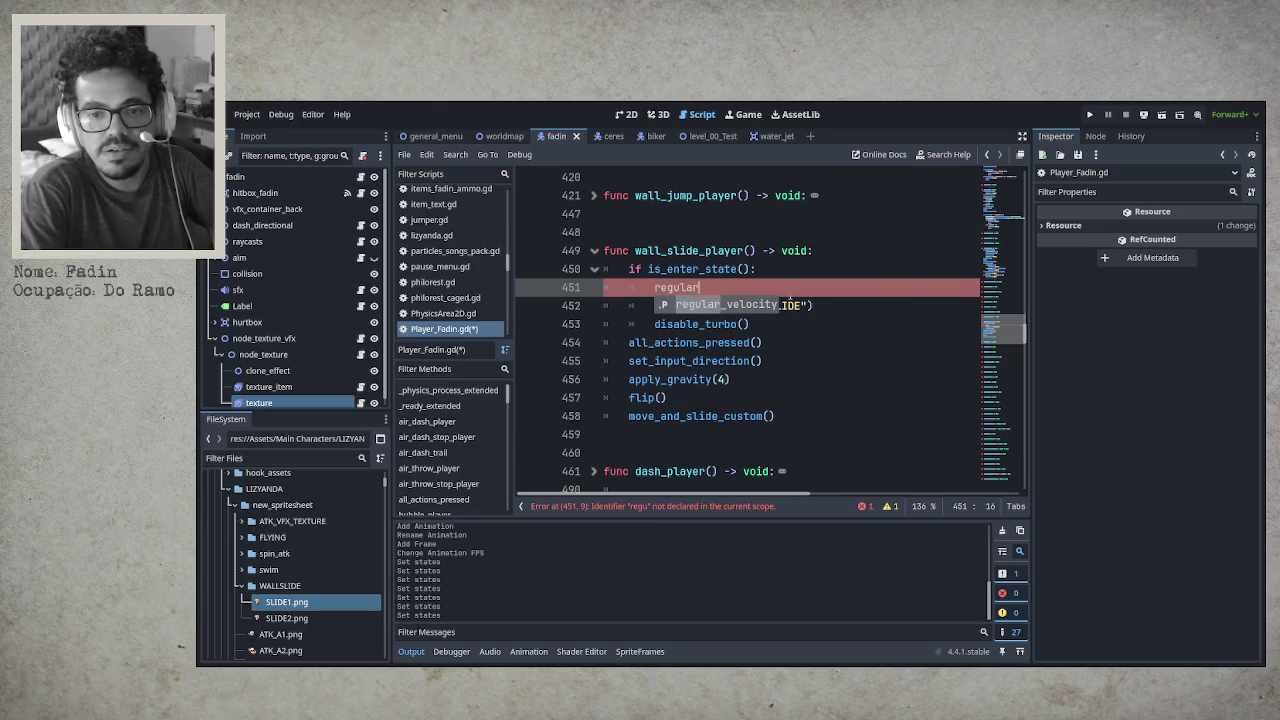
key("Return")
type(".x = 0")
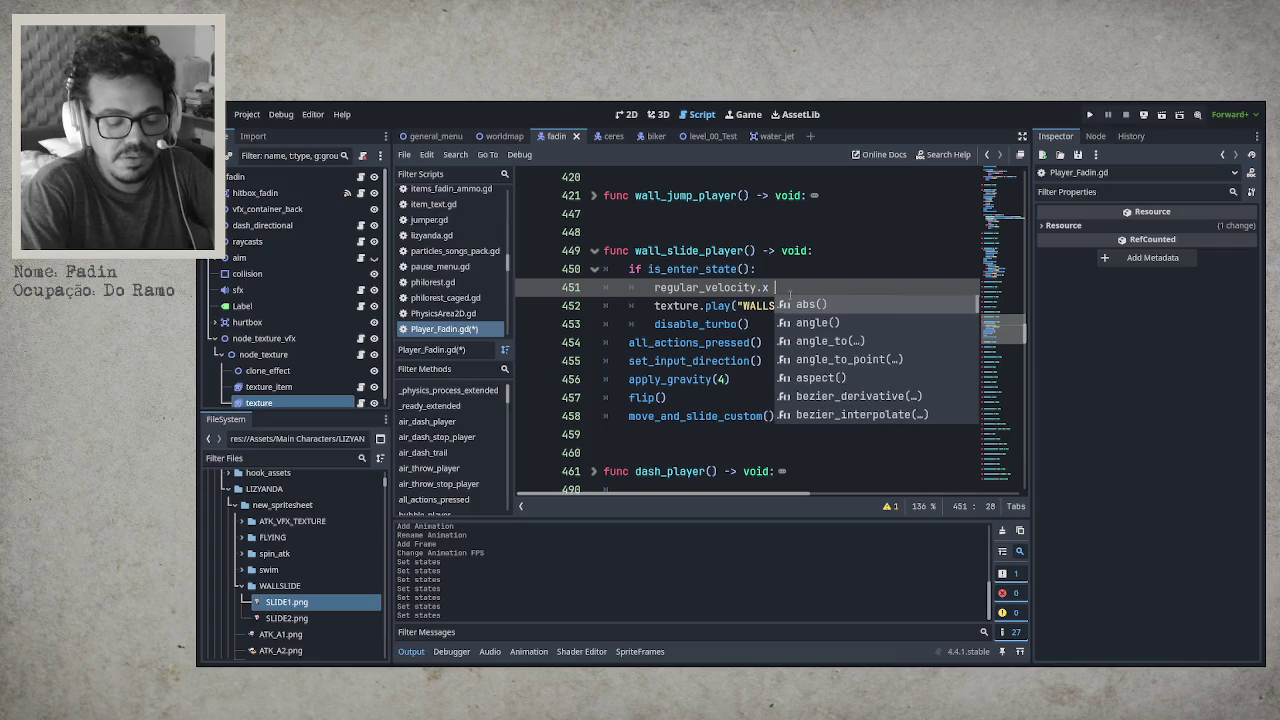
type(".0")
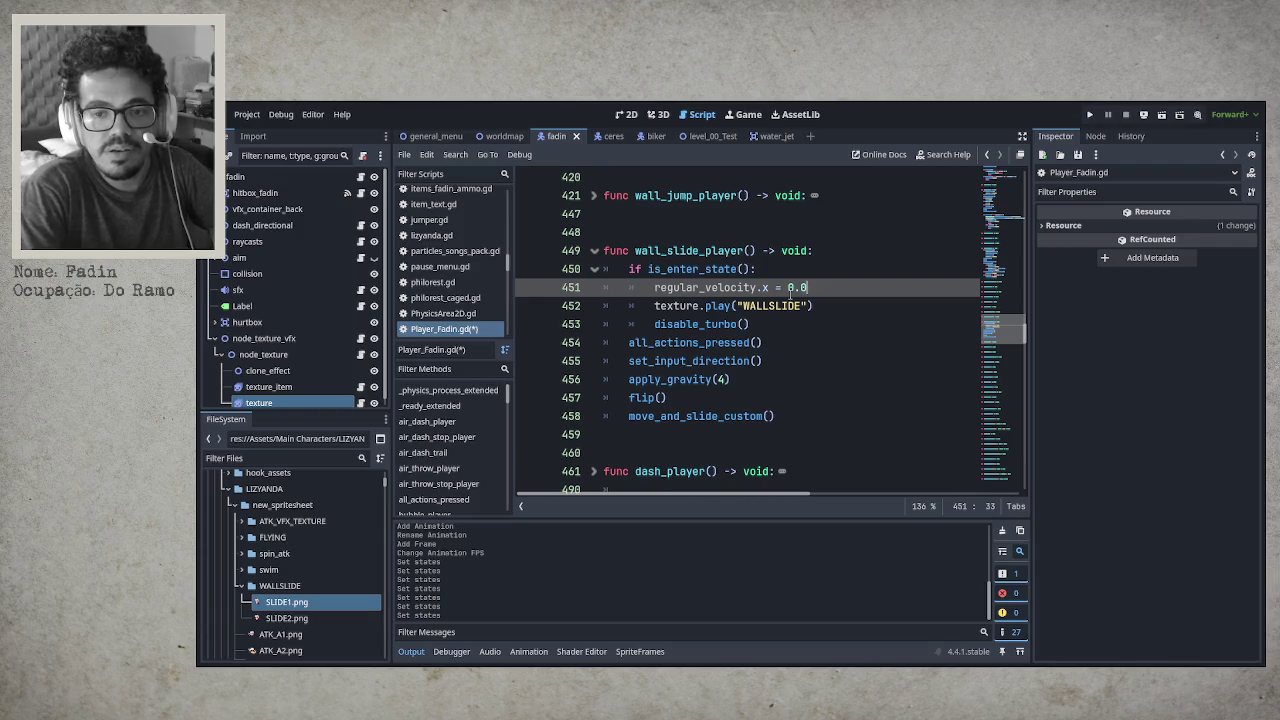
key("Left")
key("Left")
key("Left")
key("BackSpace")
type("y")
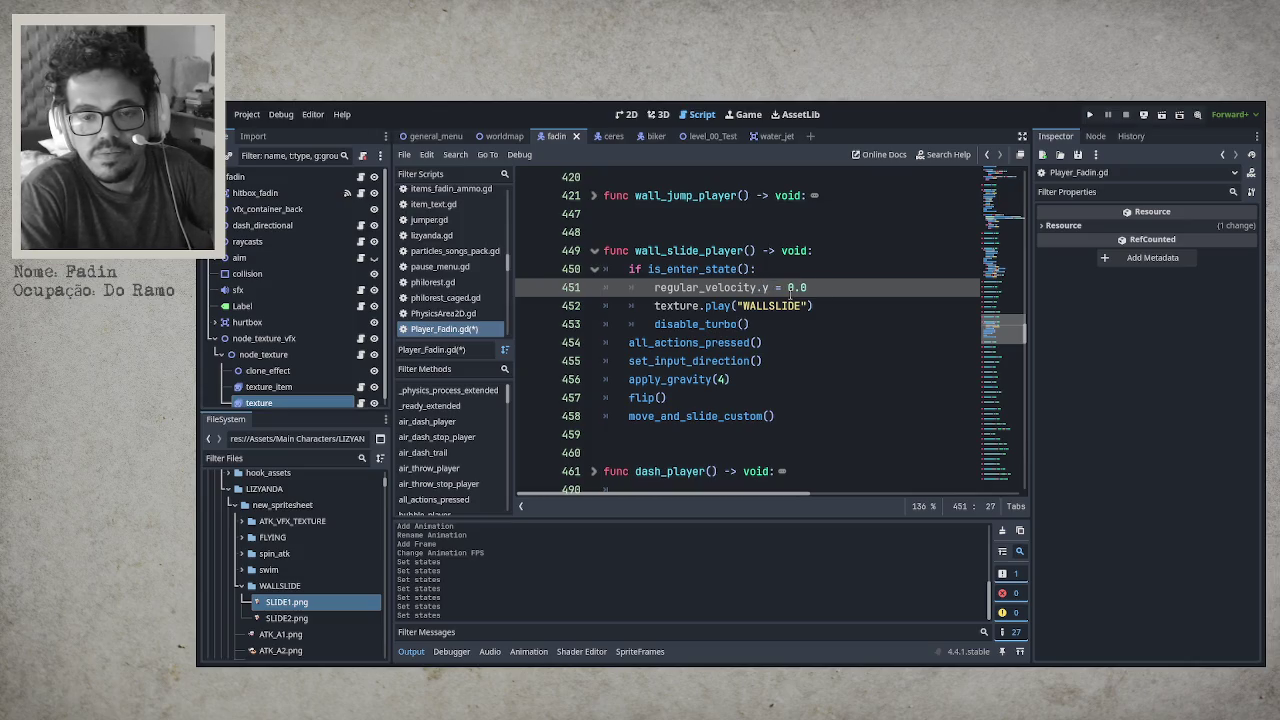
key("BackSpace")
key("BackSpace")
key("Right")
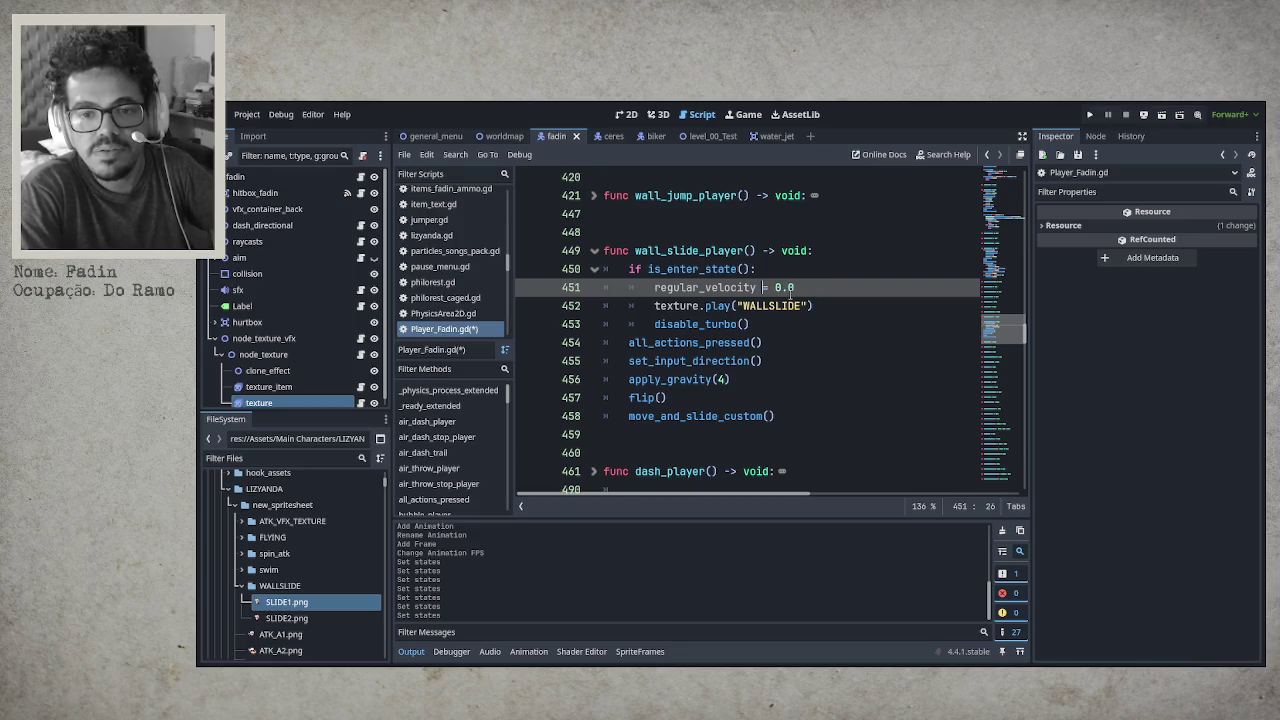
key("End")
key("BackSpace")
key("BackSpace")
key("BackSpace")
type("Vector2.Z")
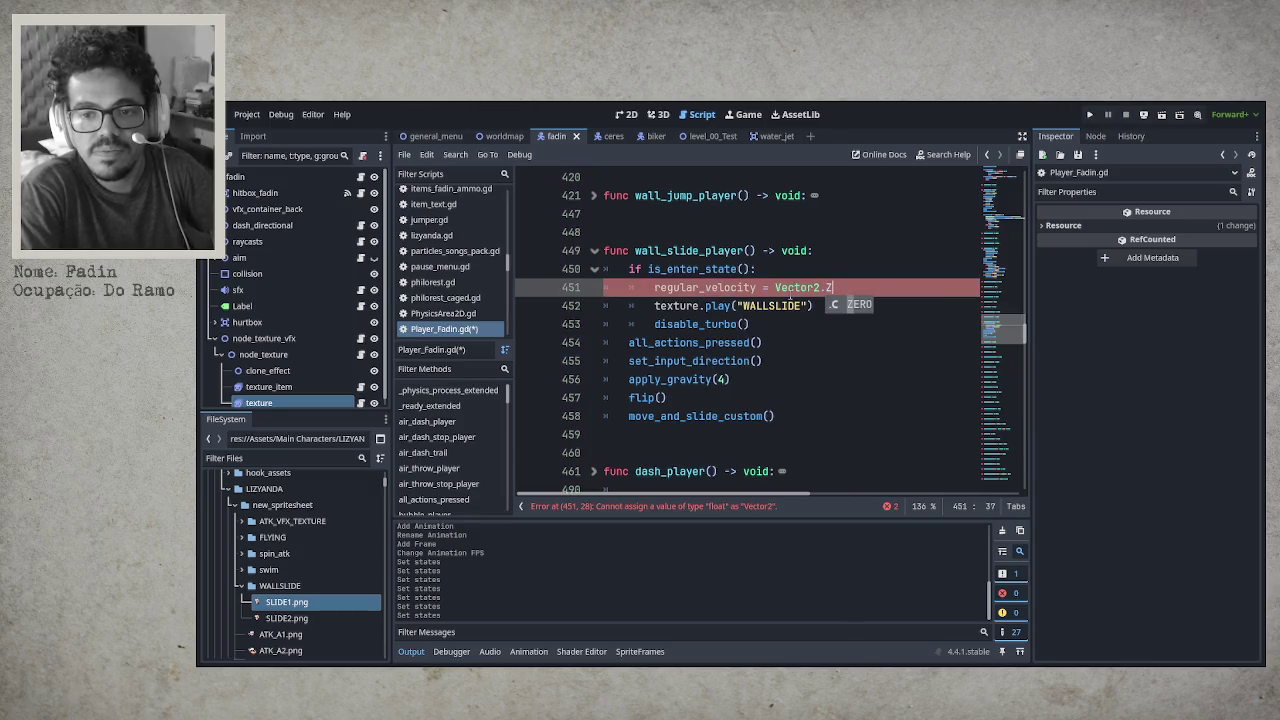
key("Return")
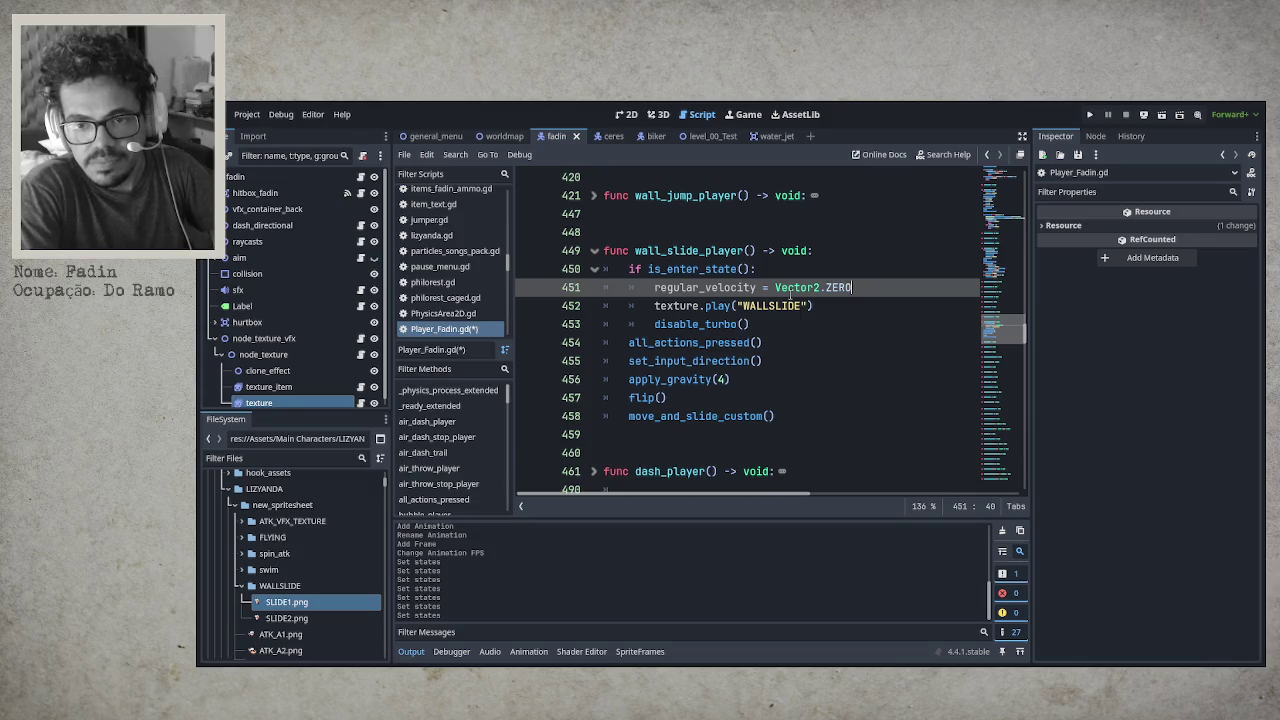
Step: Insert blank lines after move_and_slide_custom() in wall_slide_player
key("Down")
key("Down")
key("Down")
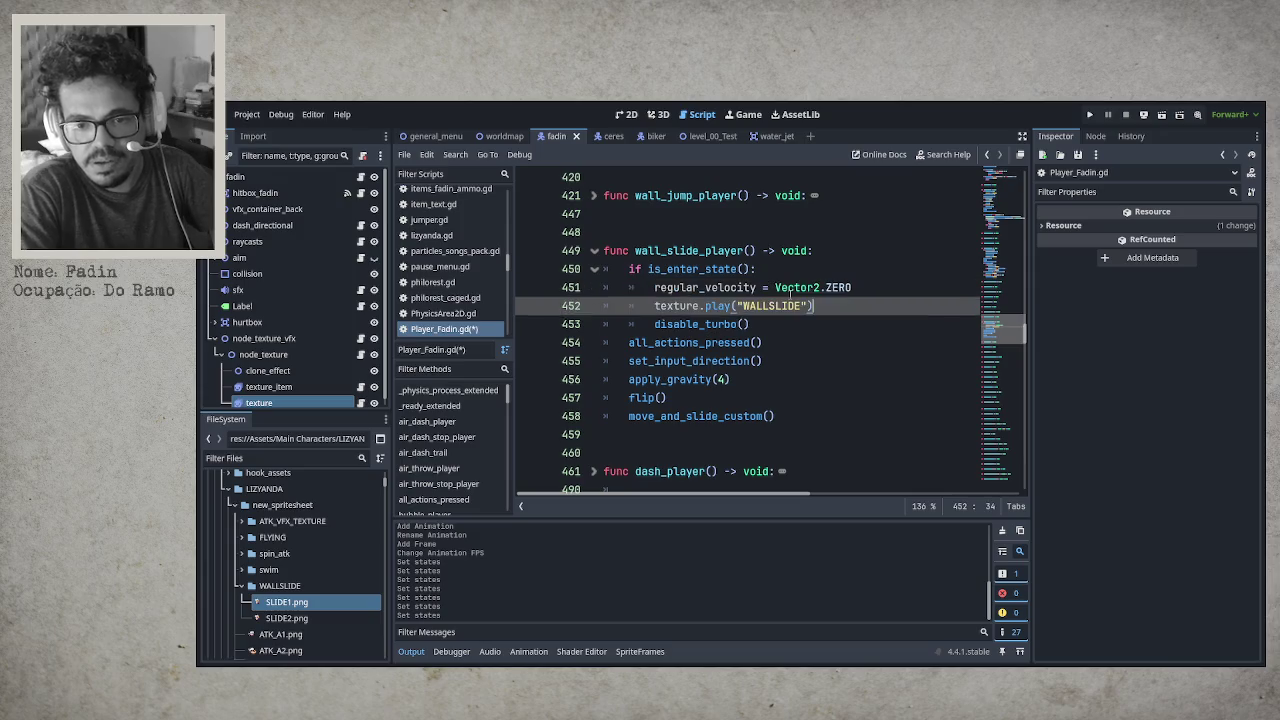
key("Down")
key("Down")
key("Down")
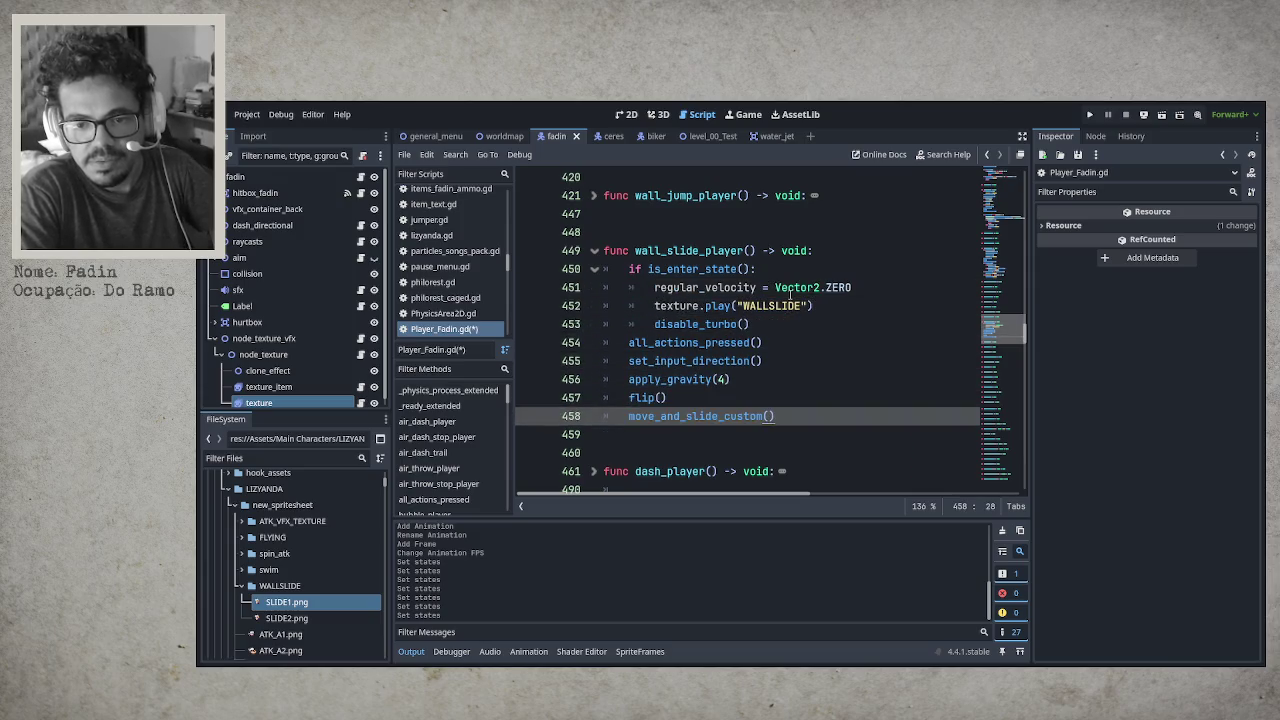
key("Return")
key("Return")
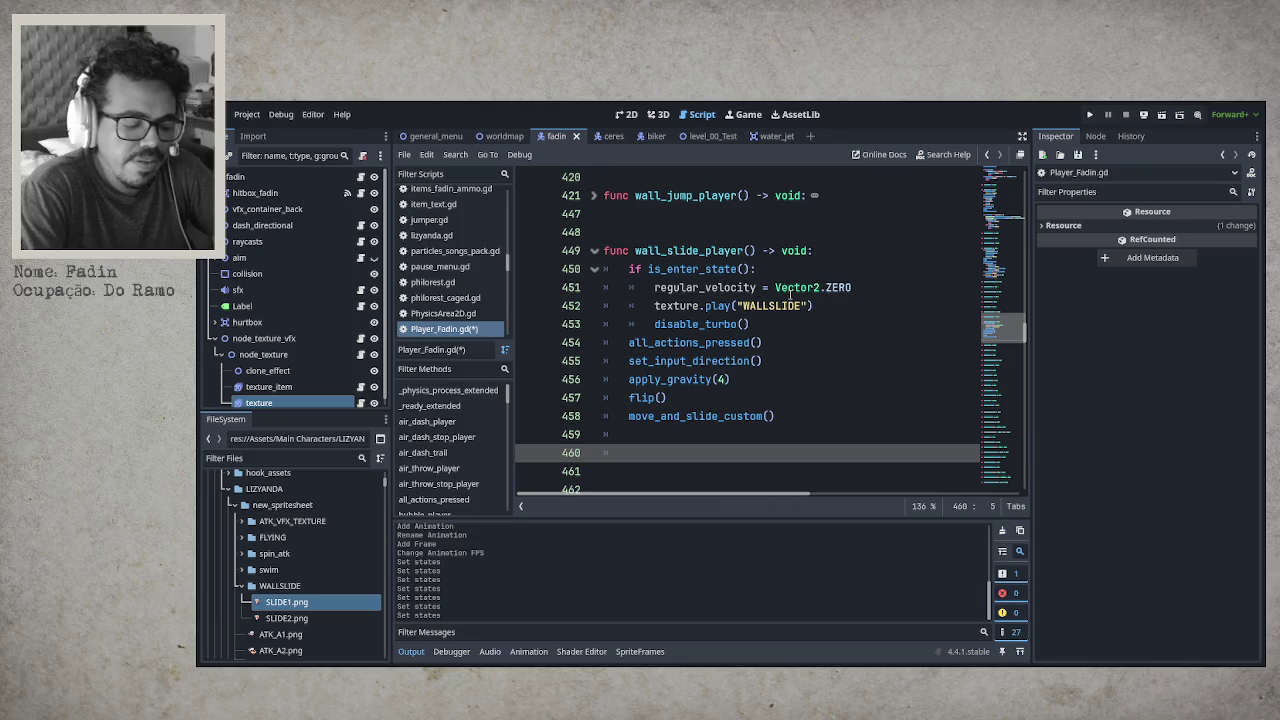
Step: Write the condition if !is_on_wall(): on line 460, opening an indented block
type("p")
key("BackSpace")
type("if ")
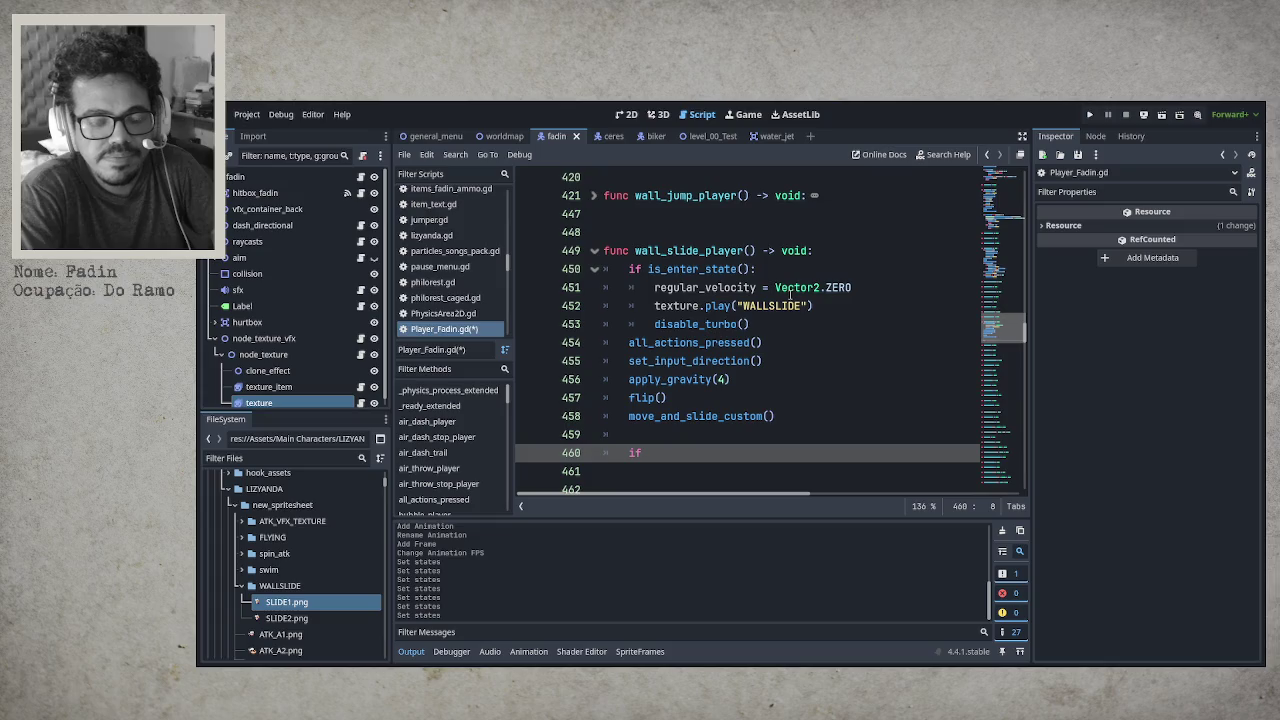
type("!is_on")
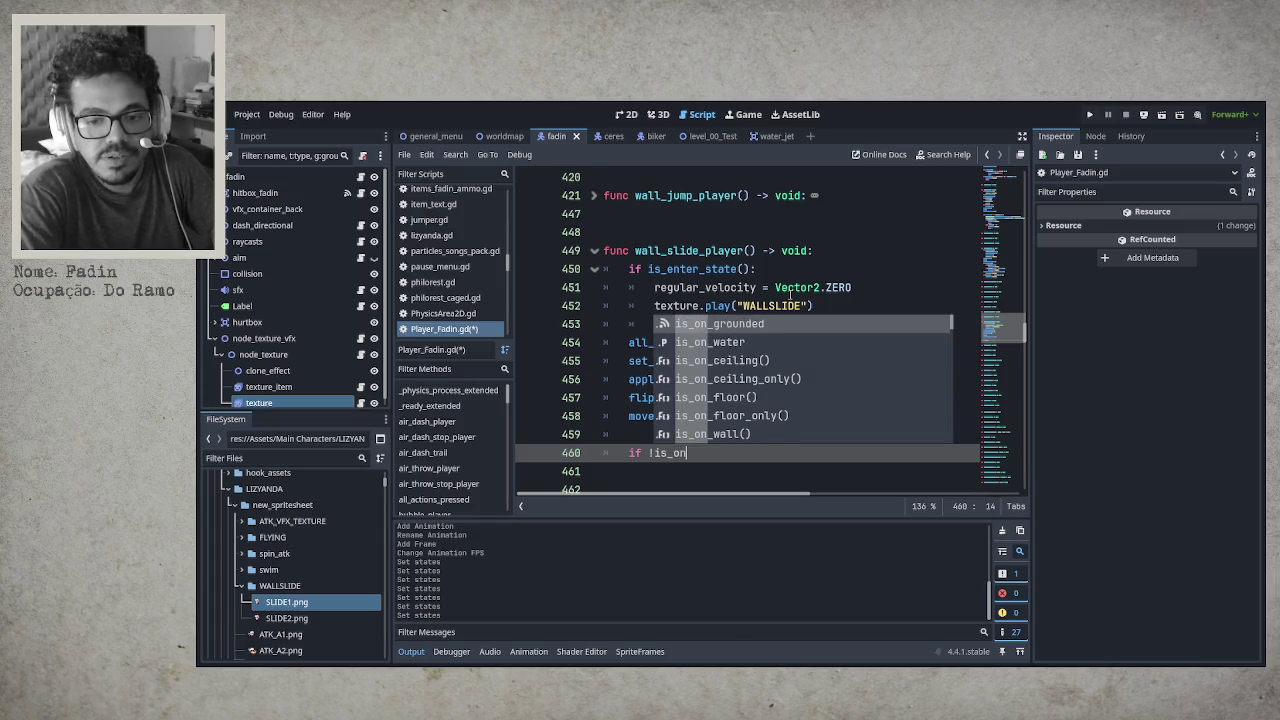
type("_wall")
key("Return")
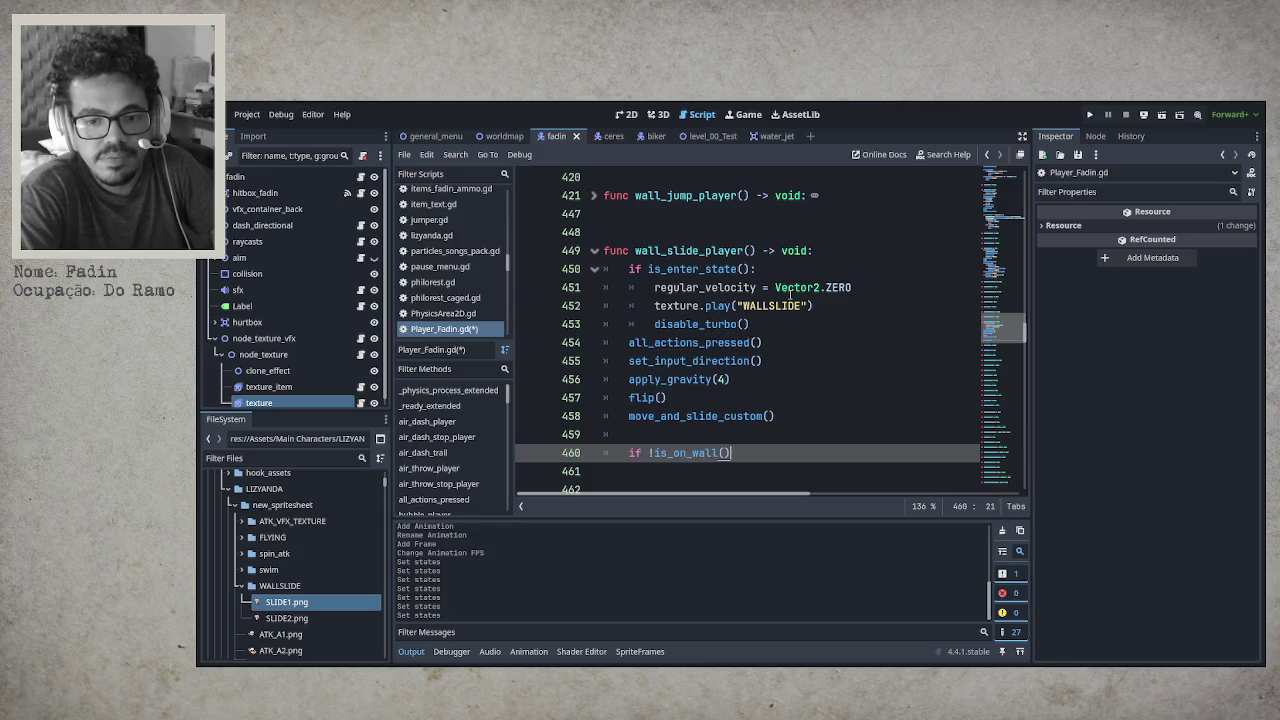
type(":")
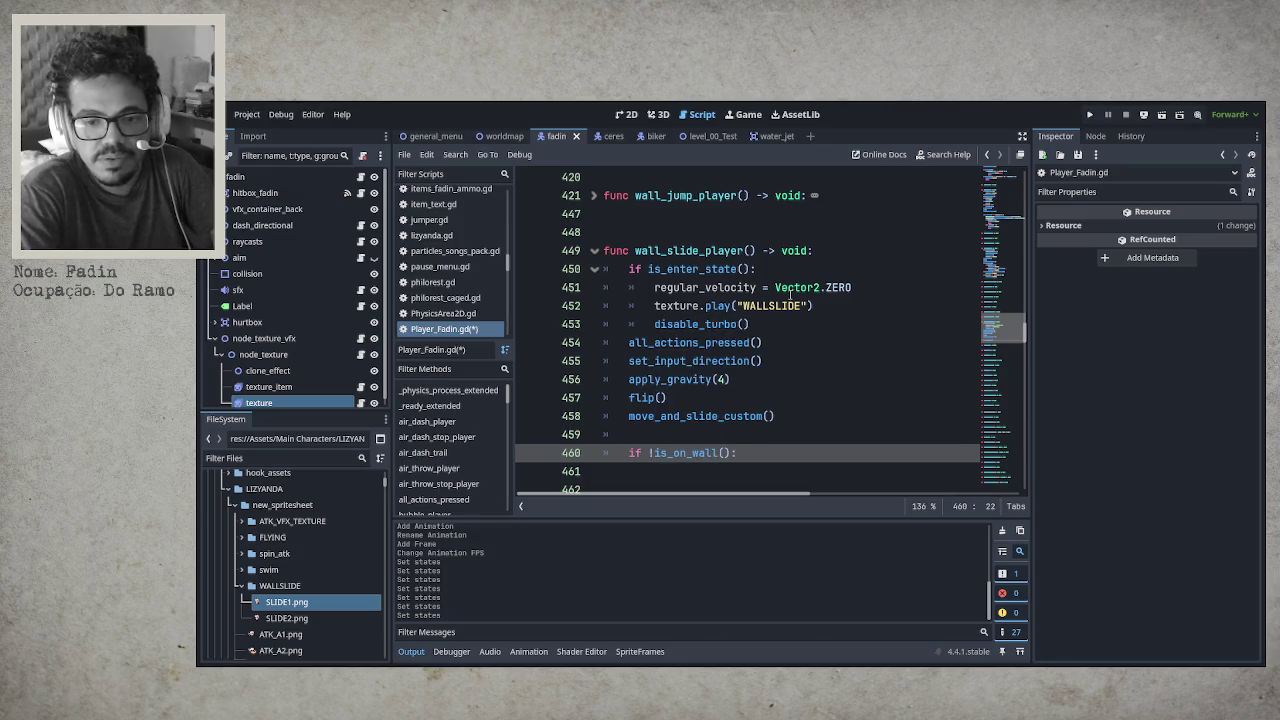
key("Return")
Step: Inside the wall check, call change_state("FALL"), then step back out of the block
type("ch")
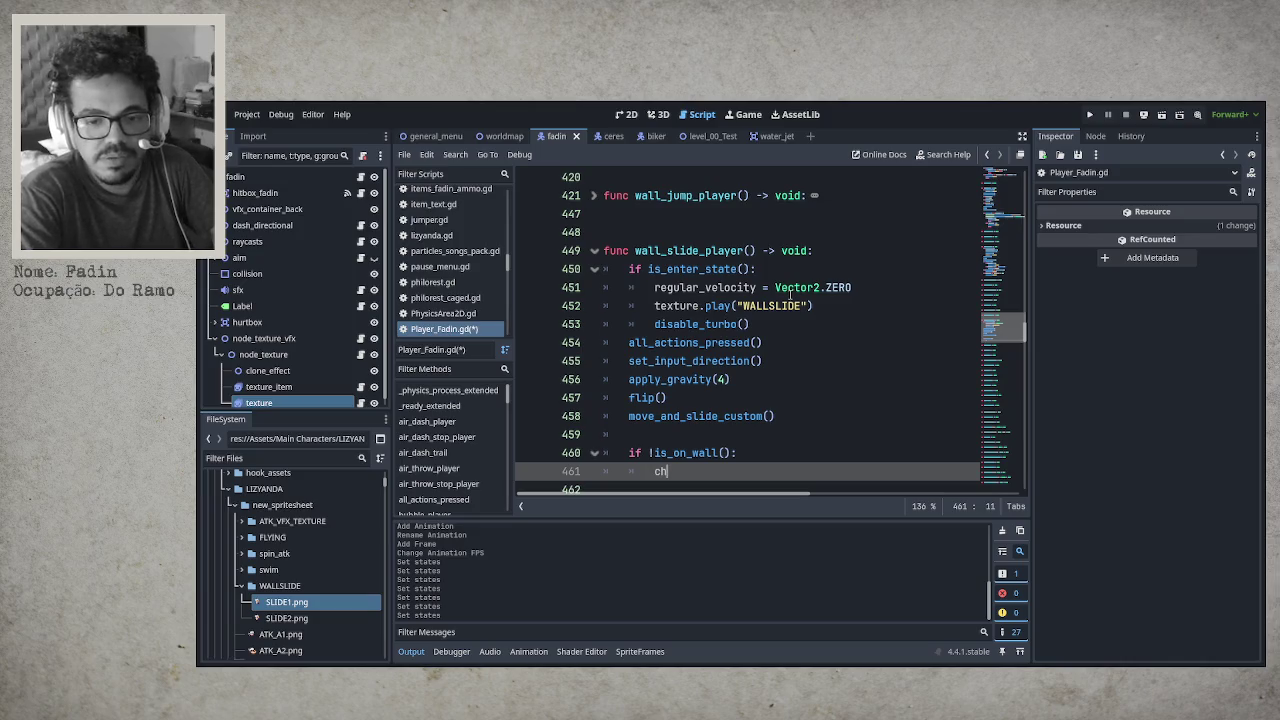
type("ange")
key("Down")
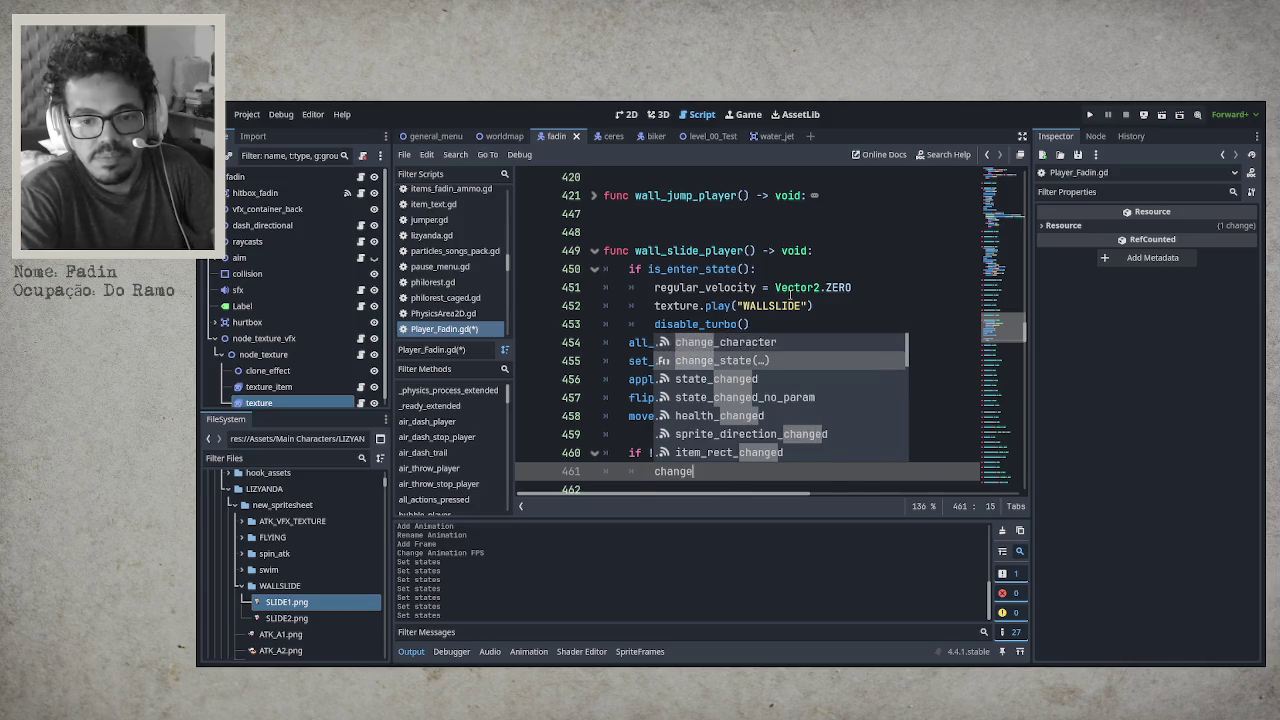
key("Return")
type("\"FALL")
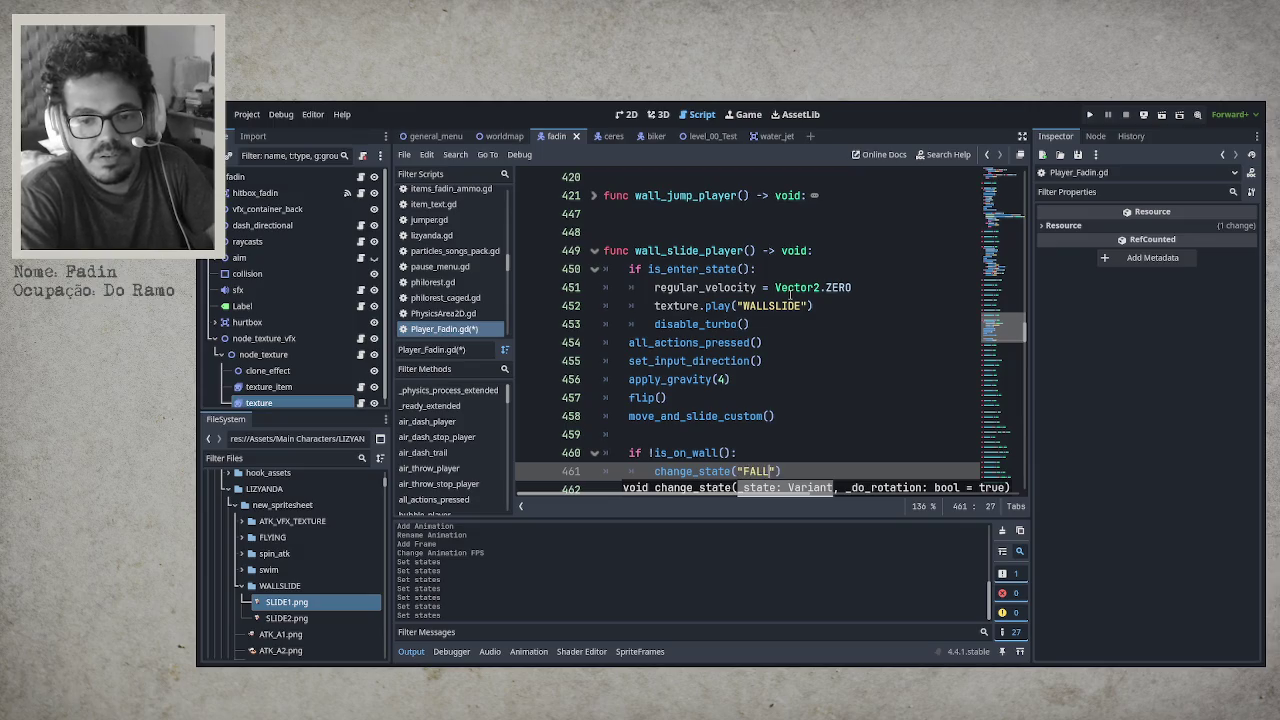
key("Right")
key("Right")
key("Return")
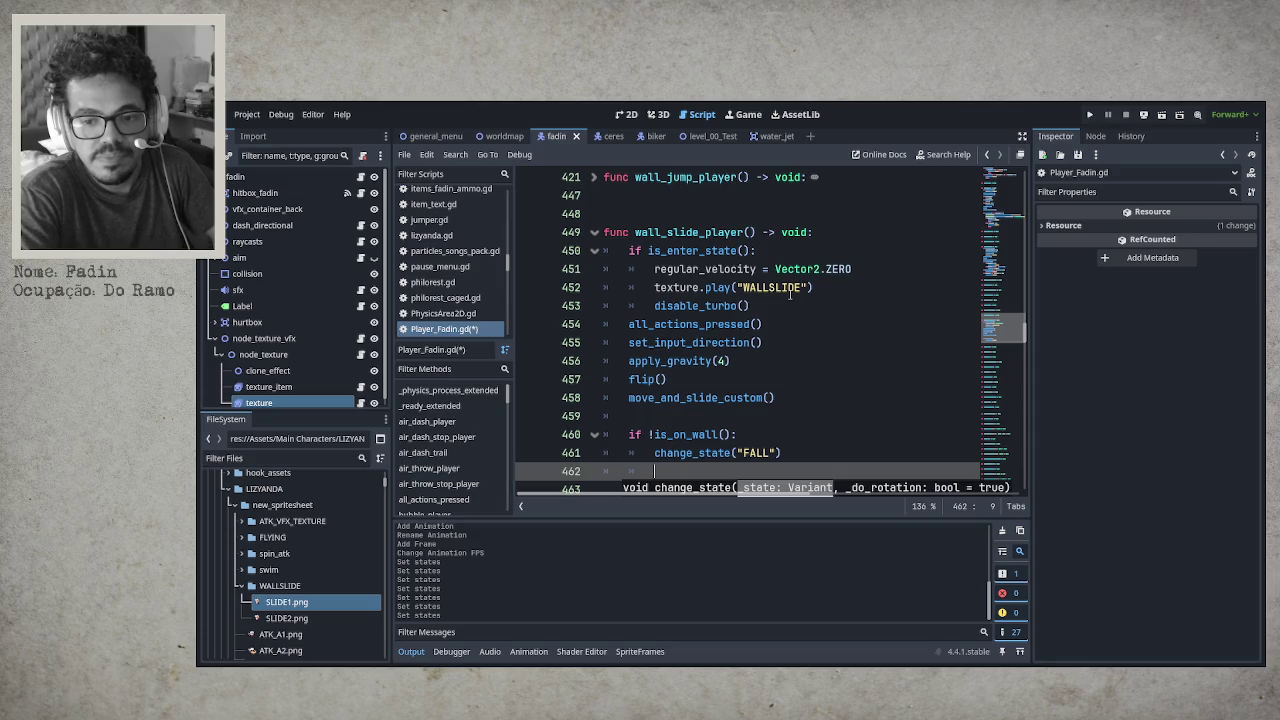
key("Escape")
key("BackSpace")
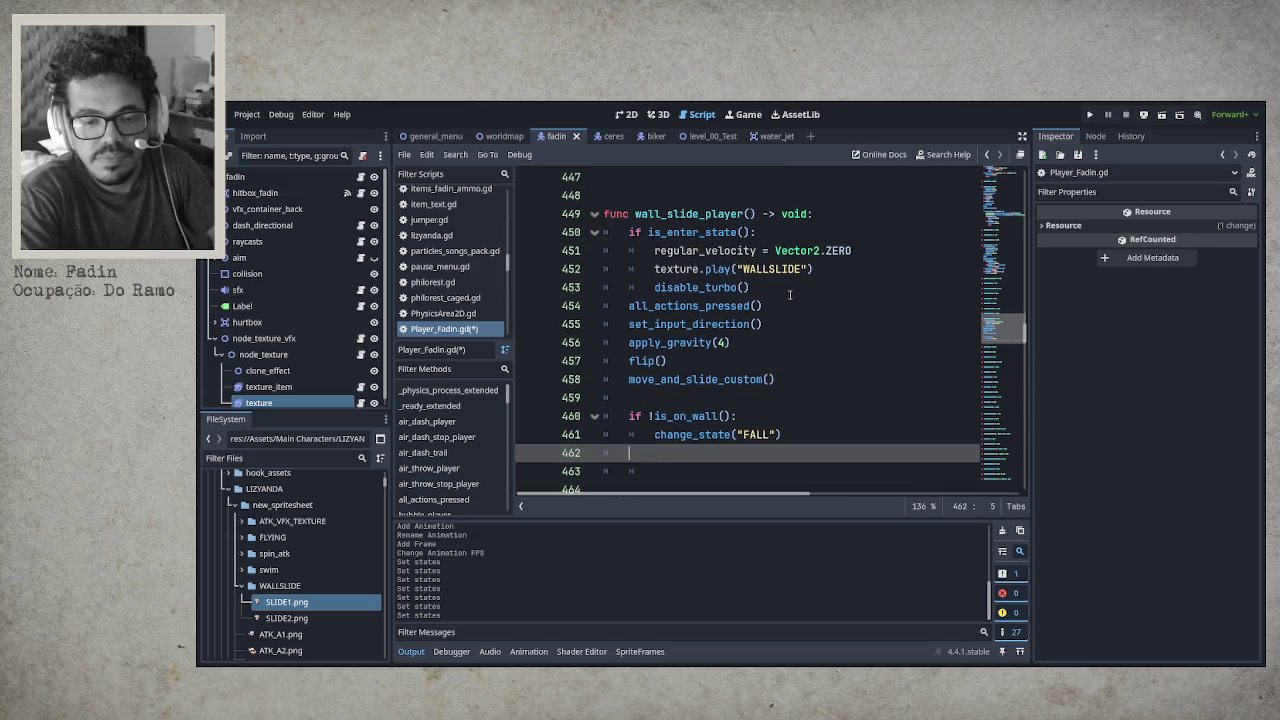
Step: Add an if is_on_floor(): check whose block calls change_state("IDLE") on line 463
type("if ")
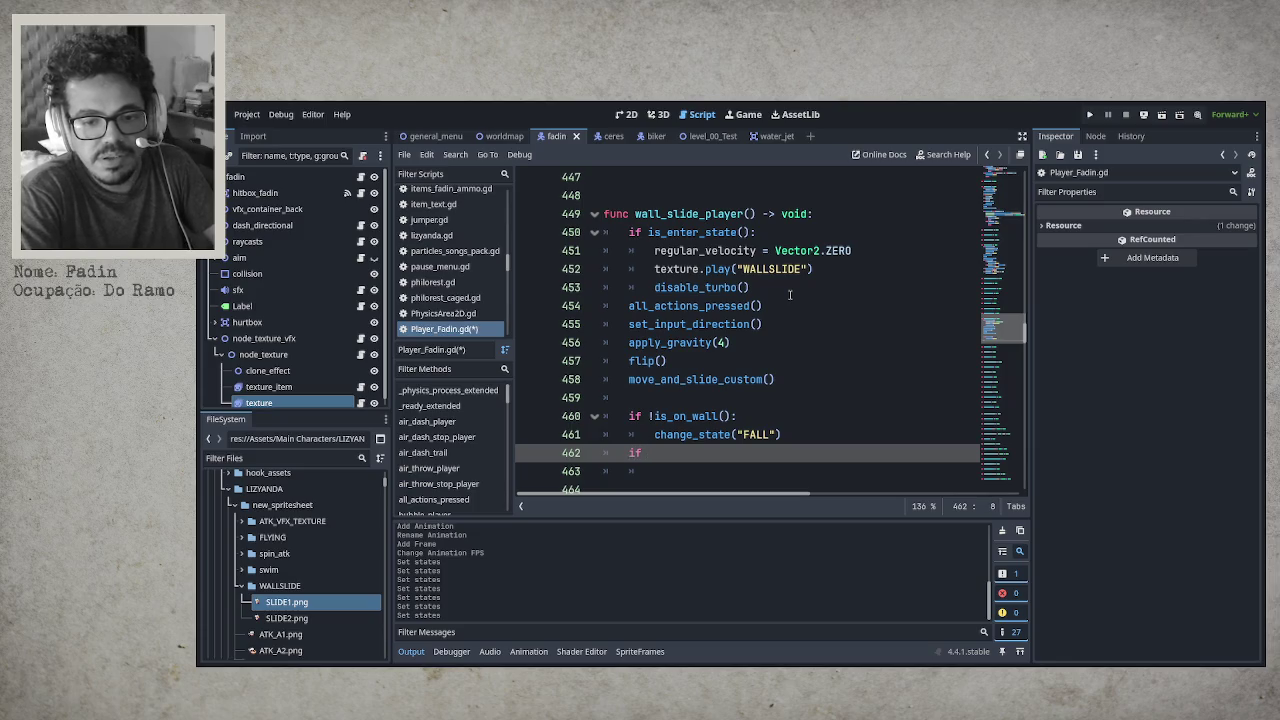
type("is_on")
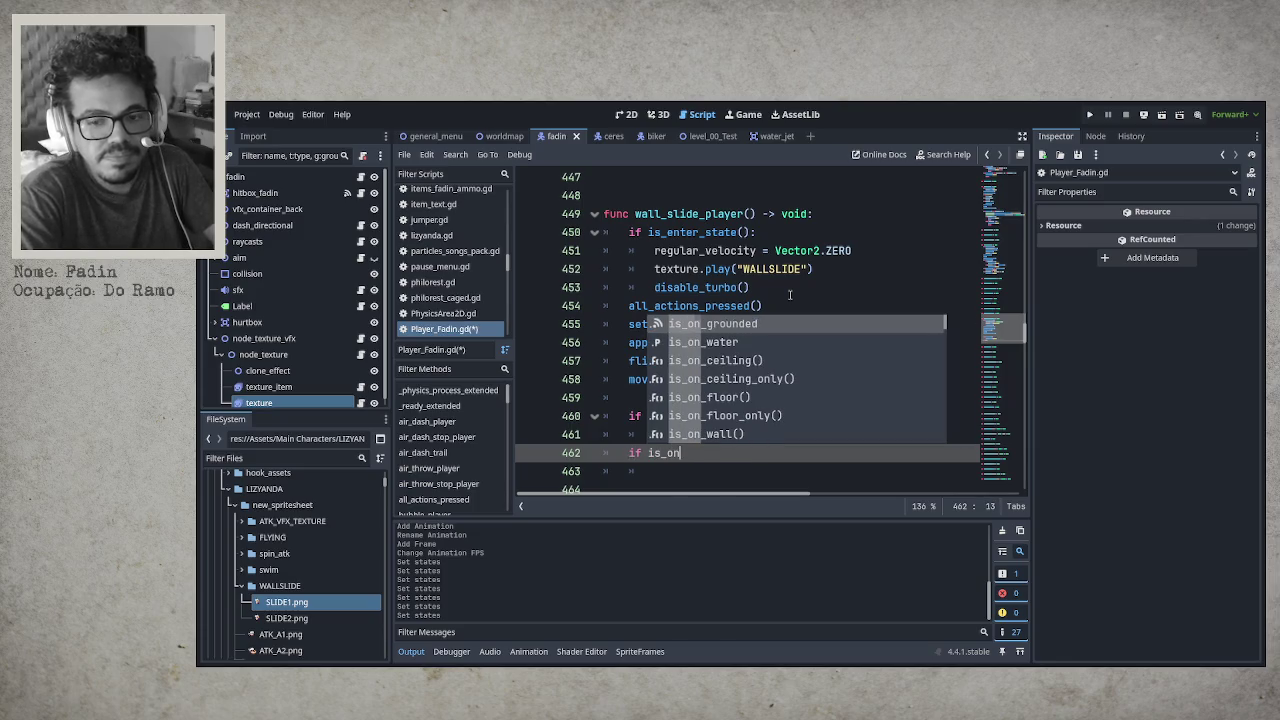
key("Down")
key("Down")
key("Down")
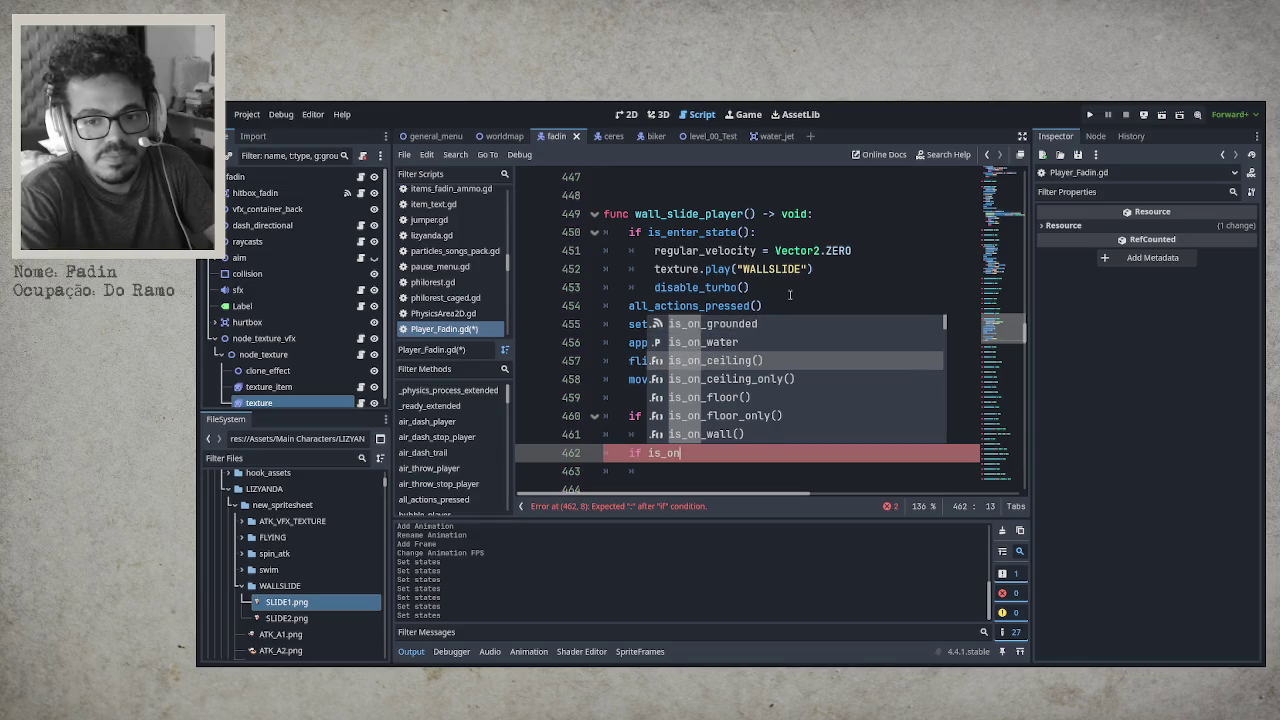
key("Return")
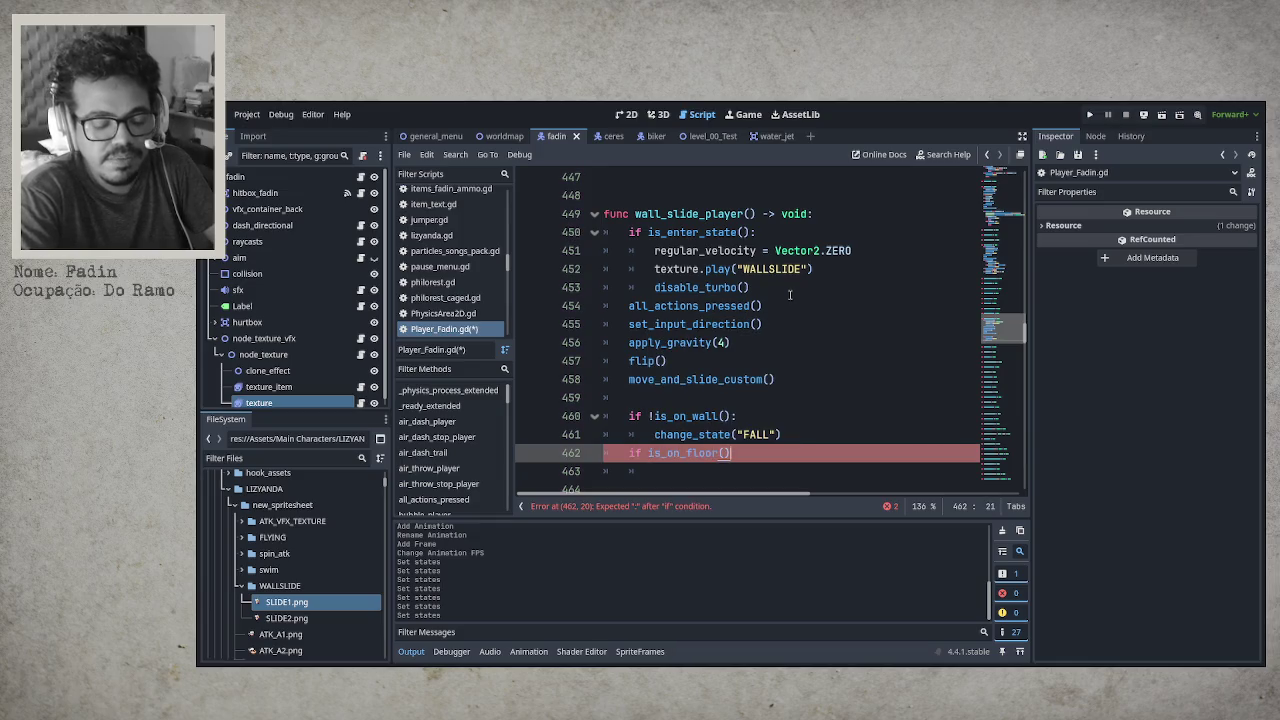
type(":")
key("Return")
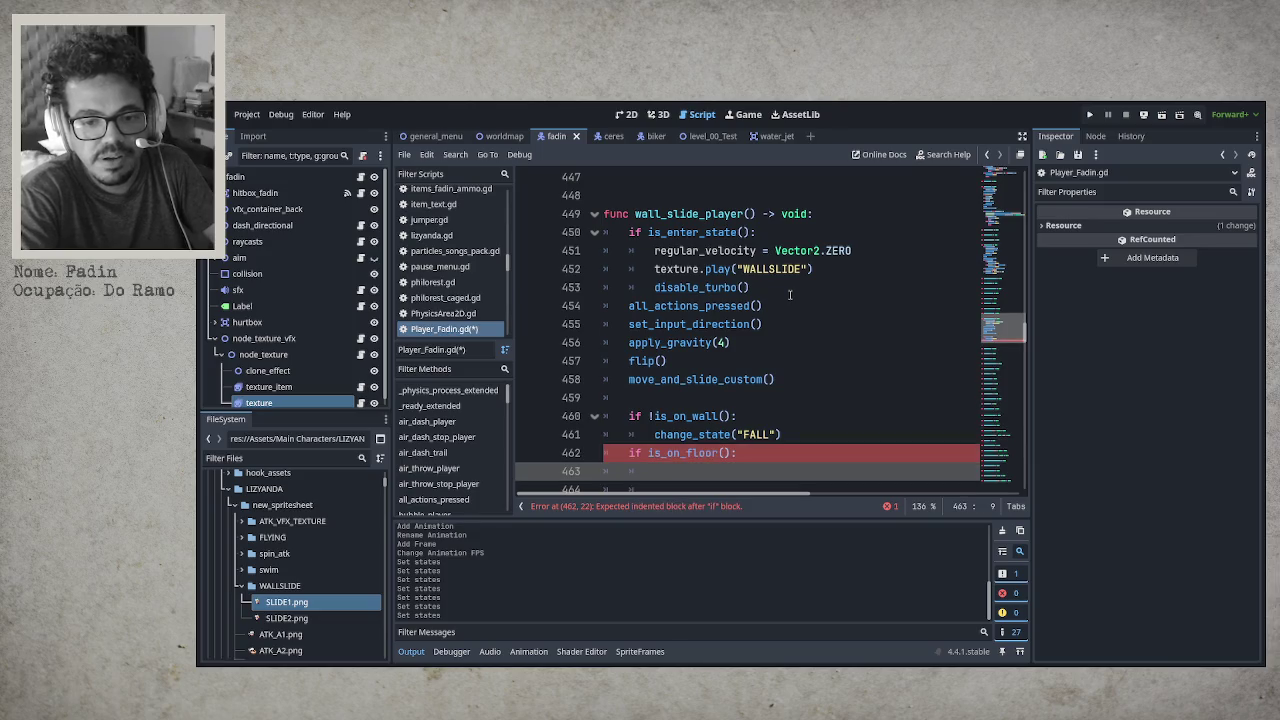
type("chan")
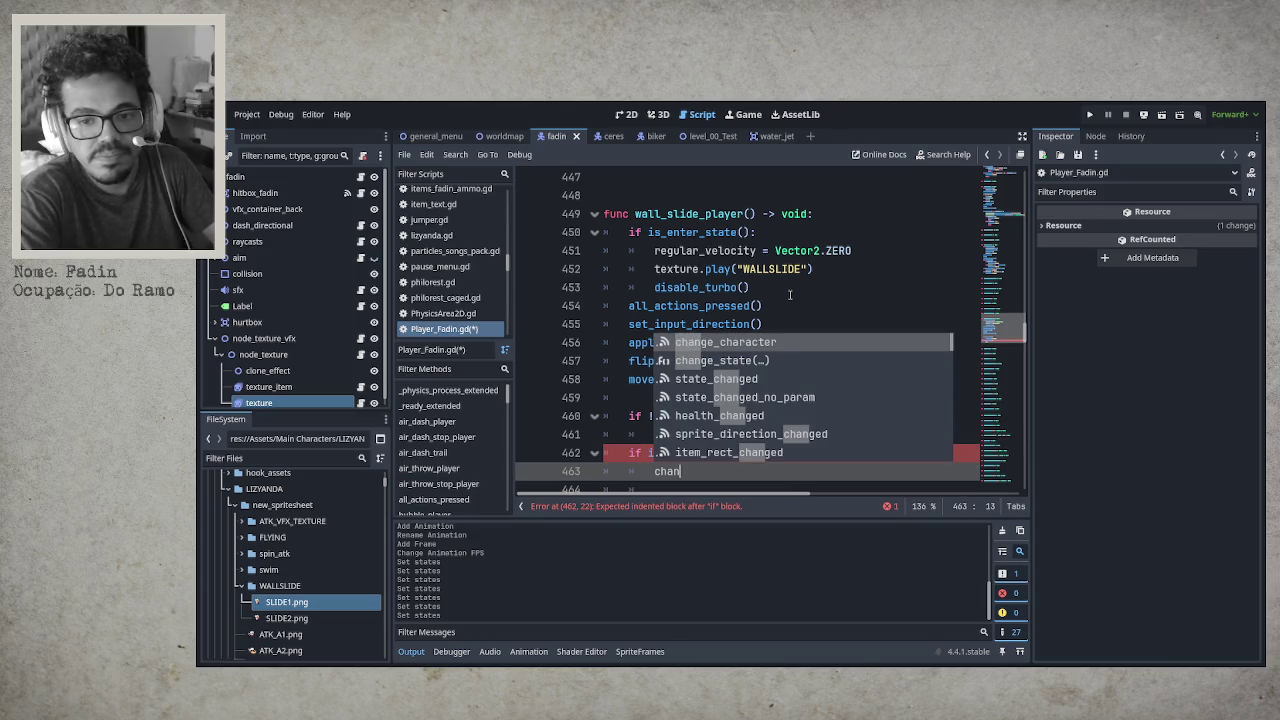
key("Down")
key("Return")
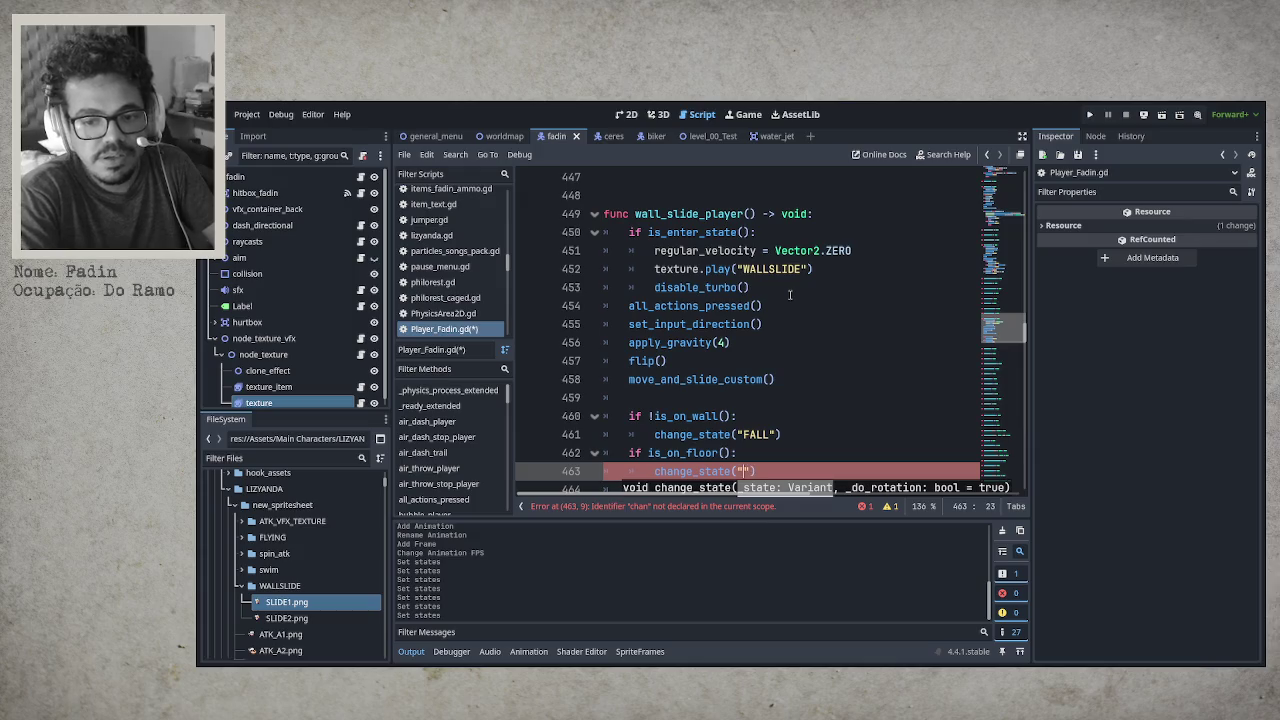
type("\"IDLE")
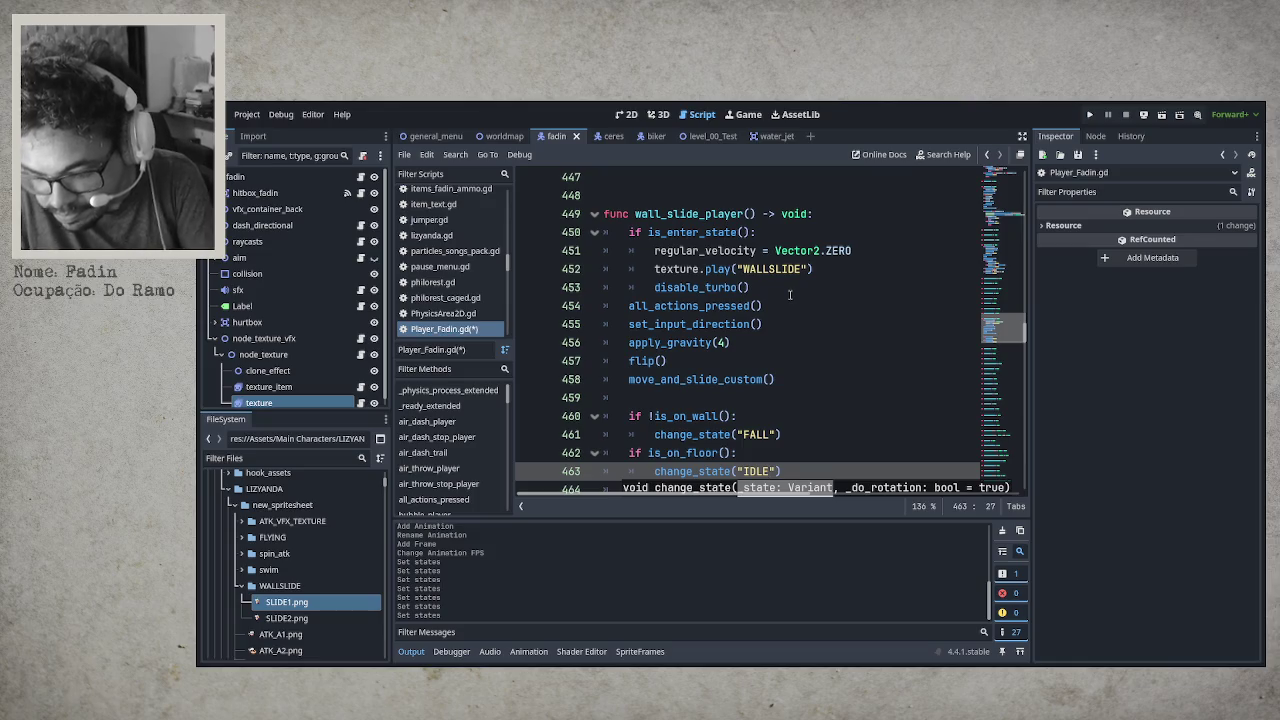
scroll(821, 389, "down", 1)
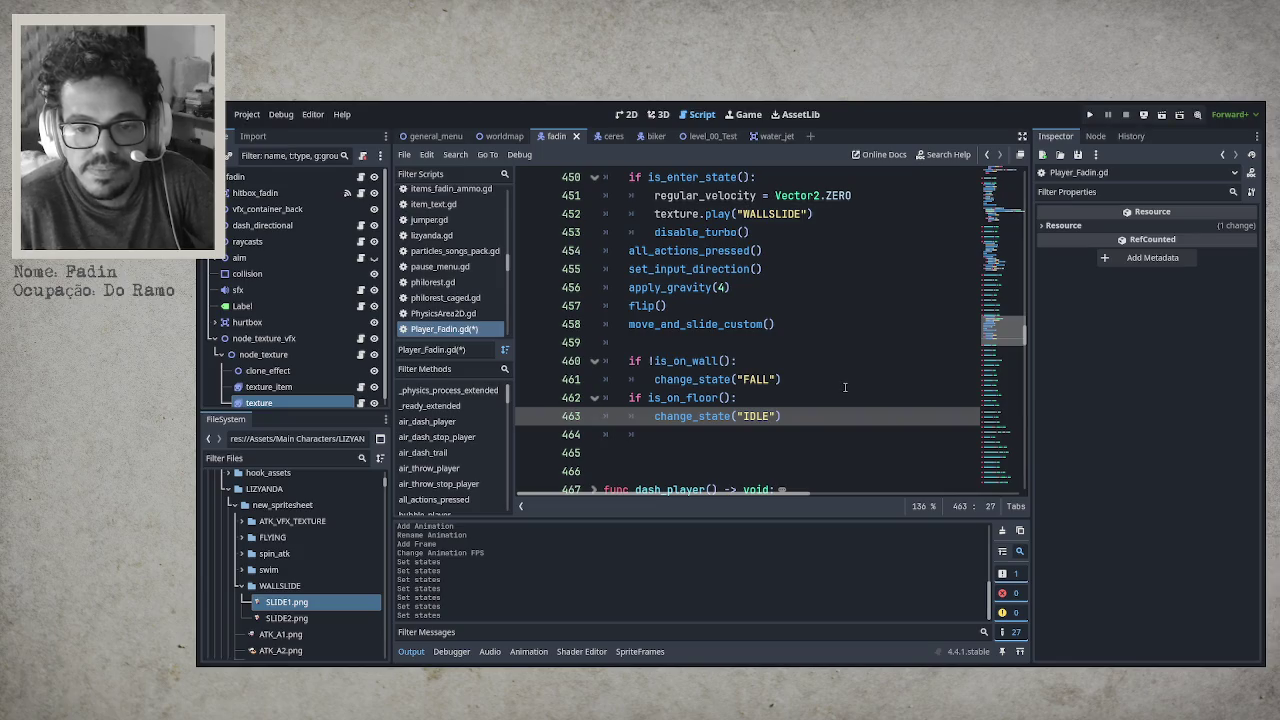
scroll(840, 388, "down", 2)
scroll(720, 350, "up", 3)
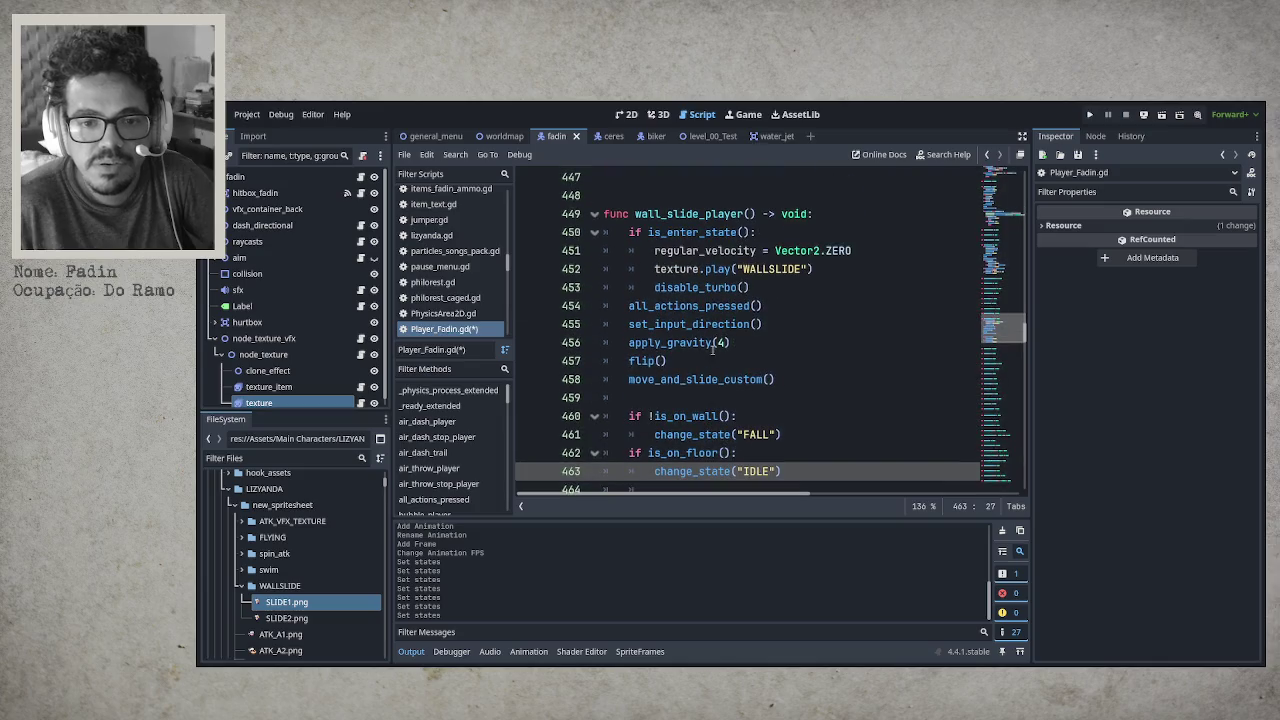
scroll(713, 347, "down", 1)
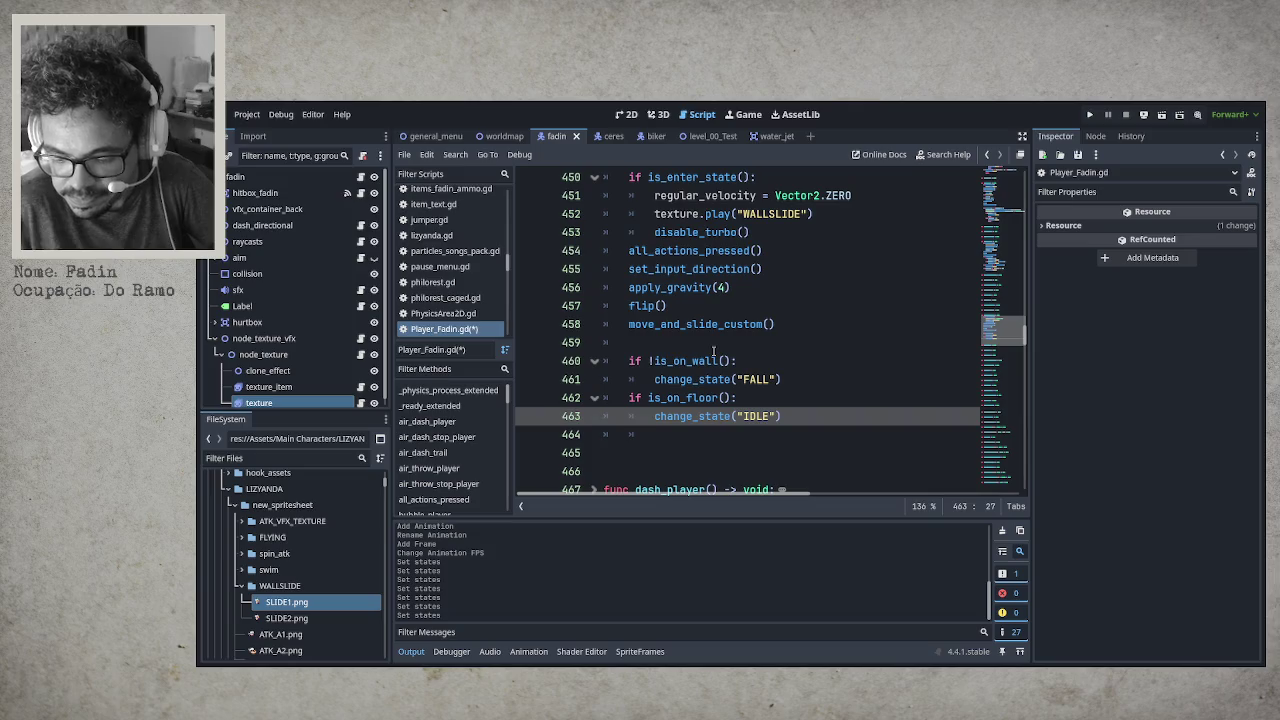
scroll(714, 352, "down", 1)
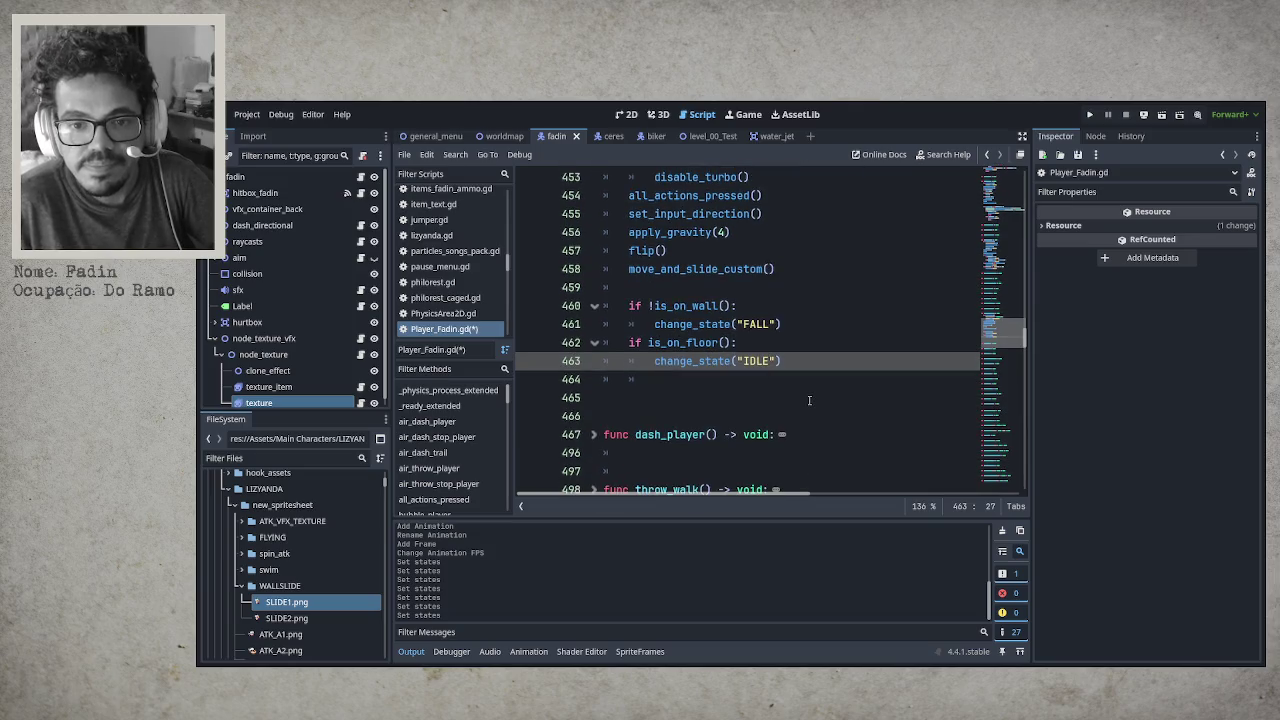
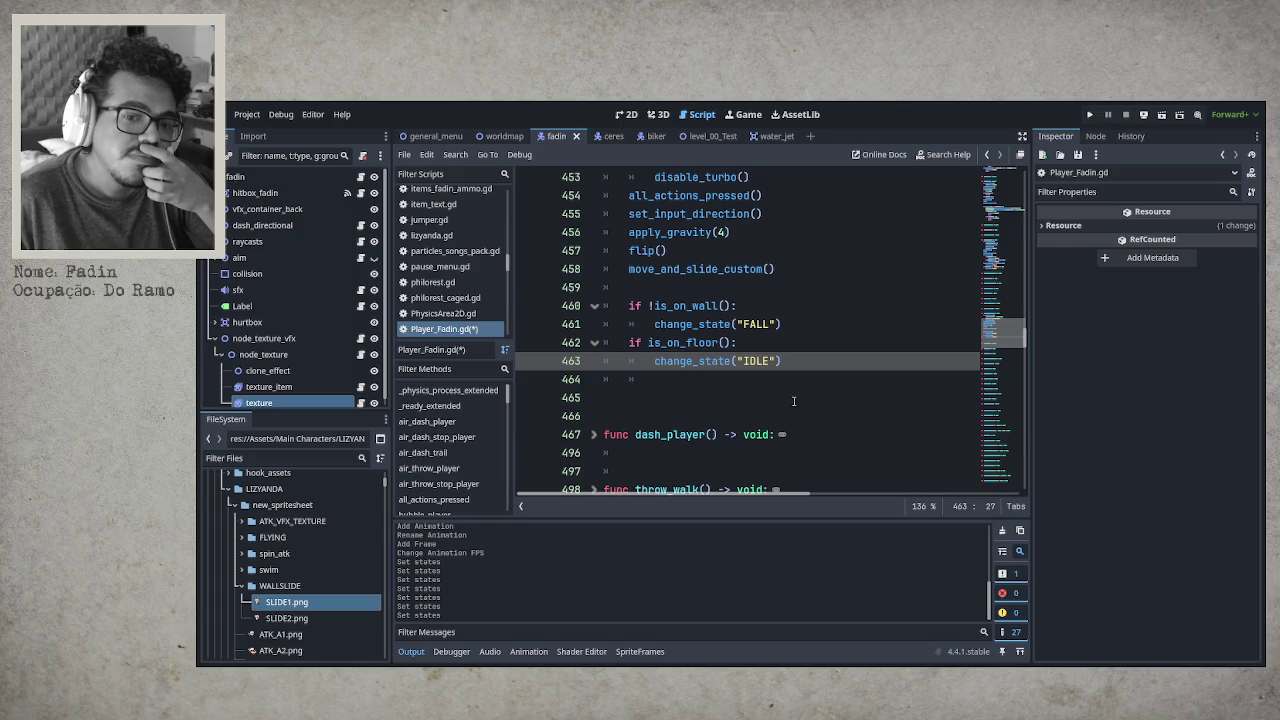
Step: Unfold the wall_jump_player function and clear the text selection inside it
scroll(793, 401, "up", 1)
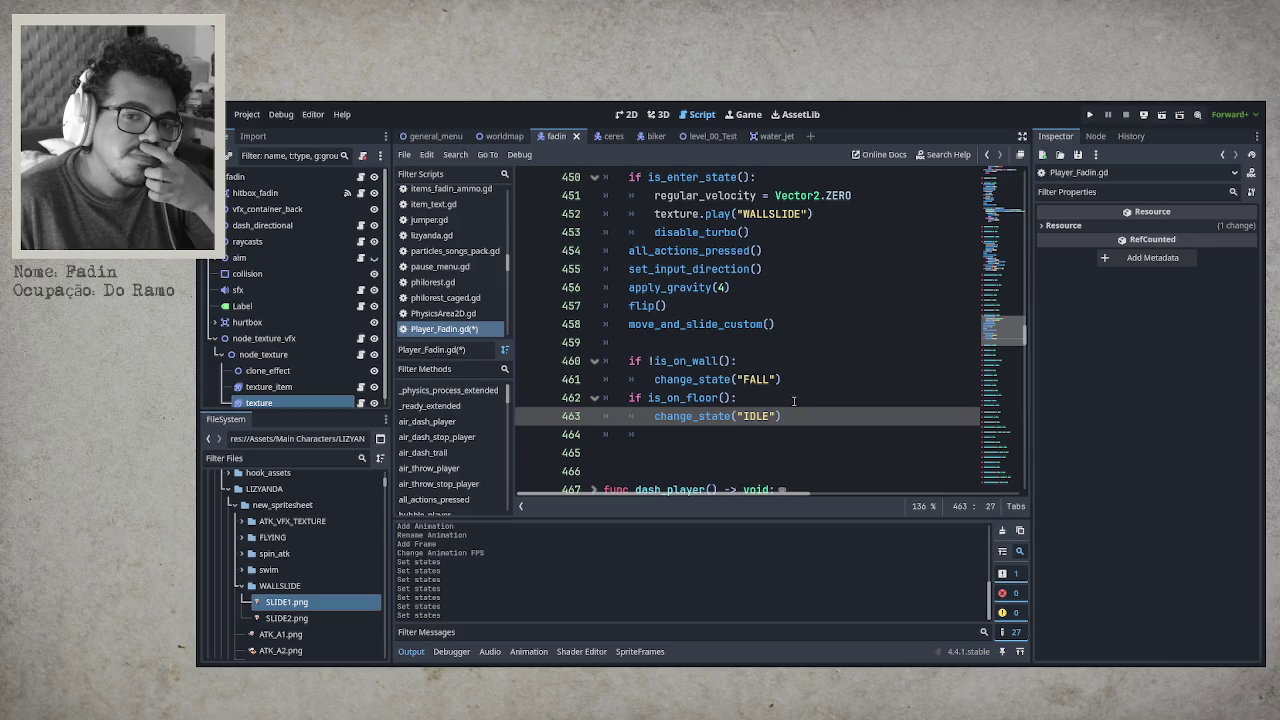
scroll(793, 401, "up", 1)
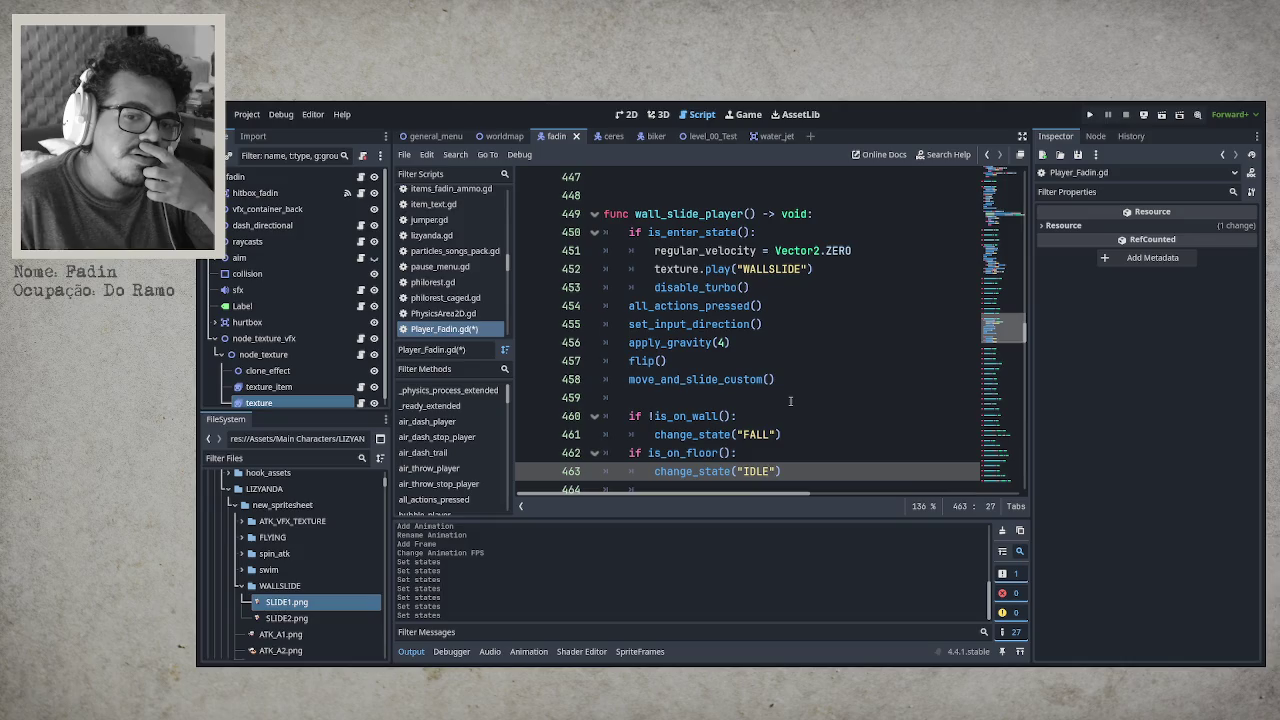
scroll(790, 401, "down", 2)
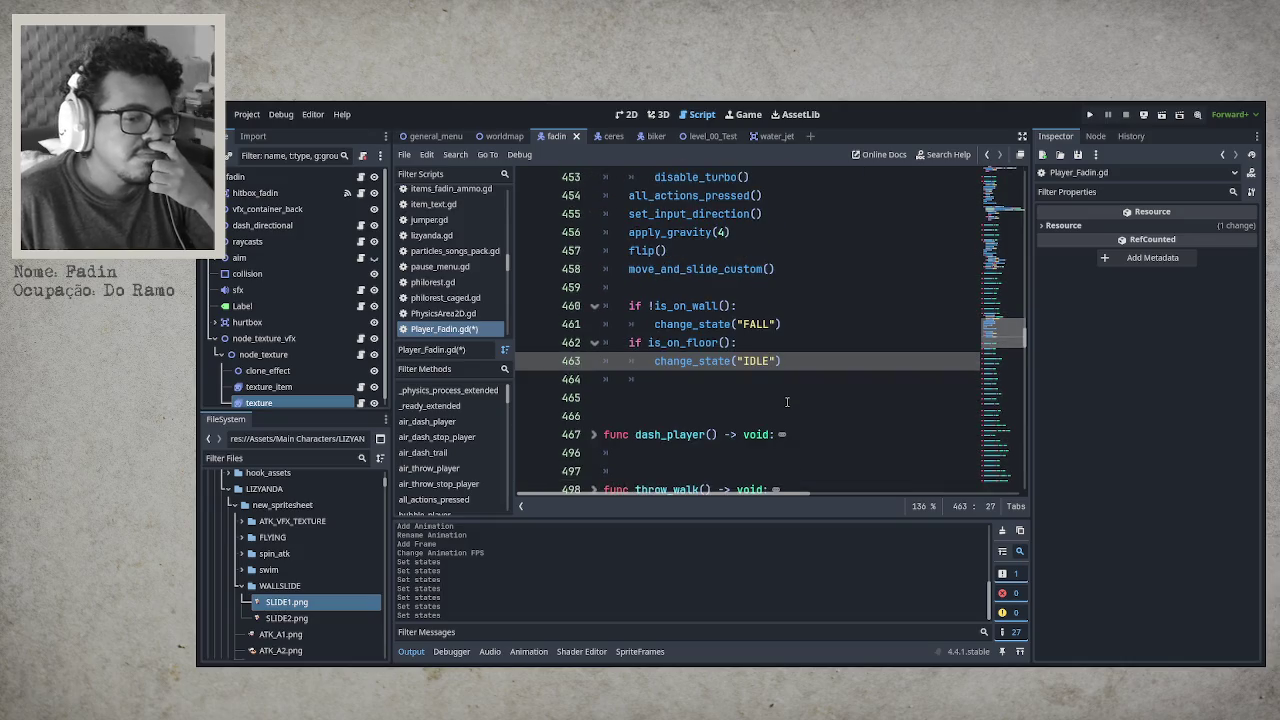
scroll(787, 401, "down", 1)
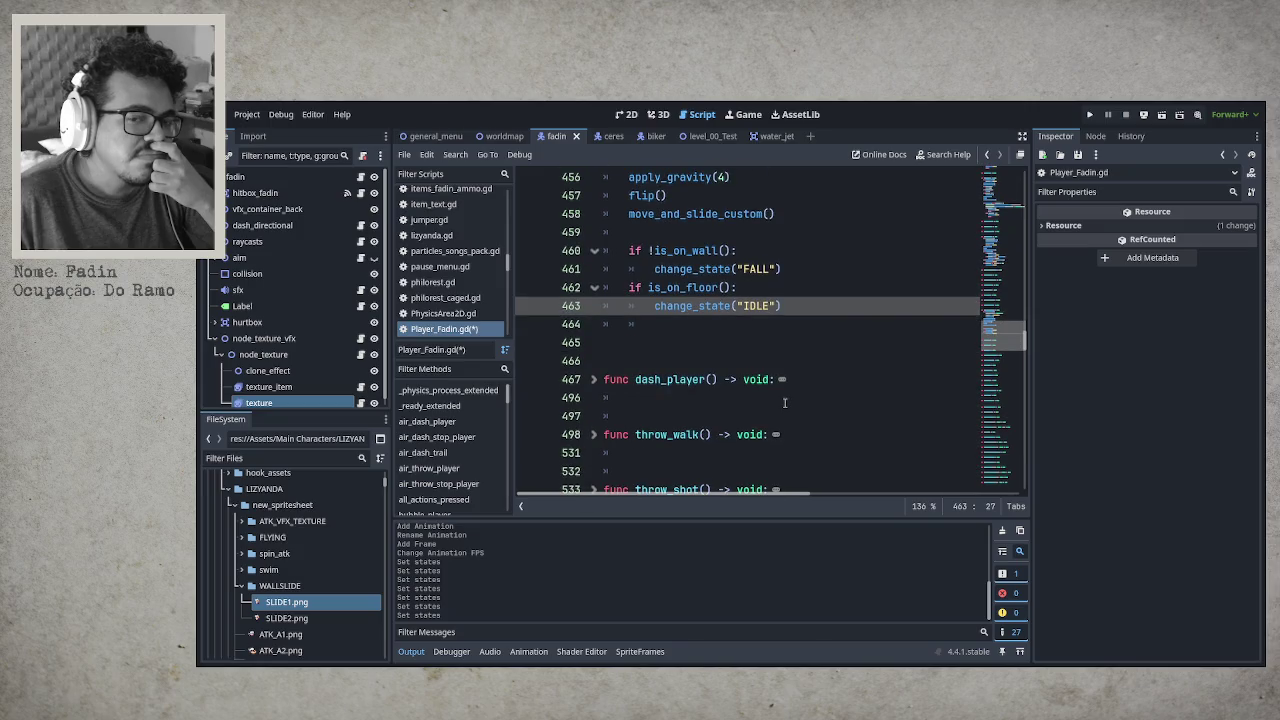
scroll(785, 402, "up", 7)
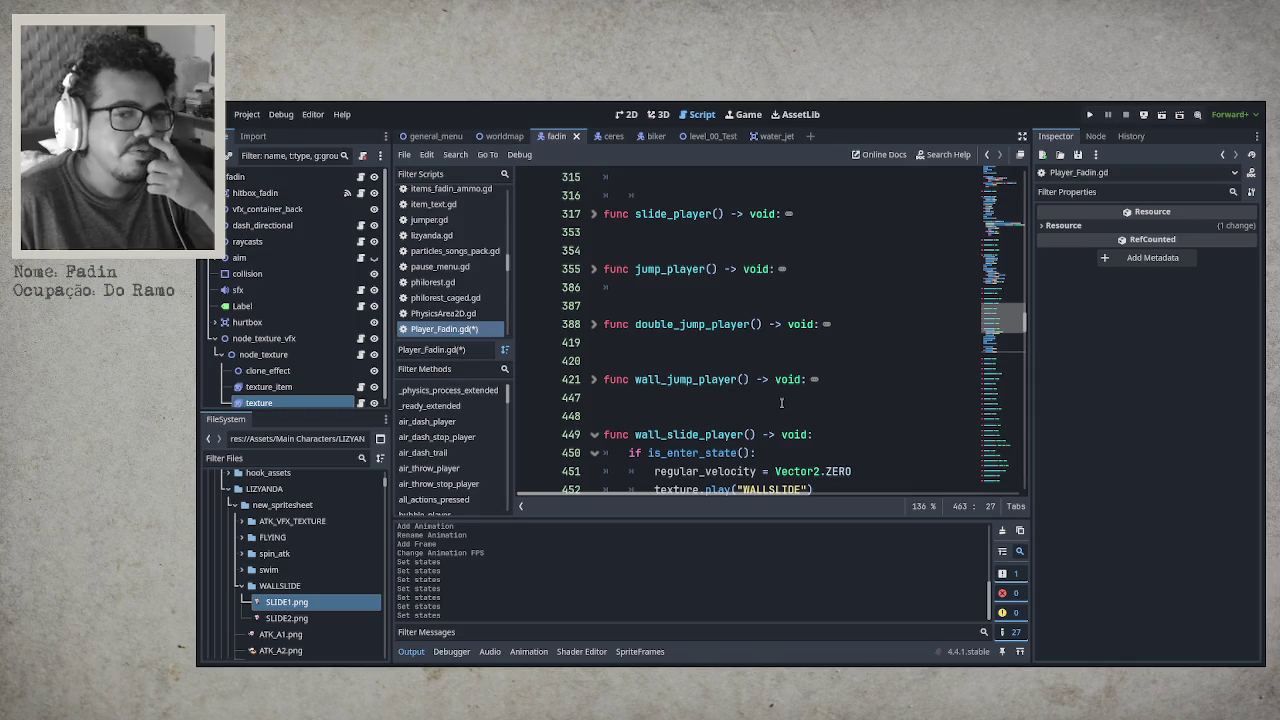
left_click(594, 379)
left_click(604, 379, "shift")
scroll(700, 350, "down", 3)
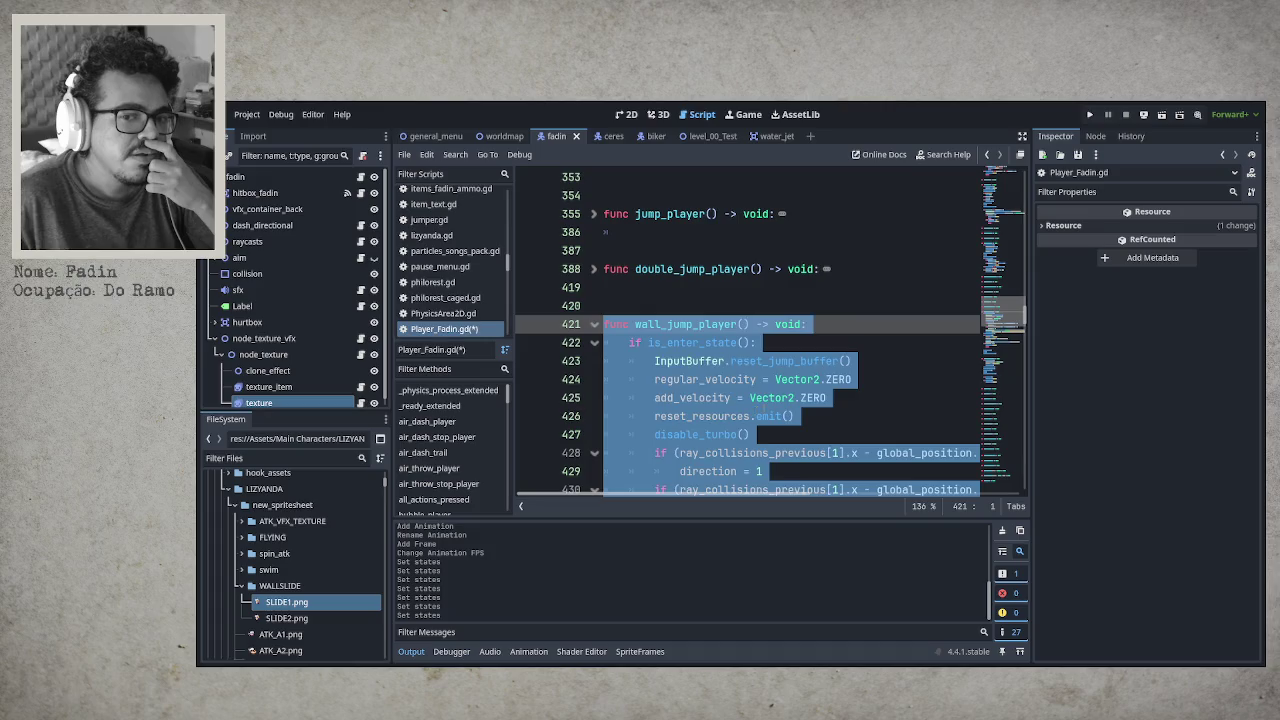
left_click(760, 331)
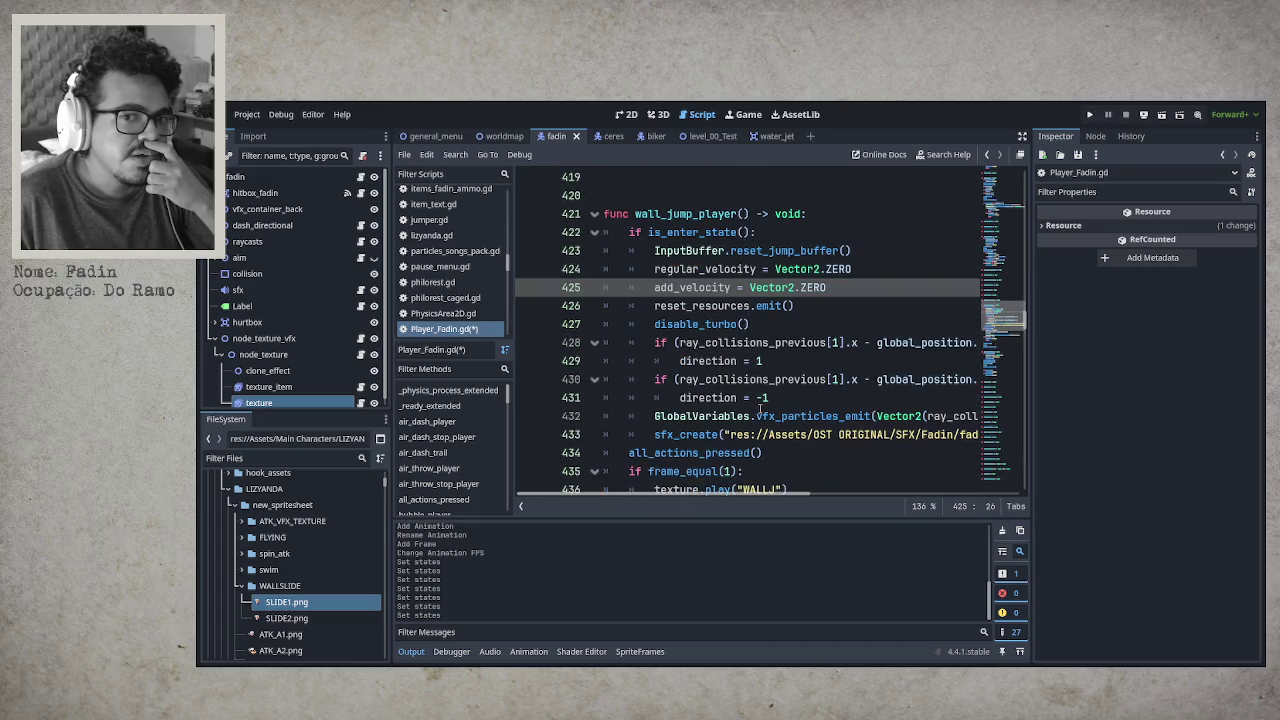
Step: Read through the rest of wall_jump_player's body, then fold it back up
scroll(758, 410, "down", 2)
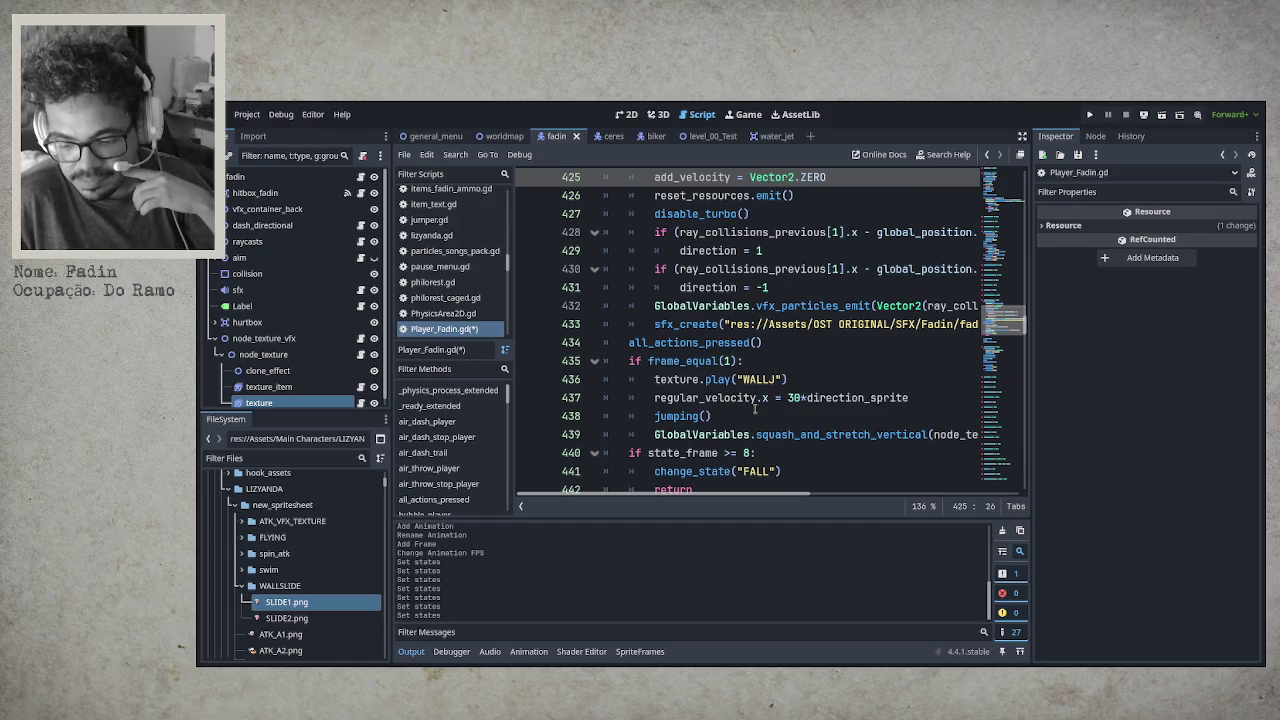
scroll(755, 408, "down", 1)
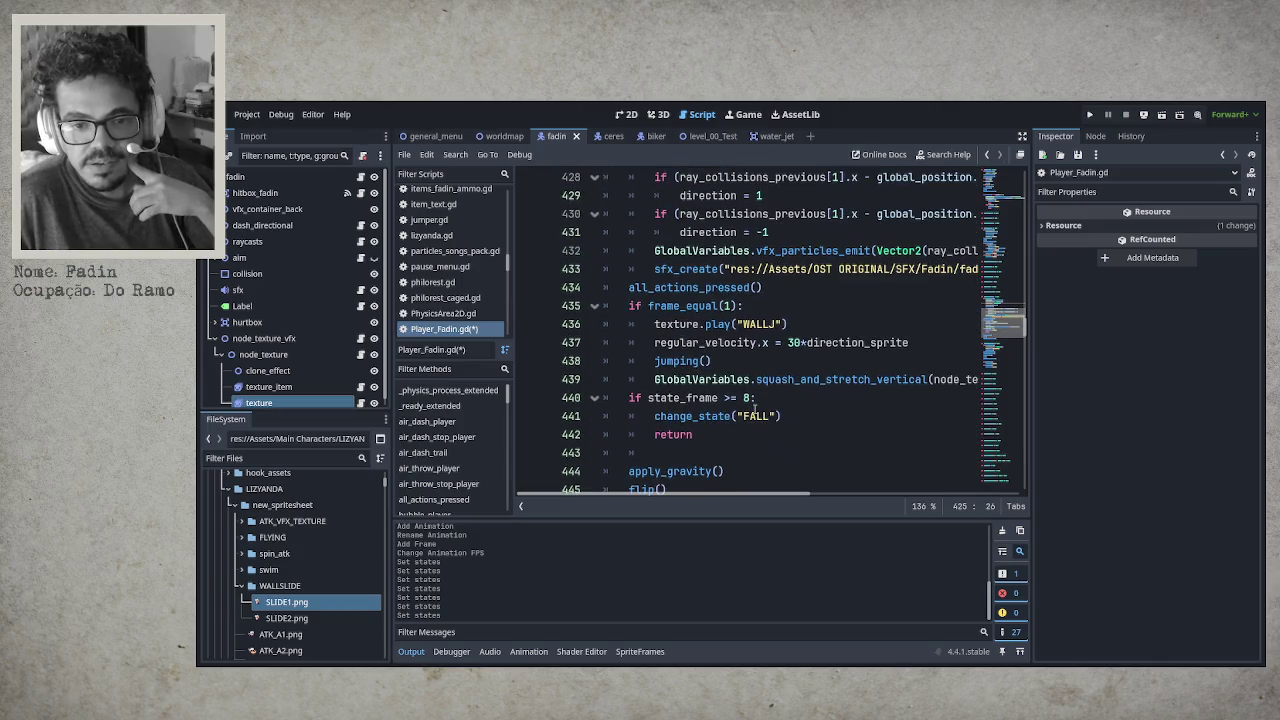
scroll(755, 408, "down", 1)
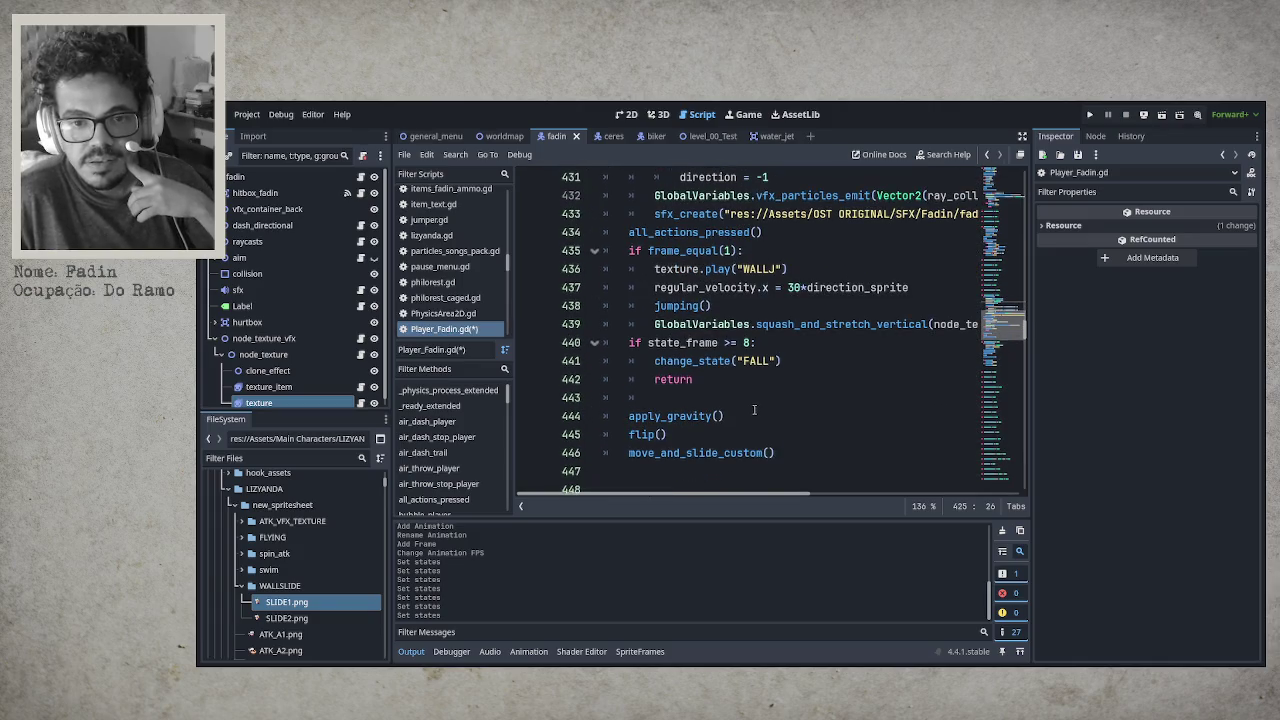
scroll(755, 408, "up", 7)
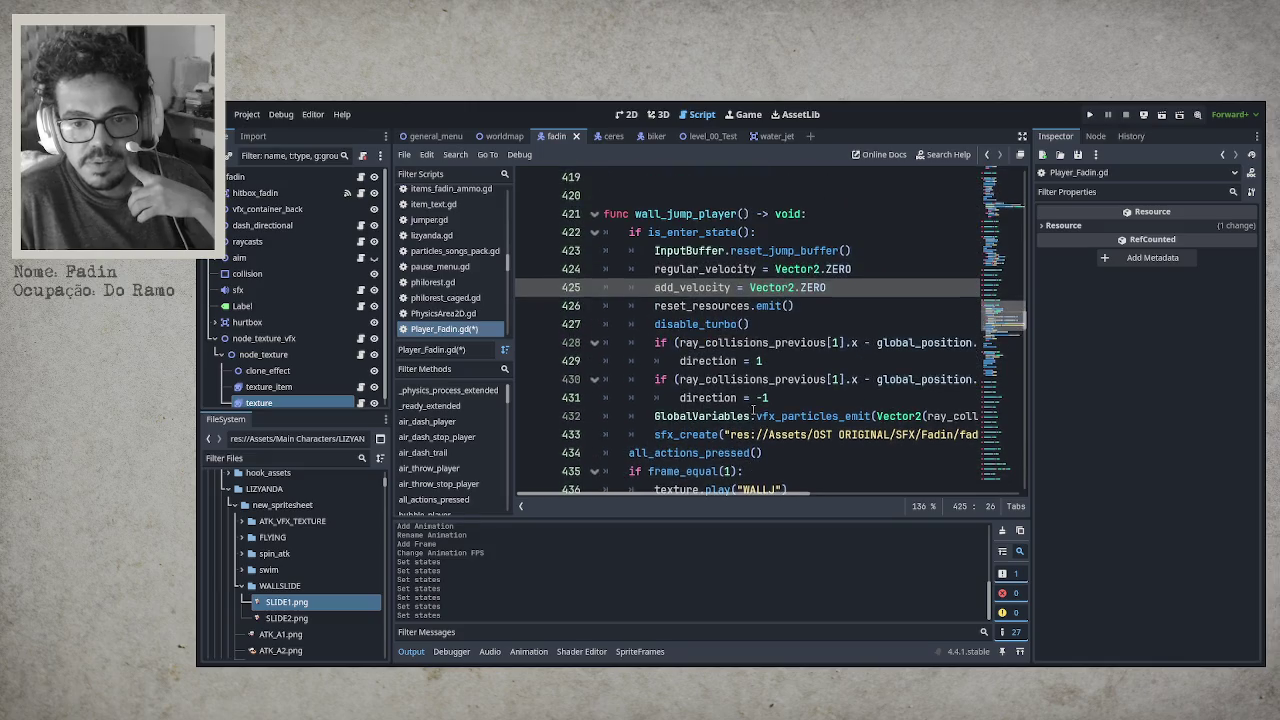
left_click(594, 434)
Step: Unfold double_jump_player to check its moving() call, then fold it again
left_click(594, 379)
scroll(660, 410, "down", 4)
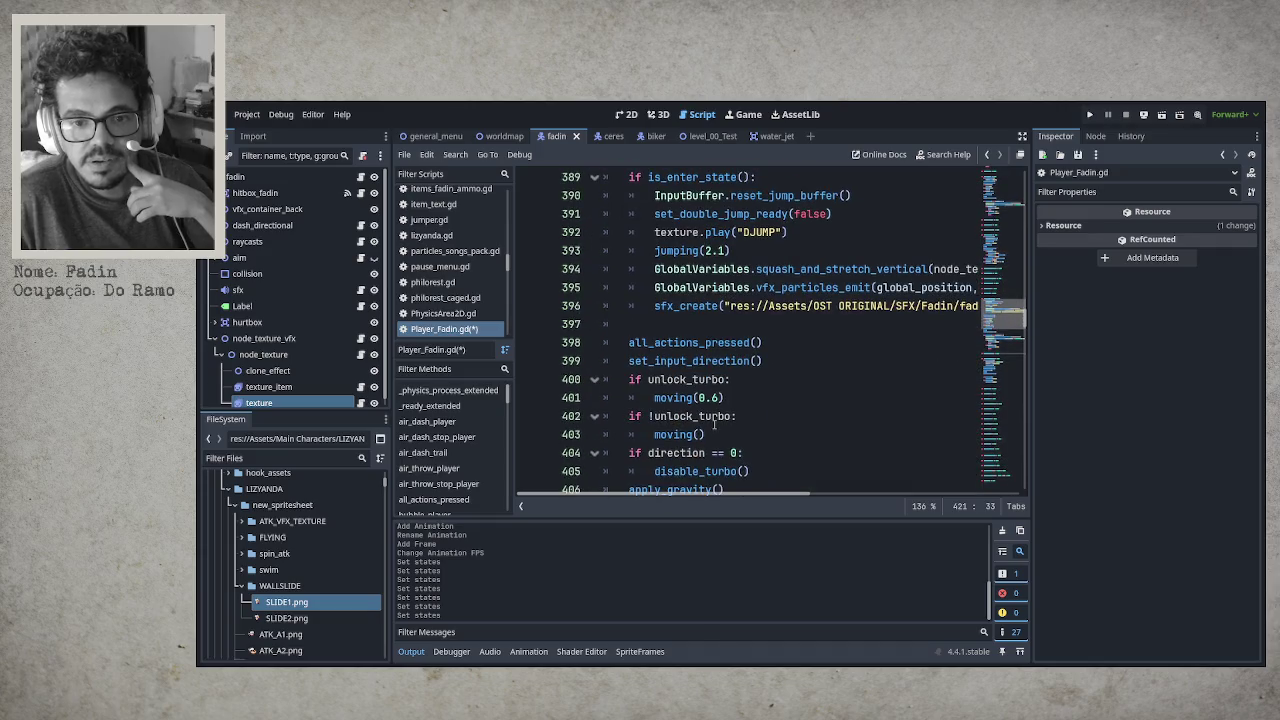
scroll(714, 424, "down", 2)
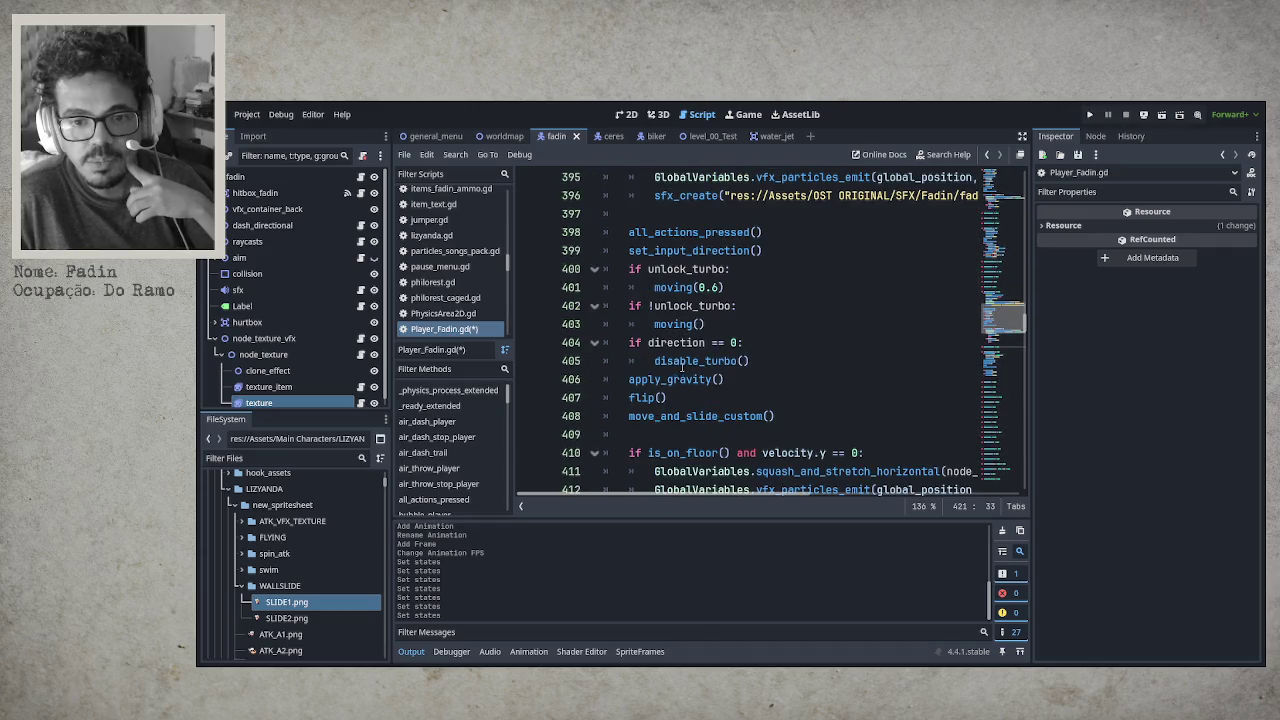
left_click_drag(655, 324, 706, 324)
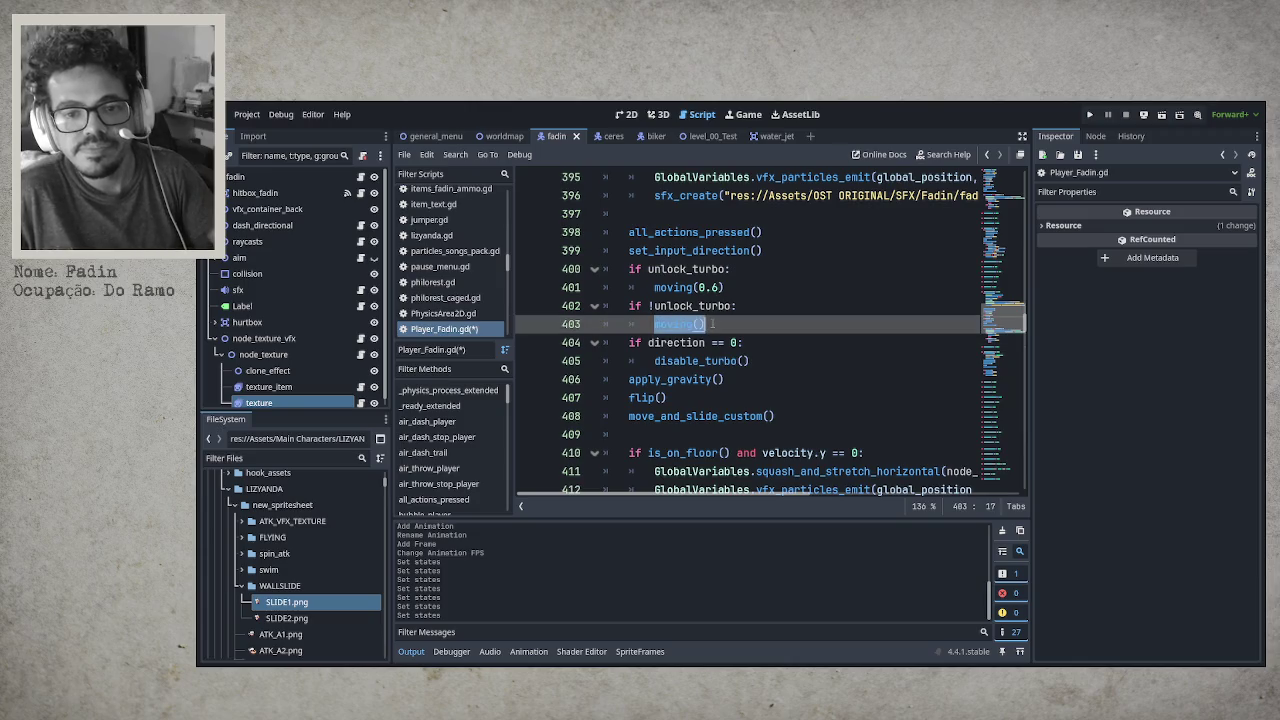
scroll(816, 400, "down", 6)
scroll(816, 400, "up", 4)
scroll(816, 400, "up", 6)
left_click(594, 213)
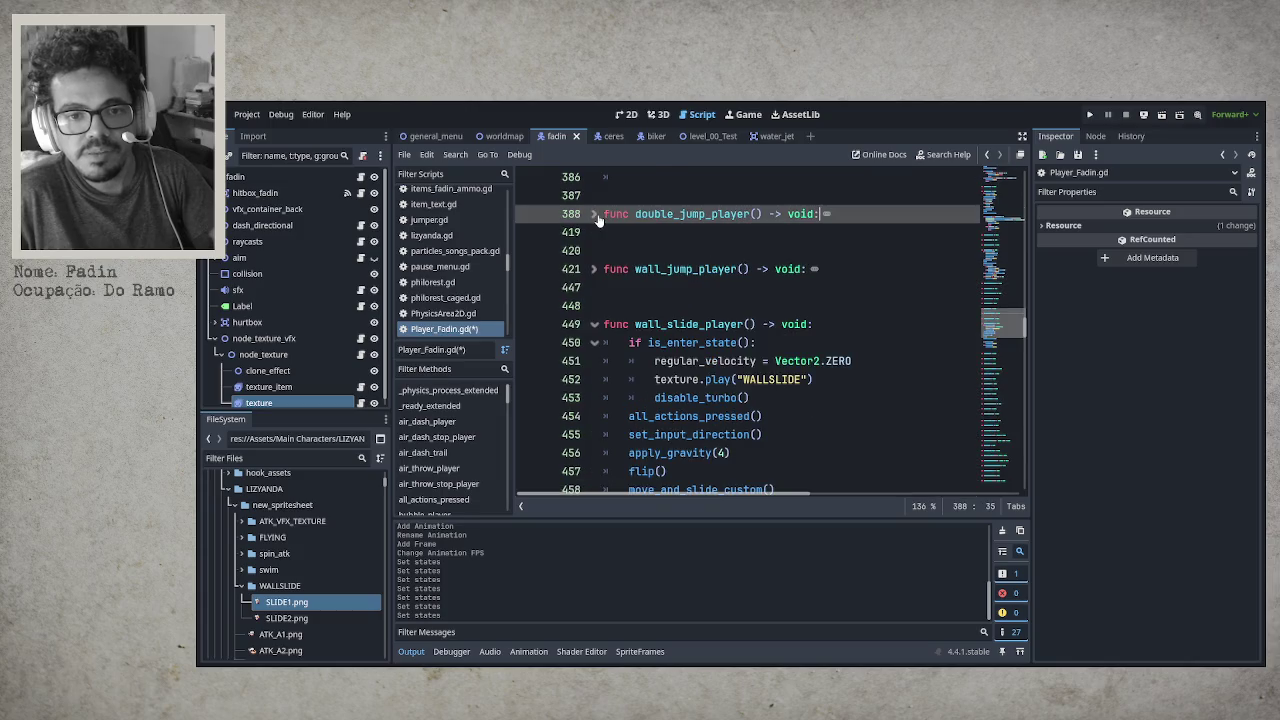
Step: Add a moving() line right after set_input_direction() in wall_slide_player
scroll(603, 336, "down", 1)
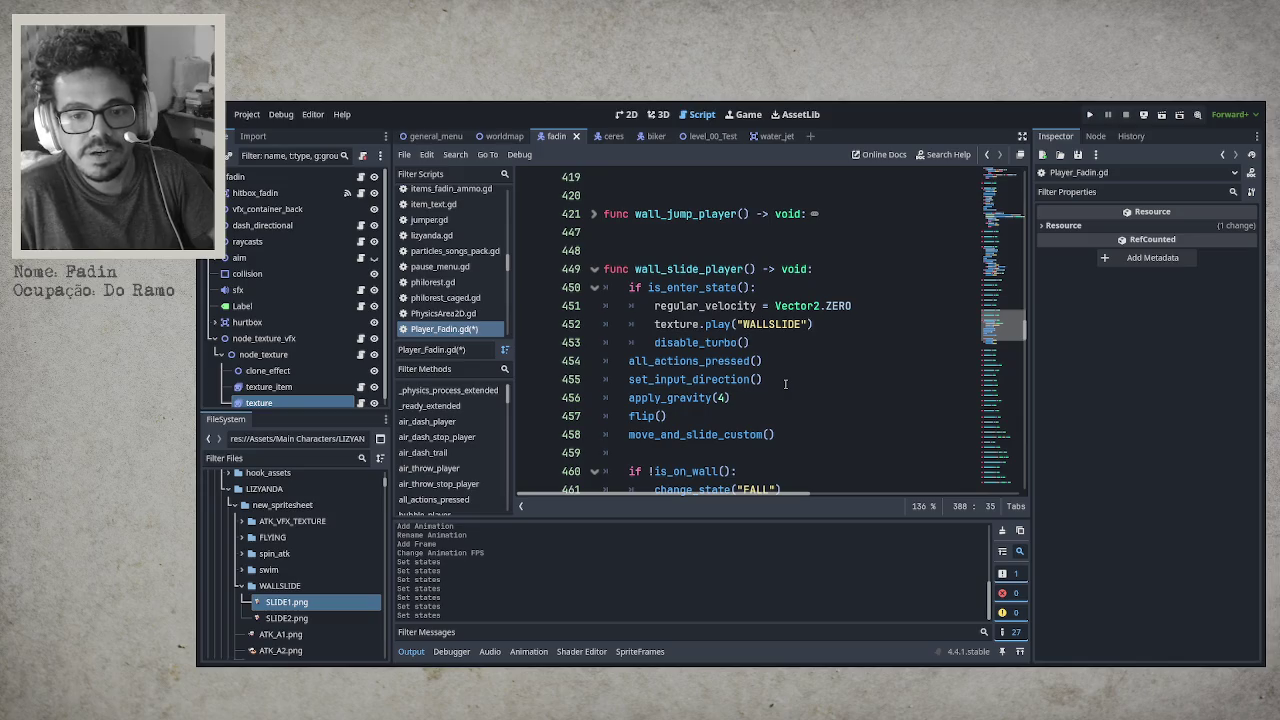
left_click(783, 380)
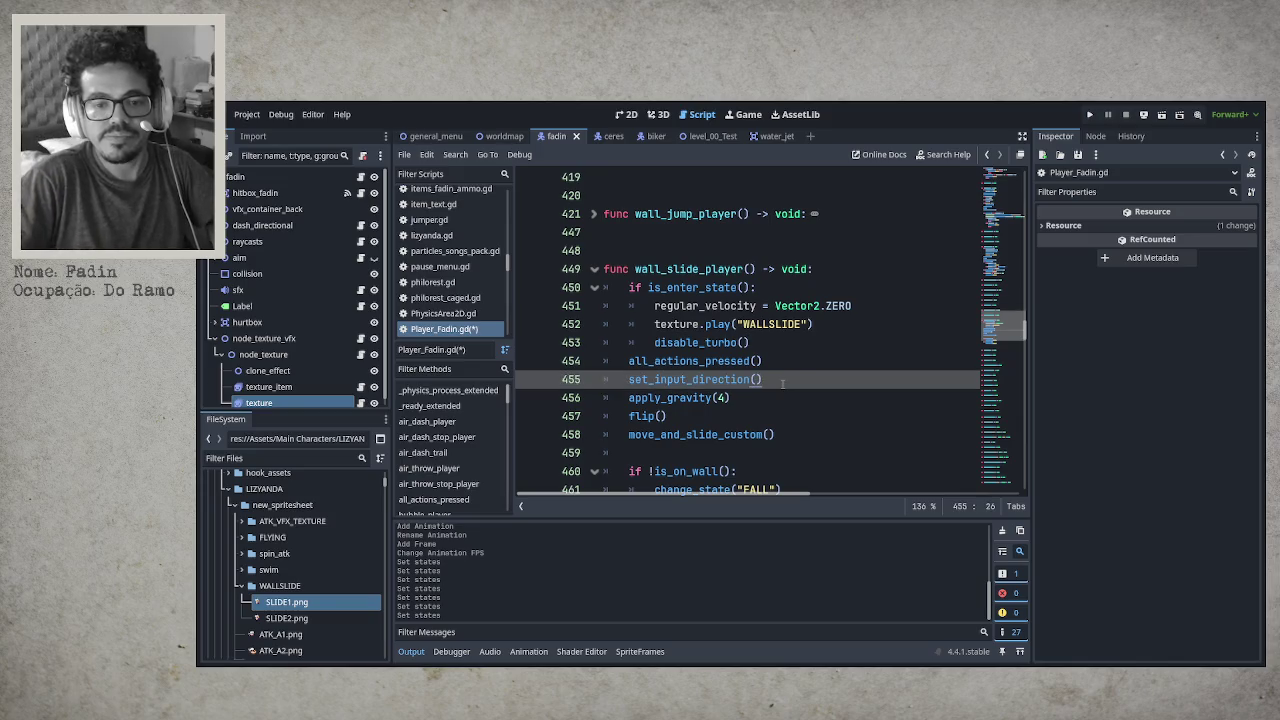
key("Return")
type("moving()")
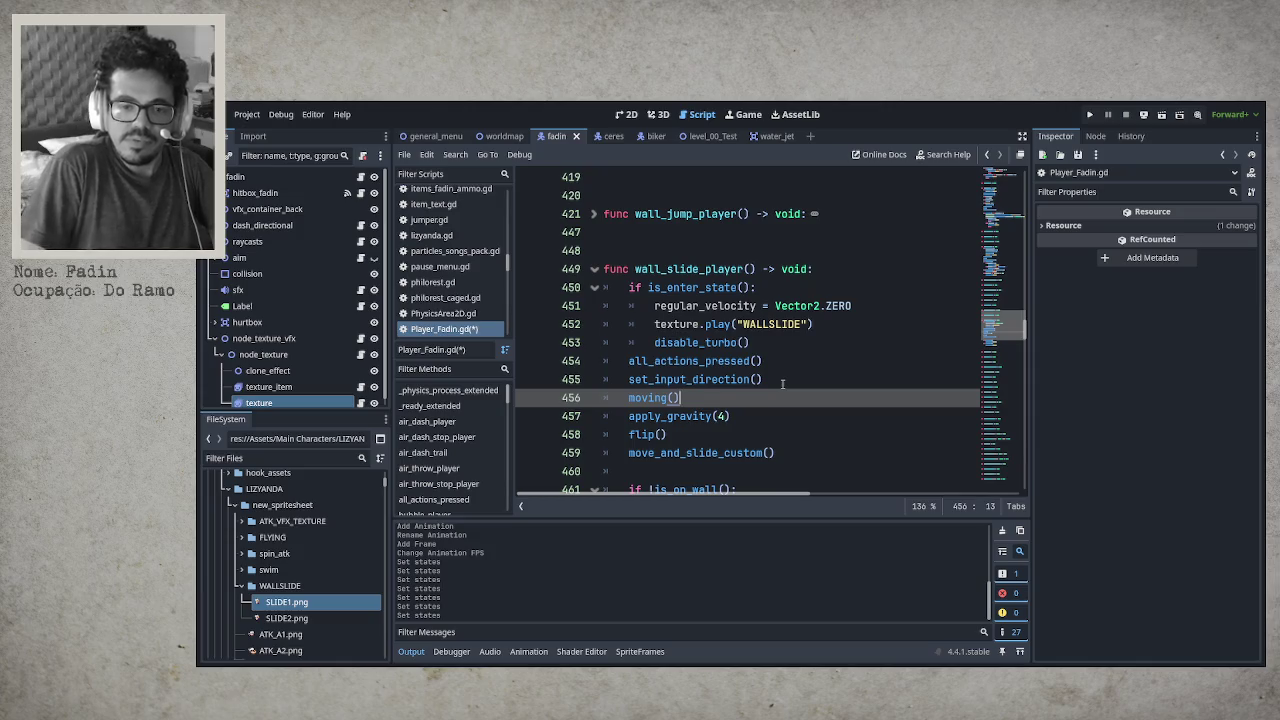
scroll(790, 388, "down", 1)
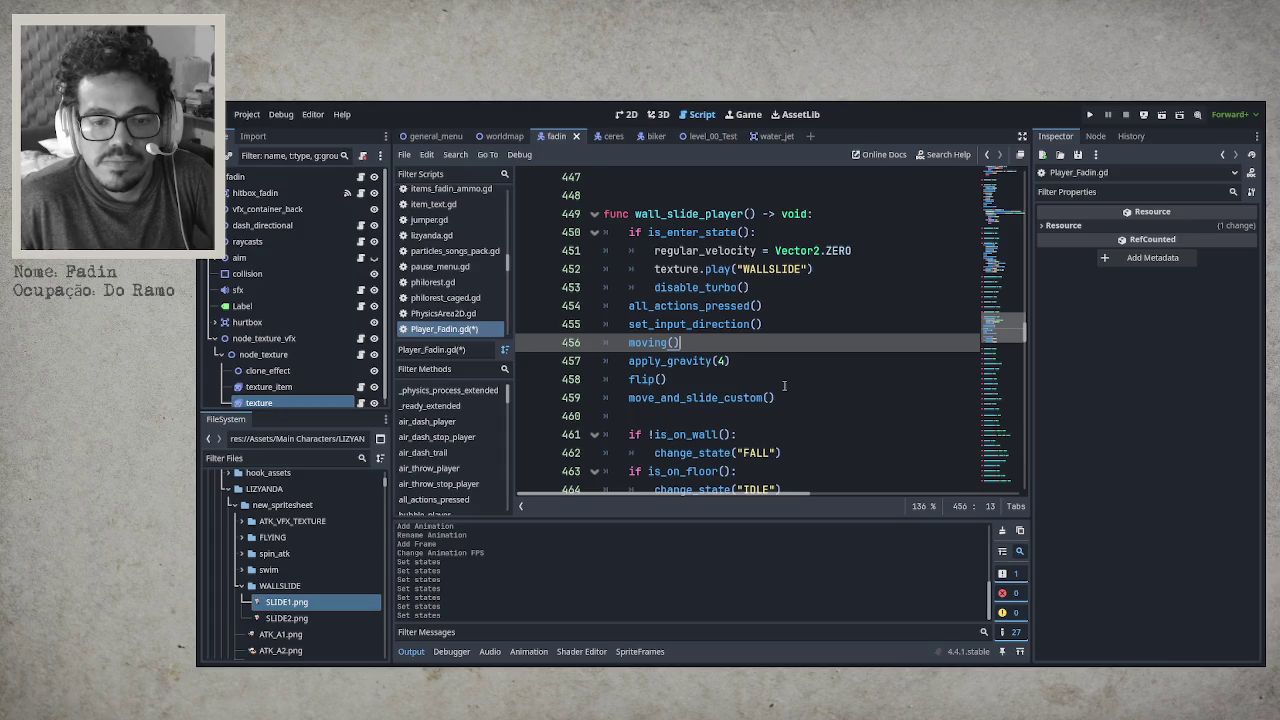
scroll(784, 386, "down", 1)
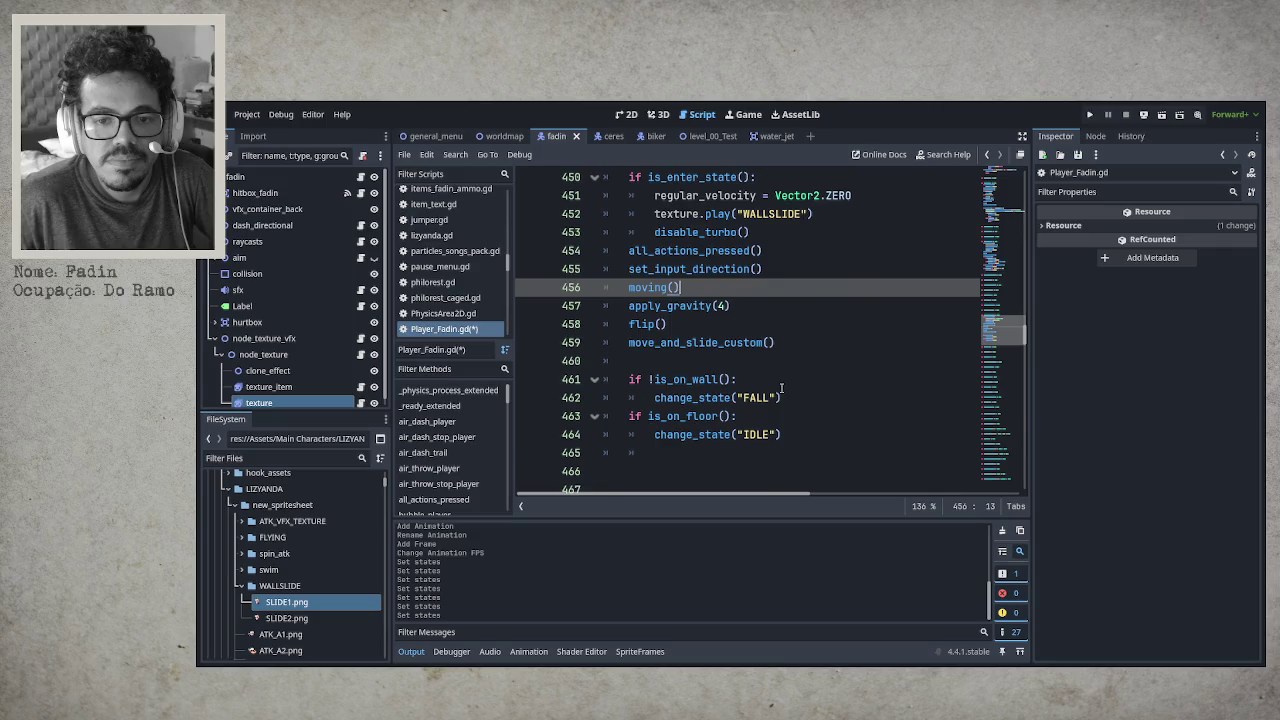
scroll(781, 388, "up", 1)
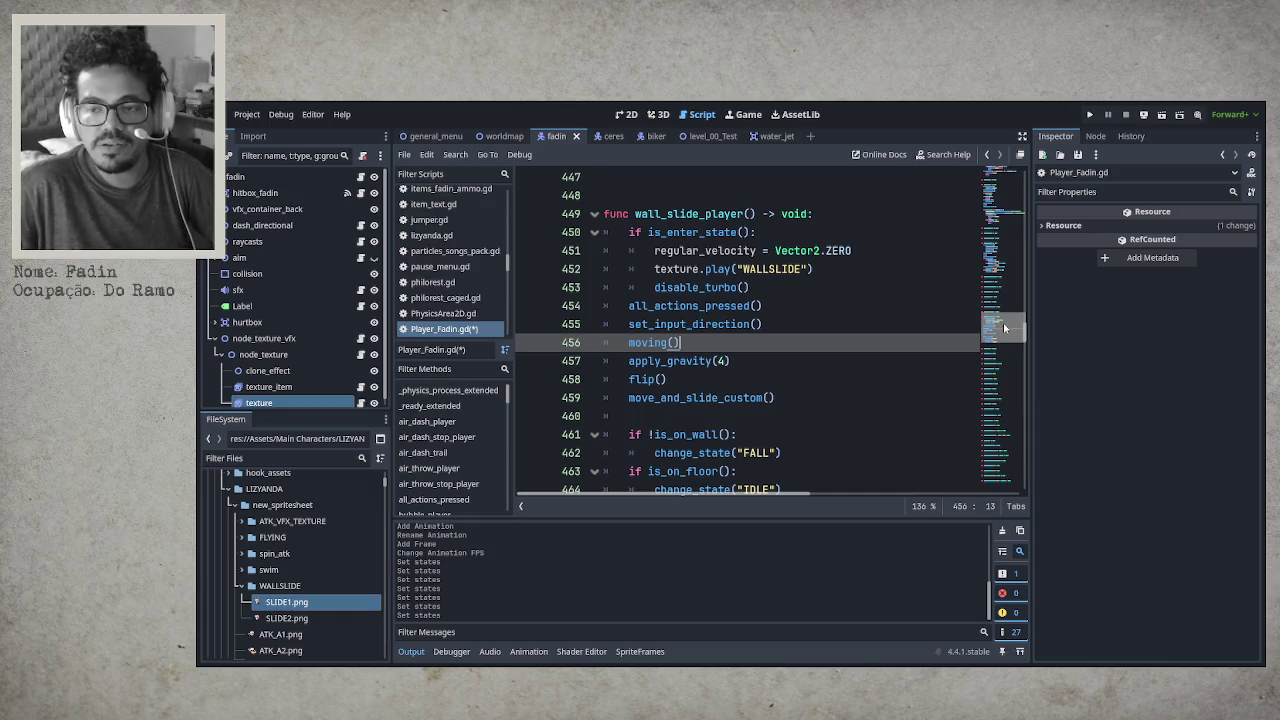
left_click_drag(1003, 327, 1000, 480)
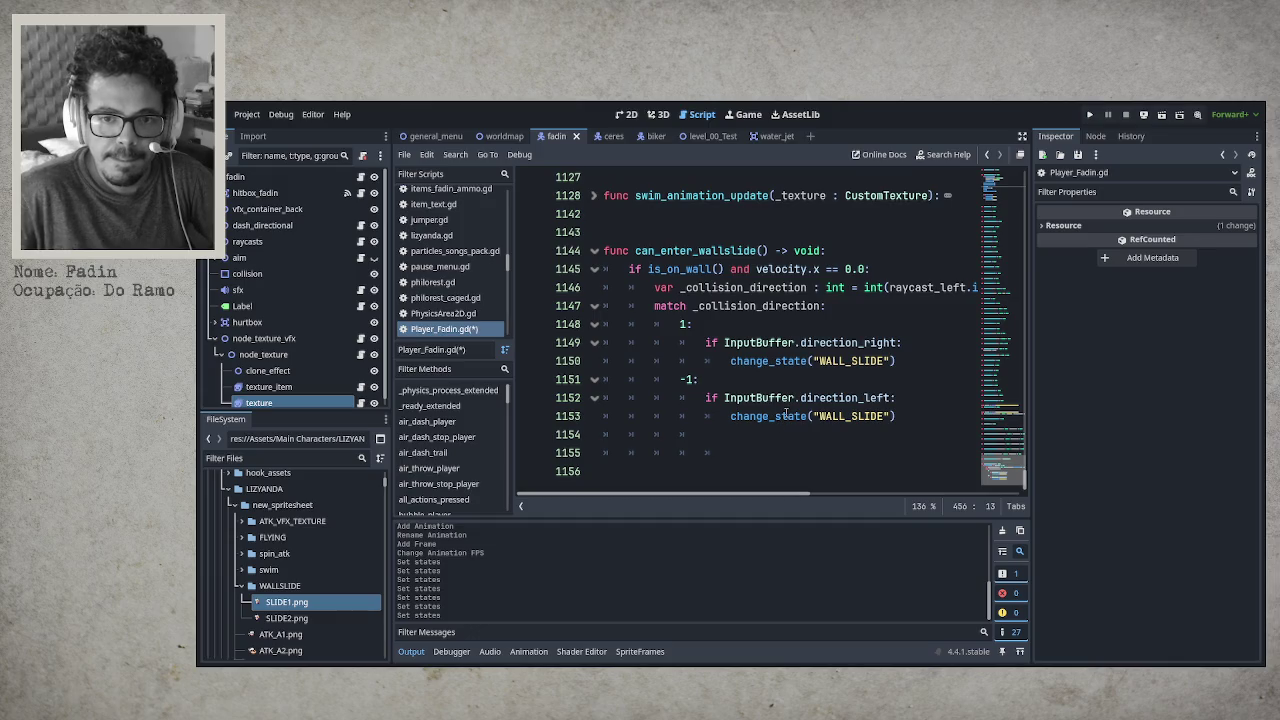
left_click(864, 270)
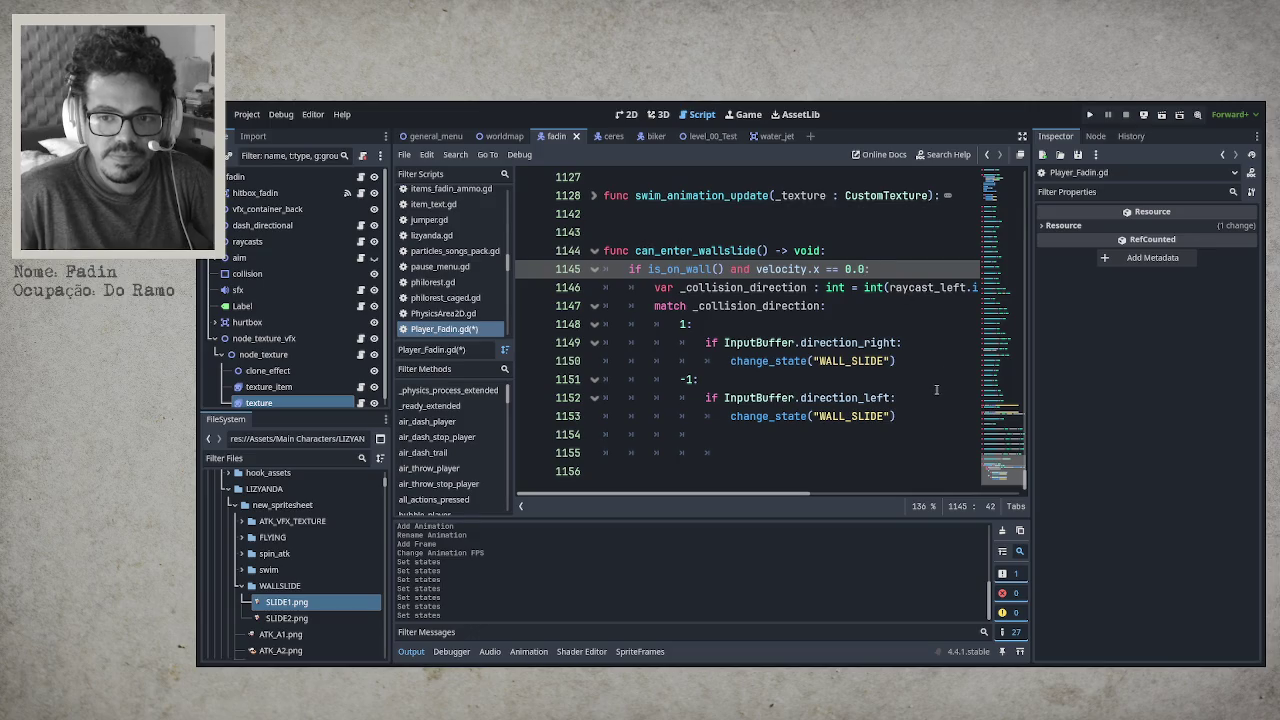
type("and velo")
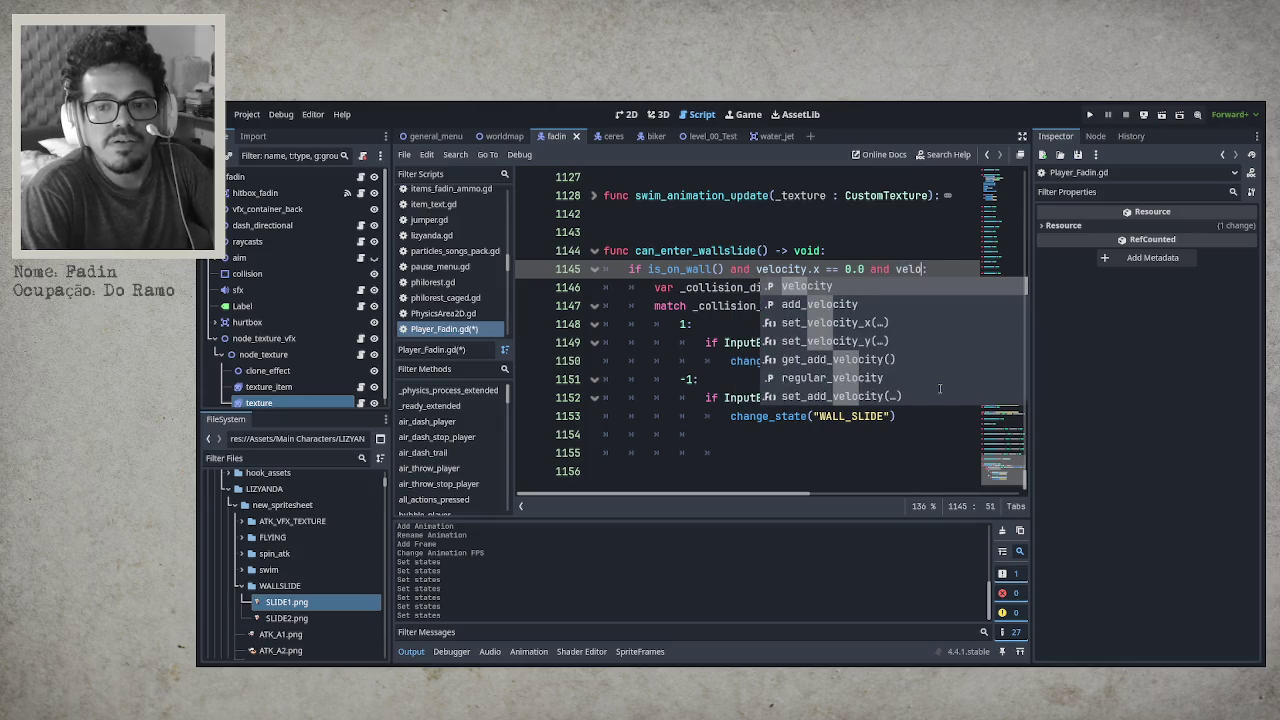
key("Return")
type(".y ")
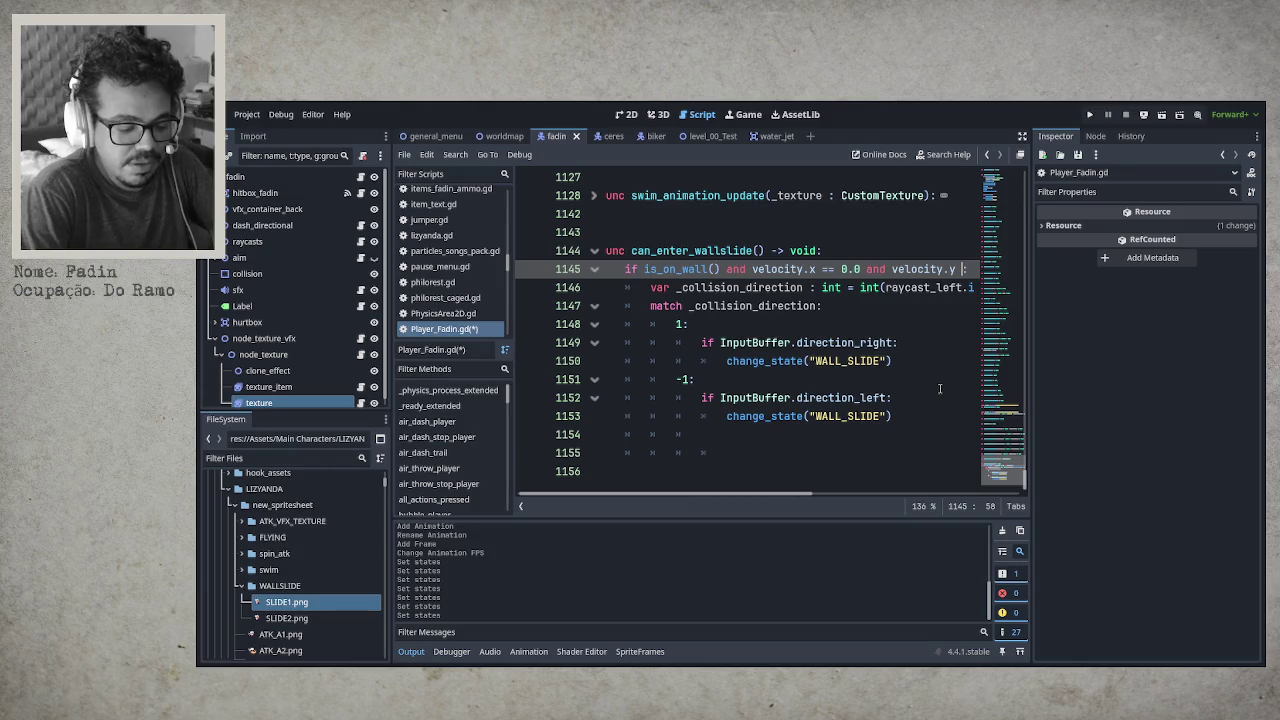
type(">")
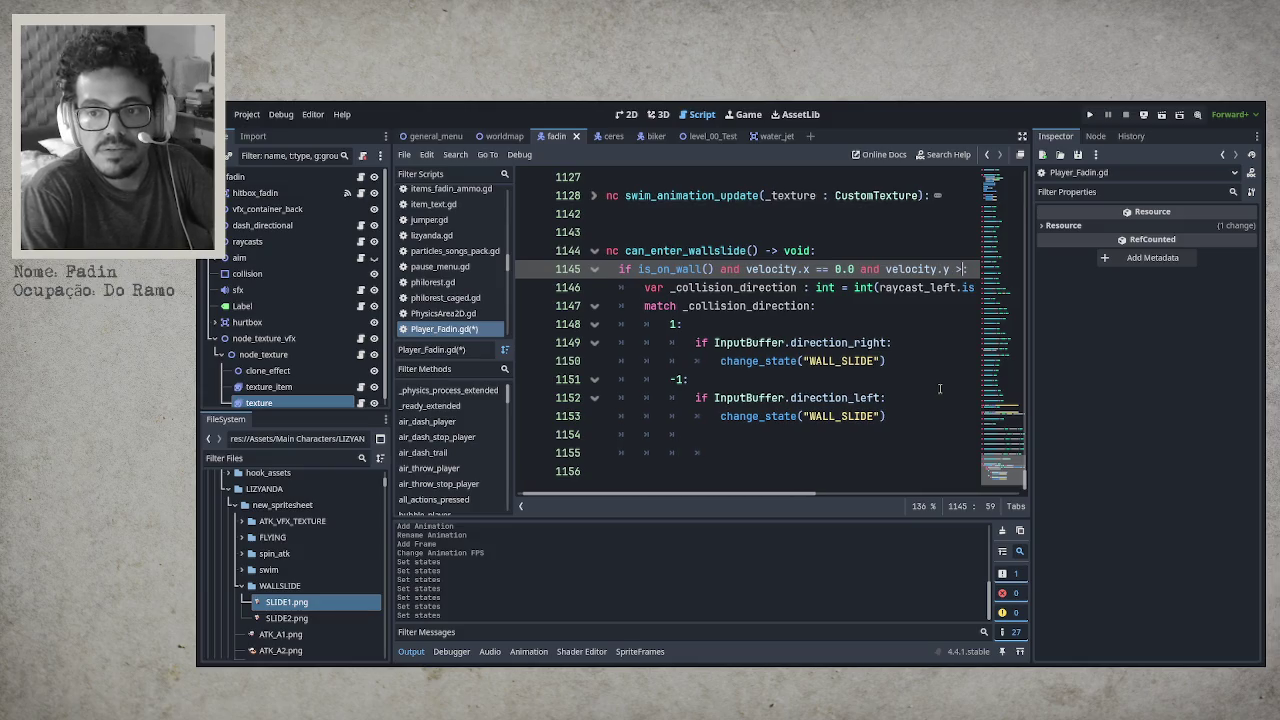
type(" 0")
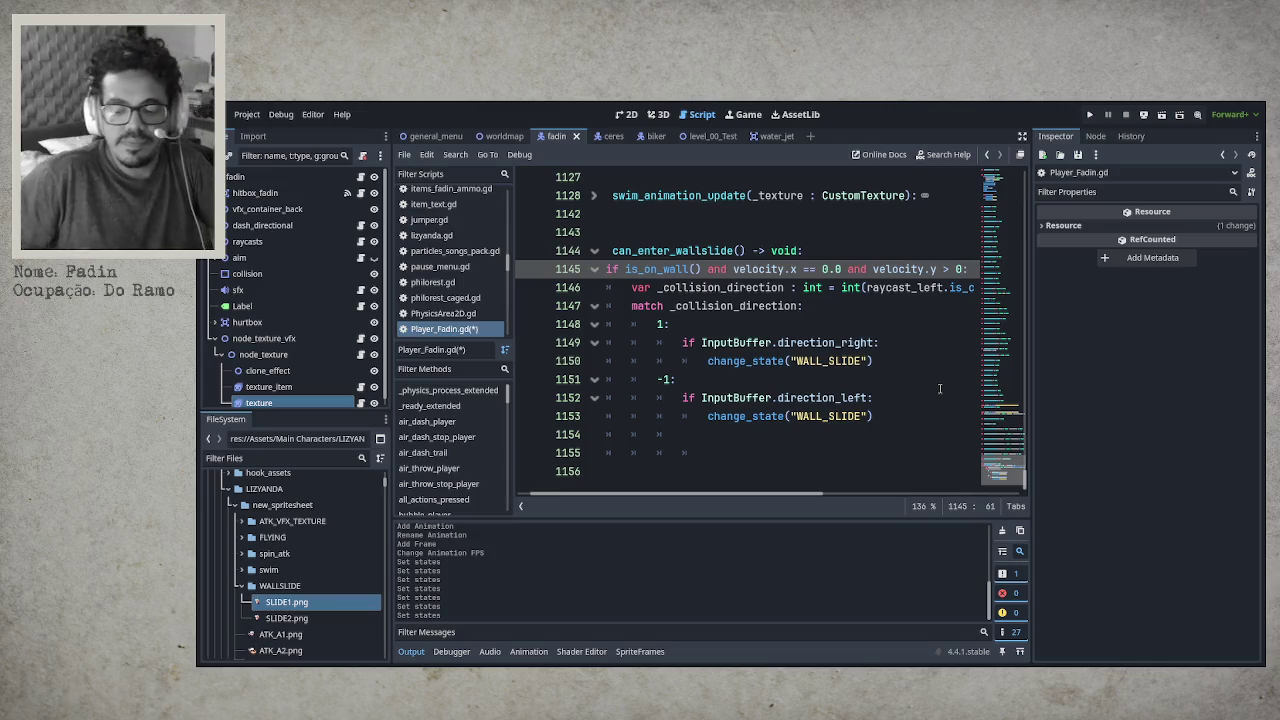
scroll(745, 498, "left", 2)
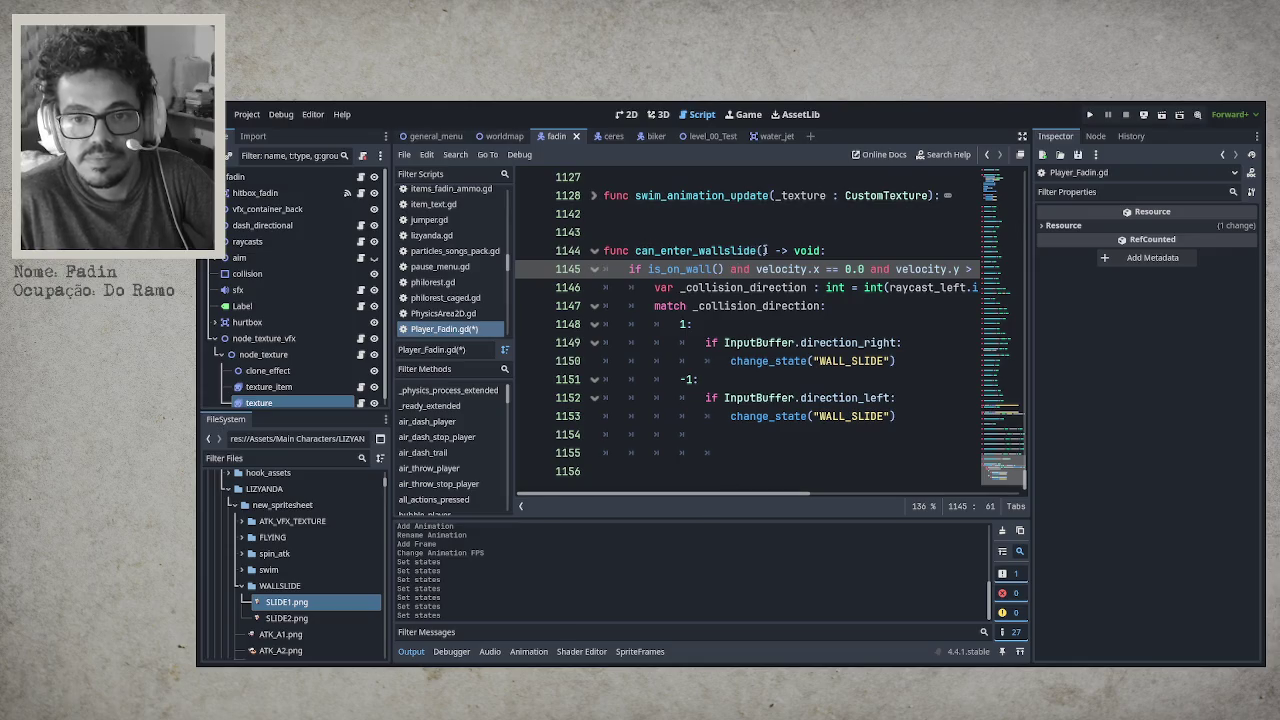
left_click_drag(767, 250, 636, 250)
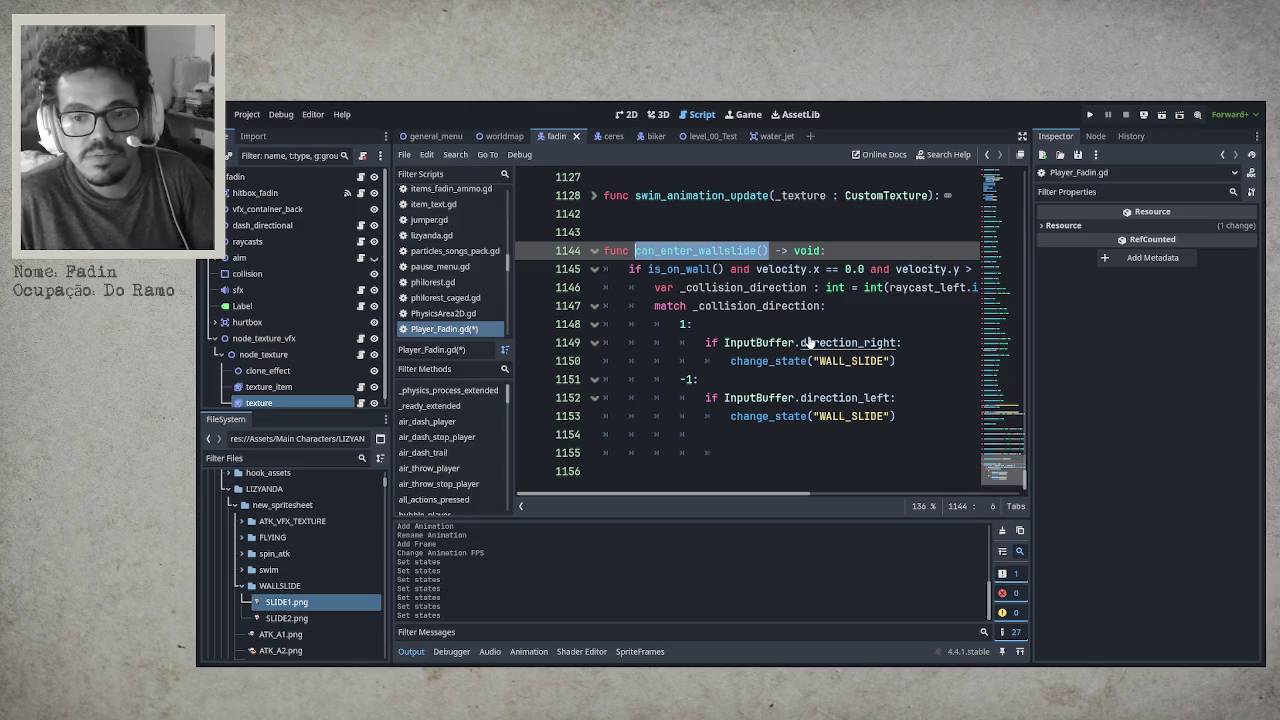
key("ctrl+s")
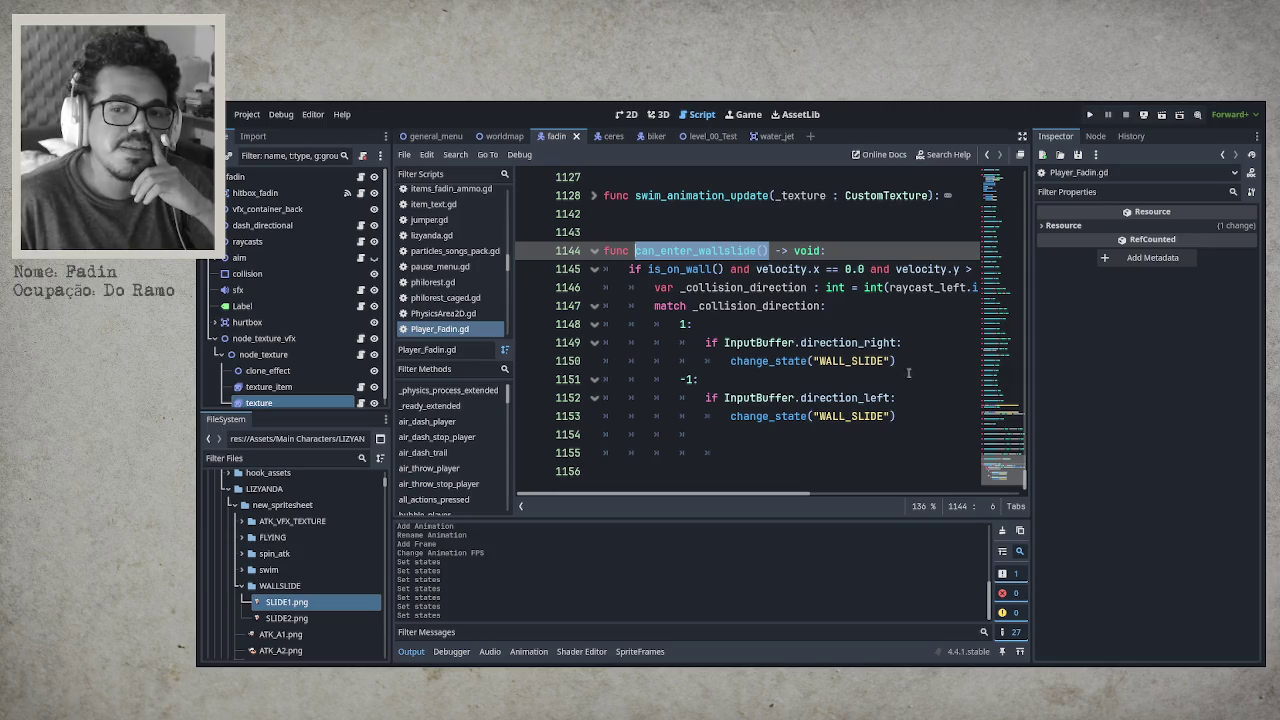
left_click(840, 250)
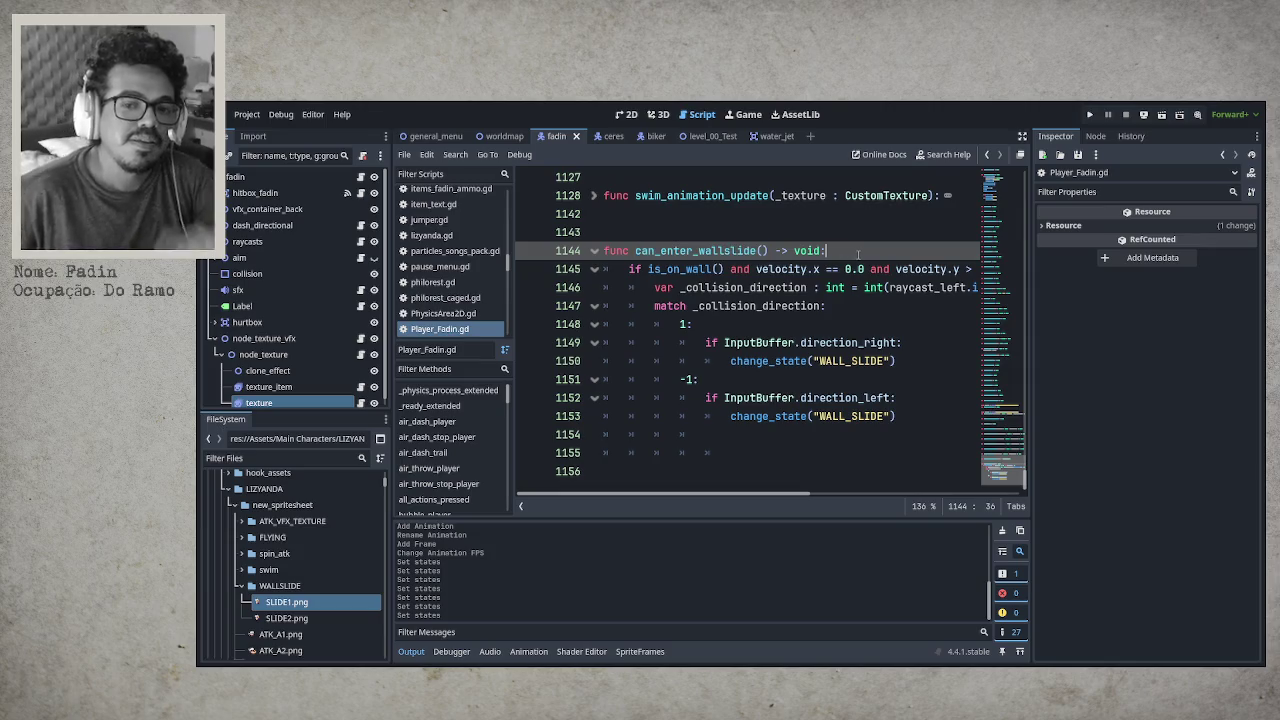
key("Return")
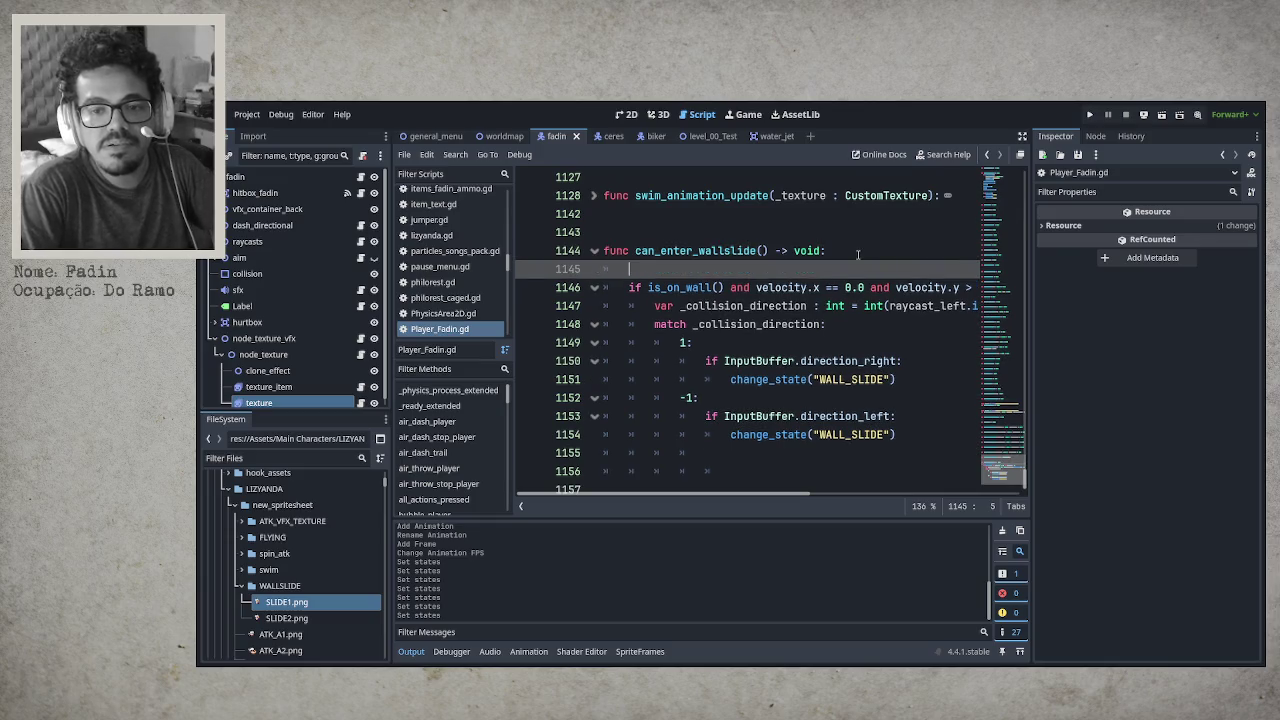
type("if ")
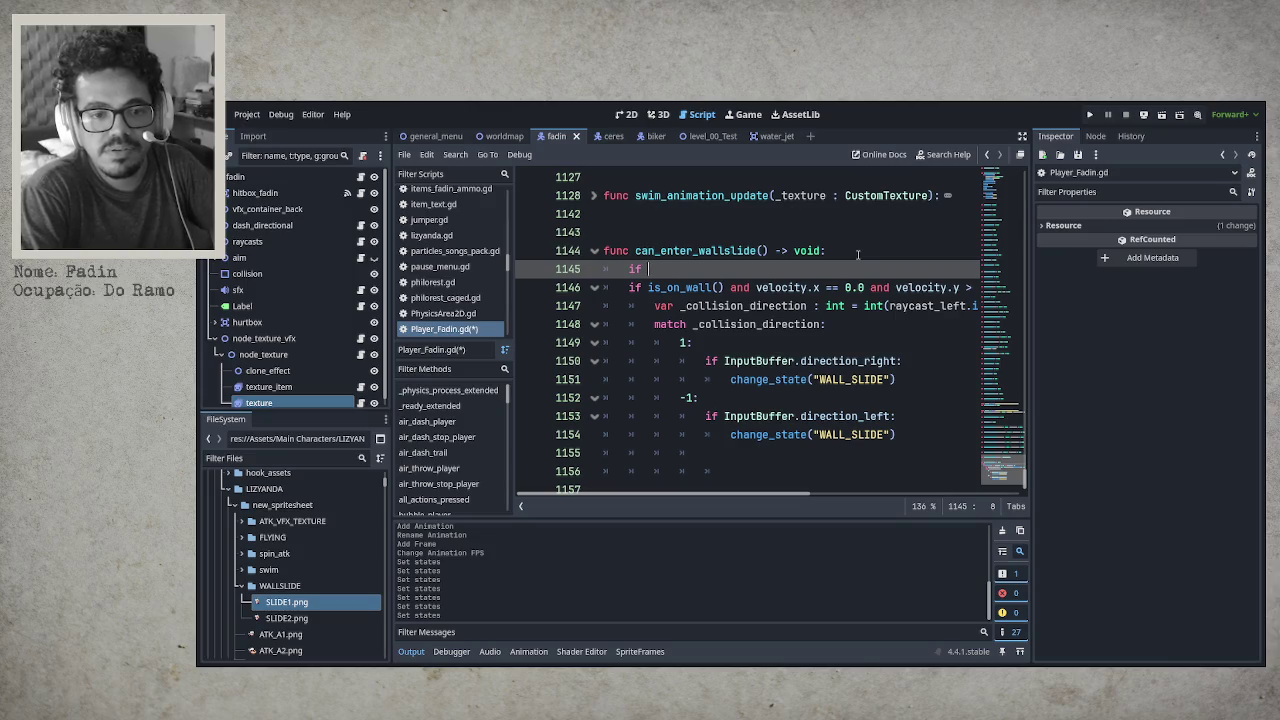
type("po")
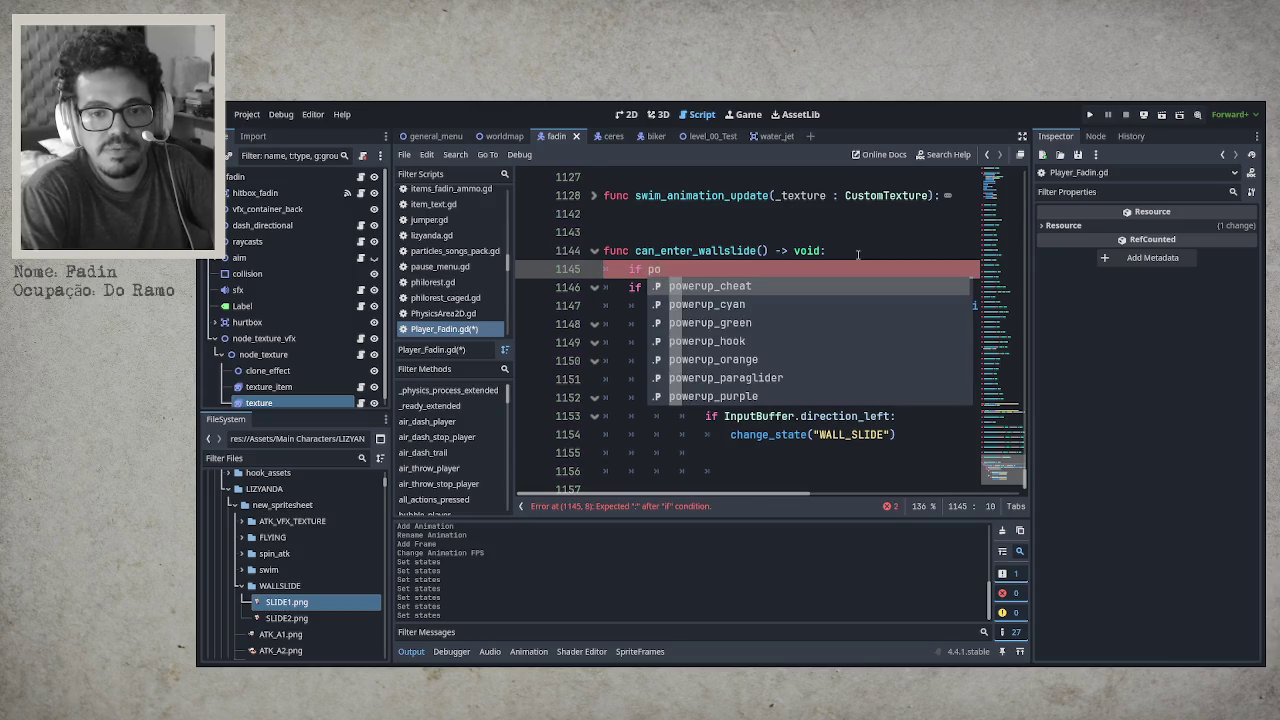
key("BackSpace")
key("BackSpace")
key("BackSpace")
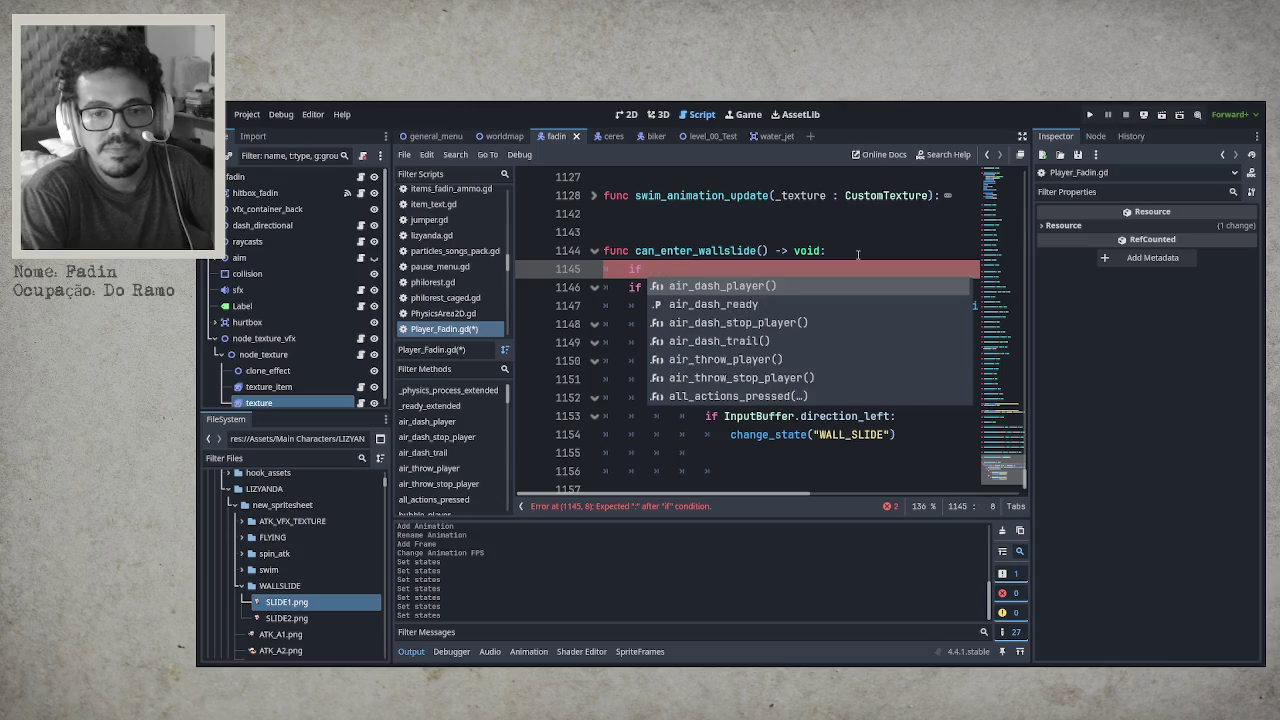
key("BackSpace")
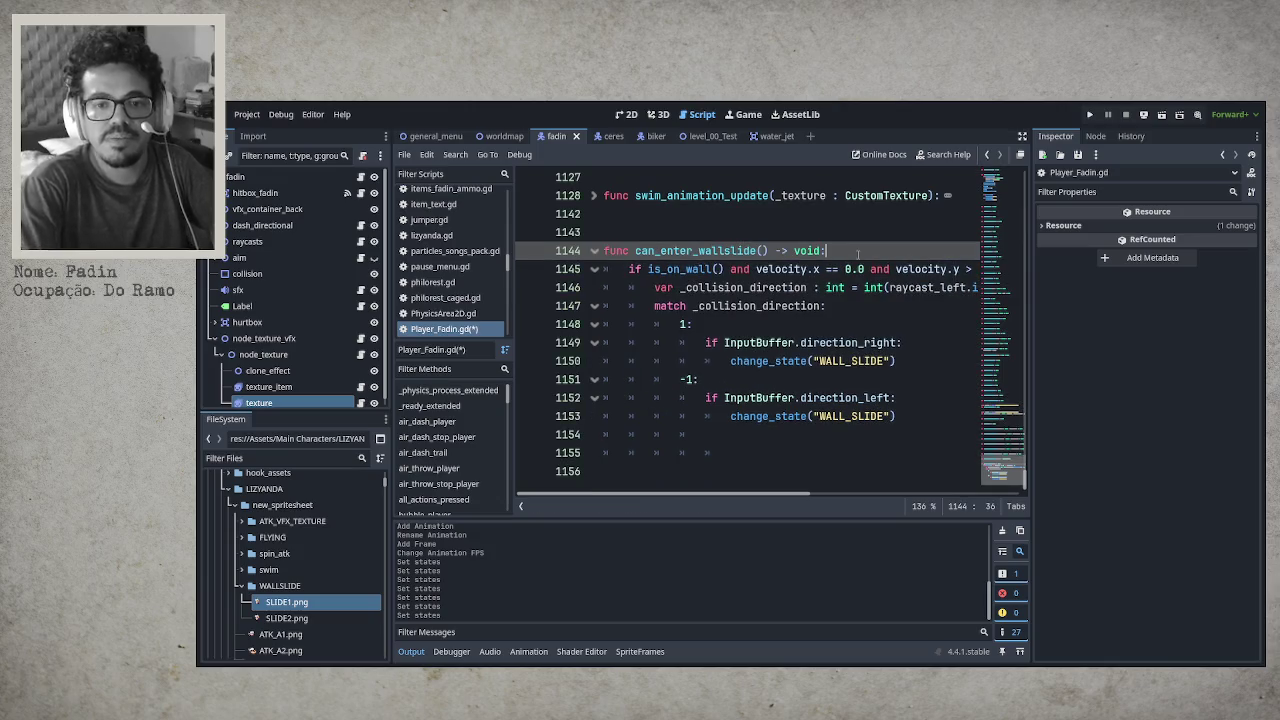
scroll(783, 376, "up", 10)
scroll(783, 376, "up", 15)
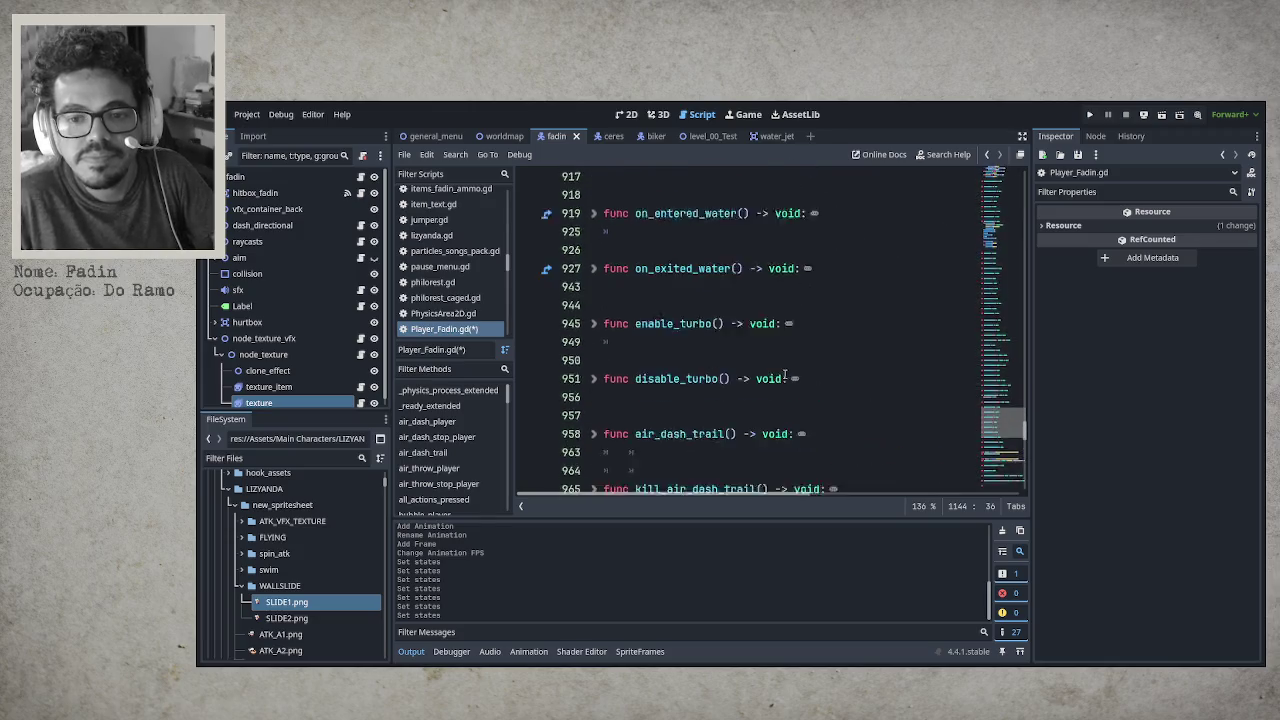
scroll(784, 374, "up", 15)
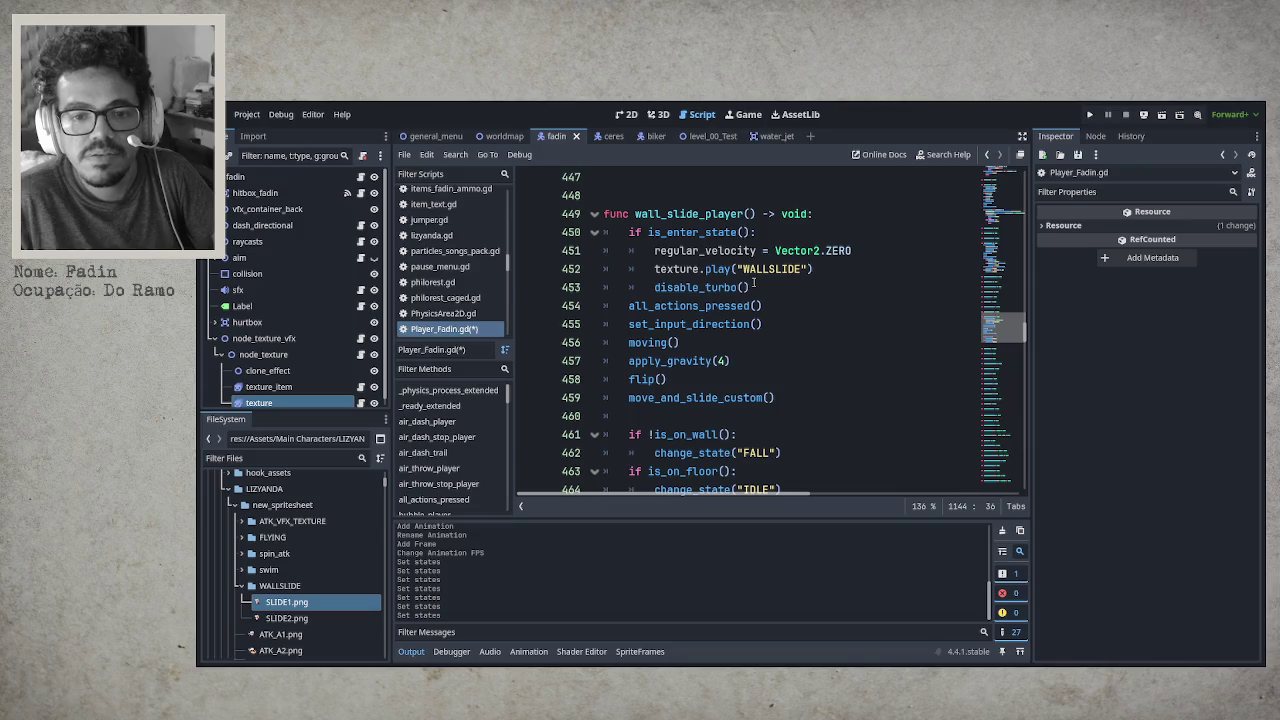
left_click(722, 306, "ctrl")
scroll(598, 243, "down", 6)
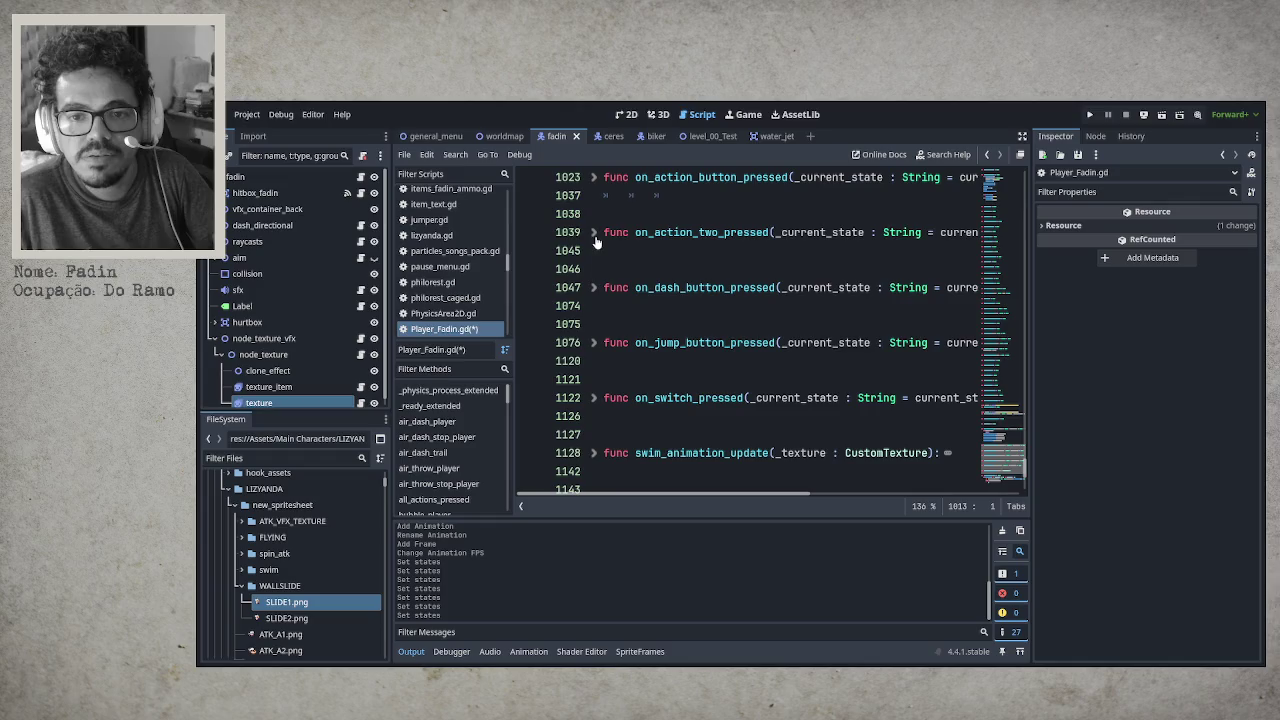
left_click(594, 233)
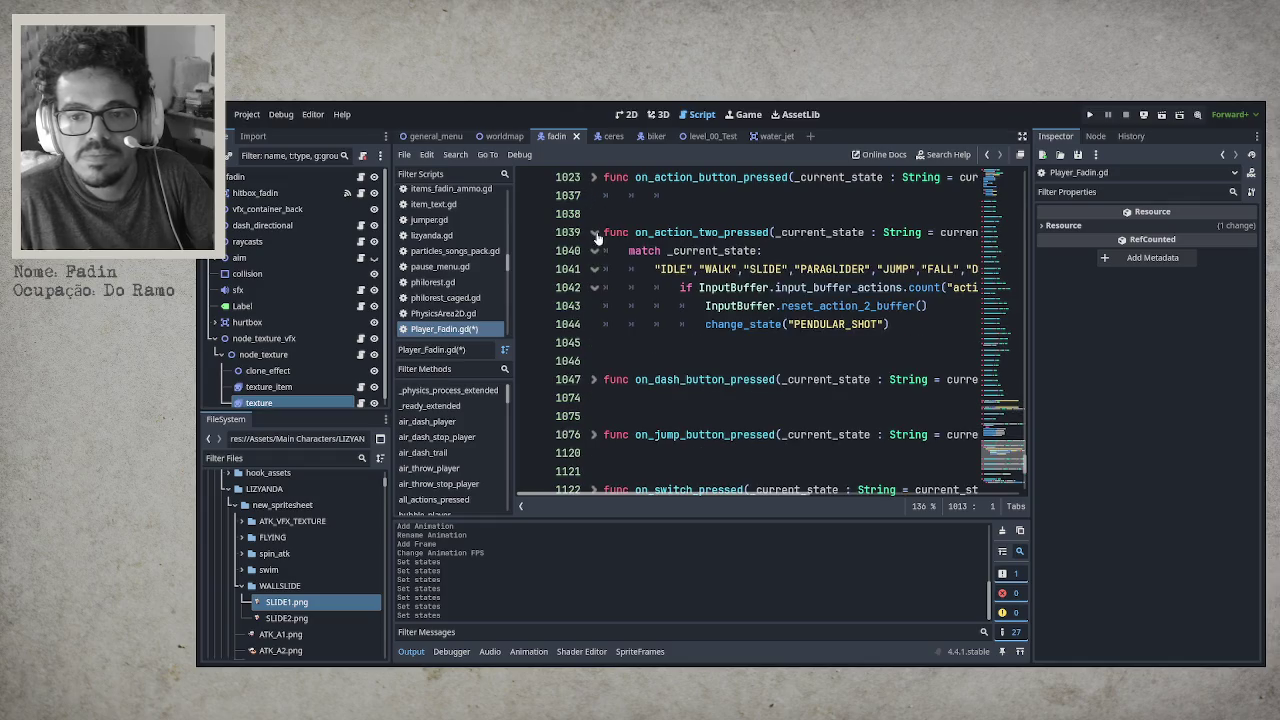
mouse_move(800, 497)
left_mouse_down()
mouse_move(993, 507)
mouse_move(739, 499)
left_mouse_up()
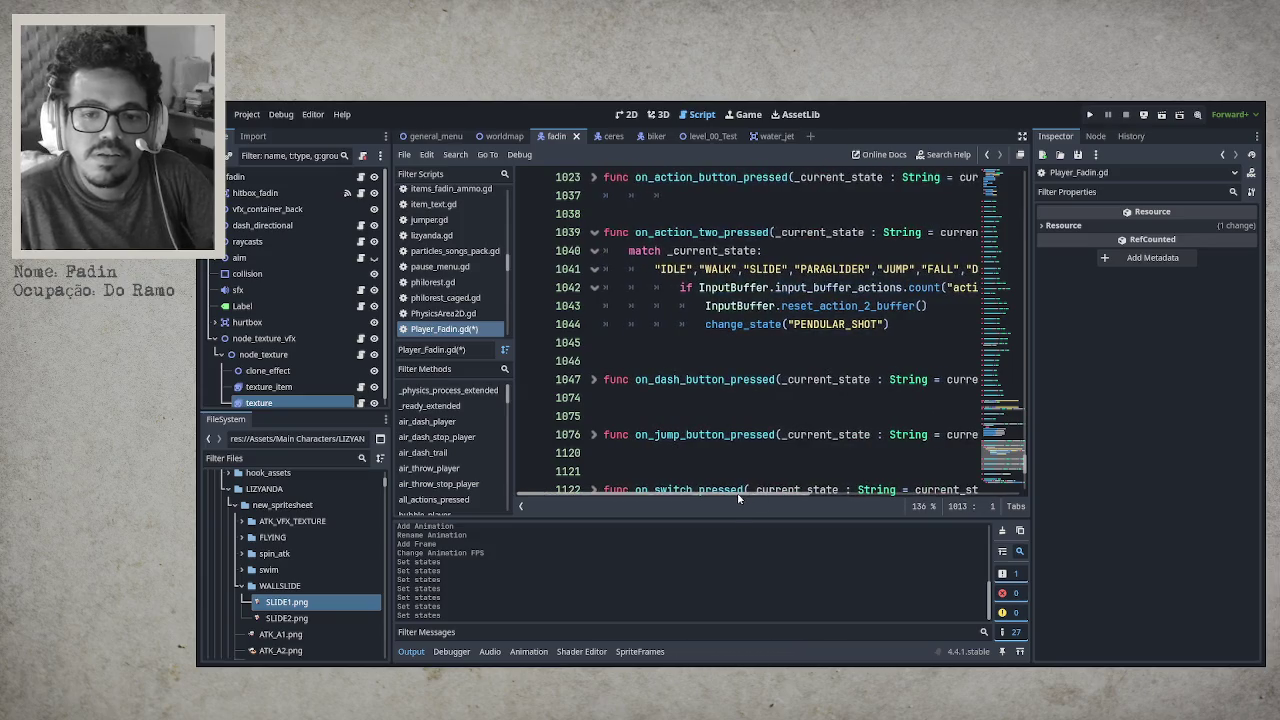
left_click(592, 232)
scroll(786, 425, "up", 5)
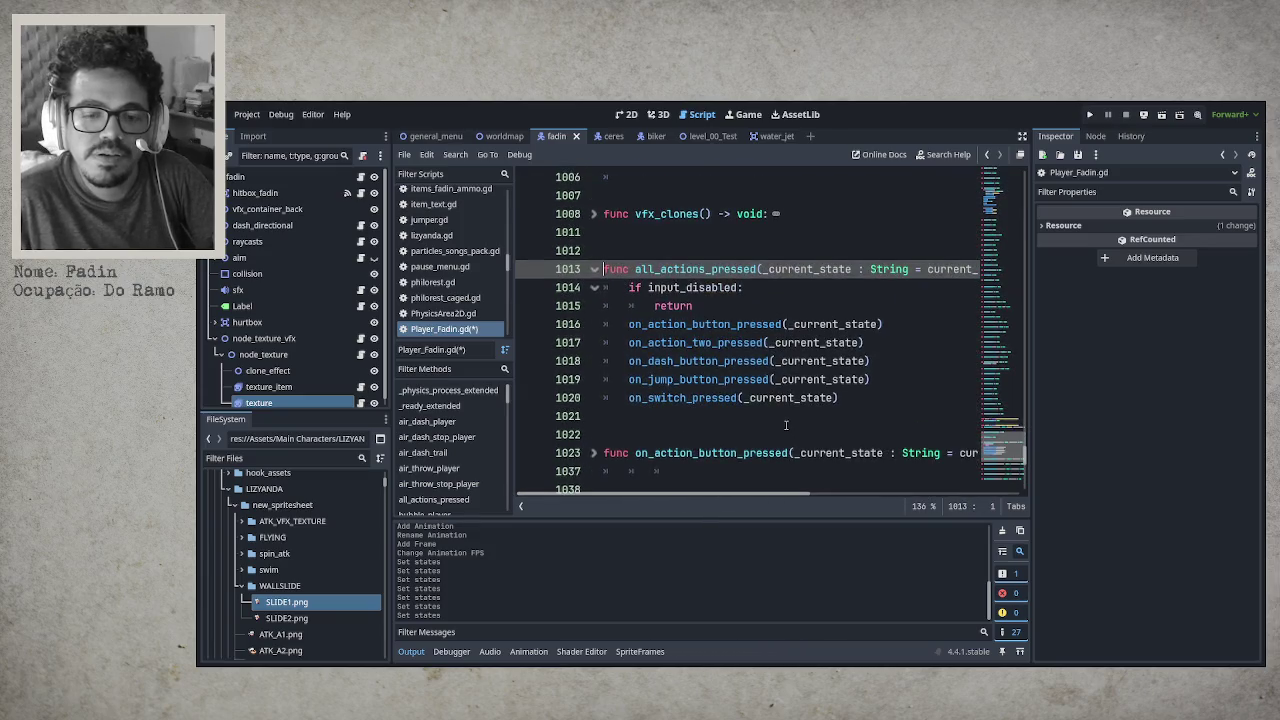
scroll(786, 425, "down", 10)
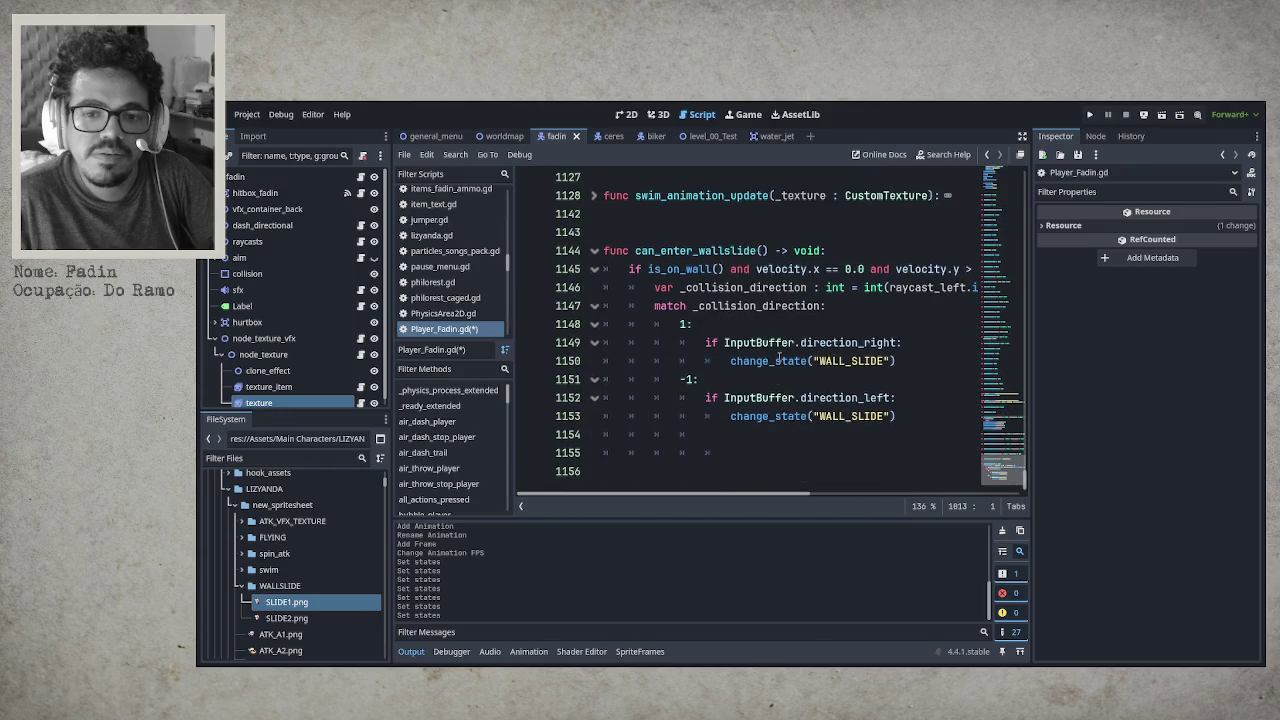
Step: Insert an 'if !powerup_purple' early return atop can_enter_wallslide and save the script
left_click(845, 251)
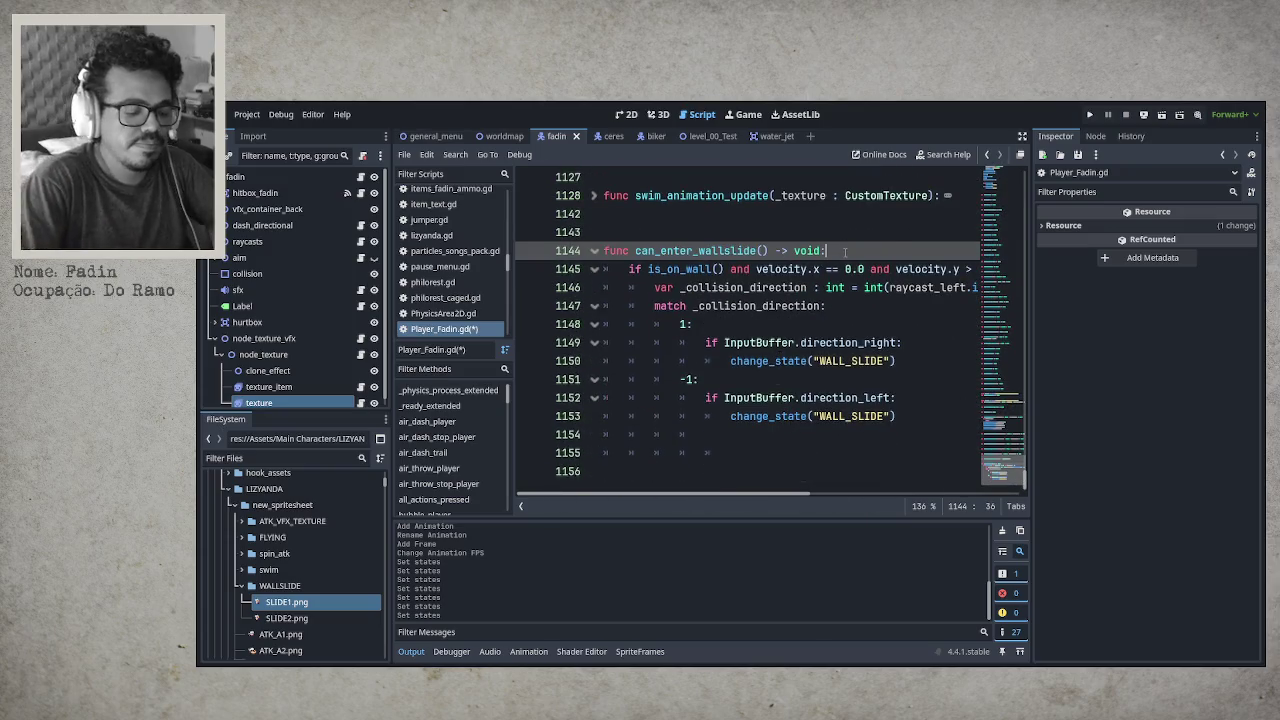
key("Return")
type("if power")
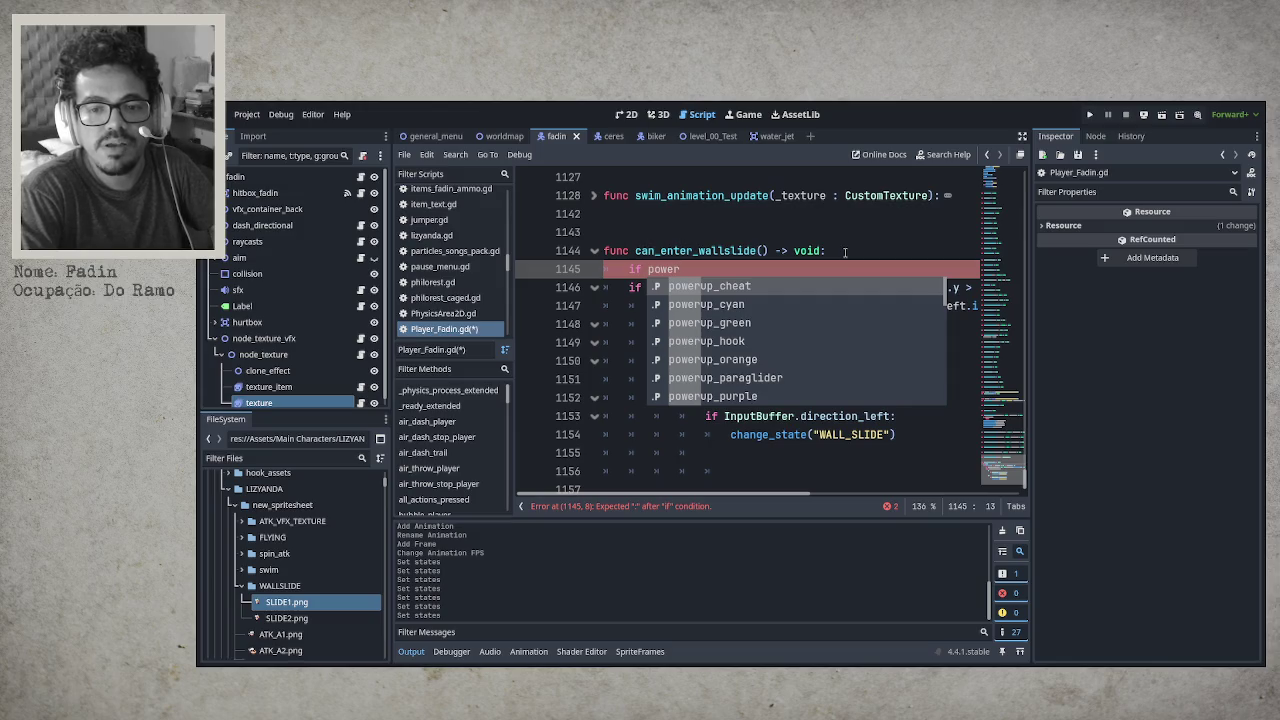
key("Down")
key("Down")
key("Down")
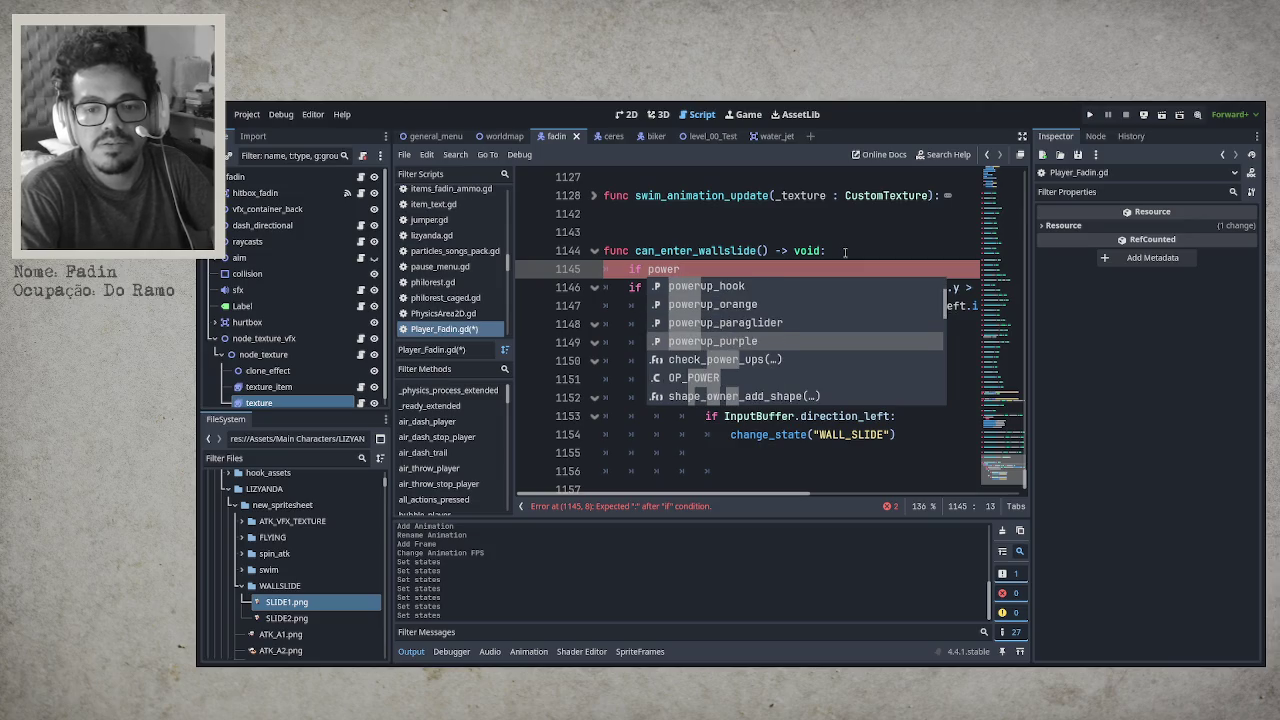
key("Return")
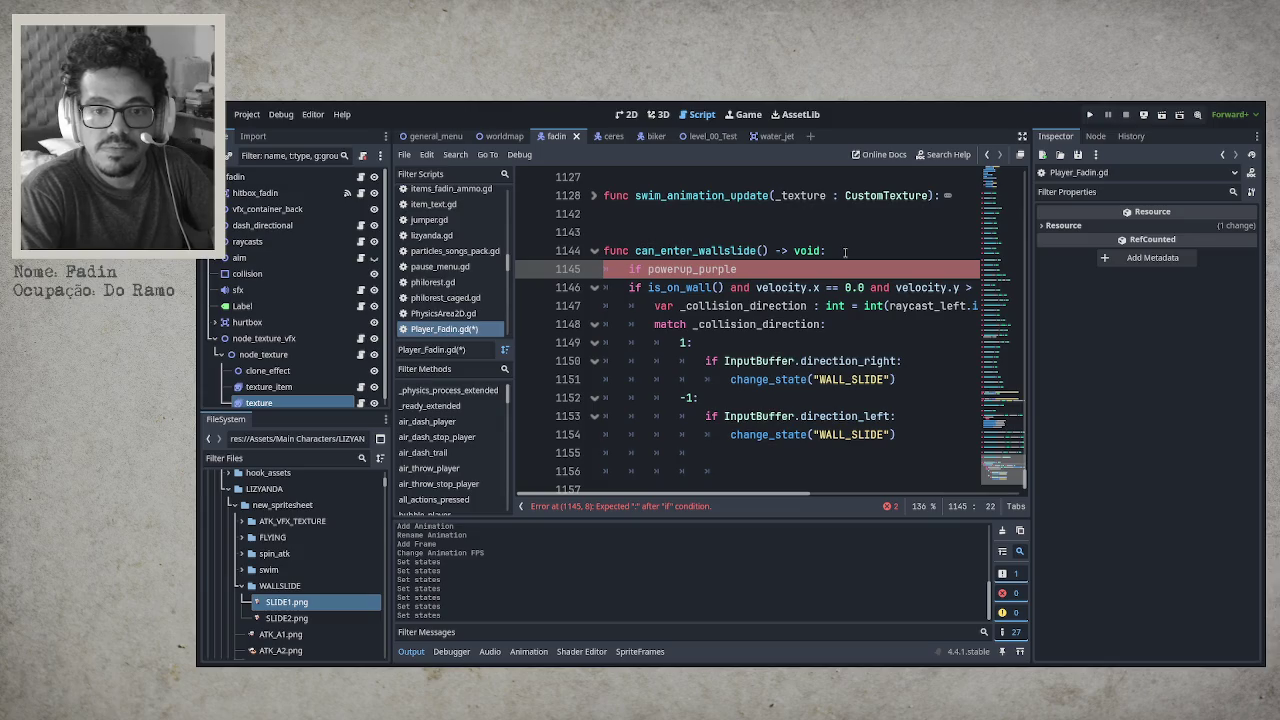
key("Left")
key("Left")
key("Left")
type("!")
key("Right")
key("Right")
key("Right")
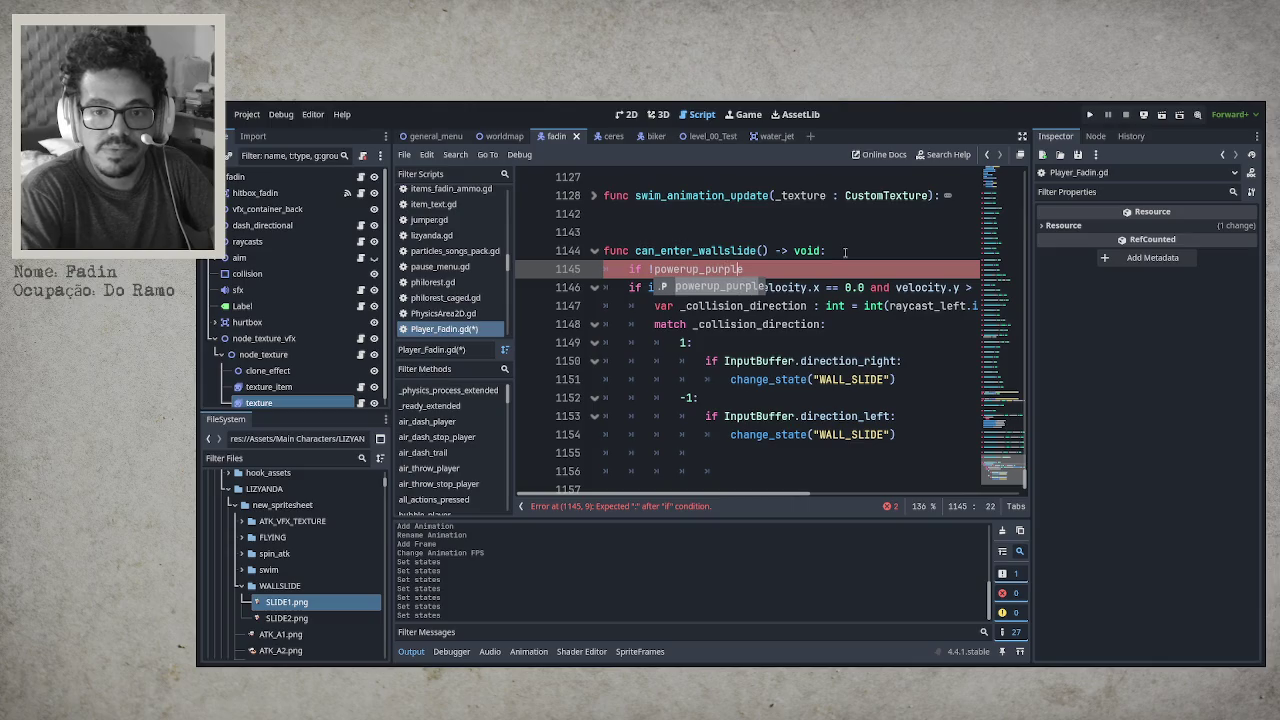
type("; return")
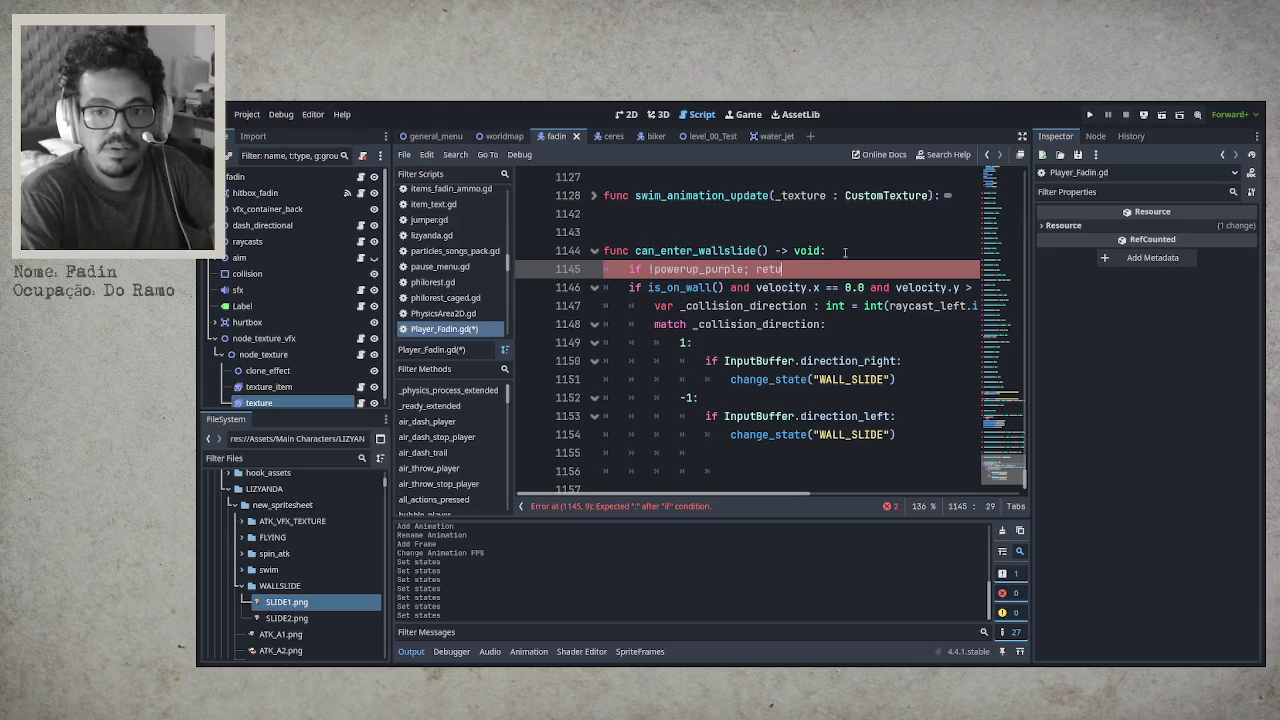
key("Left")
key("Left")
key("Left")
key("Right")
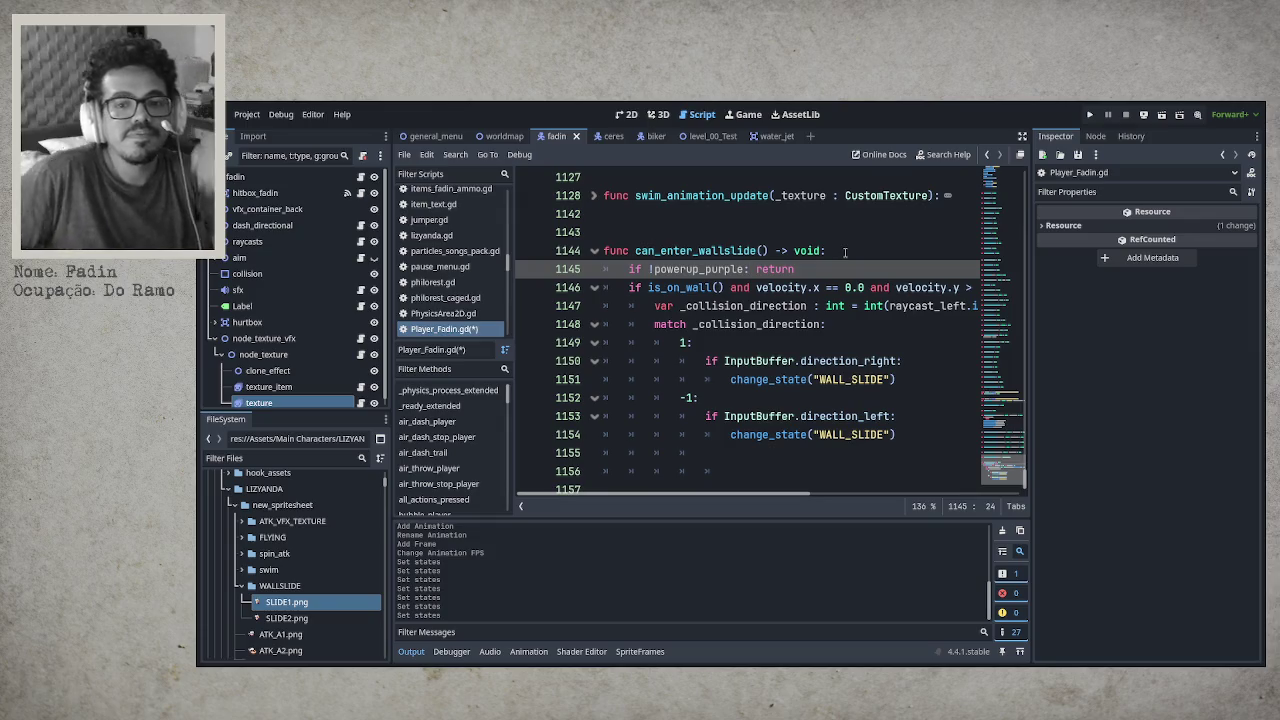
key("ctrl+s")
key("alt+Left")
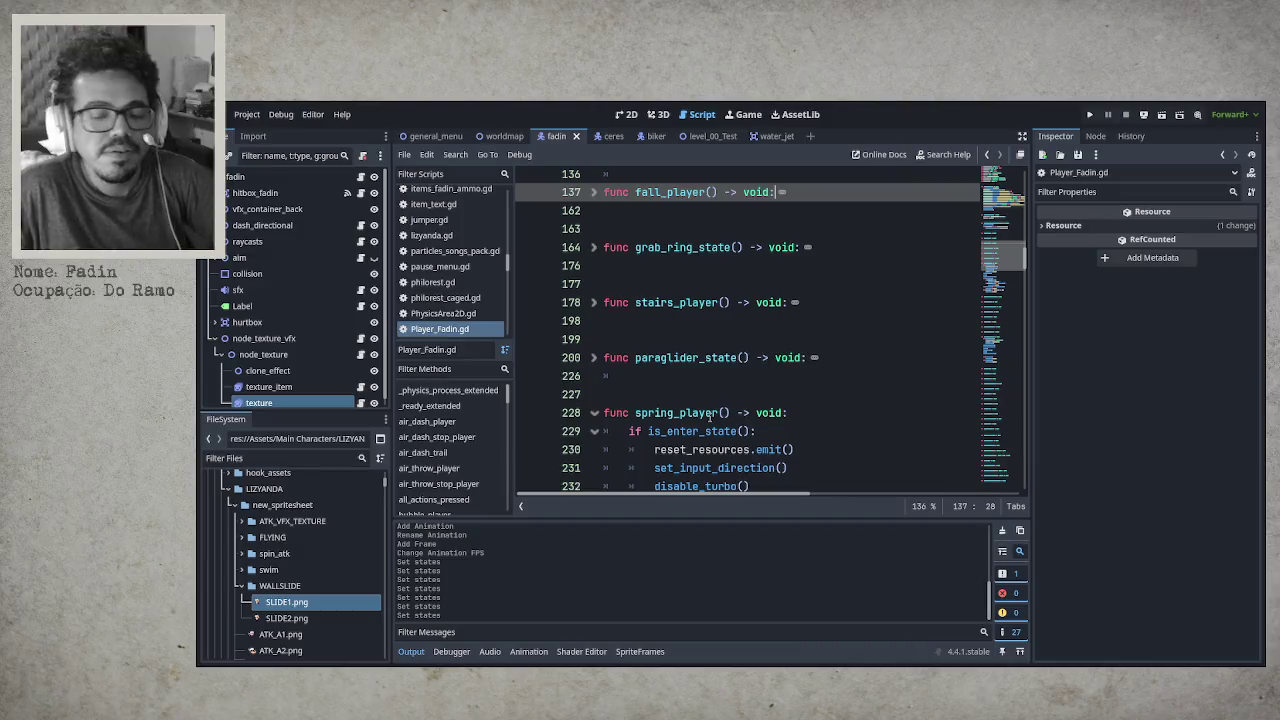
left_click(594, 357)
scroll(711, 426, "down", 4)
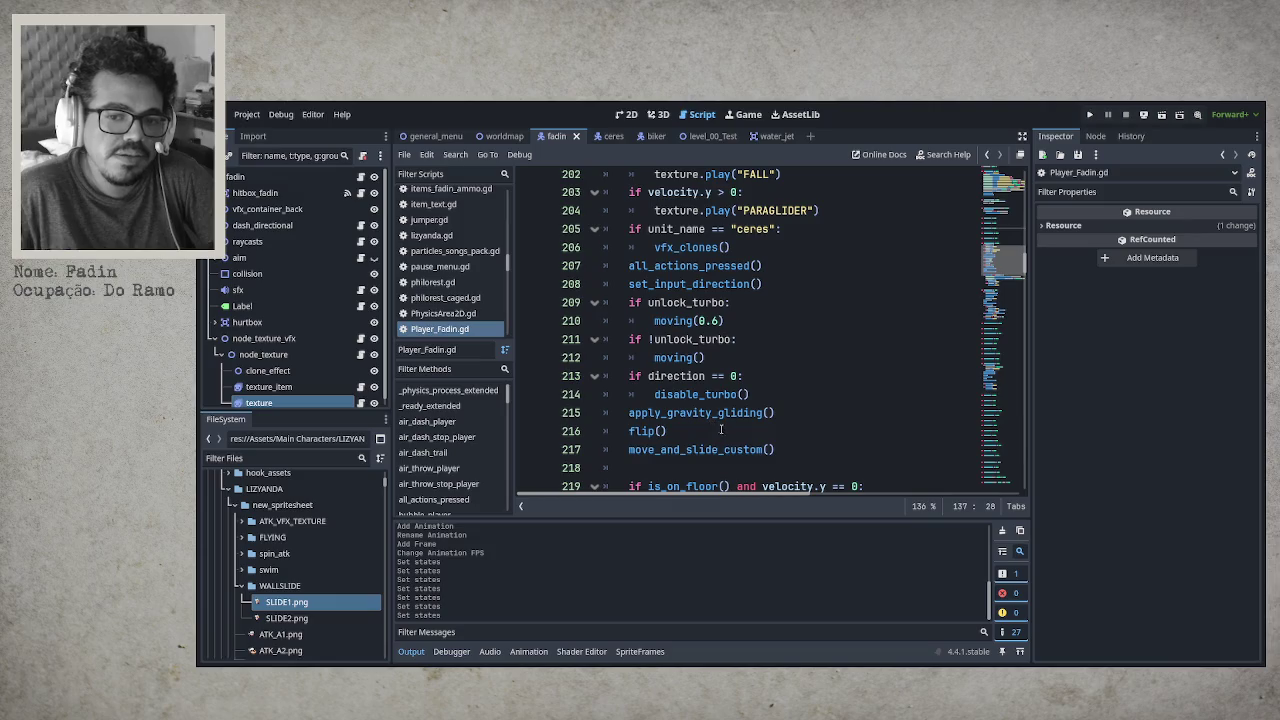
scroll(711, 426, "down", 4)
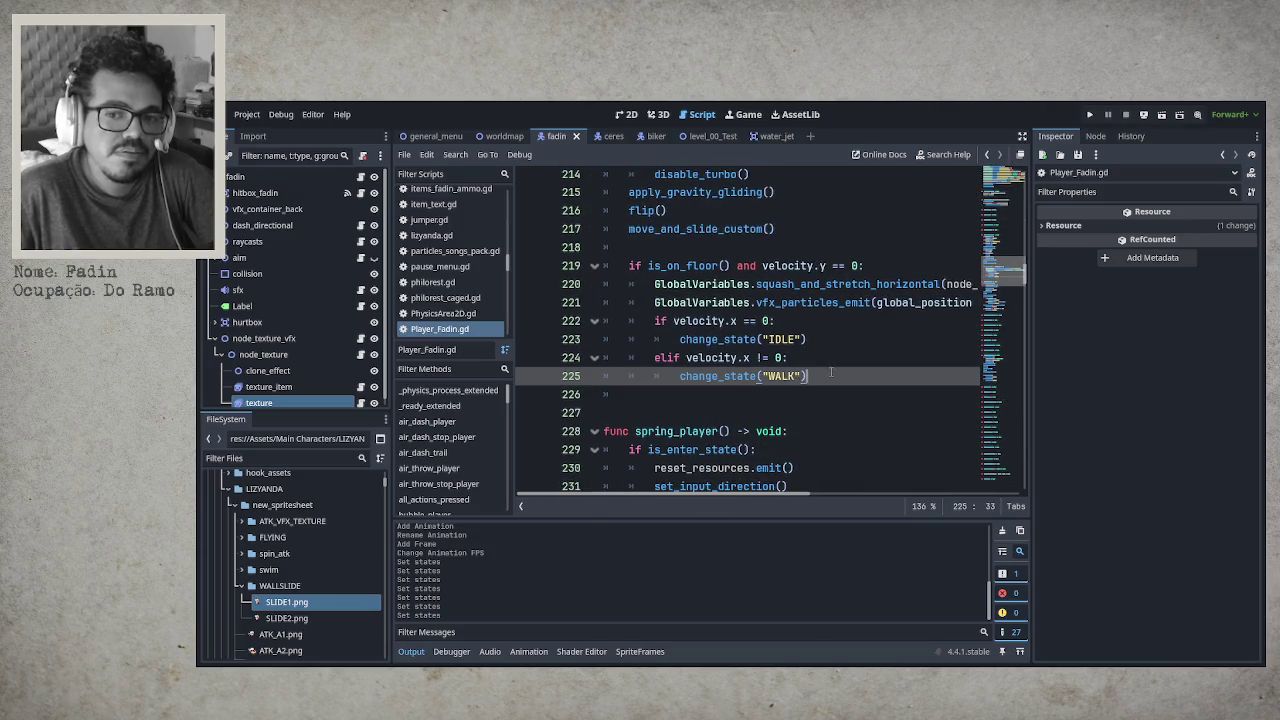
left_click(831, 370)
key("Return")
key("BackSpace")
type("reset_velocity()")
scroll(838, 367, "up", 4)
scroll(830, 372, "up", 3)
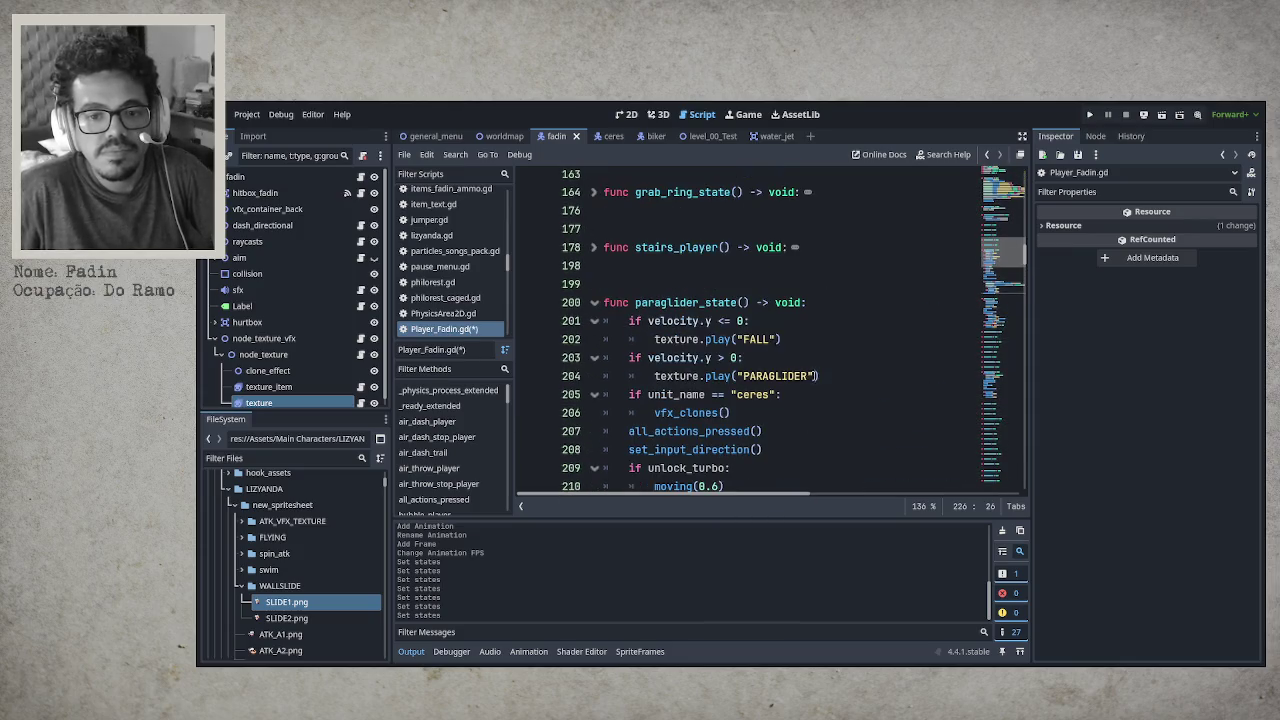
left_click(595, 302)
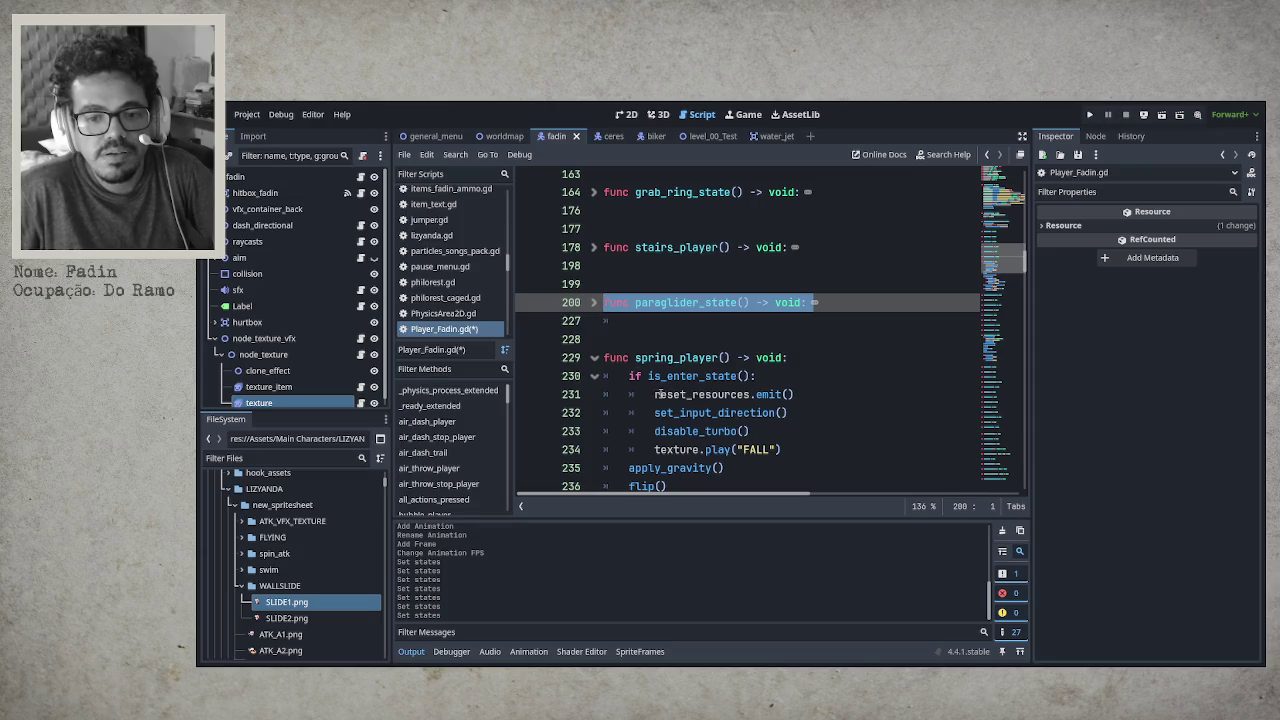
scroll(658, 394, "down", 1)
scroll(658, 394, "down", 1)
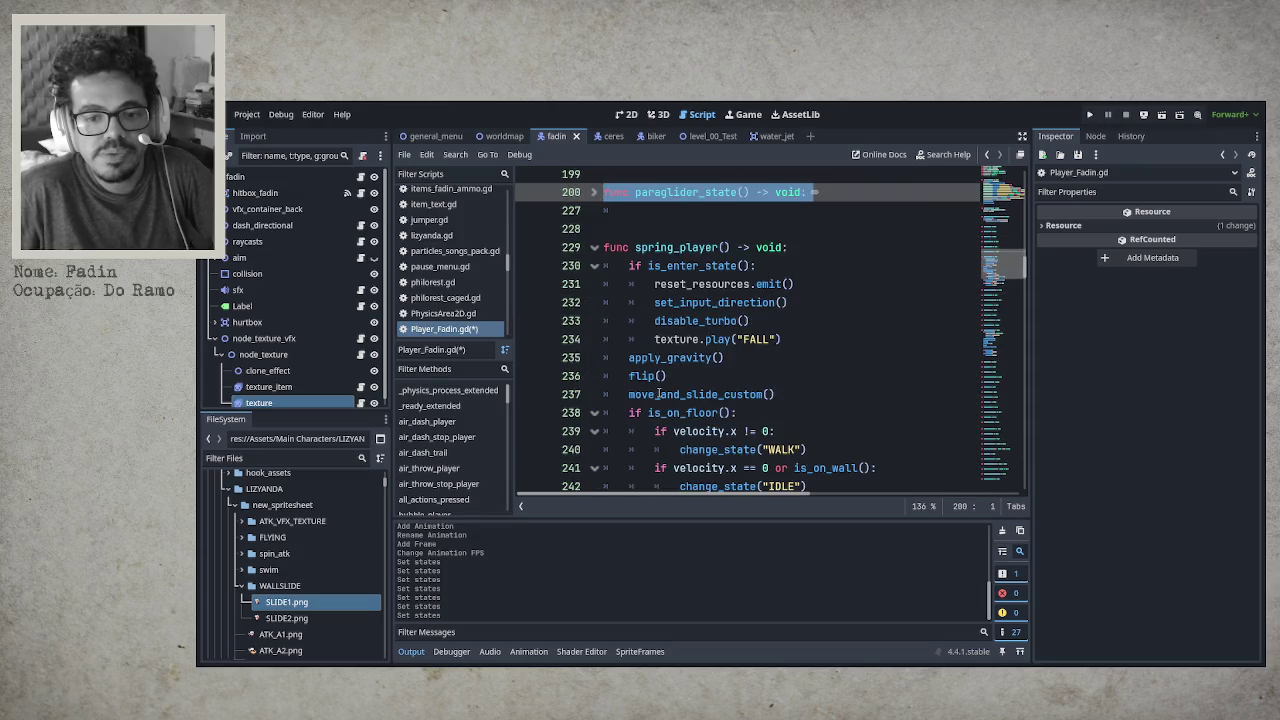
scroll(658, 394, "down", 1)
scroll(658, 394, "down", 1)
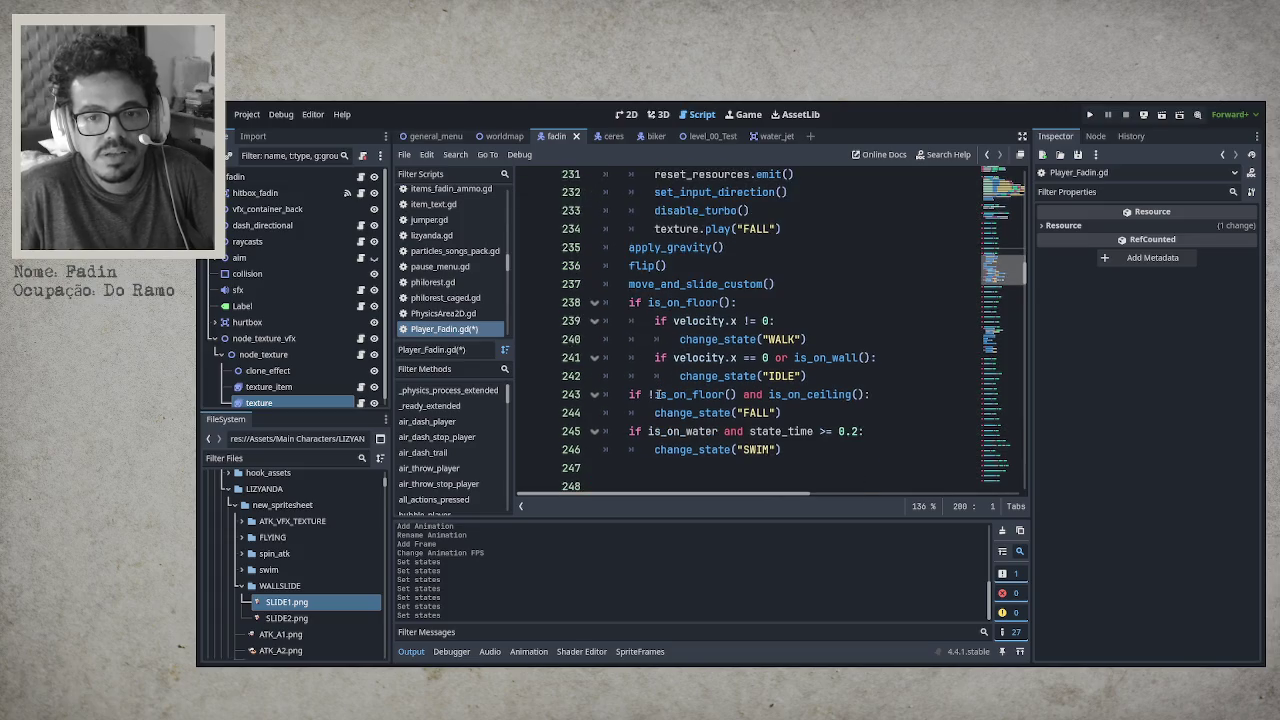
scroll(658, 394, "up", 3)
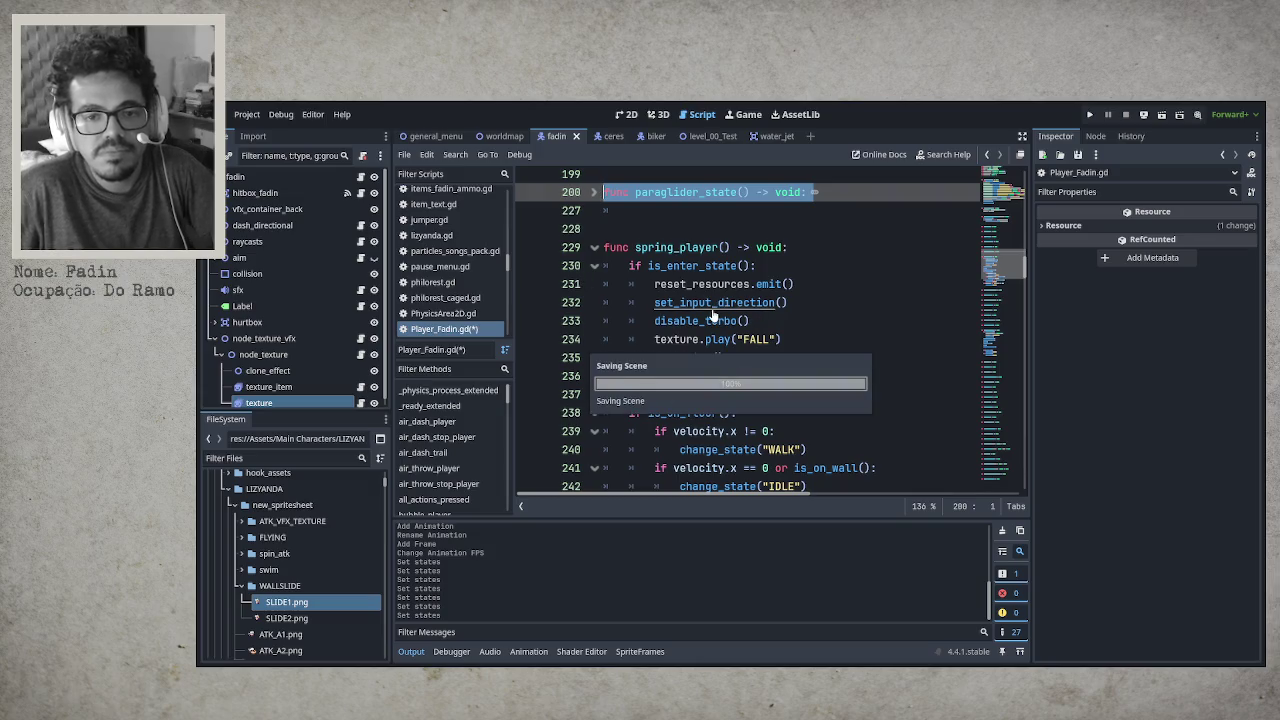
key("ctrl+s")
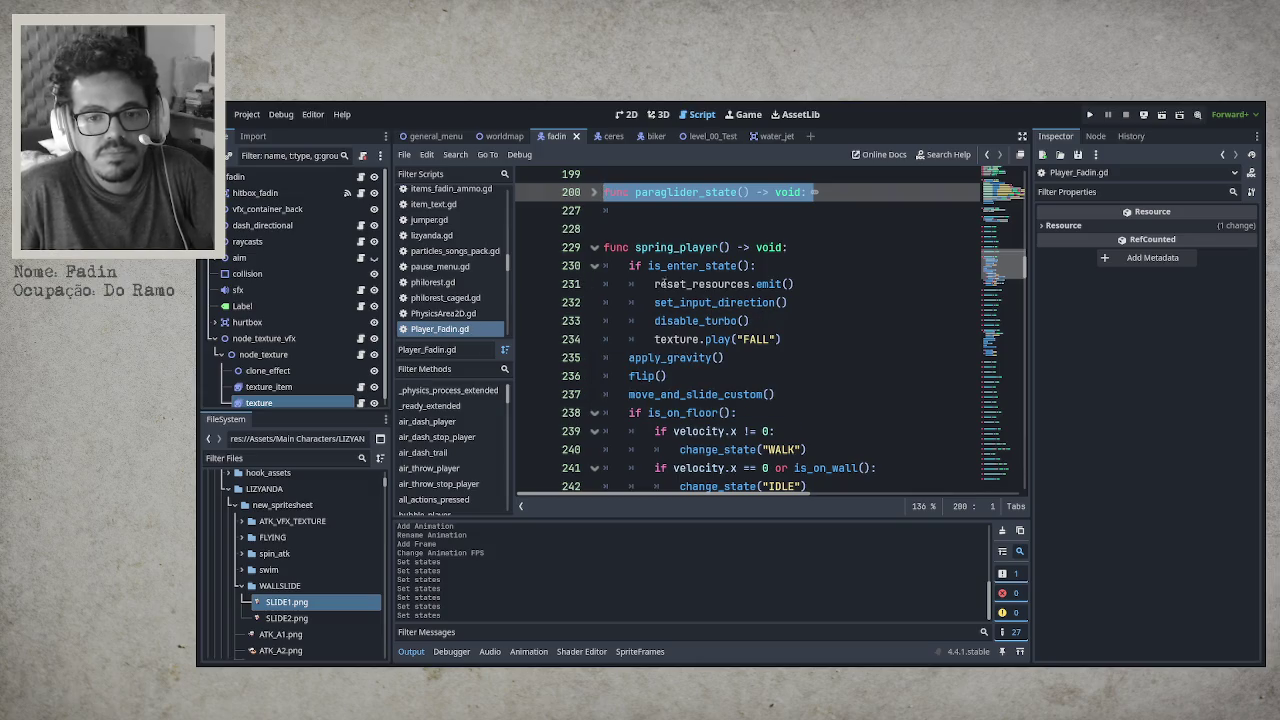
left_click(595, 247)
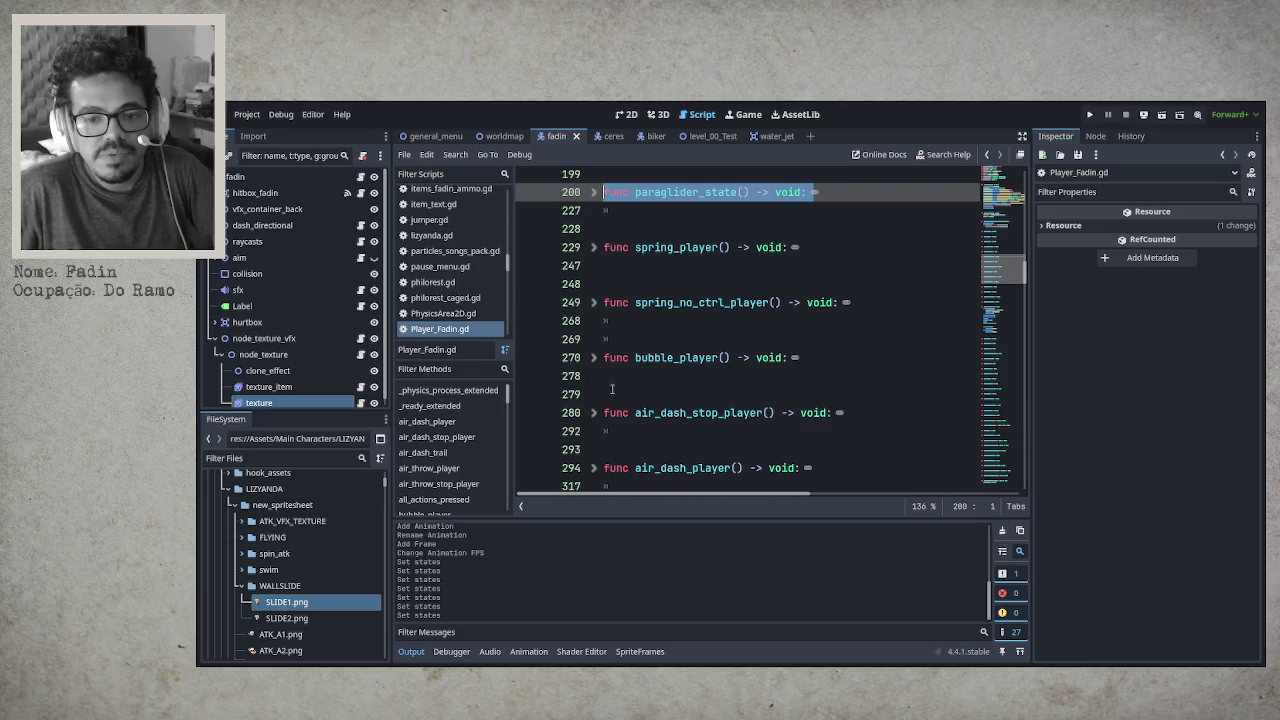
scroll(612, 389, "down", 1)
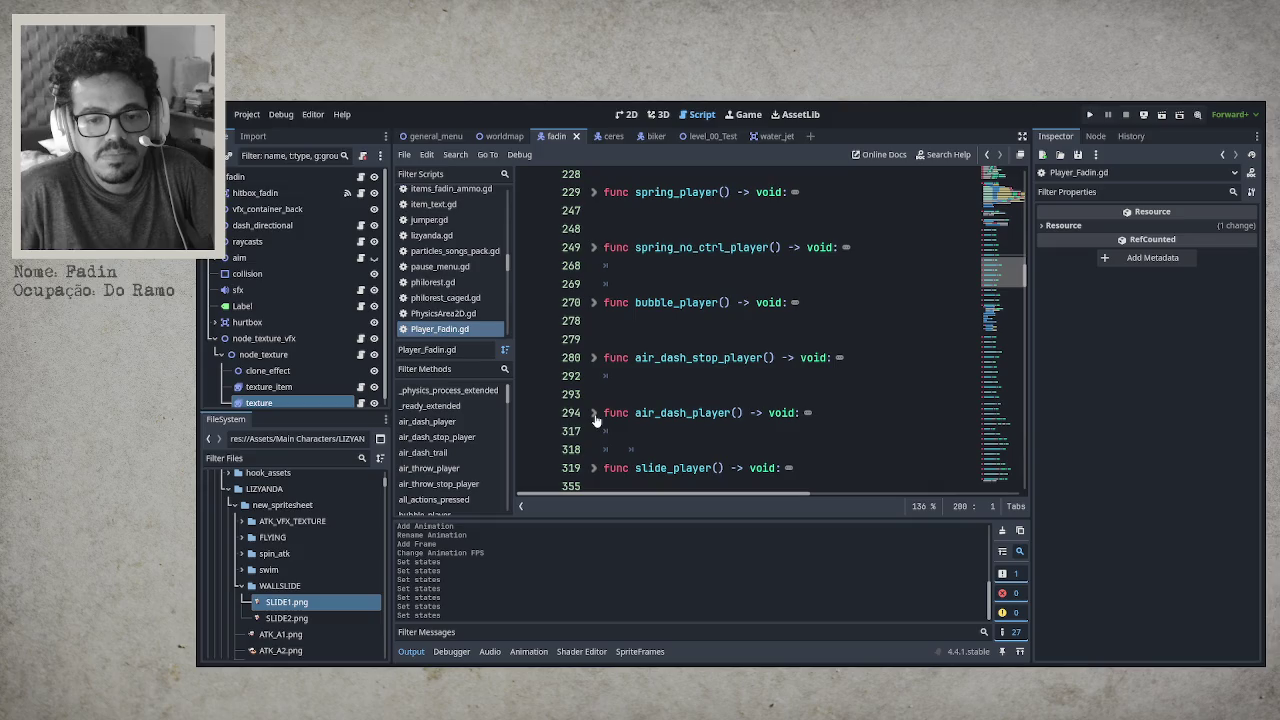
Step: Unfold jump_player to read its body, then fold it back up
scroll(594, 420, "down", 1)
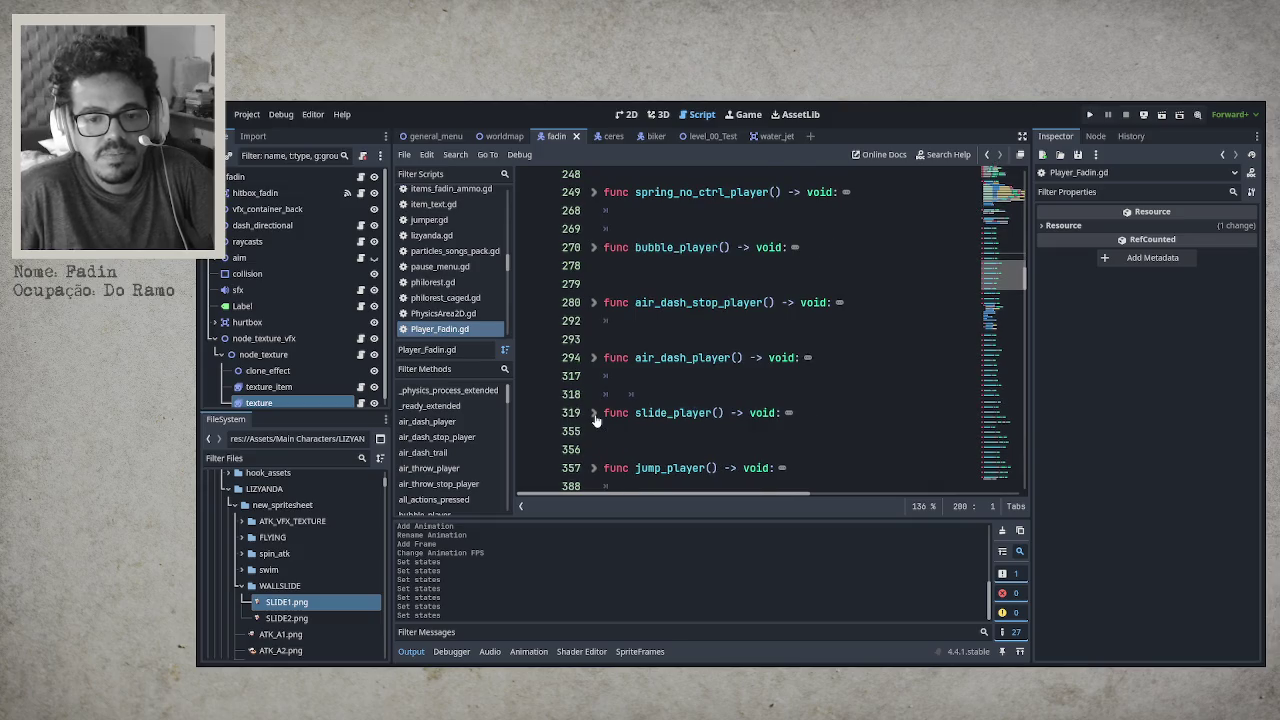
scroll(595, 418, "down", 1)
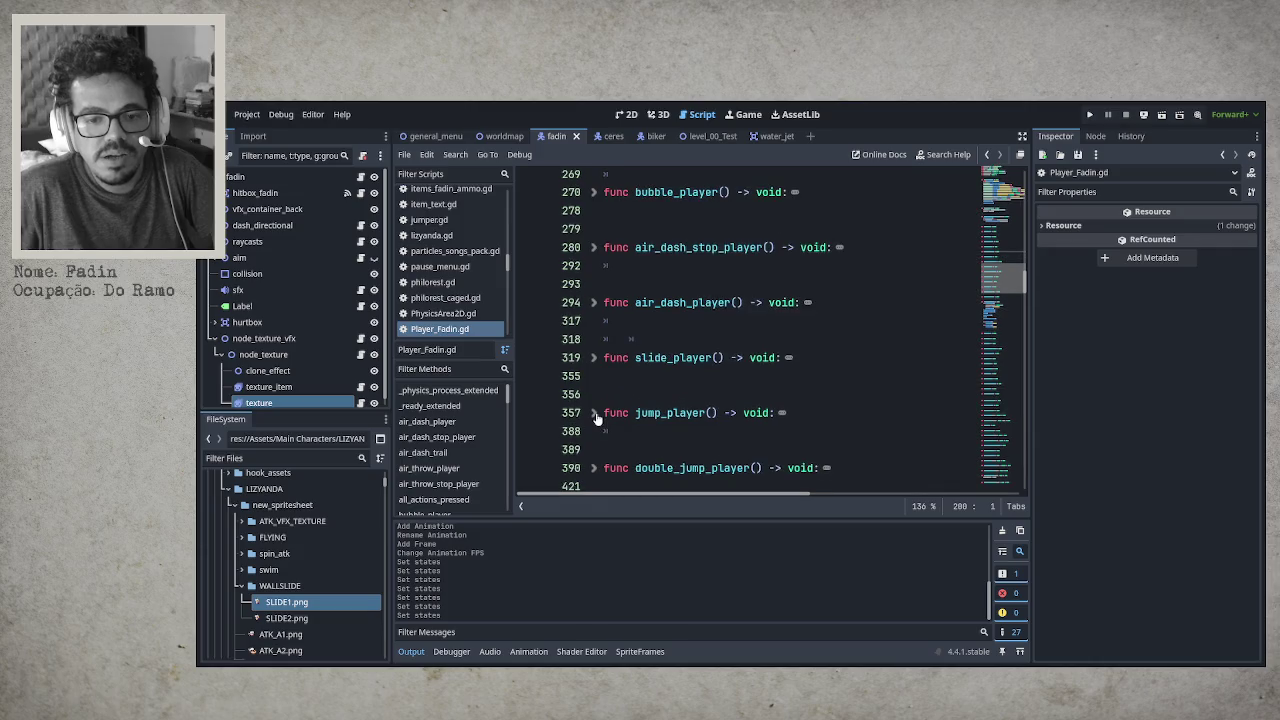
left_click(594, 413)
scroll(596, 420, "down", 2)
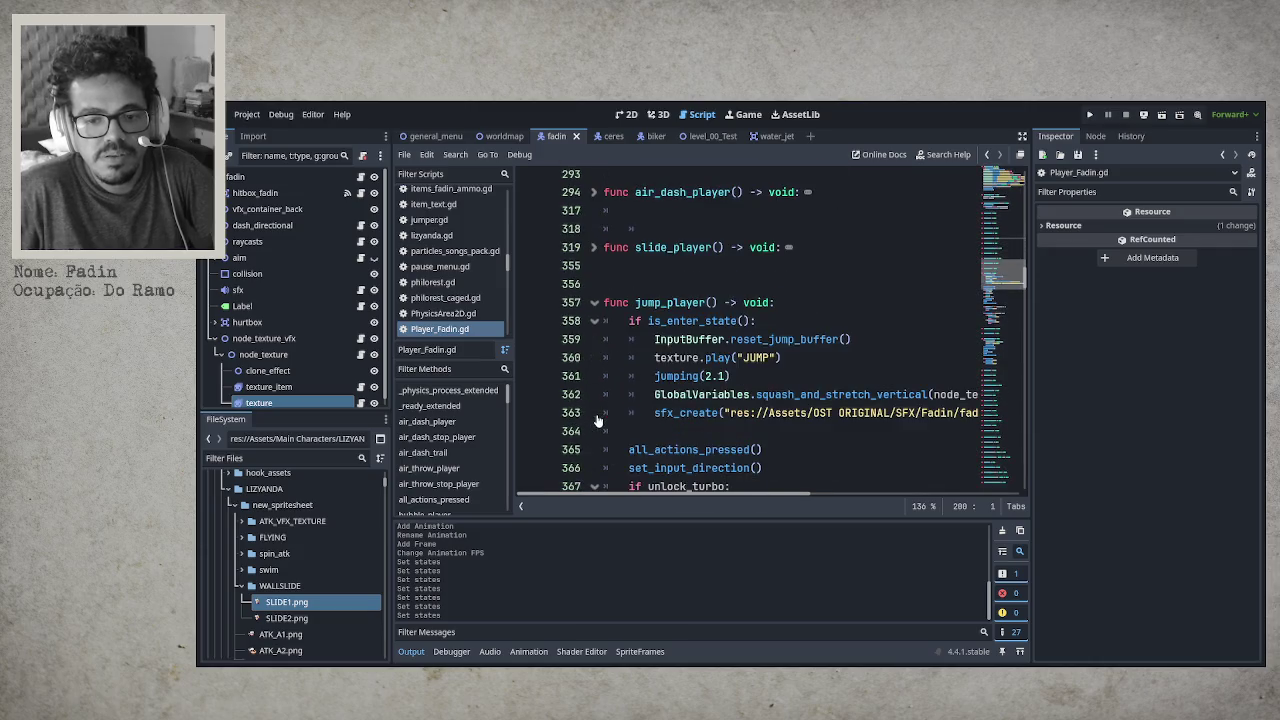
scroll(596, 420, "down", 6)
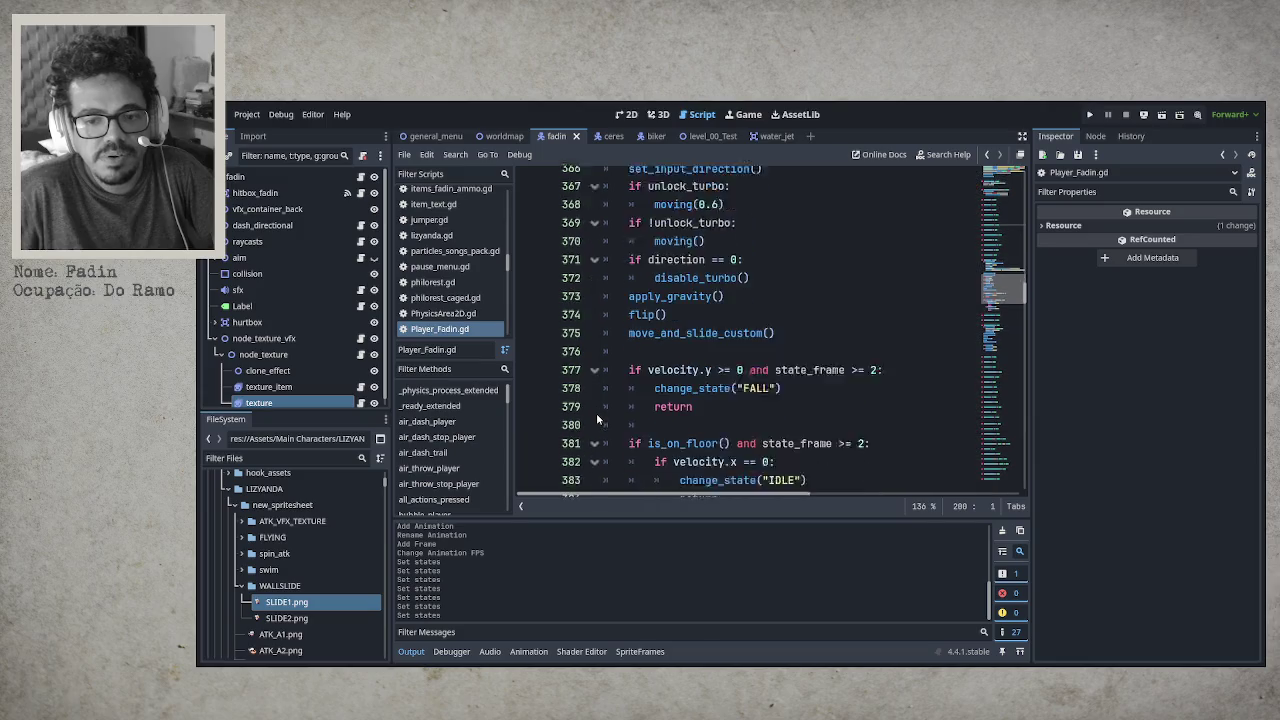
scroll(596, 413, "down", 1)
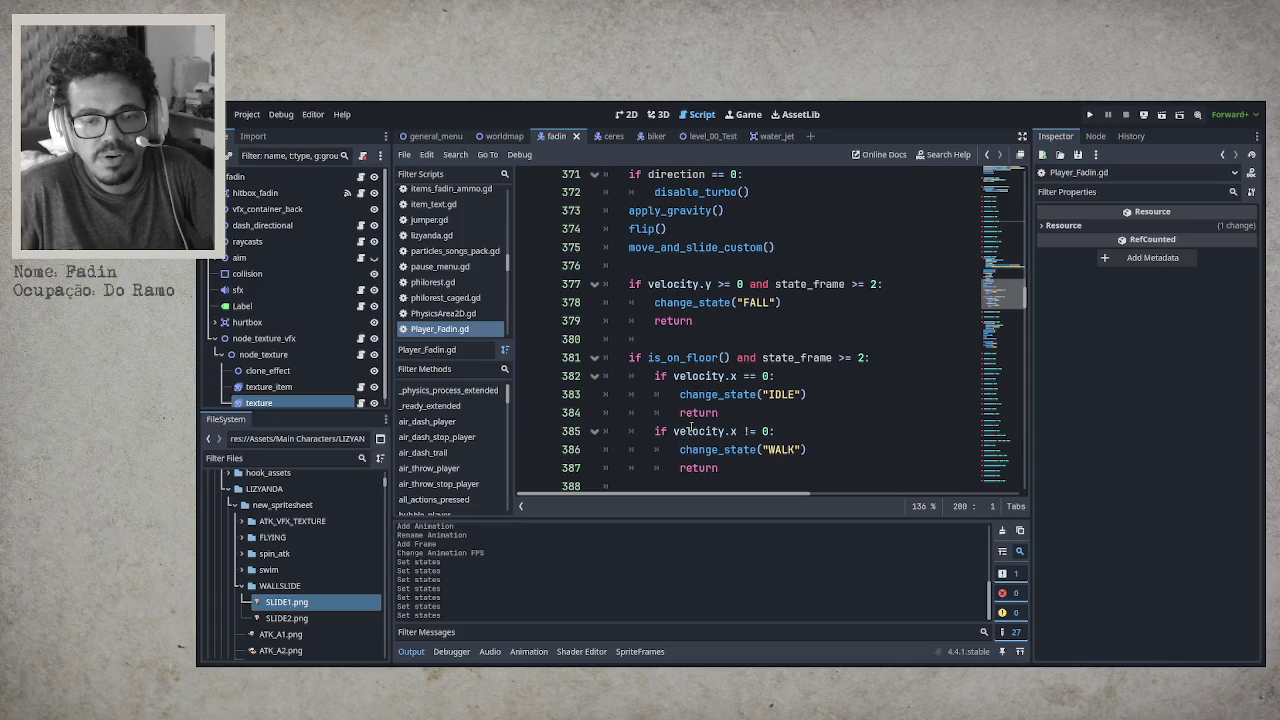
scroll(690, 427, "down", 1)
scroll(690, 427, "up", 5)
scroll(690, 427, "up", 2)
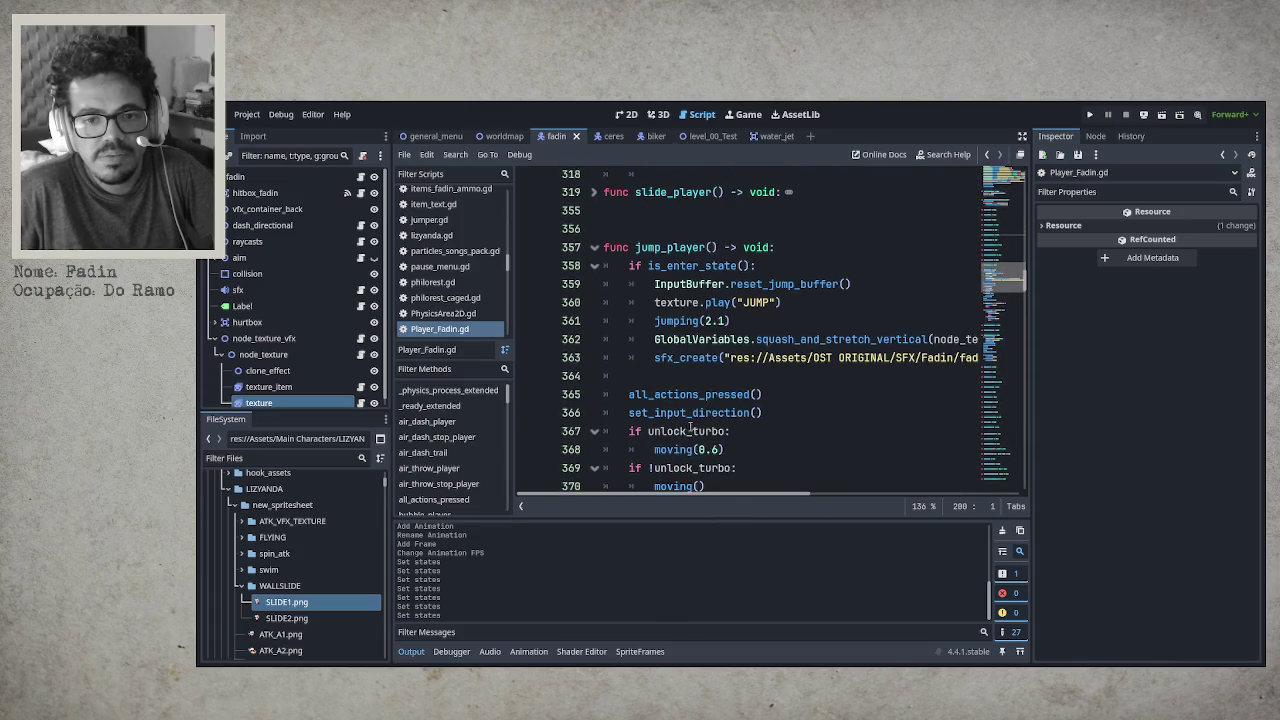
left_click(594, 247)
left_click(610, 285)
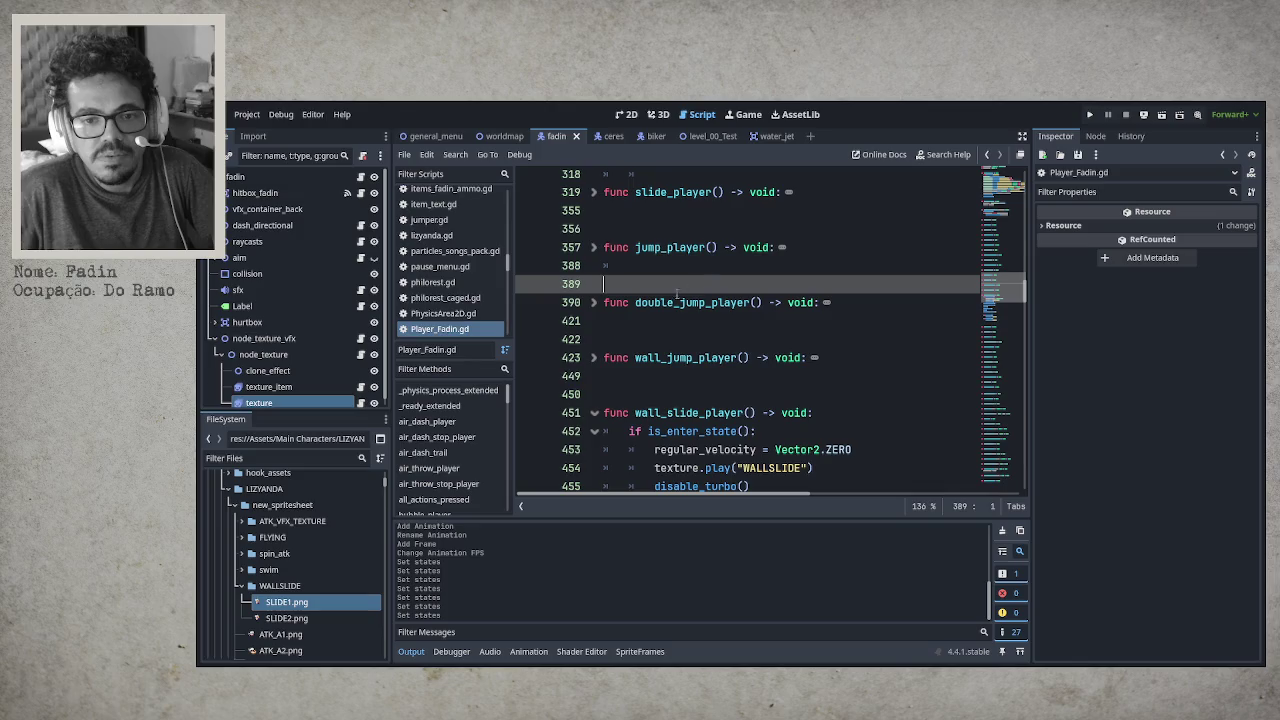
Step: Append a can_enter_wallslide() call after double_jump_player's last return and save the script
left_click(594, 302)
scroll(592, 310, "down", 5)
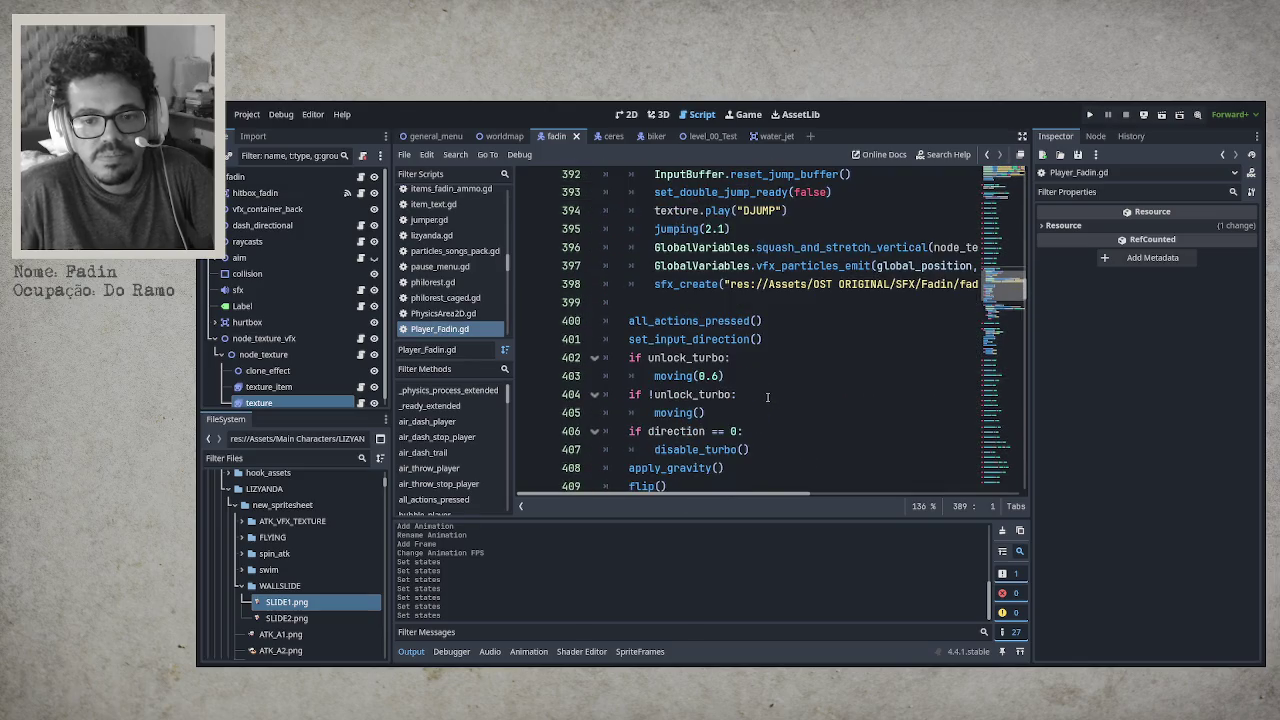
scroll(768, 395, "down", 1)
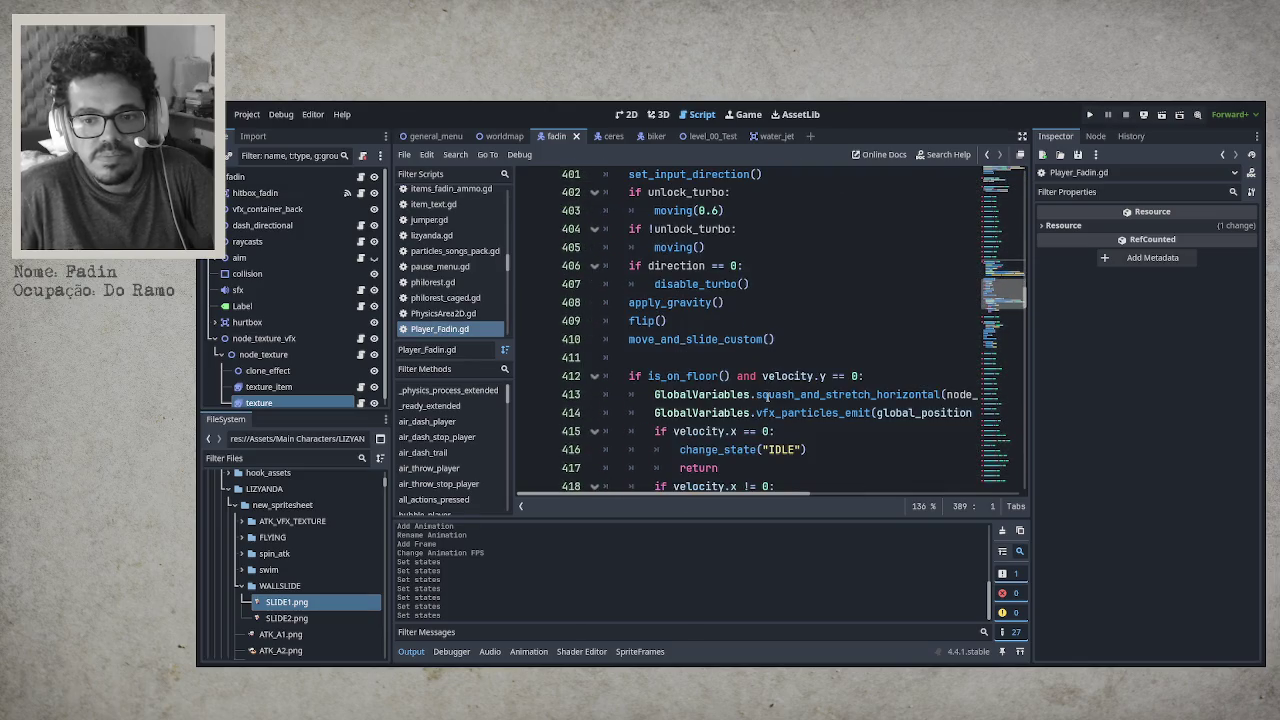
scroll(767, 396, "down", 1)
scroll(767, 396, "down", 1)
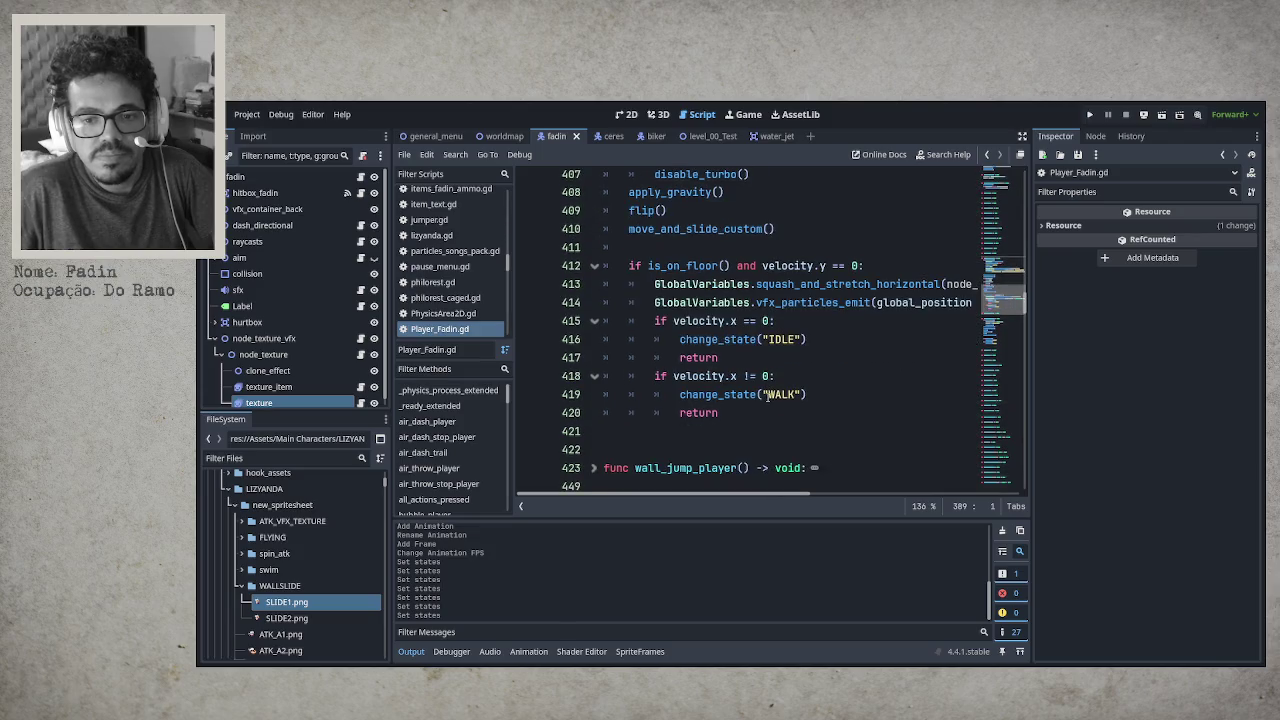
left_click(727, 413)
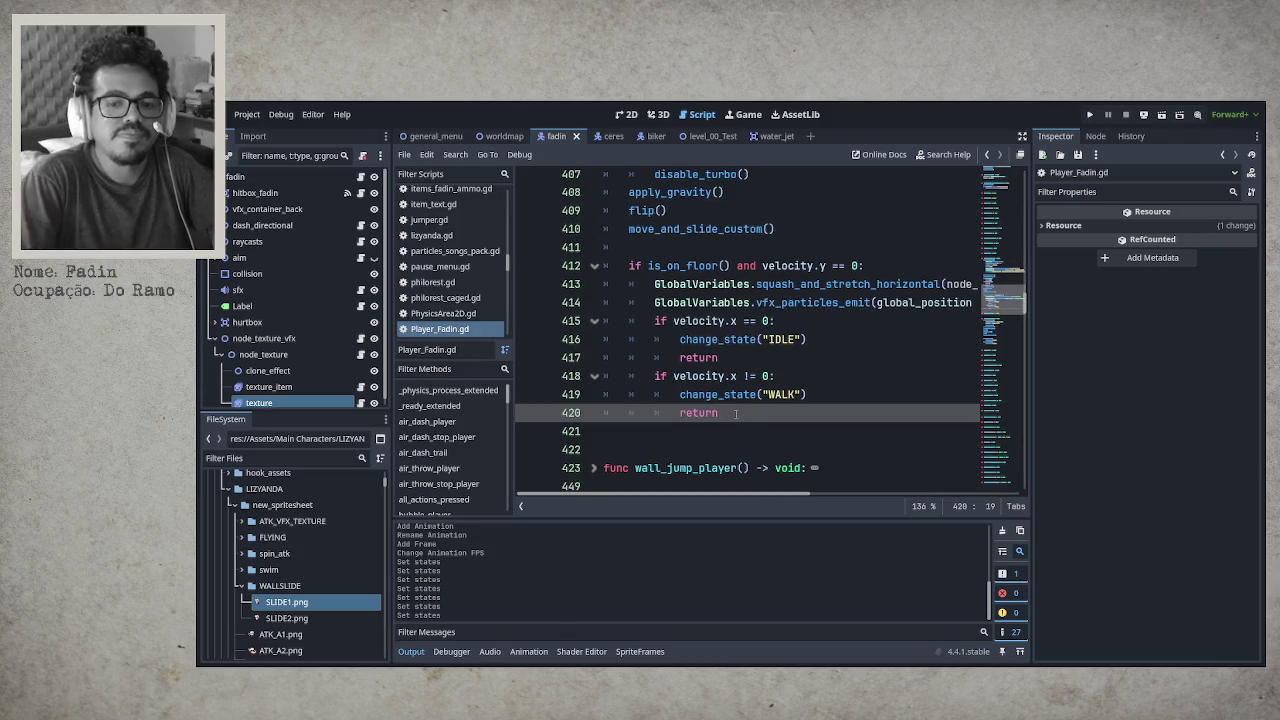
key("Return")
type("can_enter_wallslide()")
key("ctrl+s")
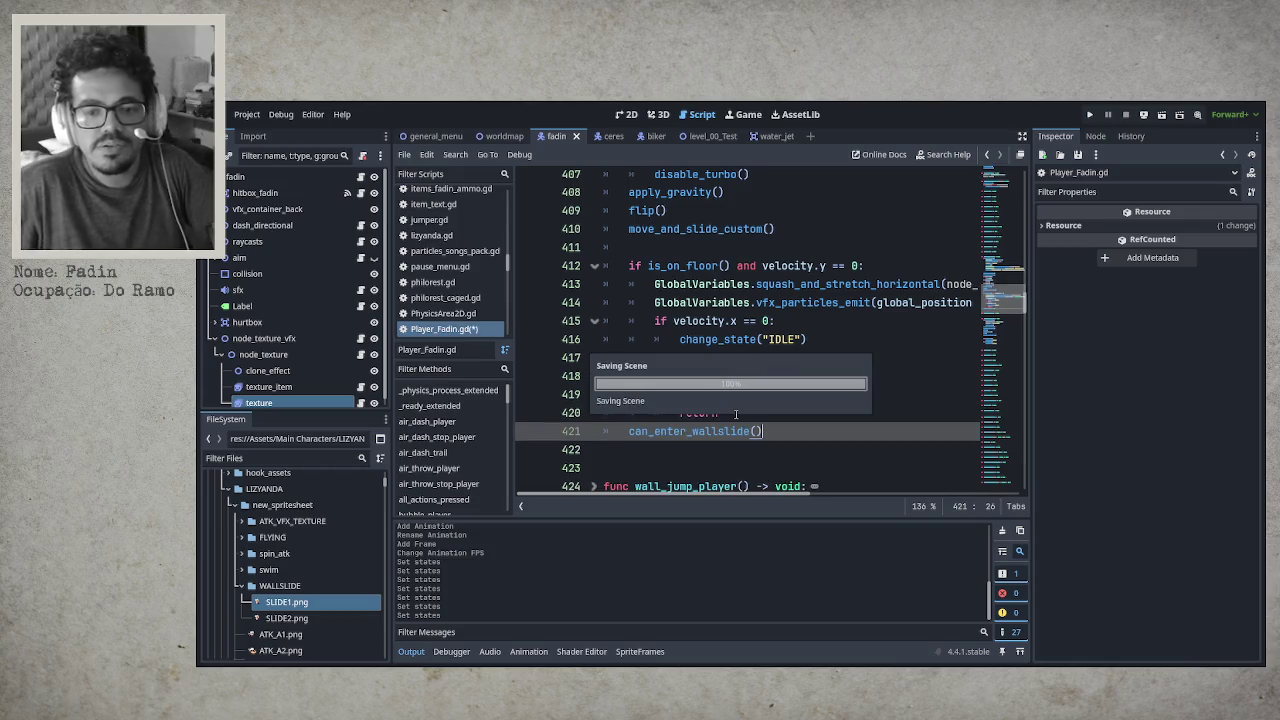
scroll(756, 397, "up", 8)
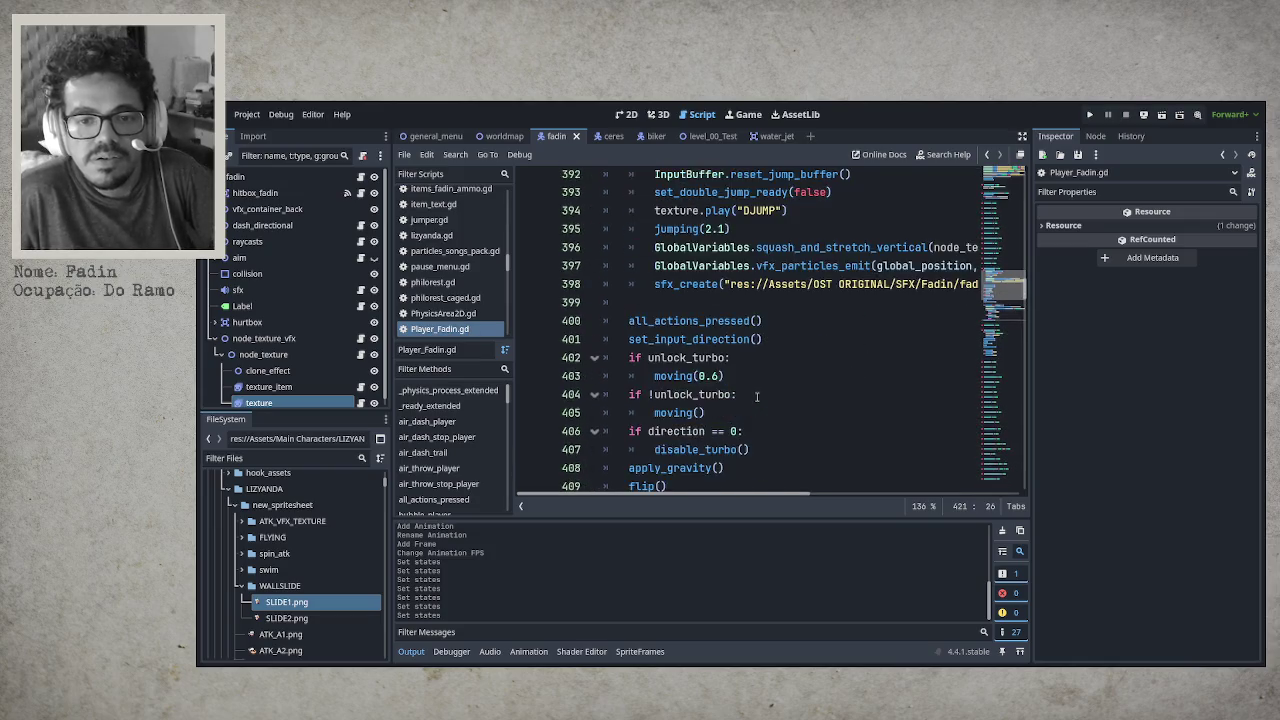
left_click(594, 302)
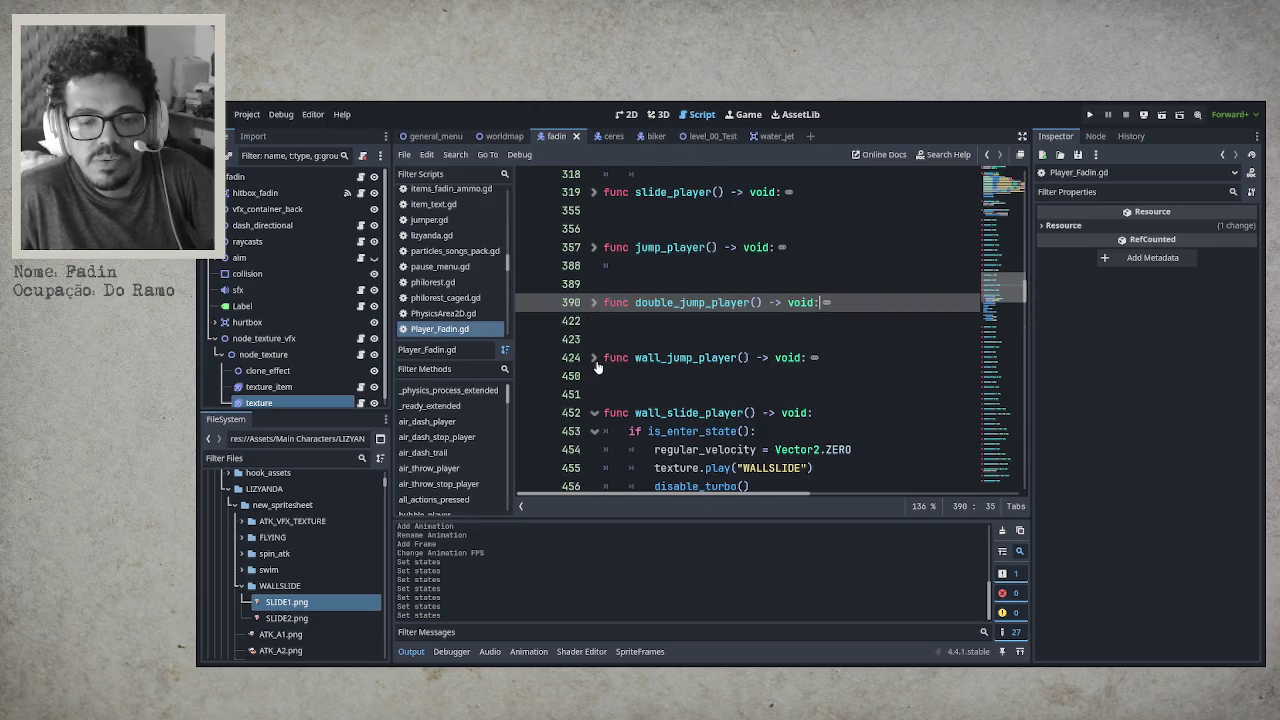
Step: Fold wall_slide_player and delete the extra blank line before dash_player
left_click(595, 363)
left_click(595, 363)
scroll(646, 394, "down", 1)
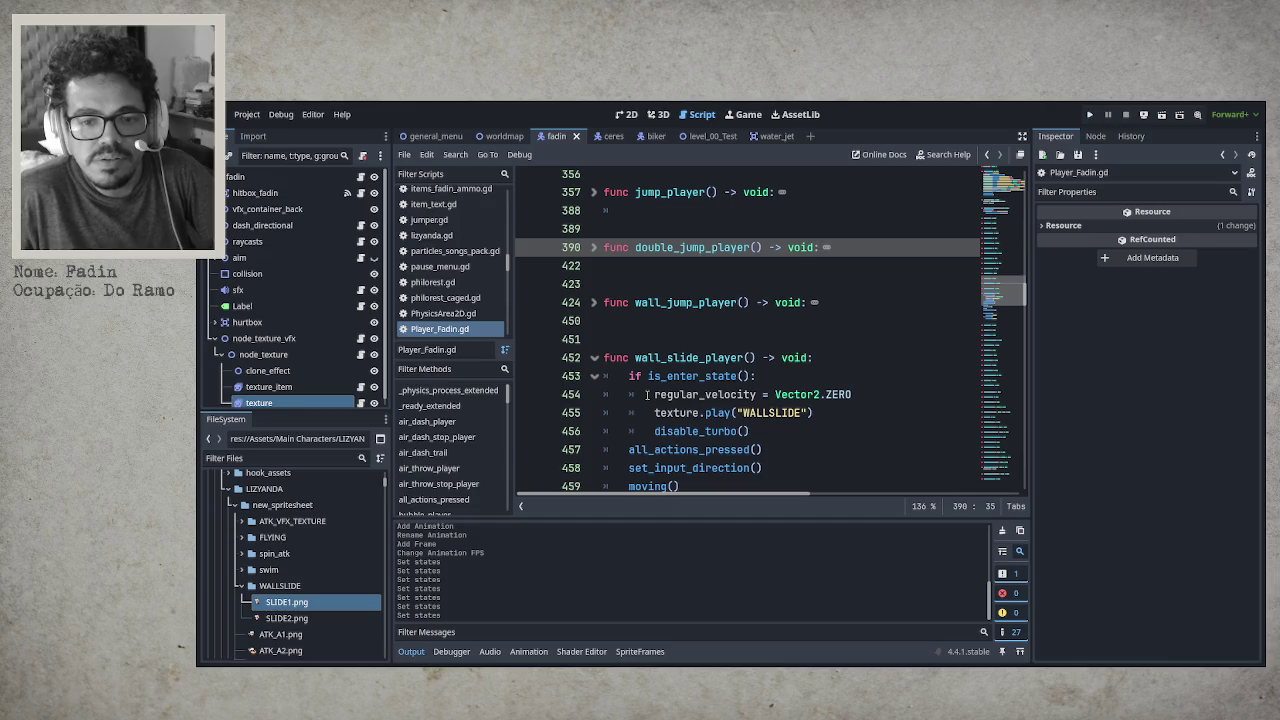
scroll(646, 394, "down", 7)
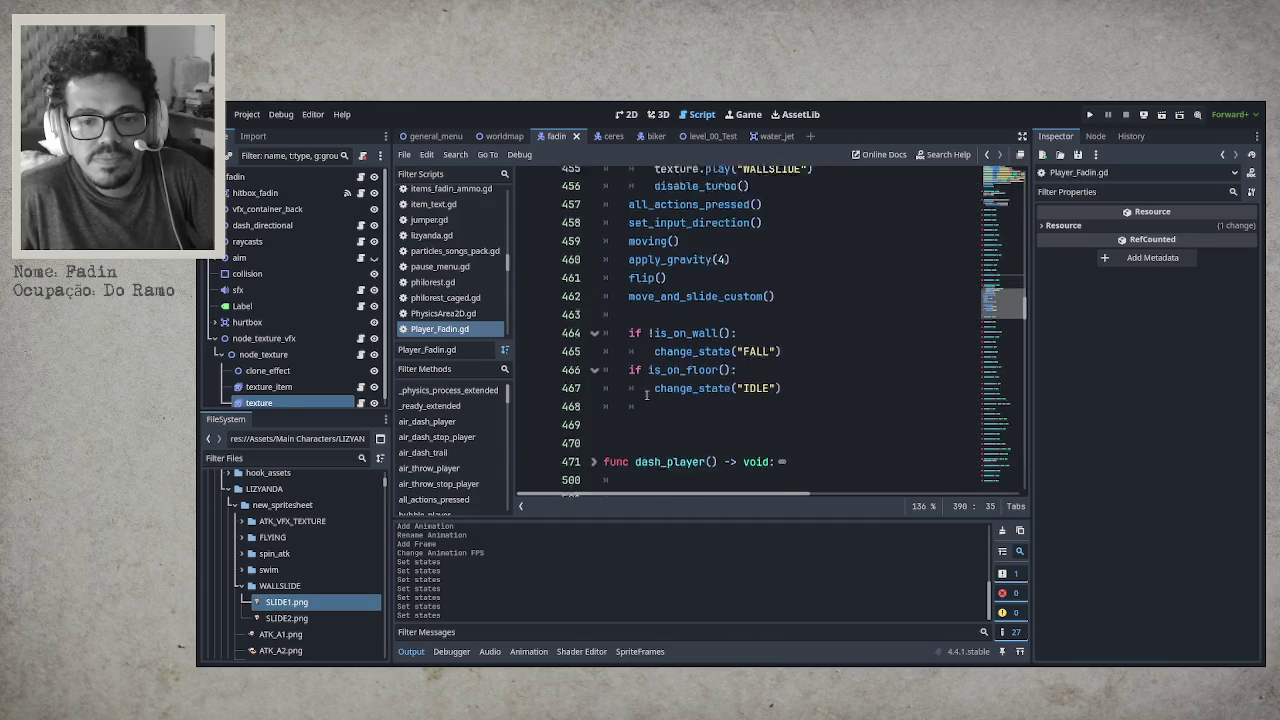
scroll(645, 394, "up", 3)
scroll(645, 394, "up", 3)
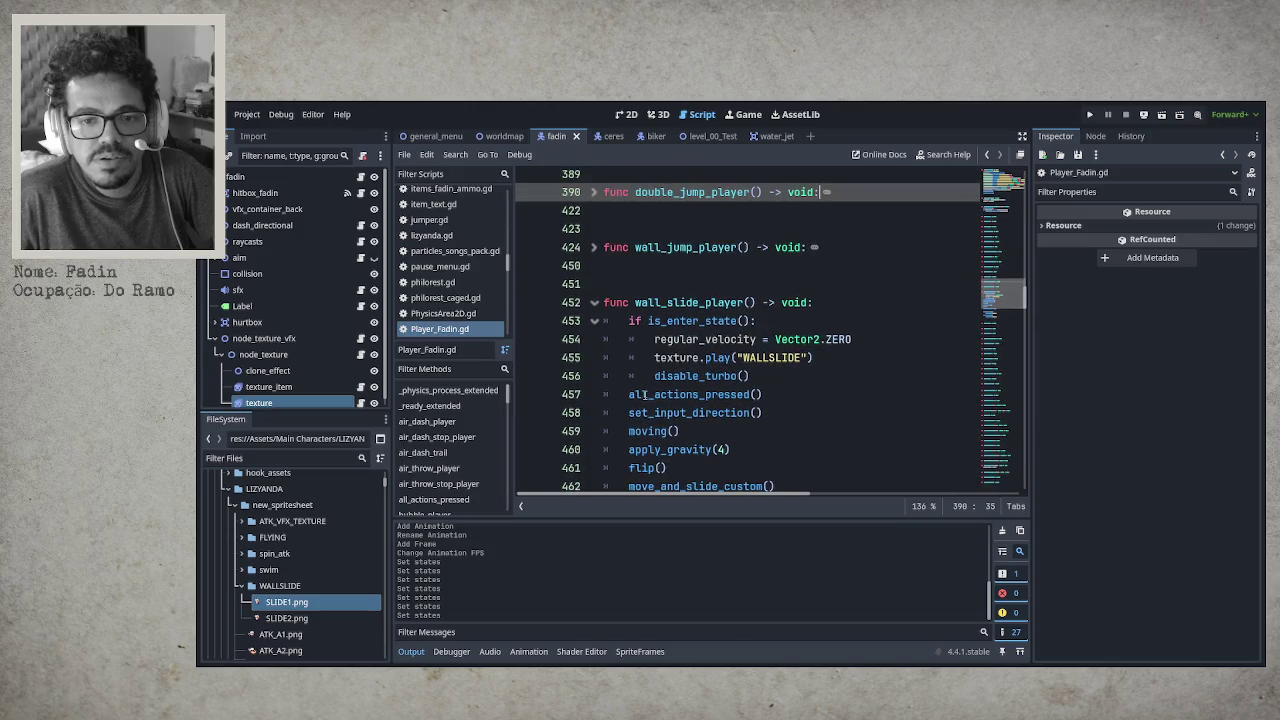
left_click(594, 303)
left_click(601, 360)
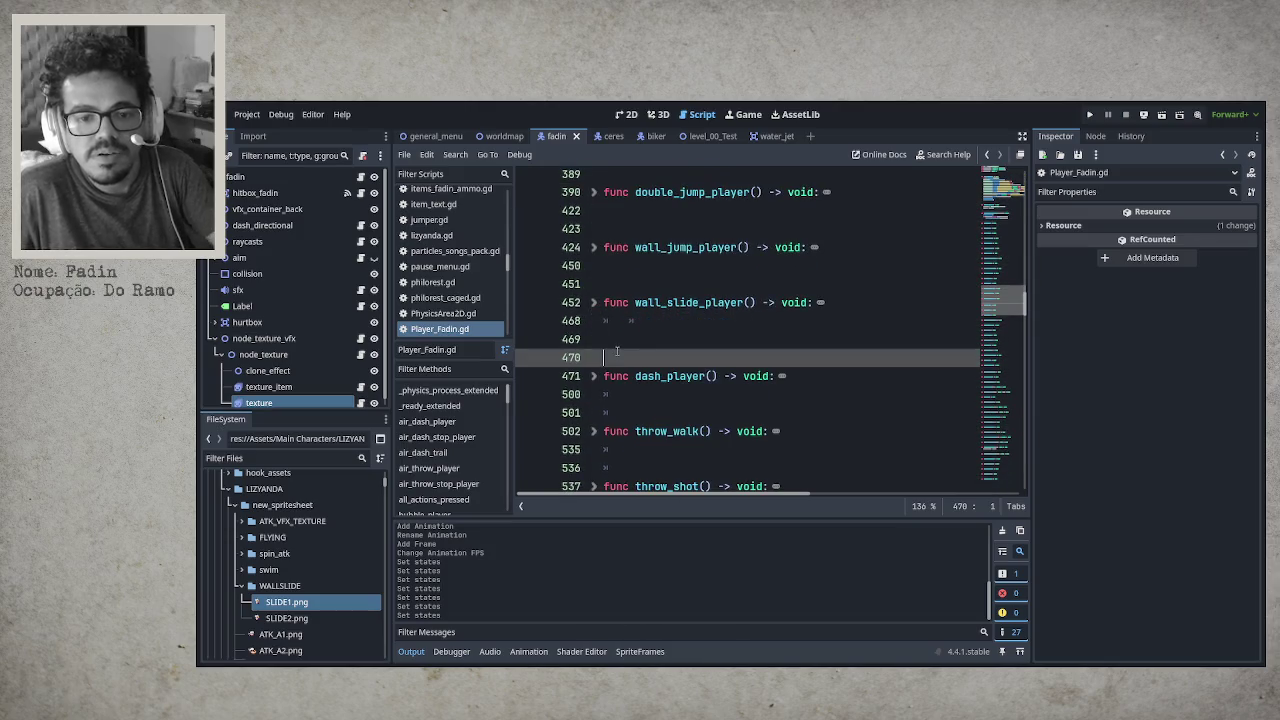
key("BackSpace")
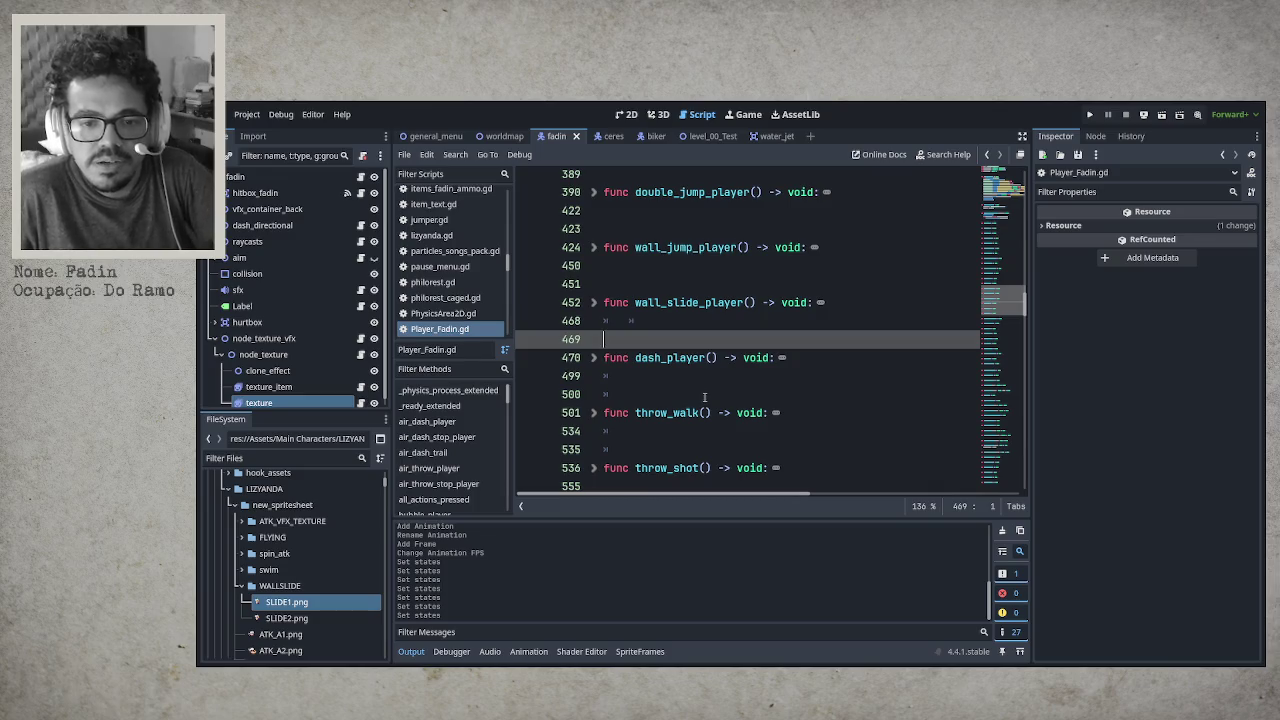
Step: Scroll through the remaining functions and fold all_actions_pressed
scroll(704, 397, "down", 1)
scroll(704, 397, "down", 1)
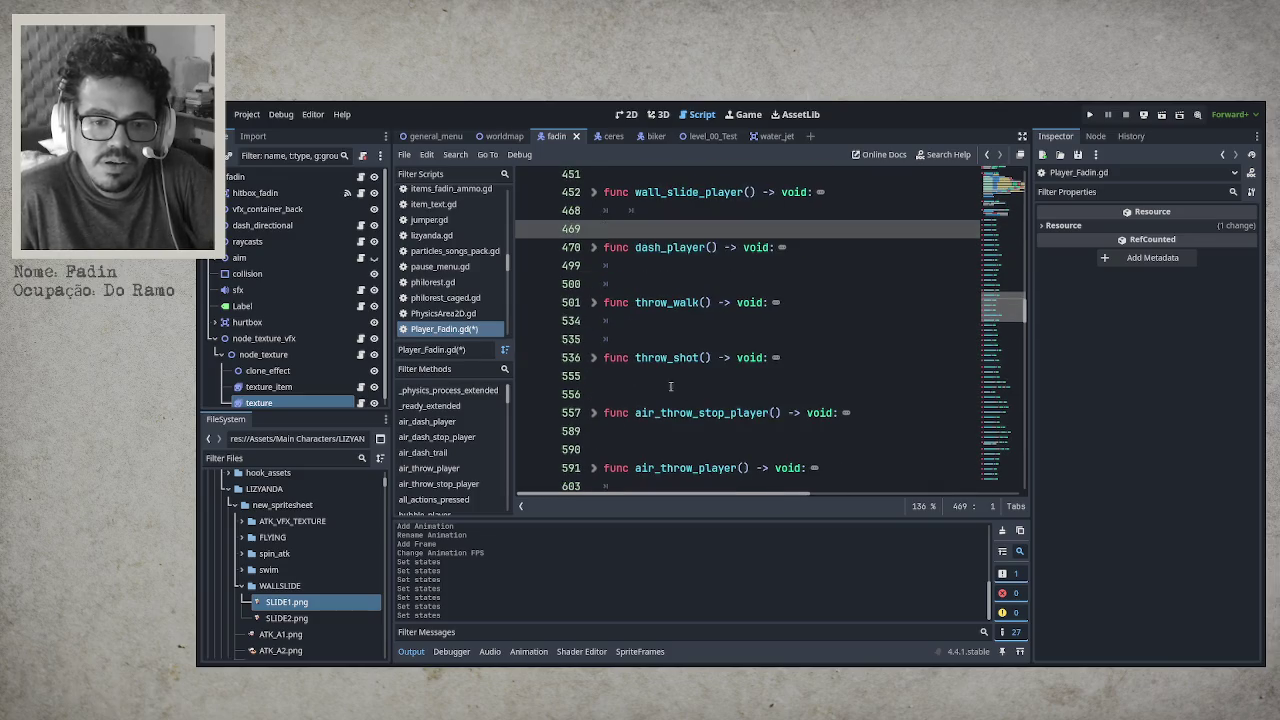
scroll(612, 375, "down", 1)
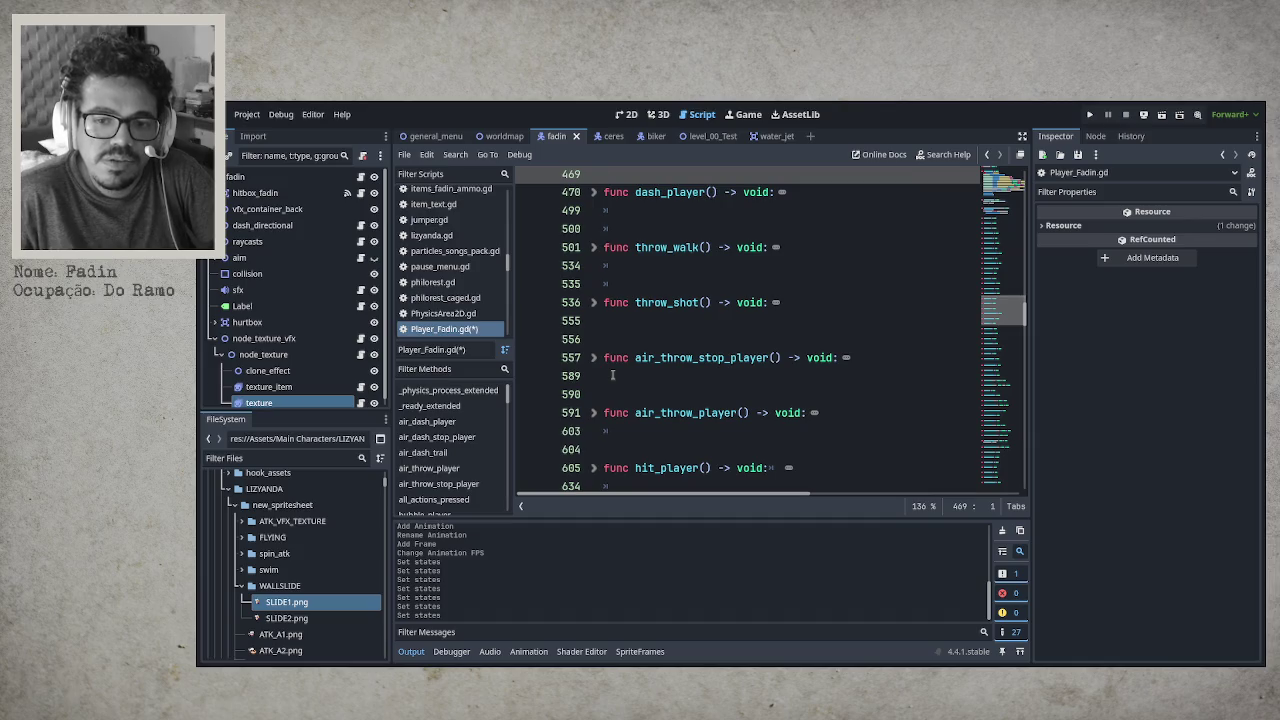
scroll(612, 375, "down", 2)
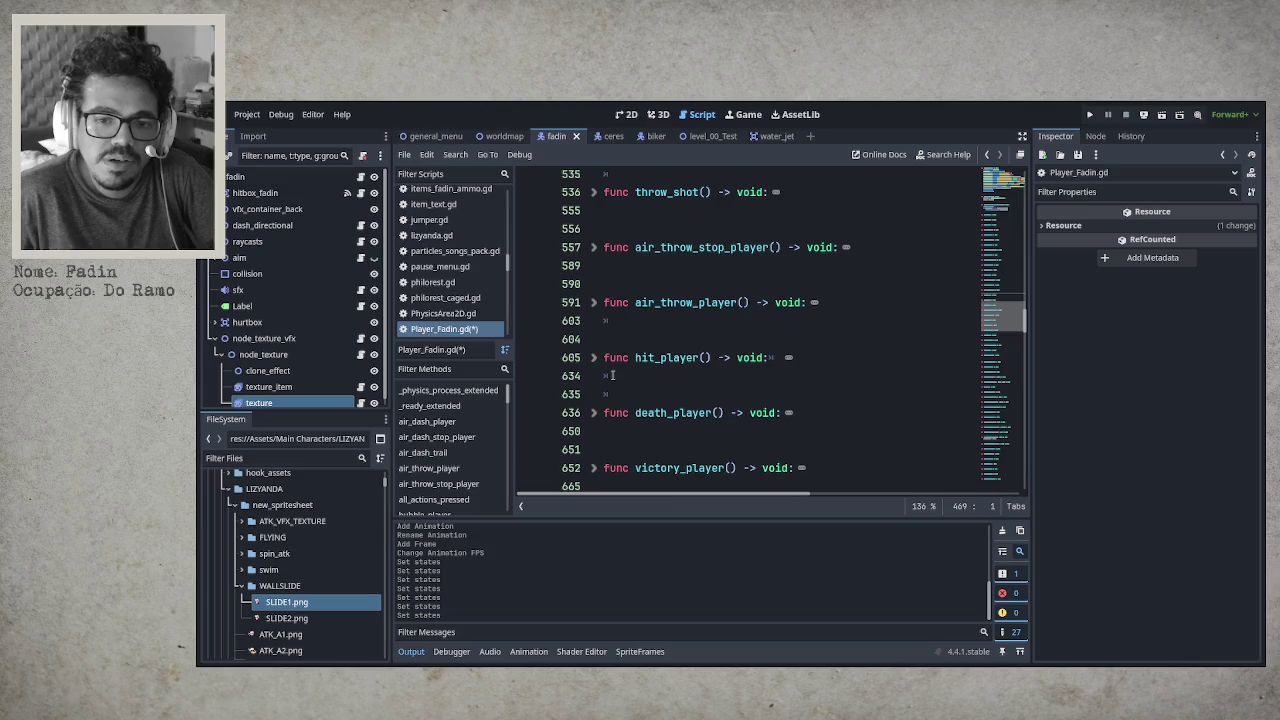
scroll(612, 375, "down", 1)
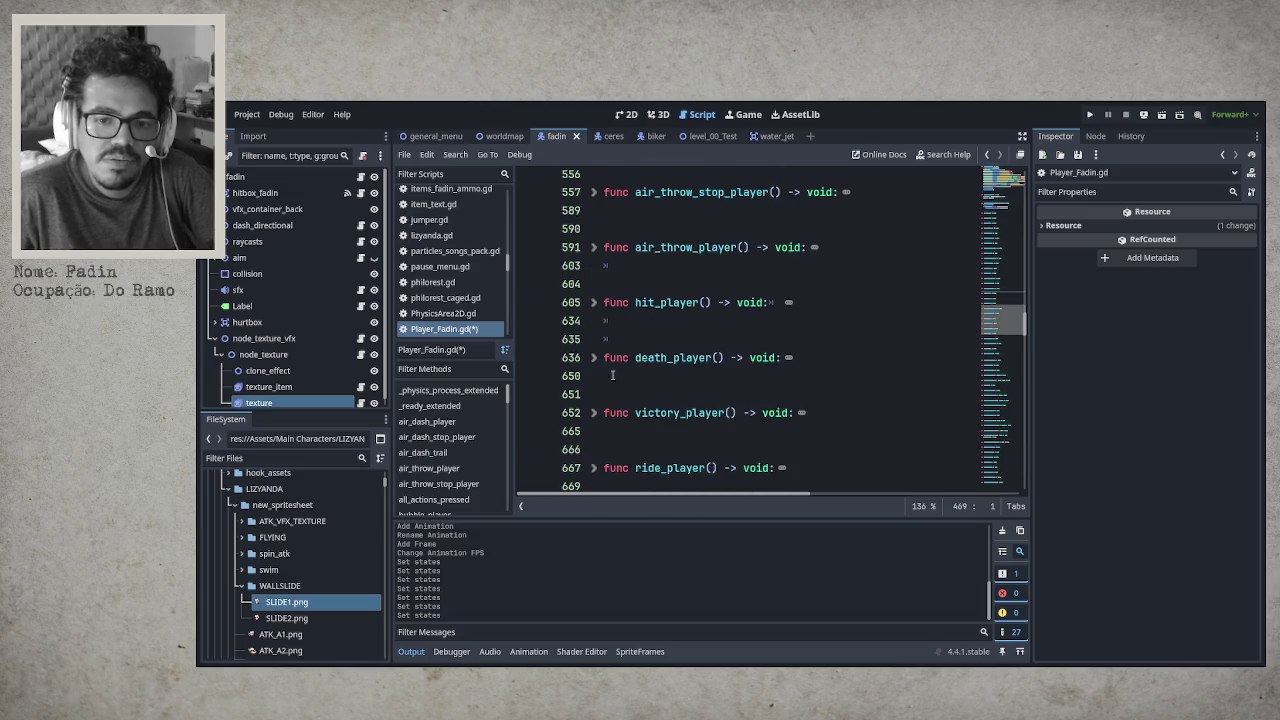
scroll(612, 375, "down", 1)
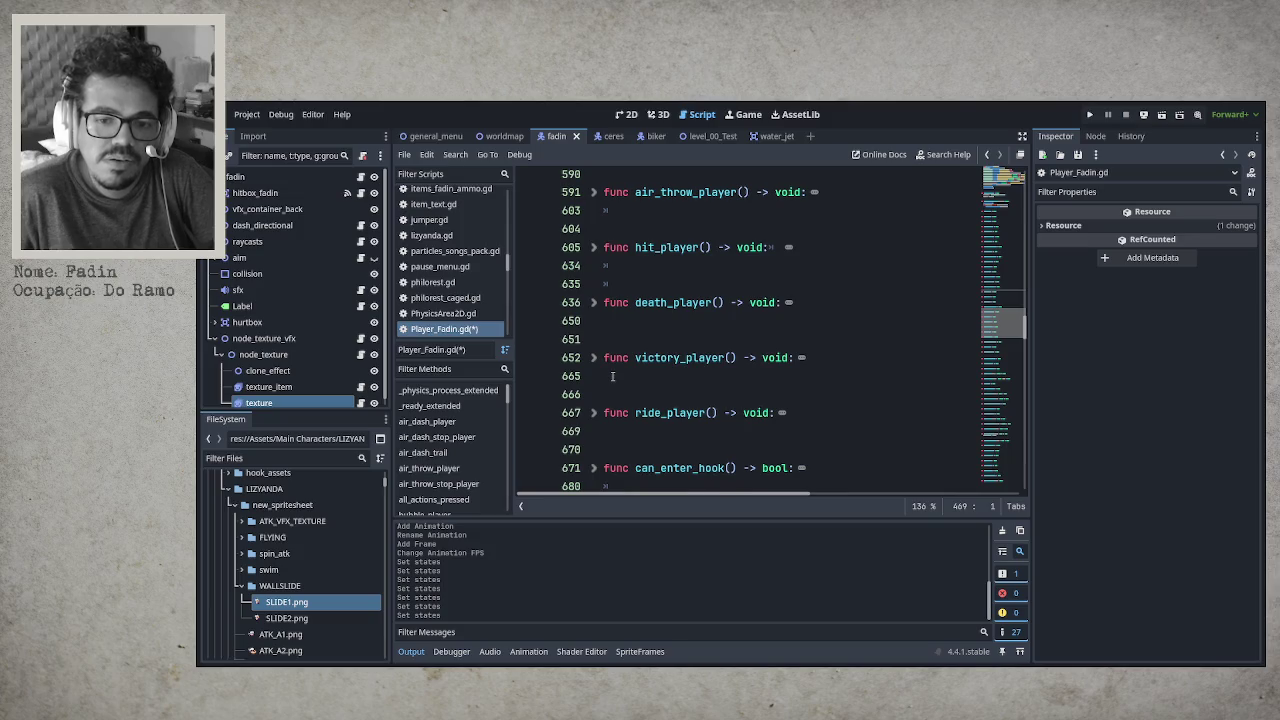
scroll(612, 375, "down", 1)
scroll(612, 376, "down", 1)
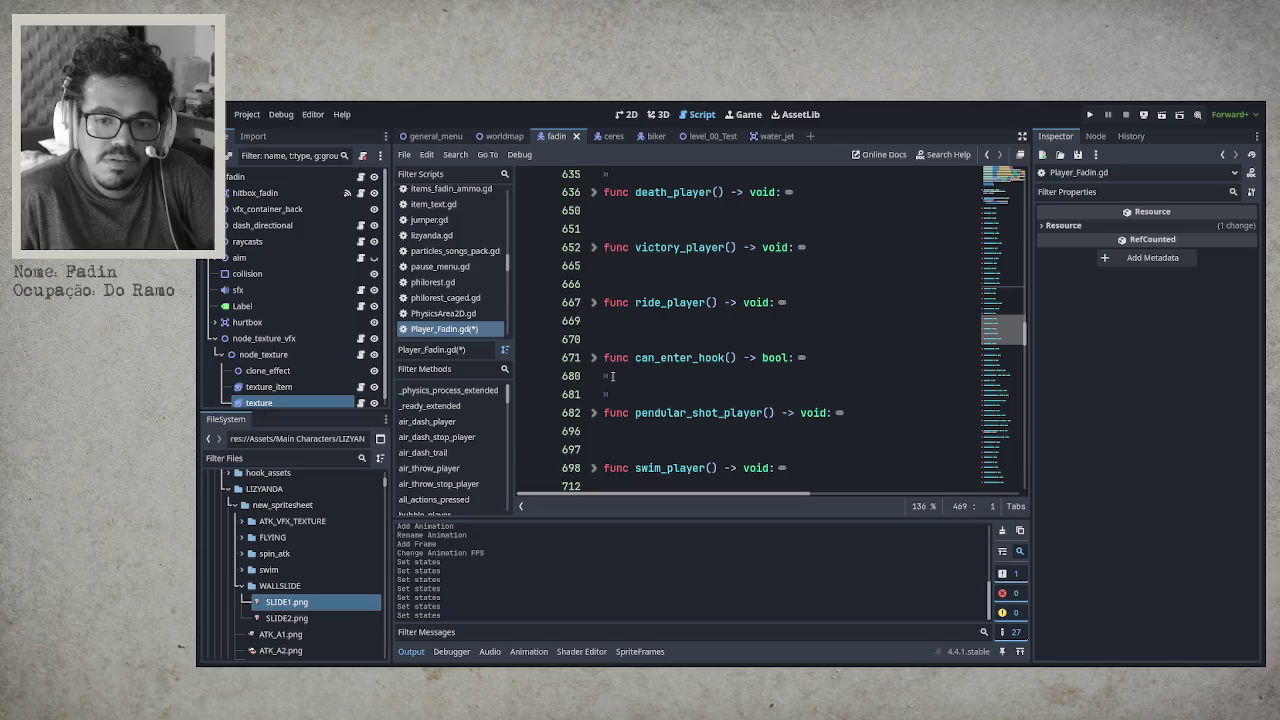
scroll(612, 376, "down", 1)
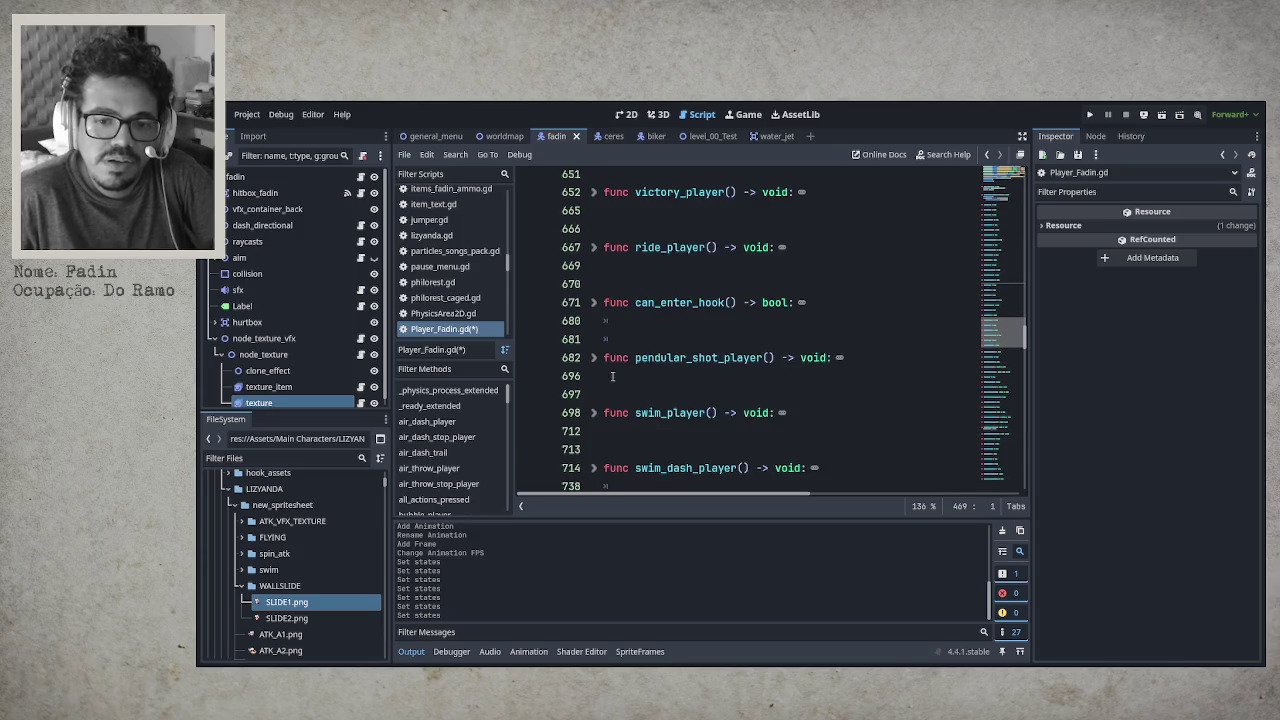
scroll(612, 376, "down", 1)
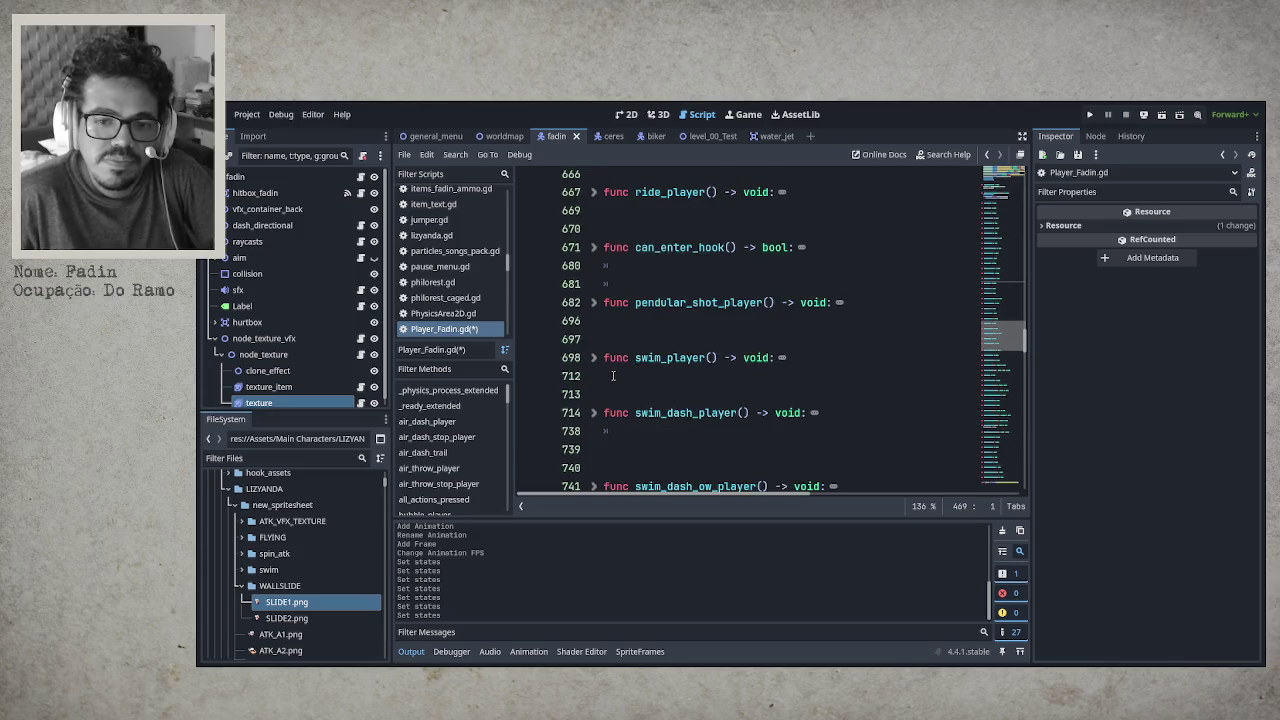
scroll(613, 376, "down", 1)
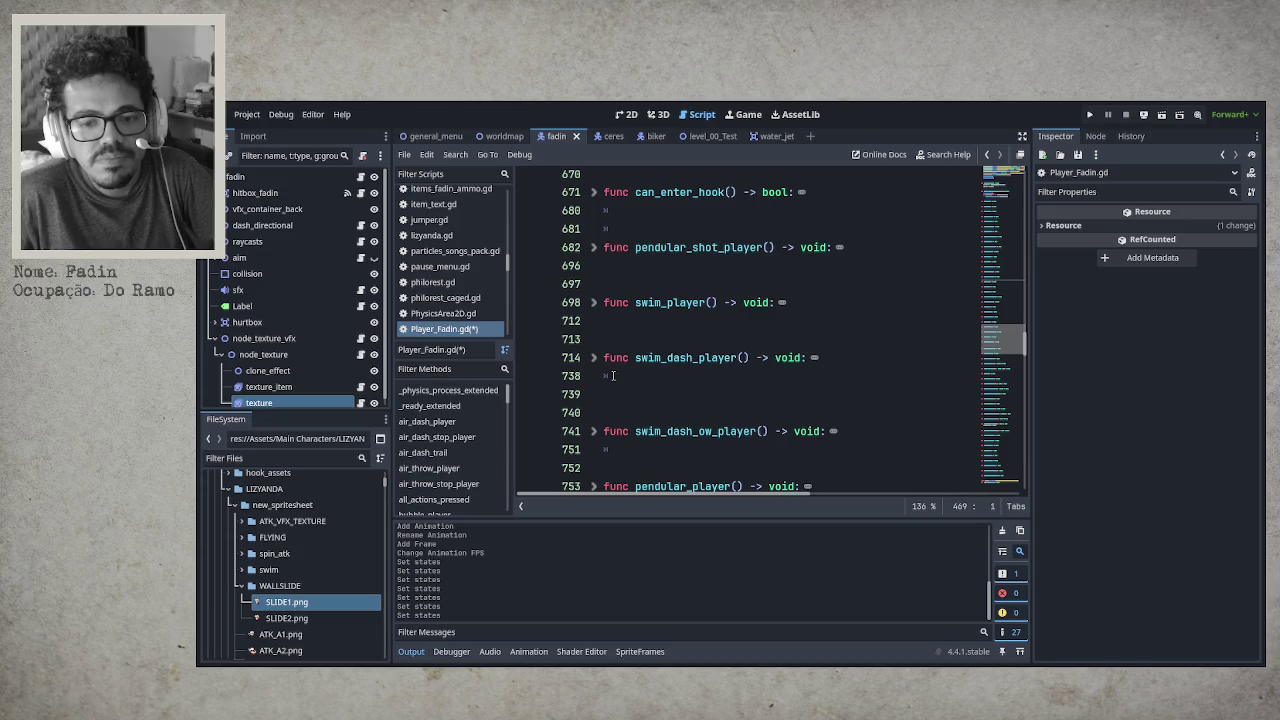
scroll(613, 376, "down", 1)
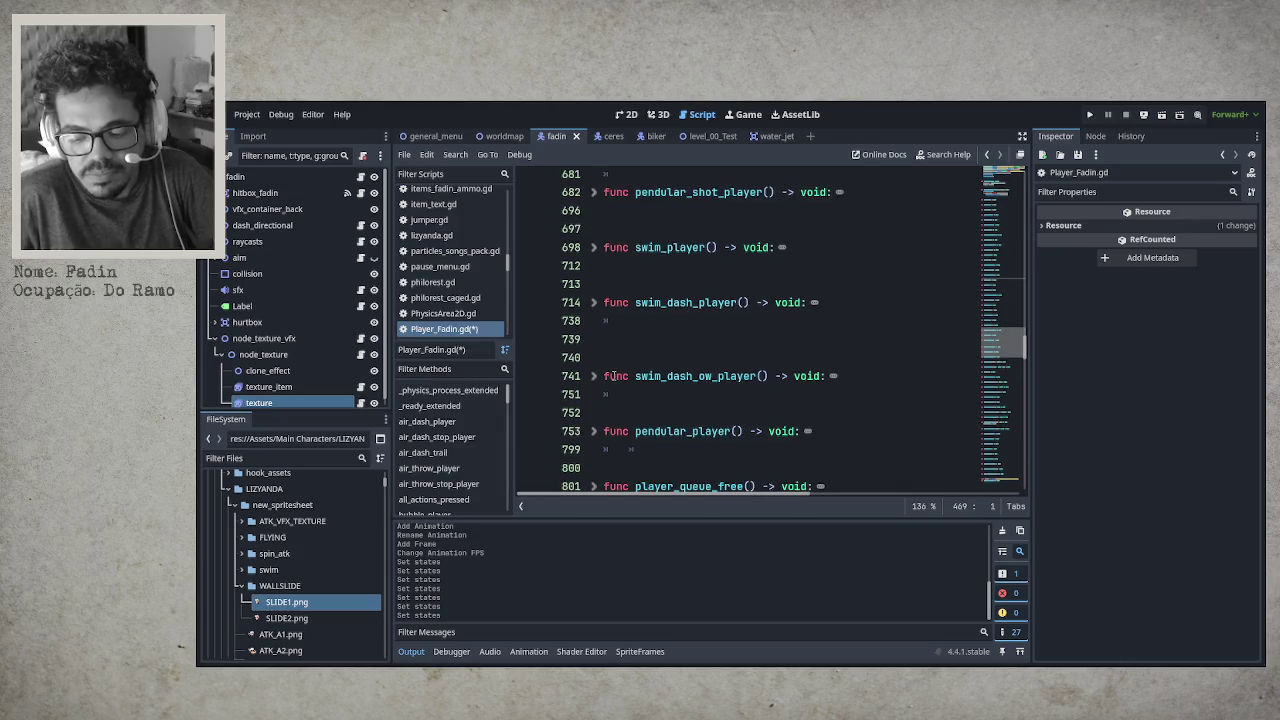
scroll(613, 376, "down", 1)
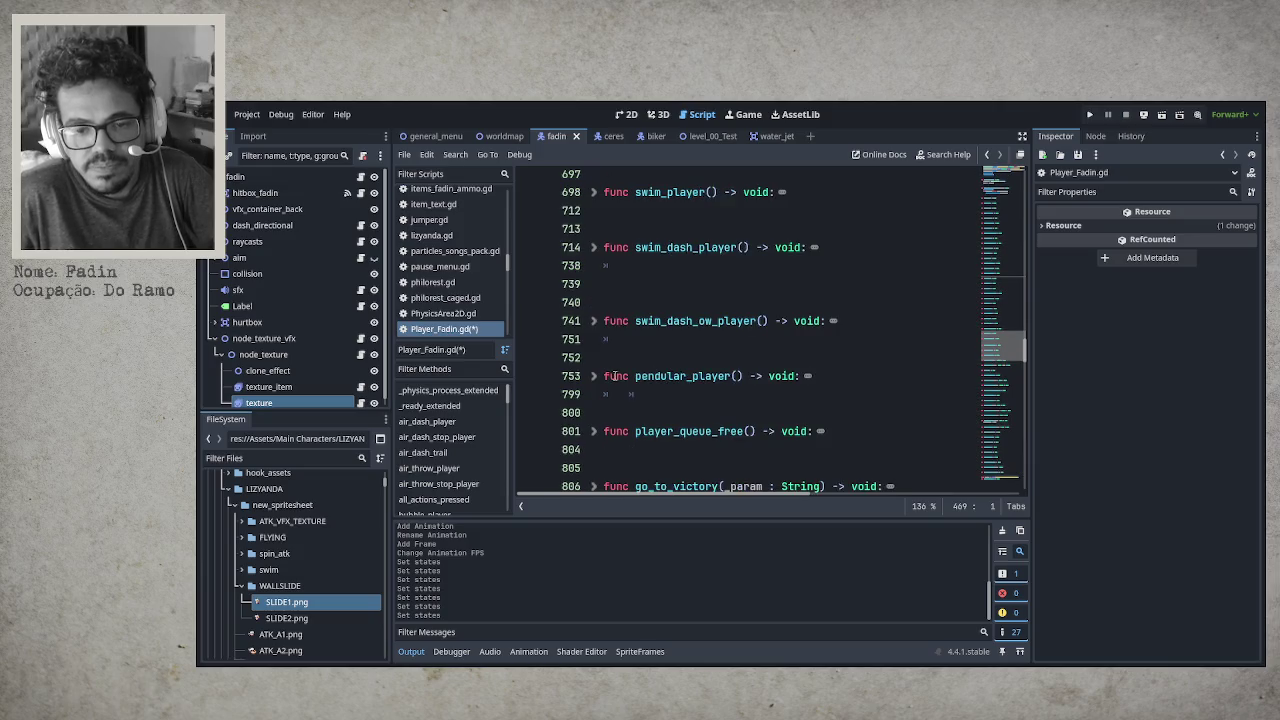
scroll(613, 376, "down", 1)
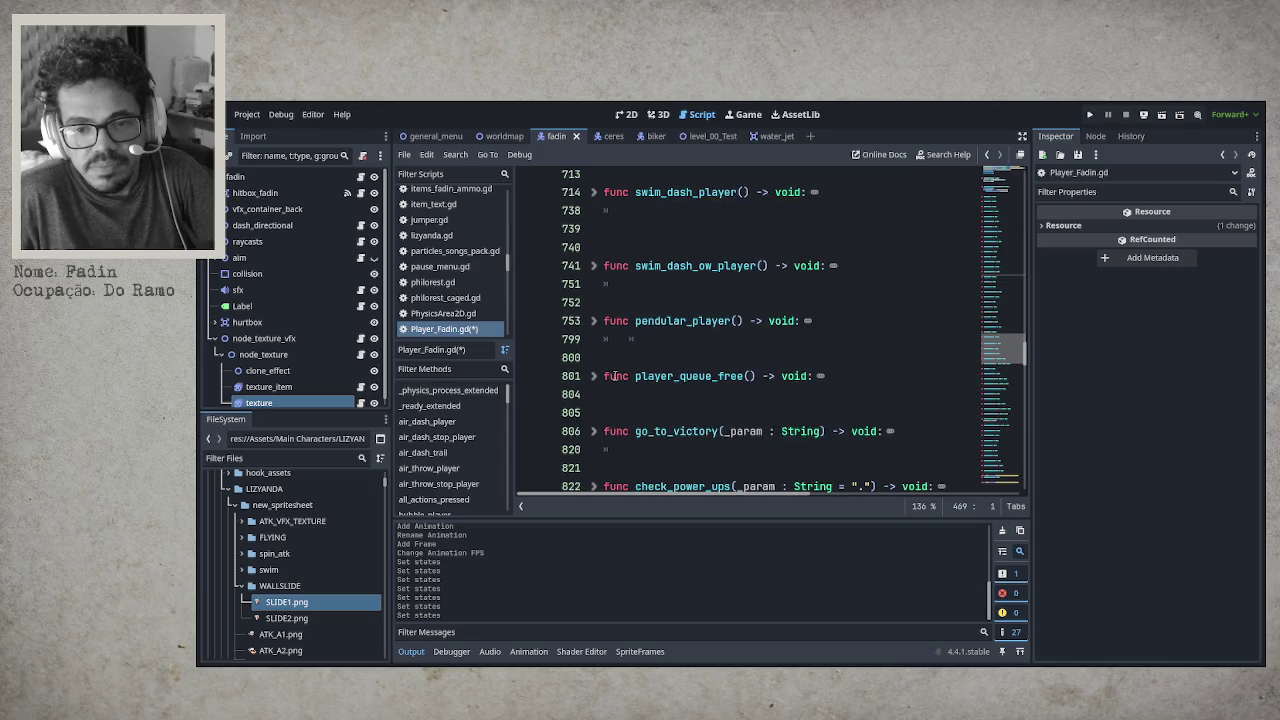
scroll(613, 376, "down", 1)
scroll(613, 376, "down", 7)
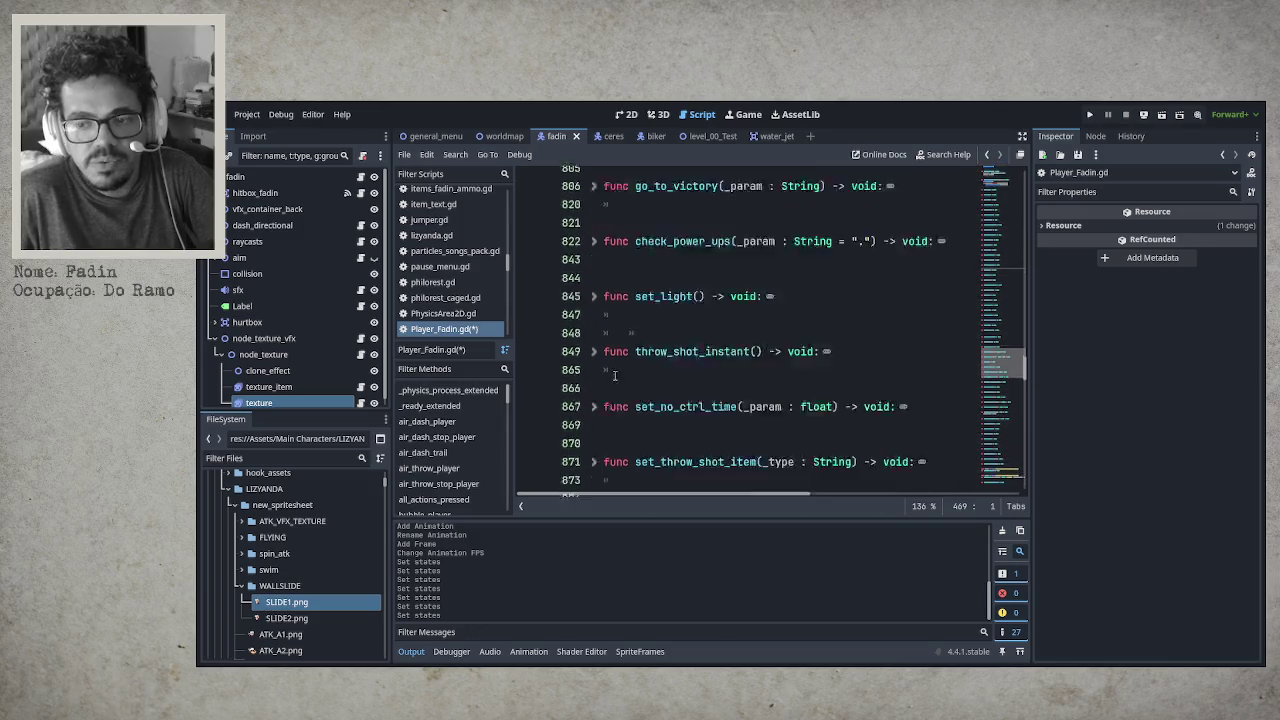
scroll(615, 376, "down", 8)
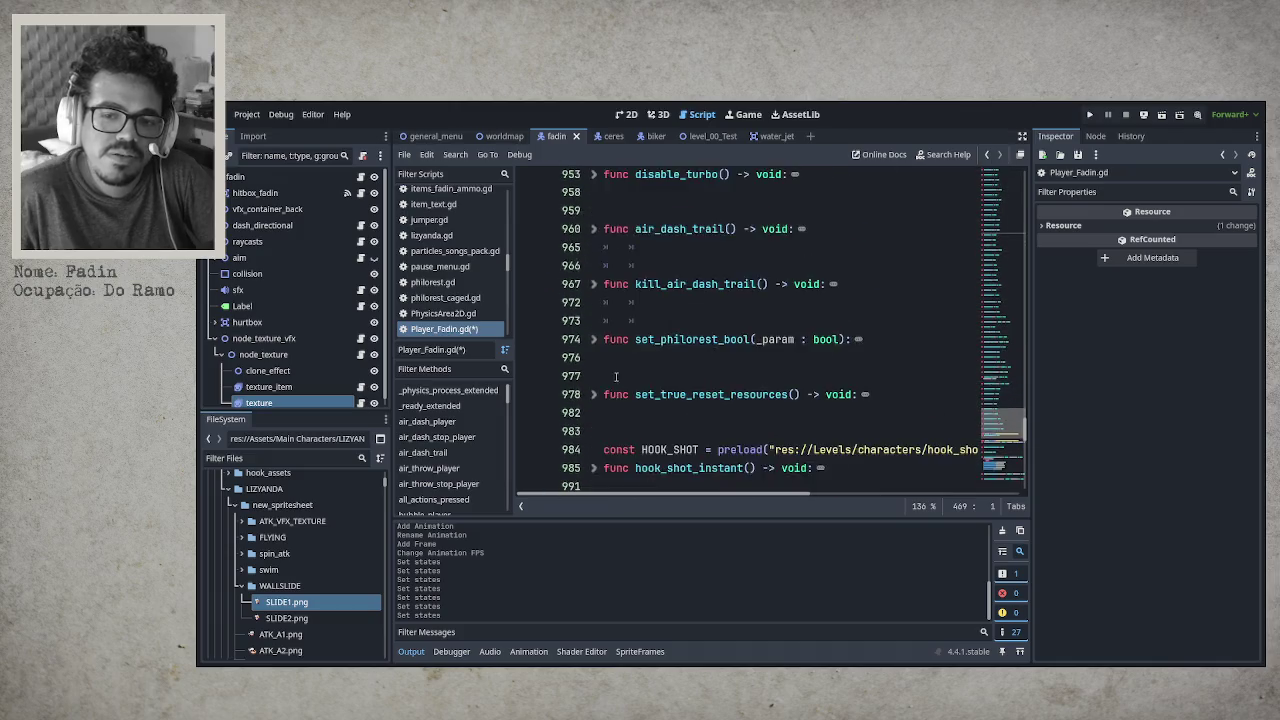
scroll(615, 376, "down", 2)
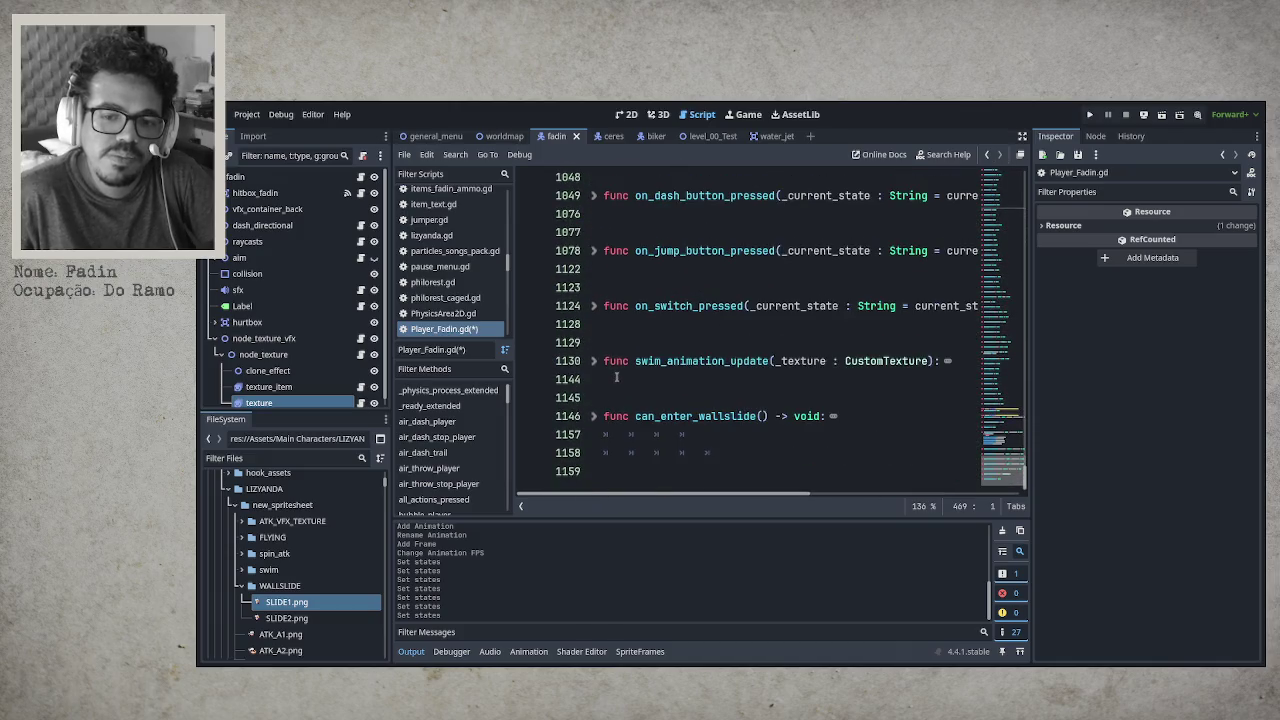
scroll(617, 376, "up", 6)
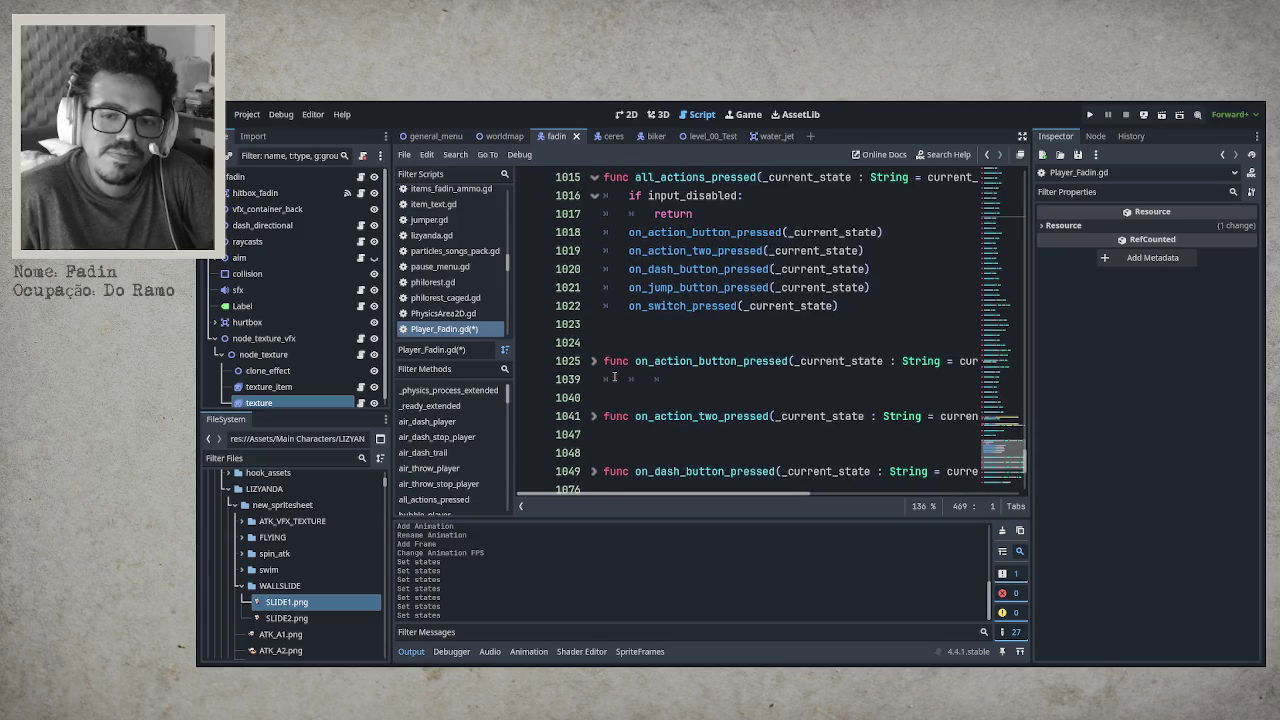
scroll(617, 373, "up", 2)
left_click(595, 343)
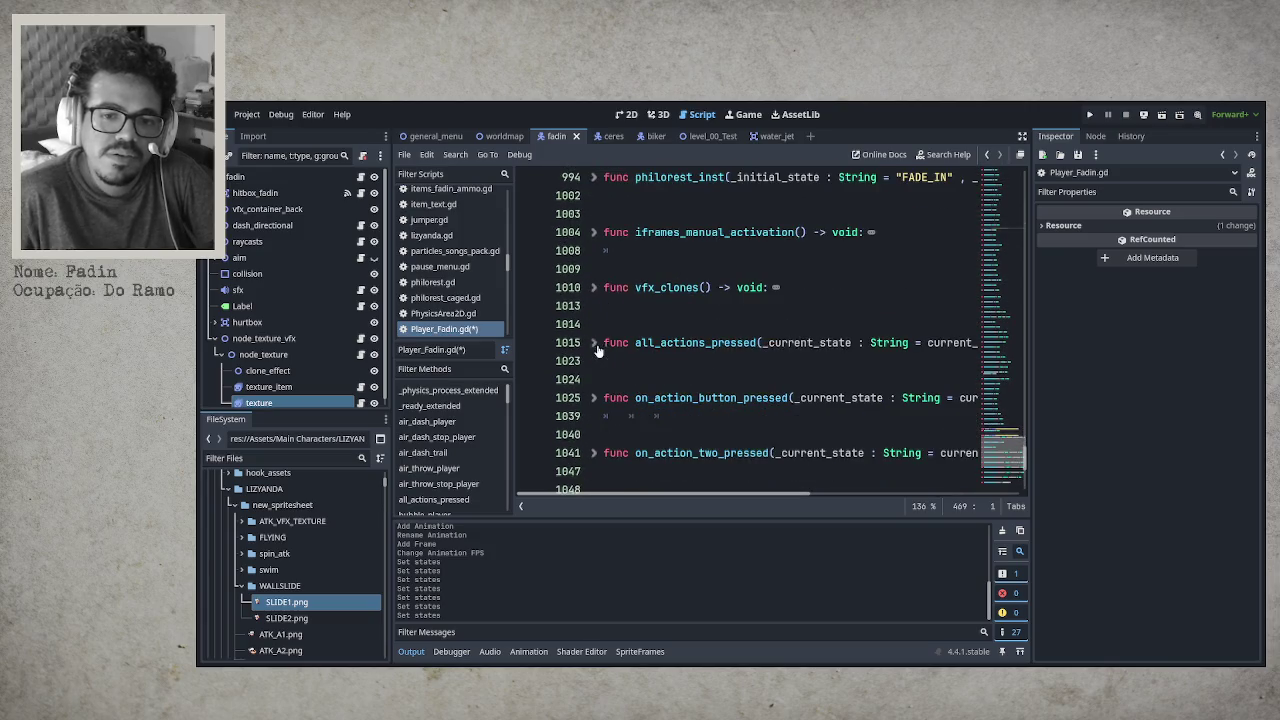
scroll(683, 373, "down", 5)
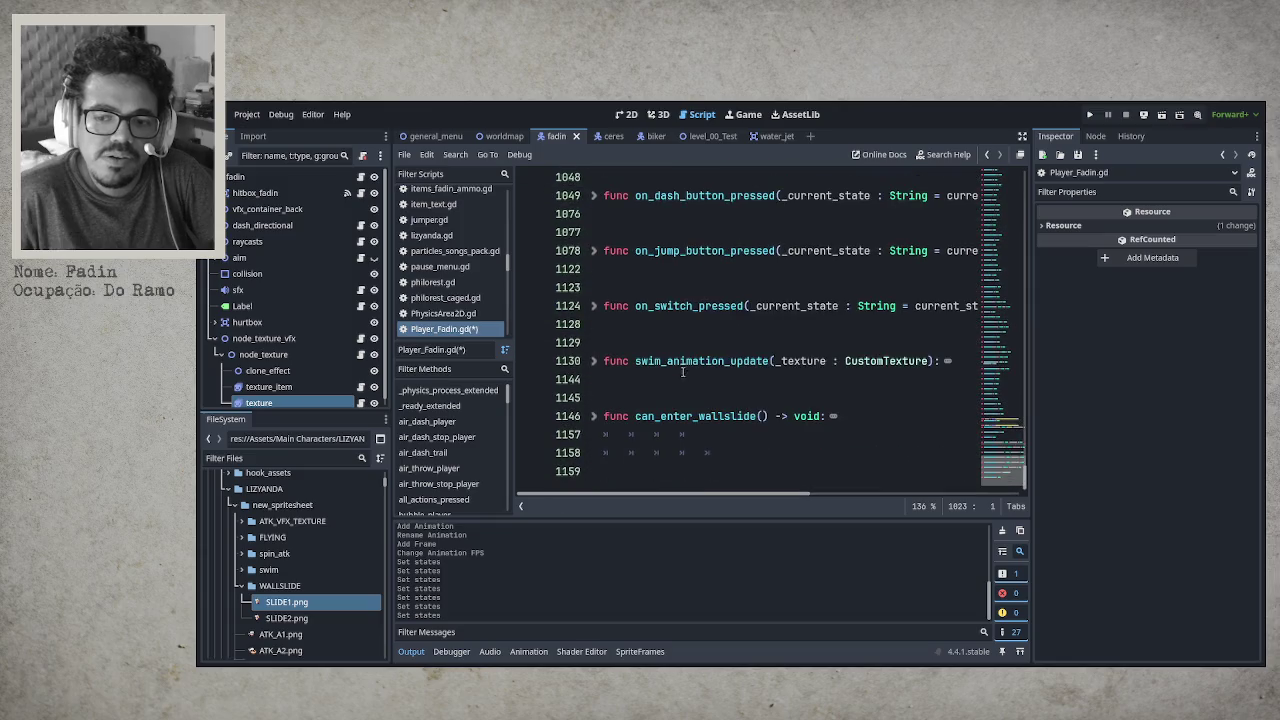
scroll(675, 373, "up", 6)
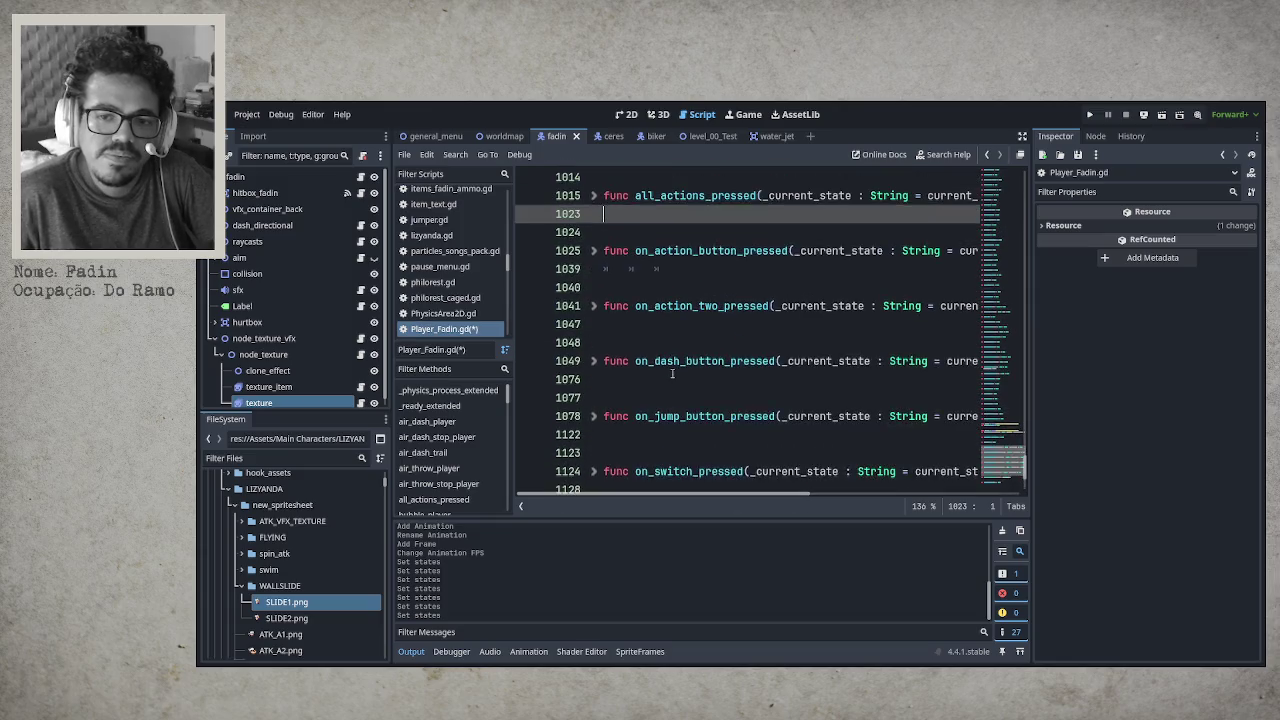
scroll(672, 374, "up", 7)
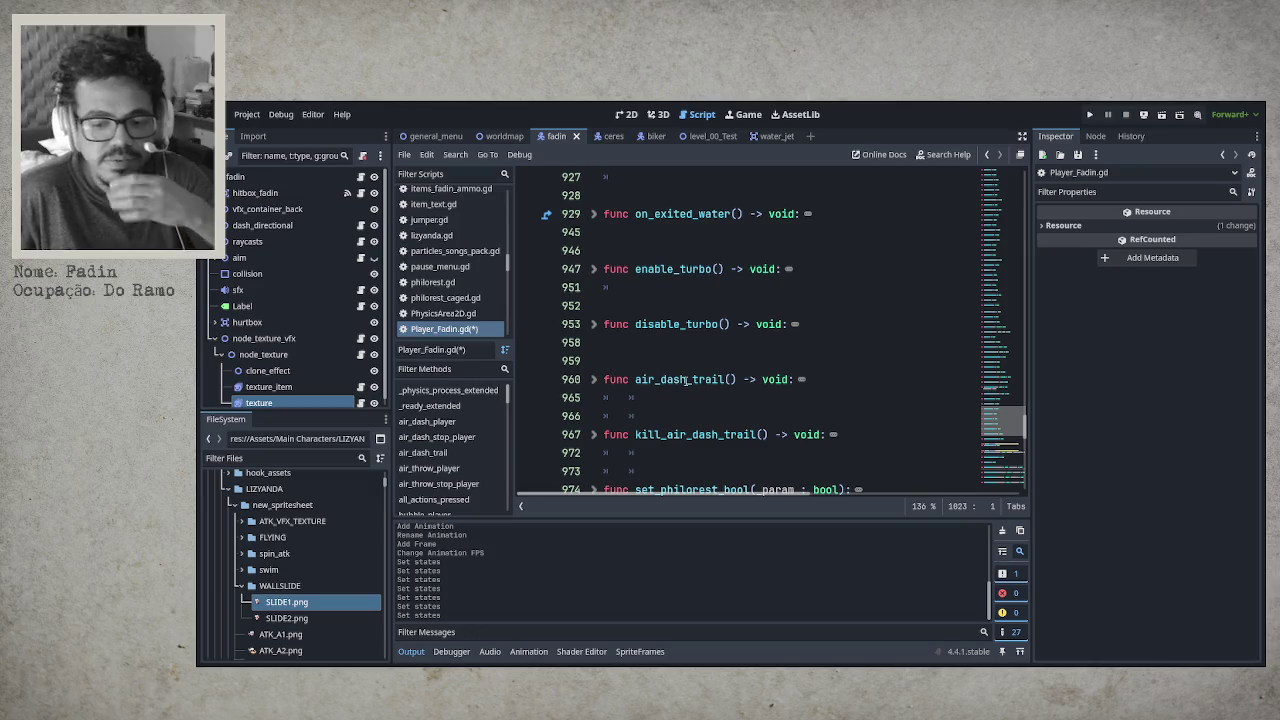
Step: Save Player_Fadin.gd, then choose Continuar on the running game's title menu
key("ctrl+s")
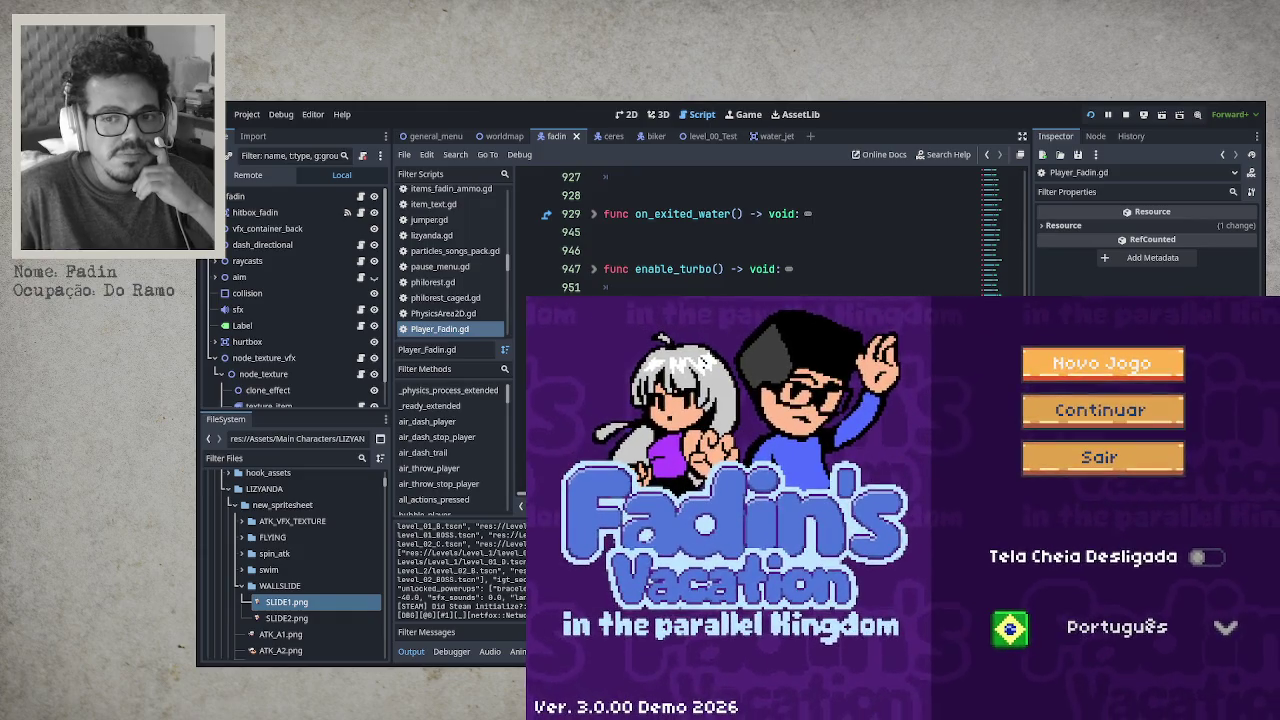
key("Down")
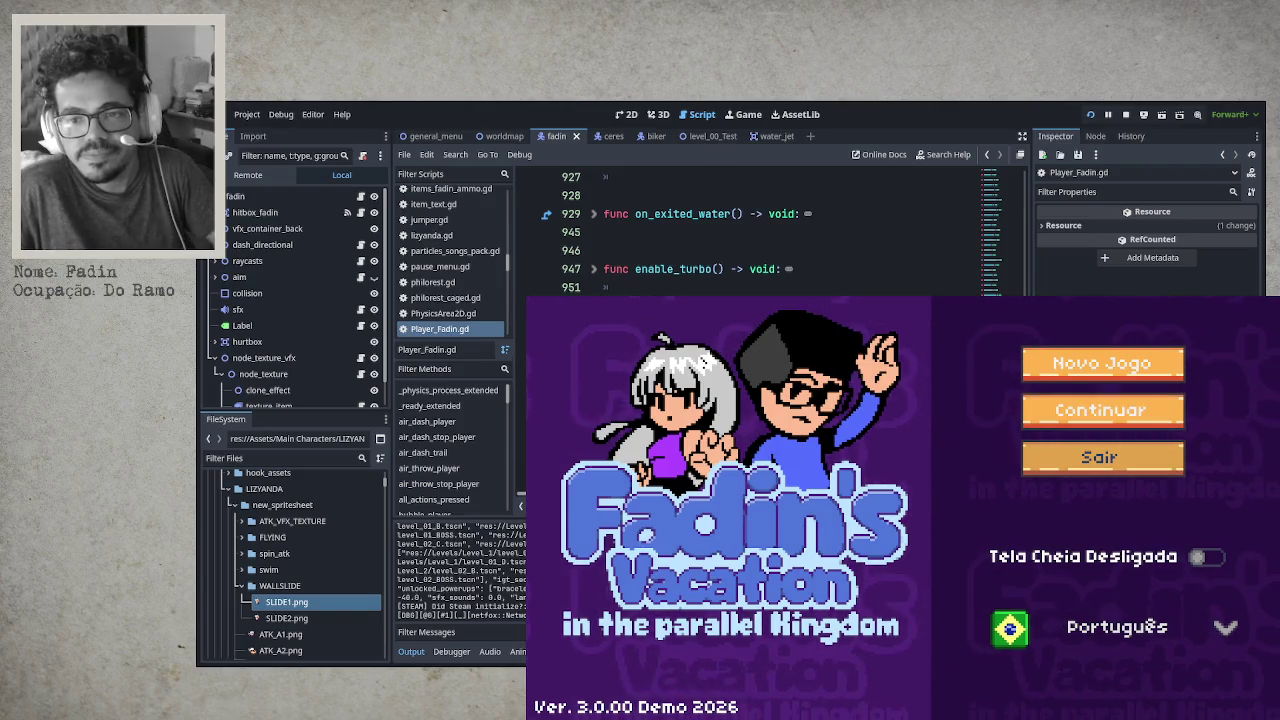
key("Return")
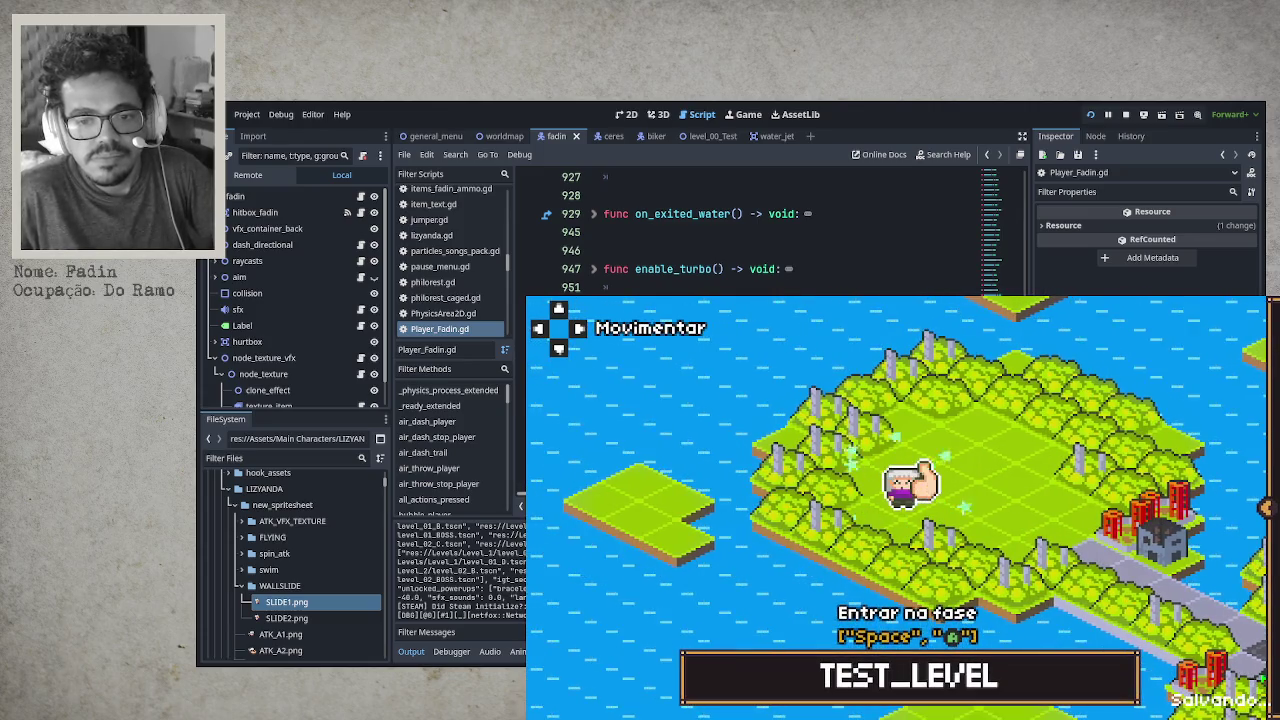
Step: Enter TEST_LEVEL, return to the world map from pause, re-enter, and run left into the wall
key("space")
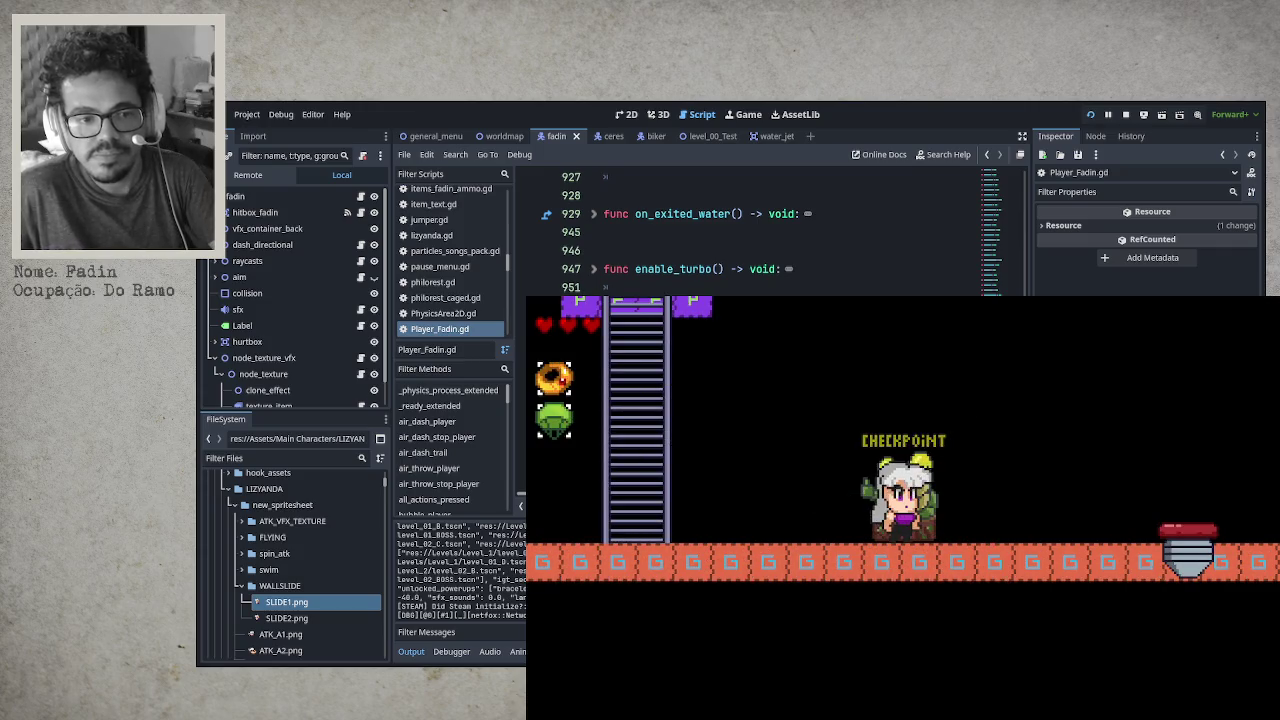
key("Escape")
key("Down")
key("Down")
key("space")
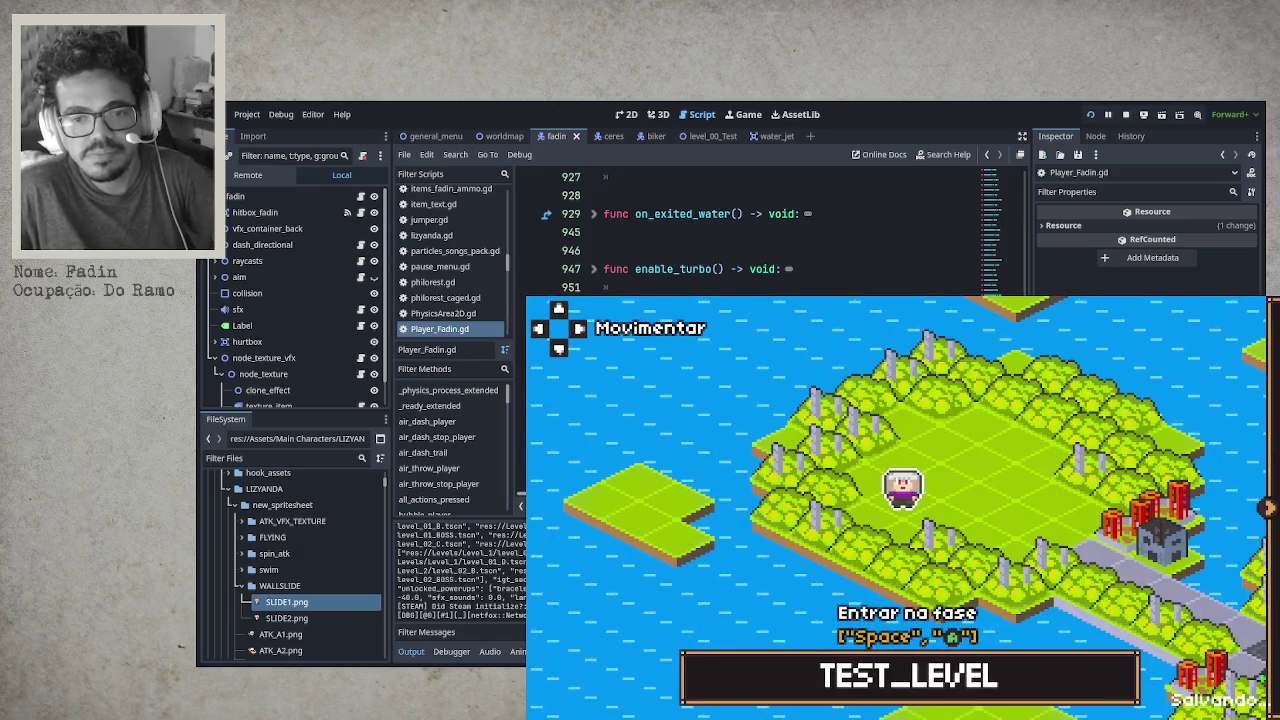
key("space")
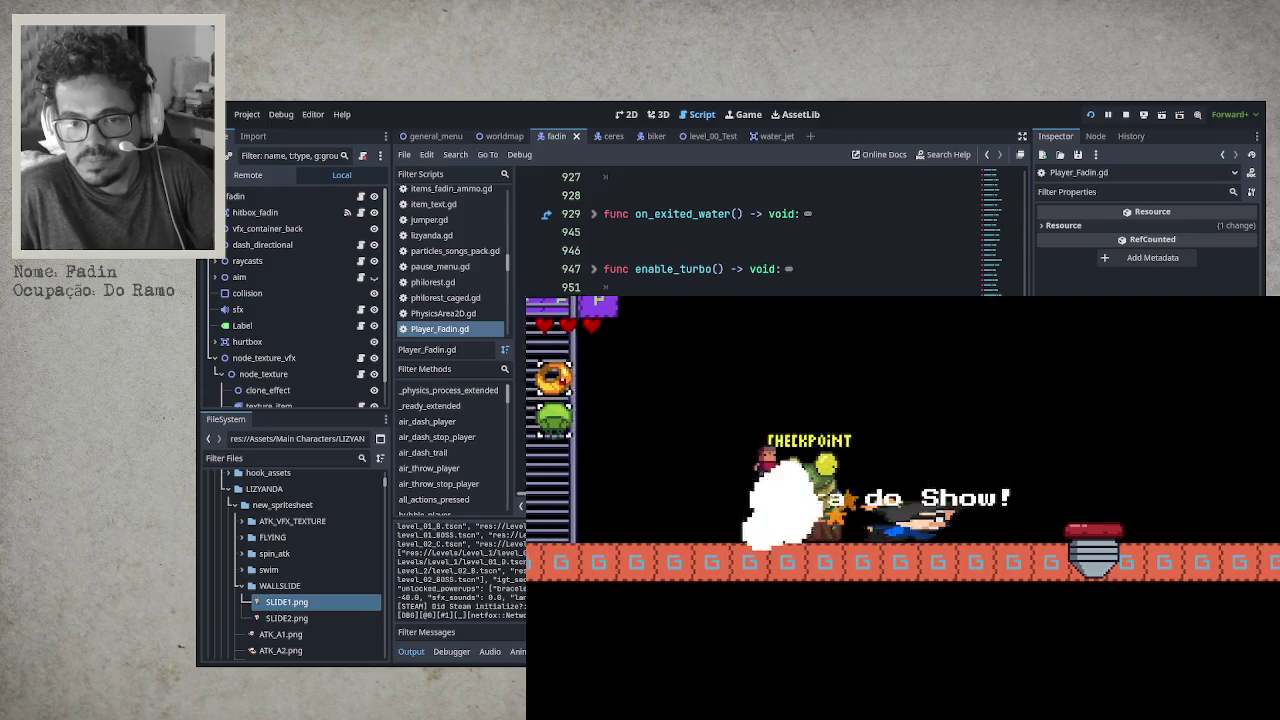
key("Left")
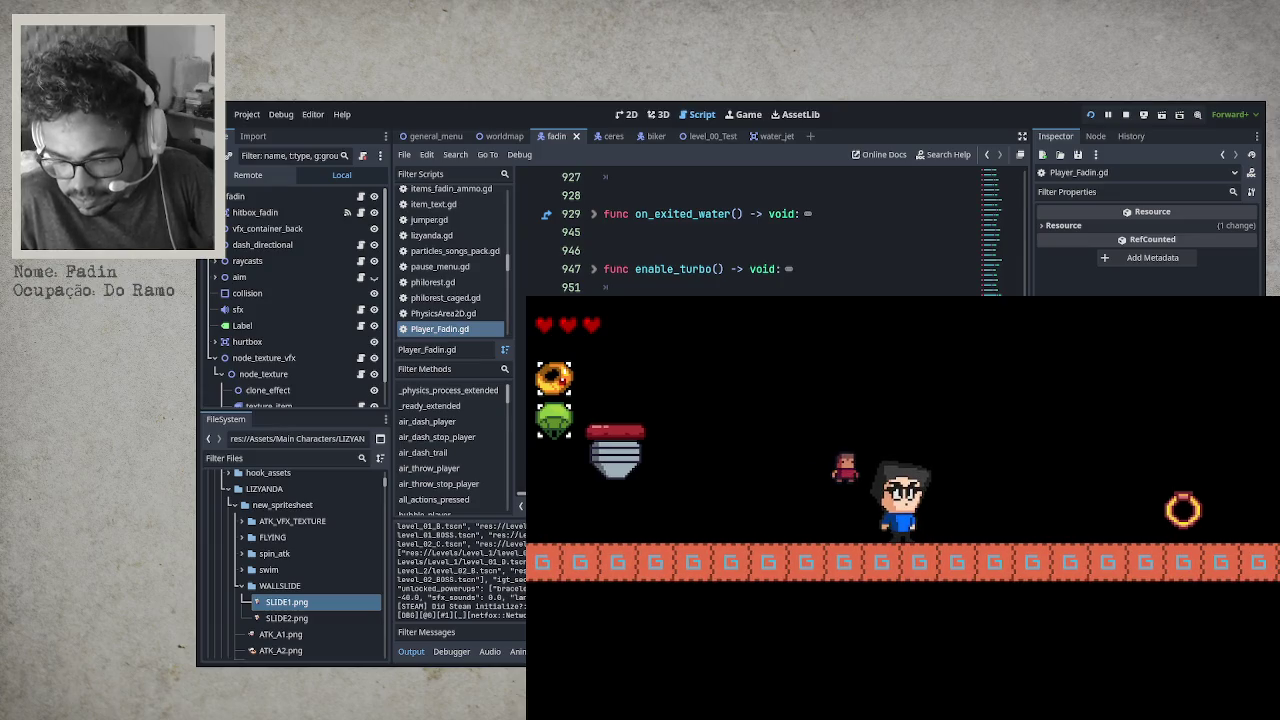
key("Left")
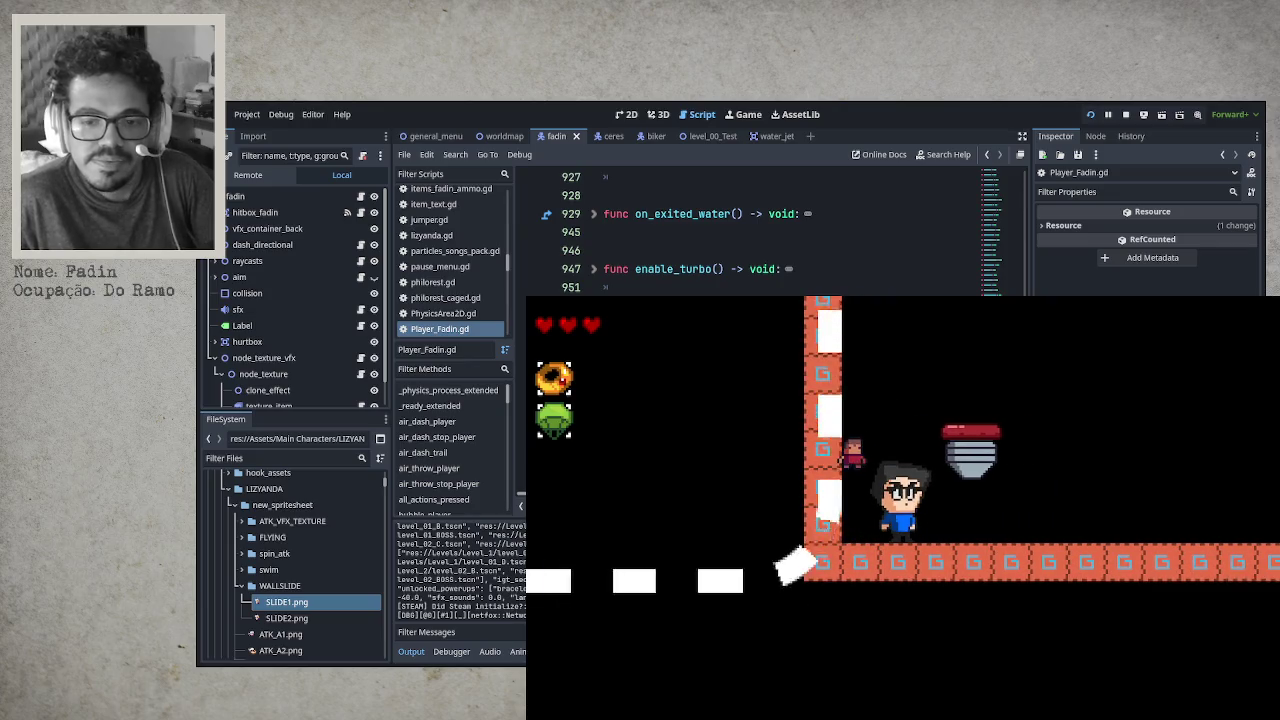
Step: Scroll the script down to the on_dash, on_jump and on_switch pressed handlers
scroll(790, 230, "down", 10)
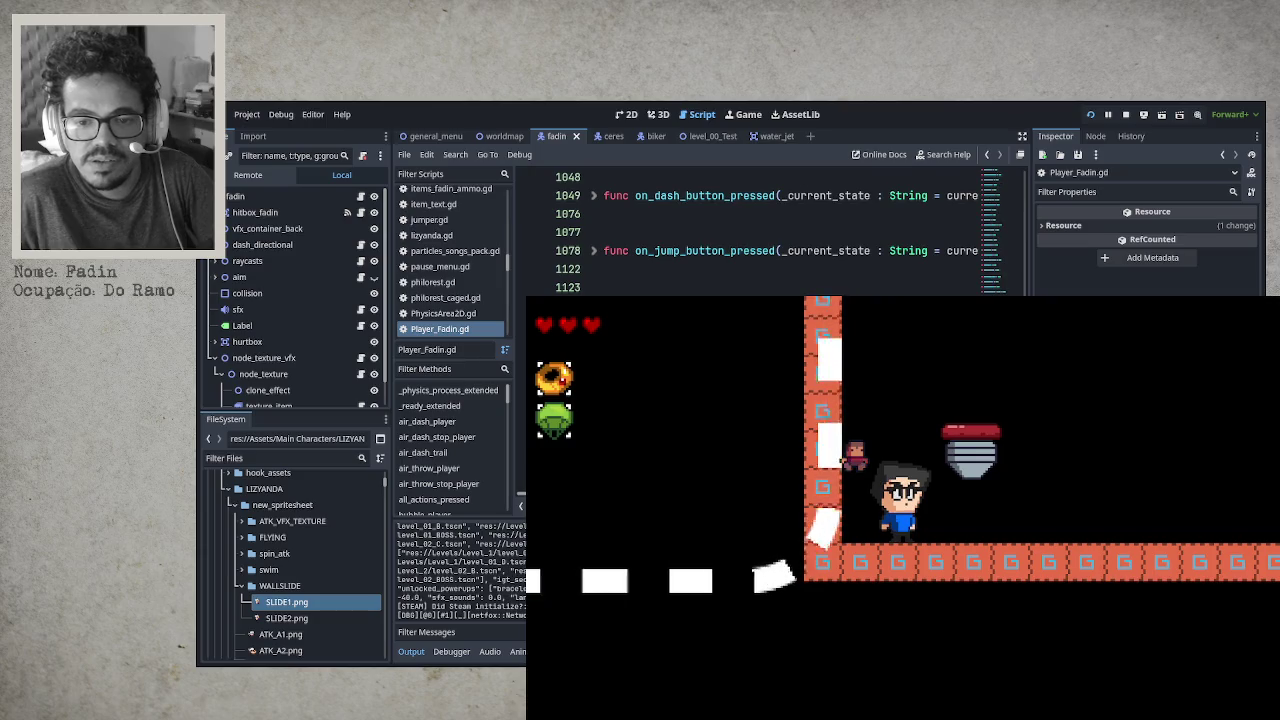
scroll(770, 230, "down", 2)
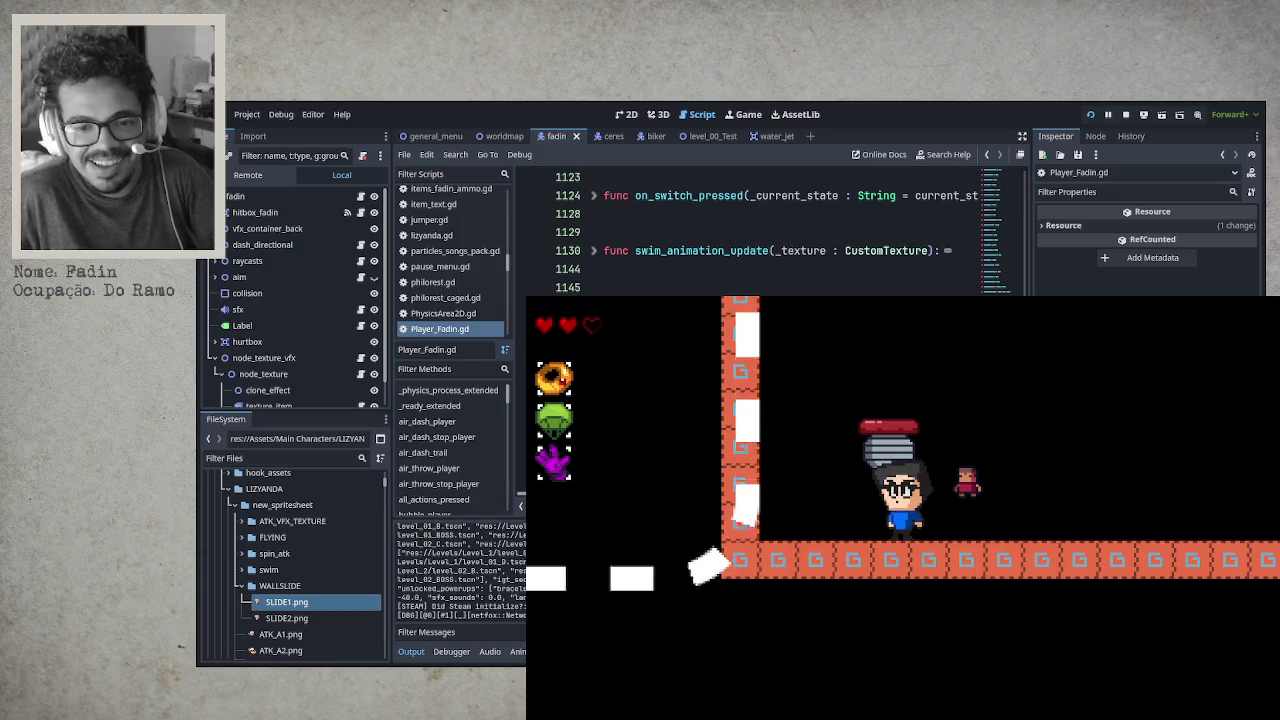
Step: Move the ShaderTexture sprite in level_00_Test down-left, save the level, and return to fadin
left_click(632, 117)
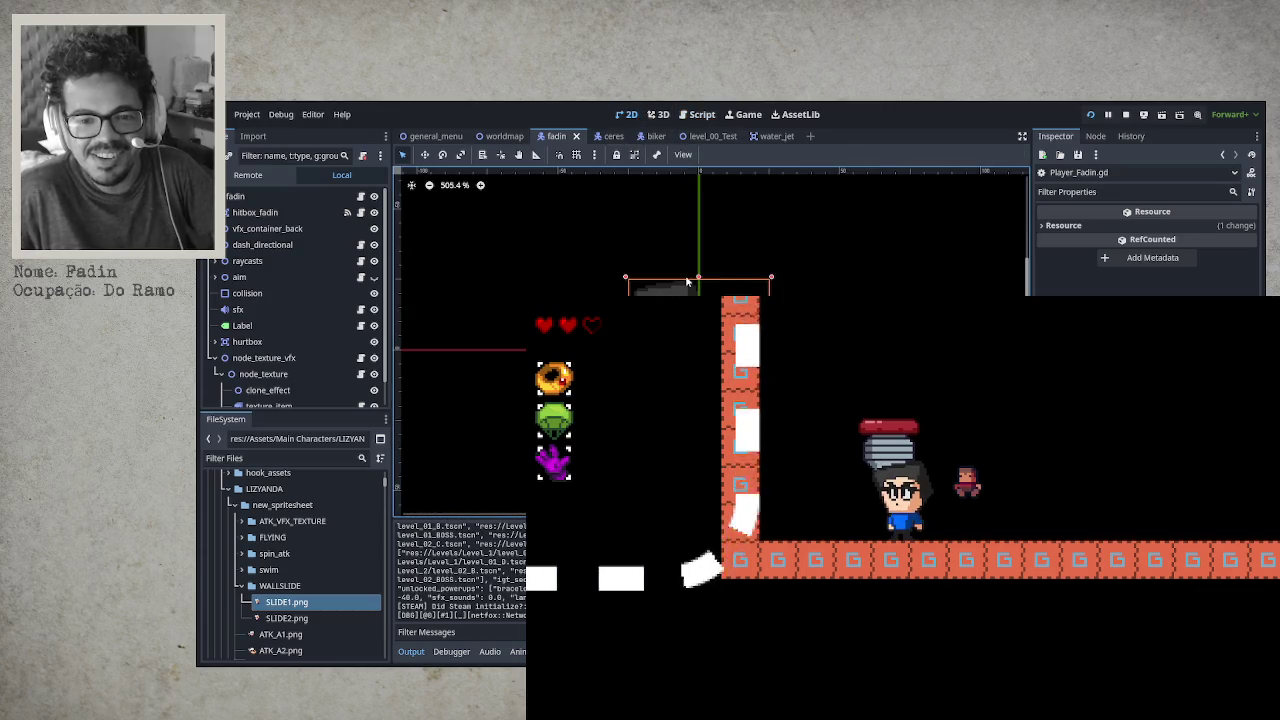
left_click(698, 136)
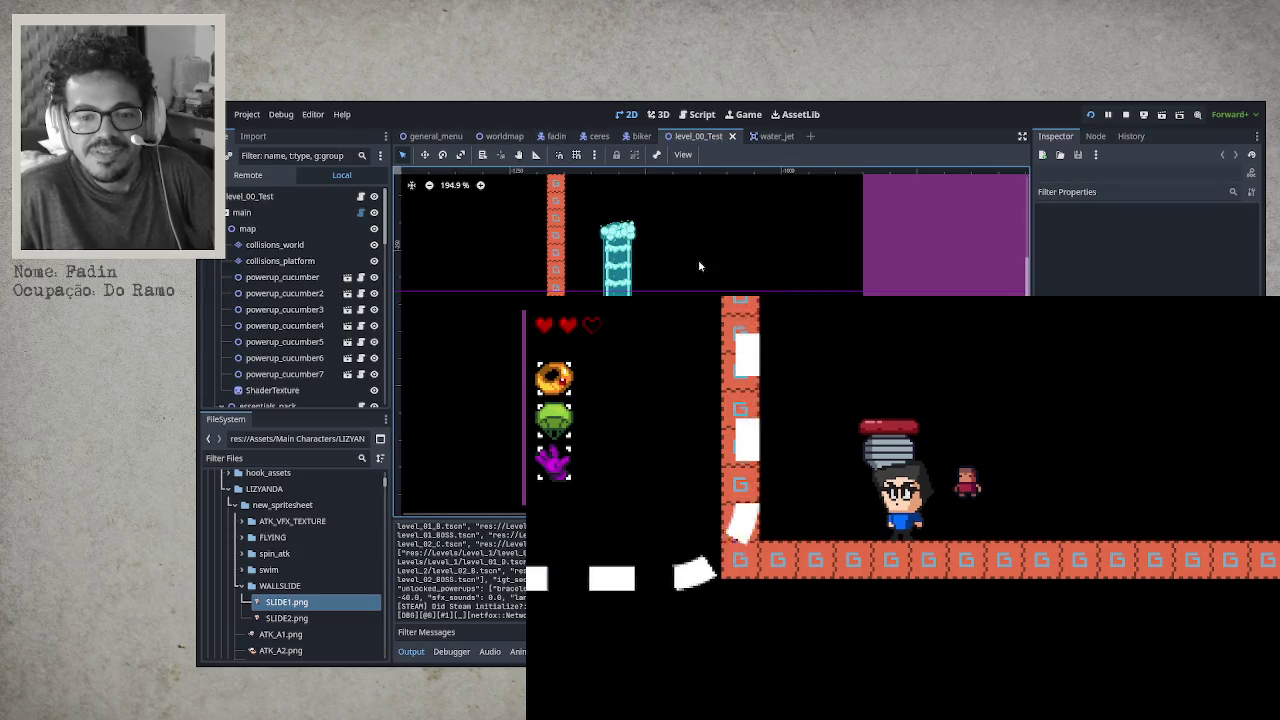
scroll(710, 235, "down", 8)
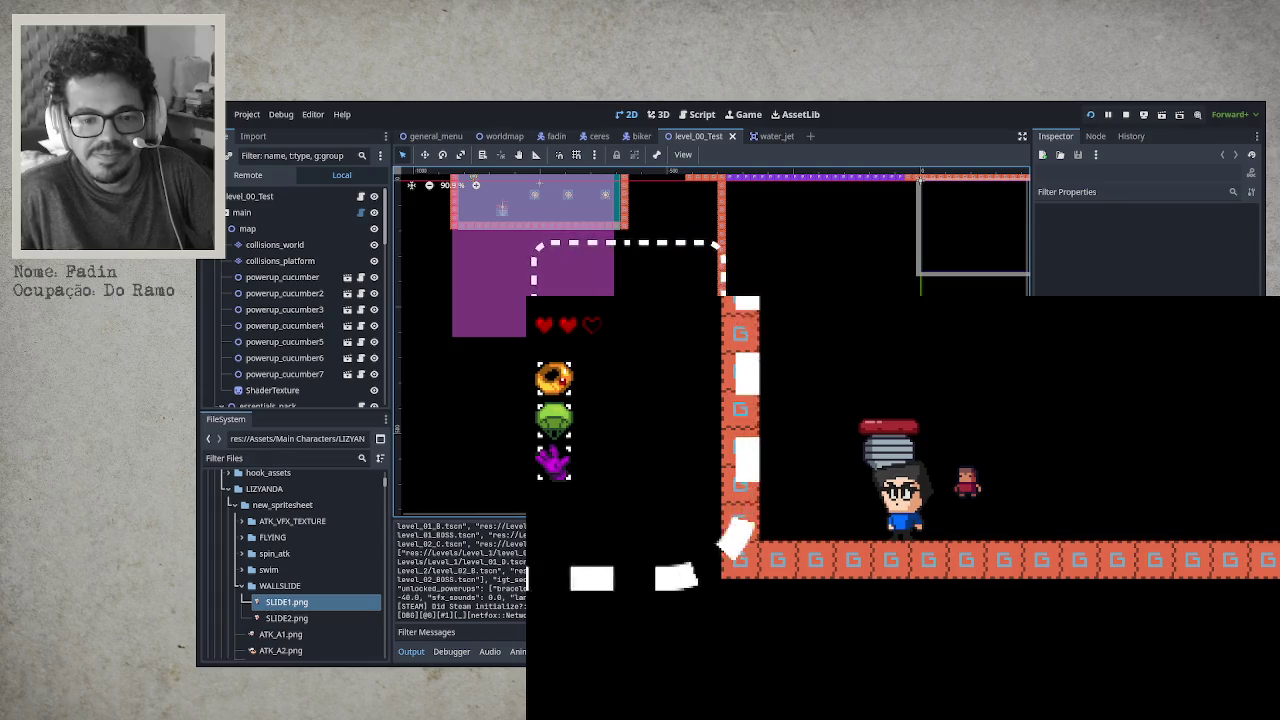
left_click(330, 390)
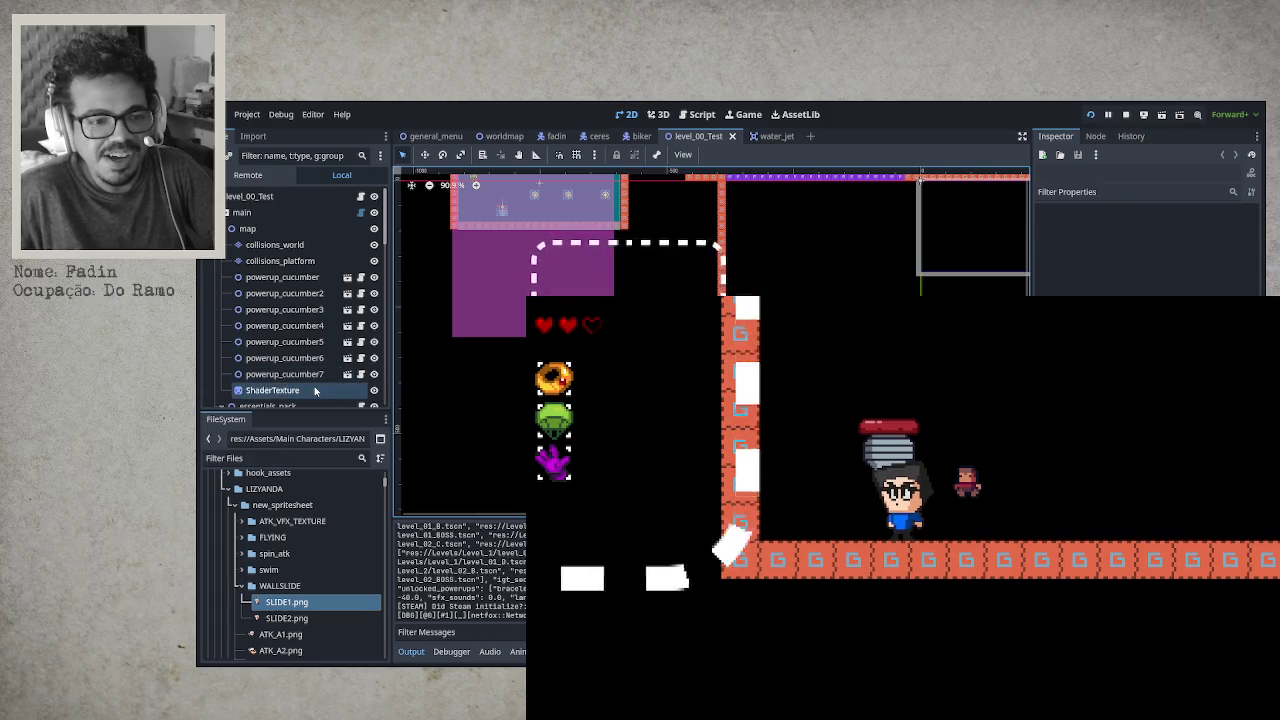
left_click(425, 154)
mouse_move(600, 265)
left_mouse_down()
mouse_move(562, 315)
mouse_move(573, 318)
left_mouse_up()
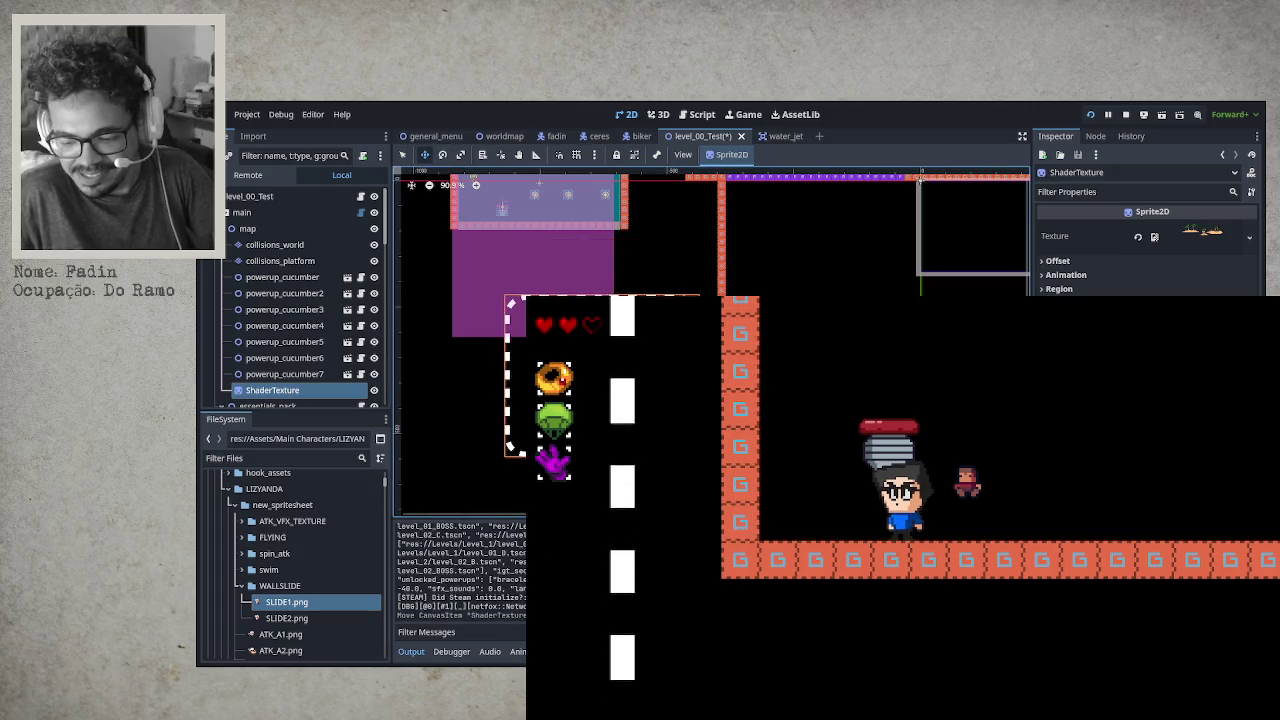
key("ctrl+s")
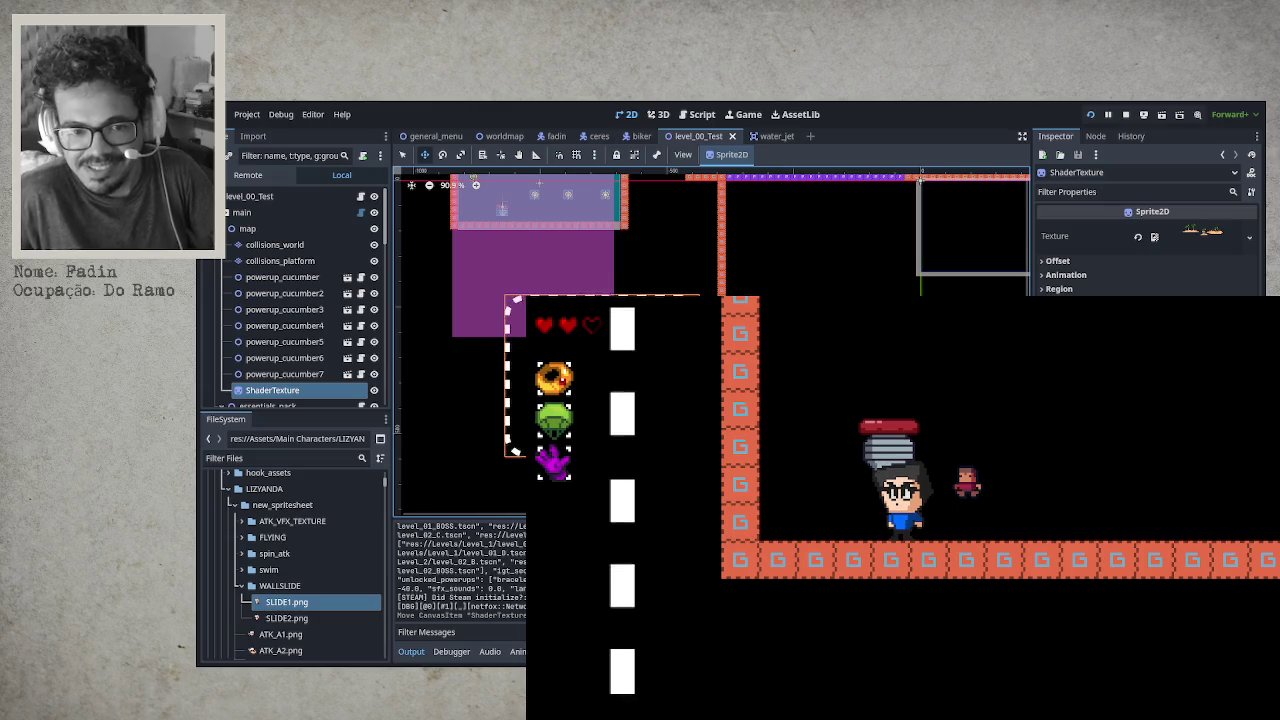
key("Left")
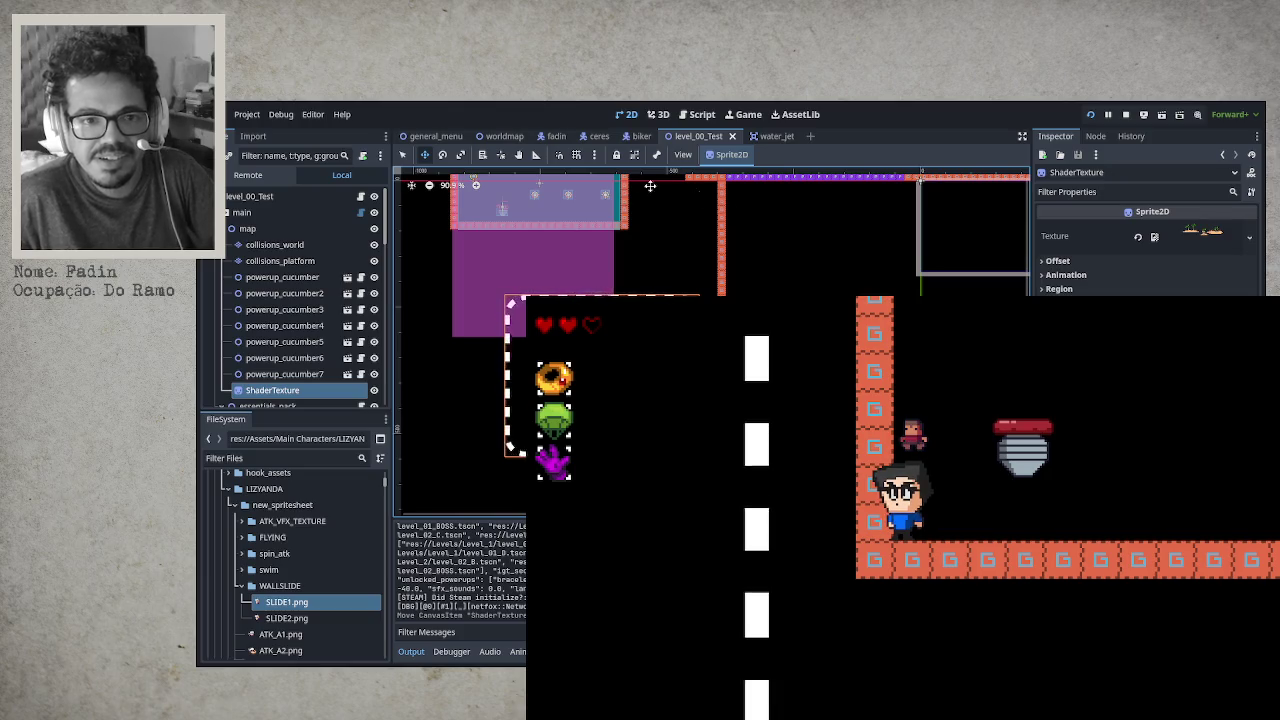
left_click(556, 136)
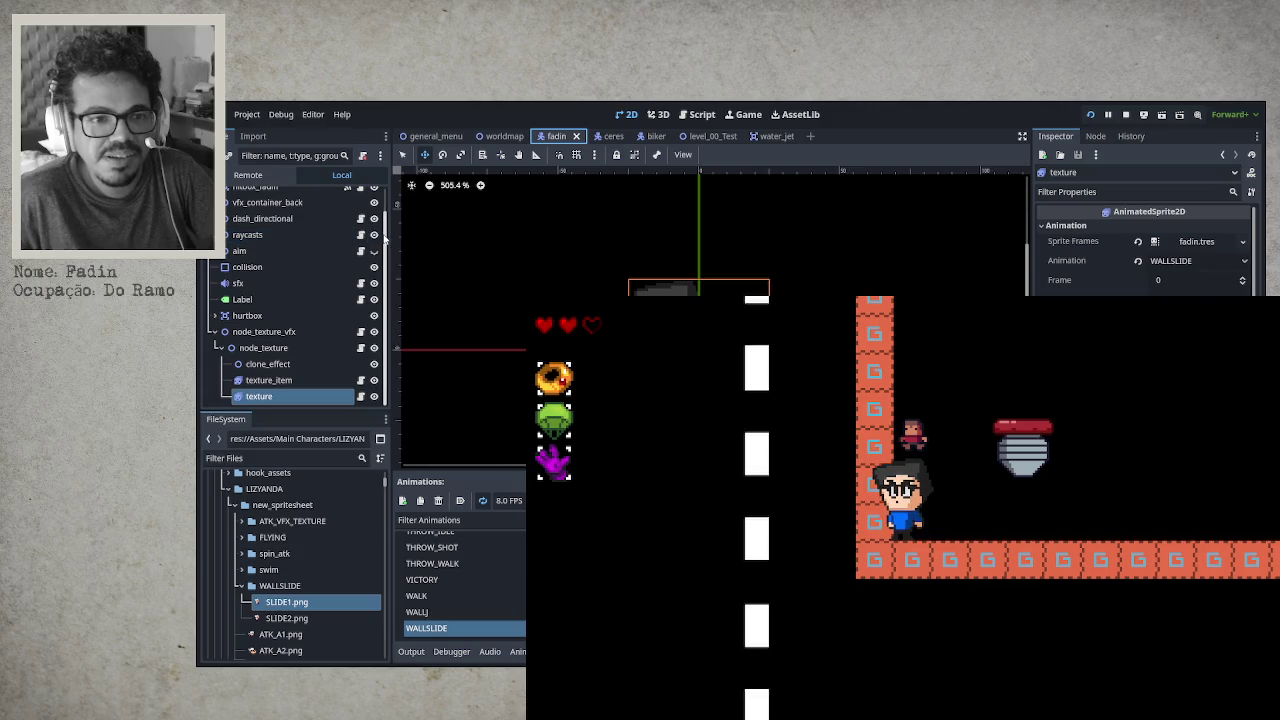
Step: Show Player_Fadin.gd in the script editor with the Output log in the bottom panel
scroll(383, 238, "up", 2)
left_click(361, 196)
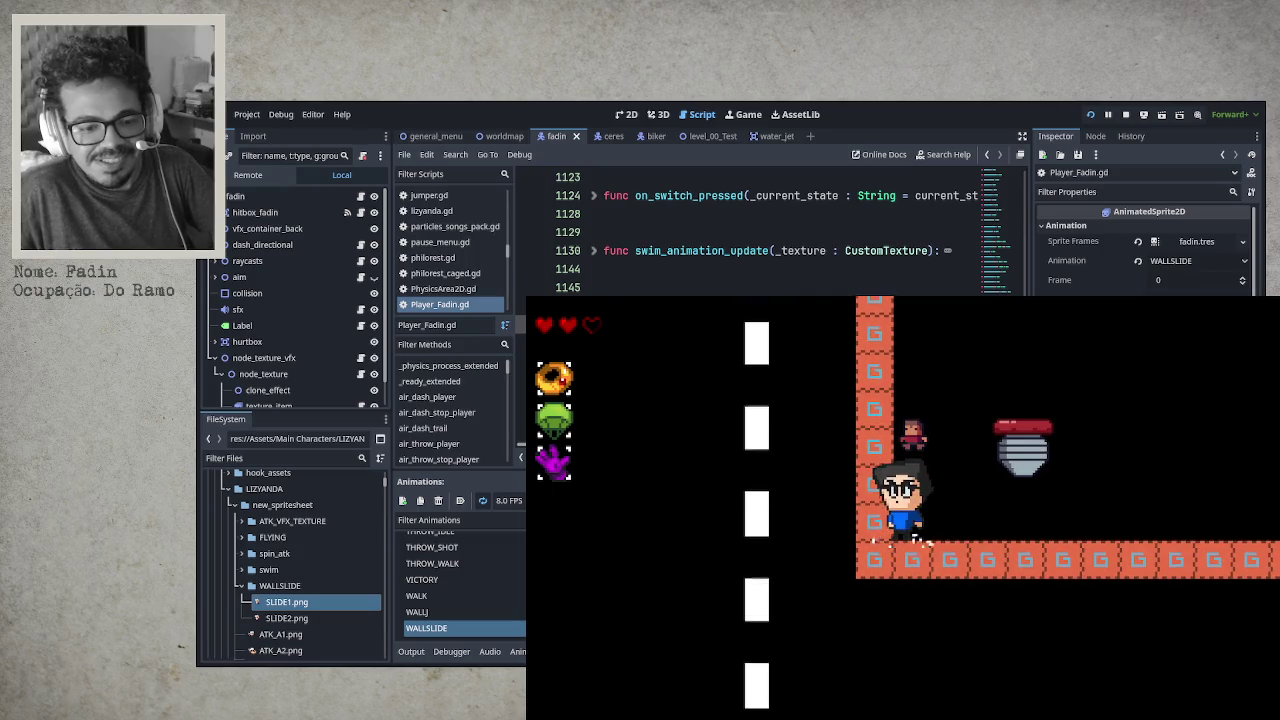
left_click(408, 652)
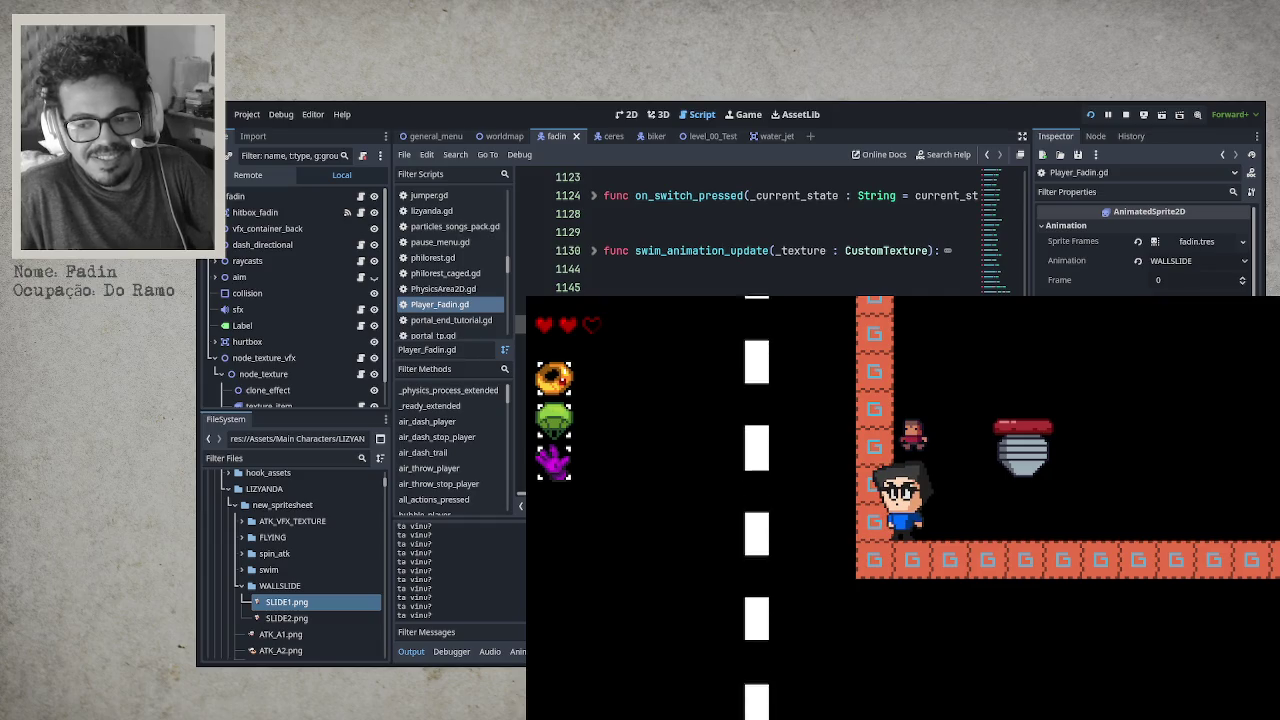
Step: Jump up the wall carrying the small NPC, burst the bubble, and hop to test the wall slide
key("space")
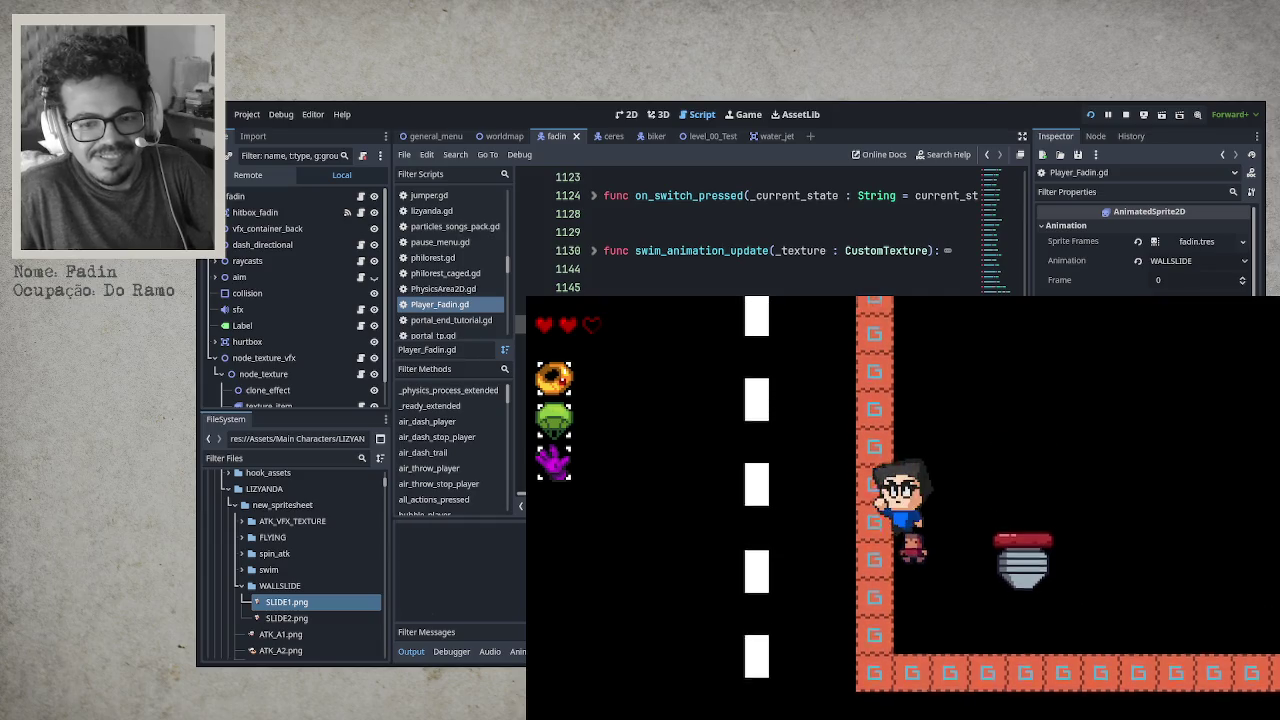
key("e")
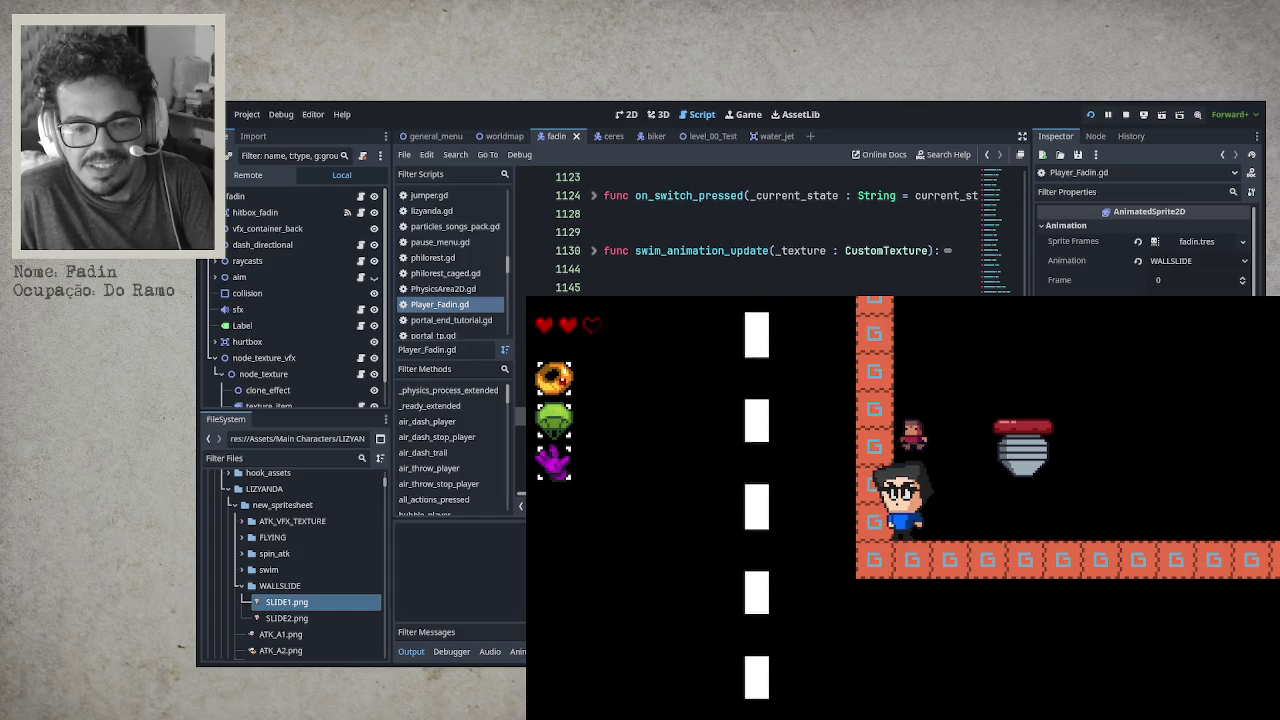
scroll(780, 230, "down", 1)
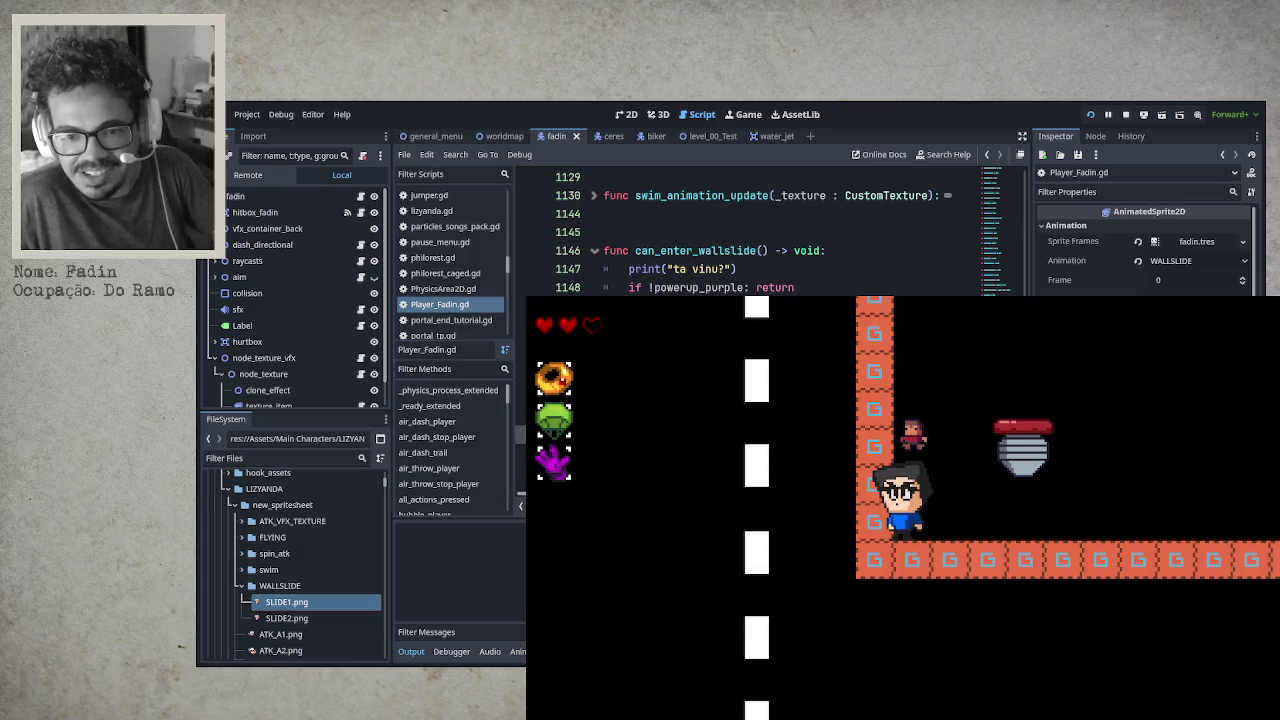
key("space")
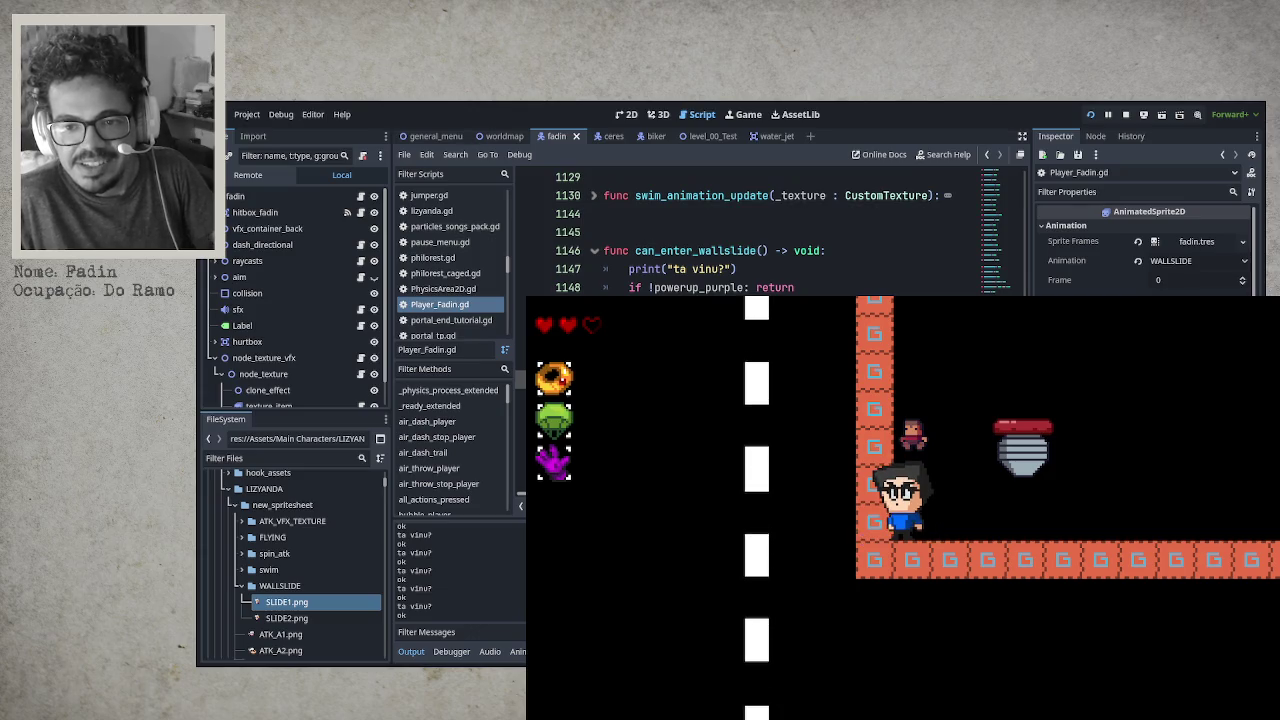
scroll(780, 230, "right", 5)
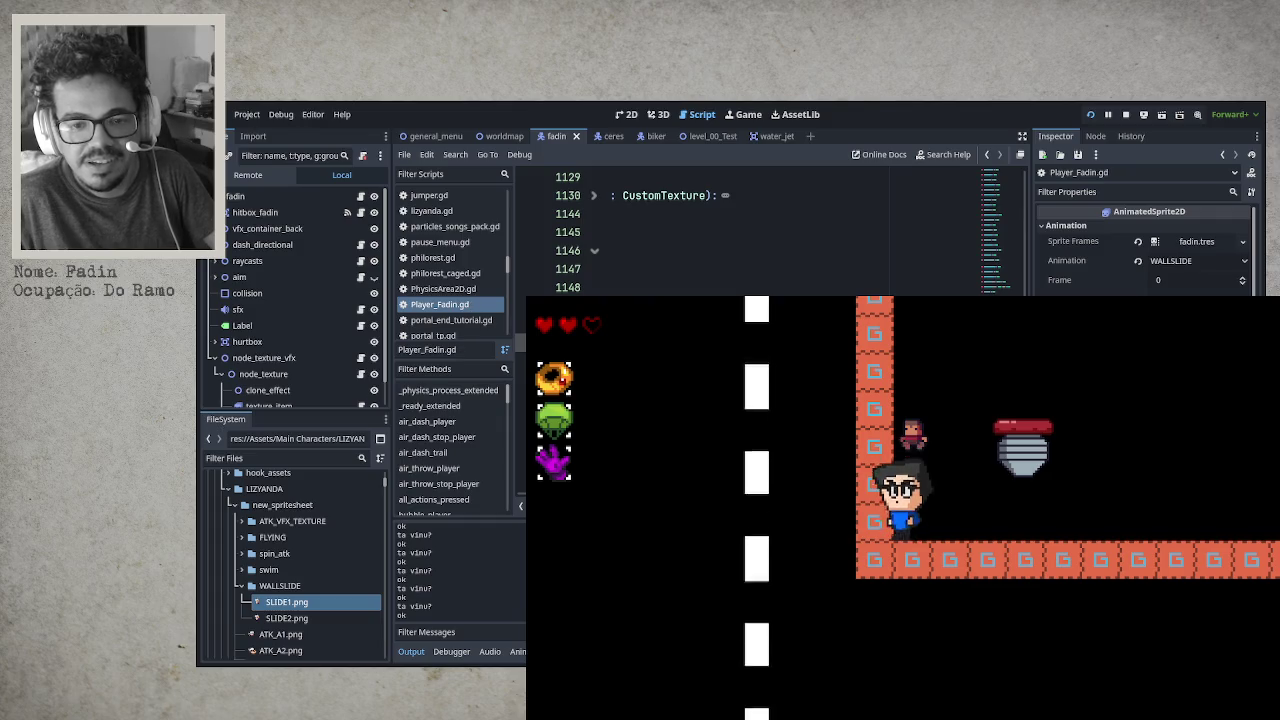
Step: Wall-jump repeatedly up the brick wall, then slide and jump onto the purple floor
key("space")
key("space")
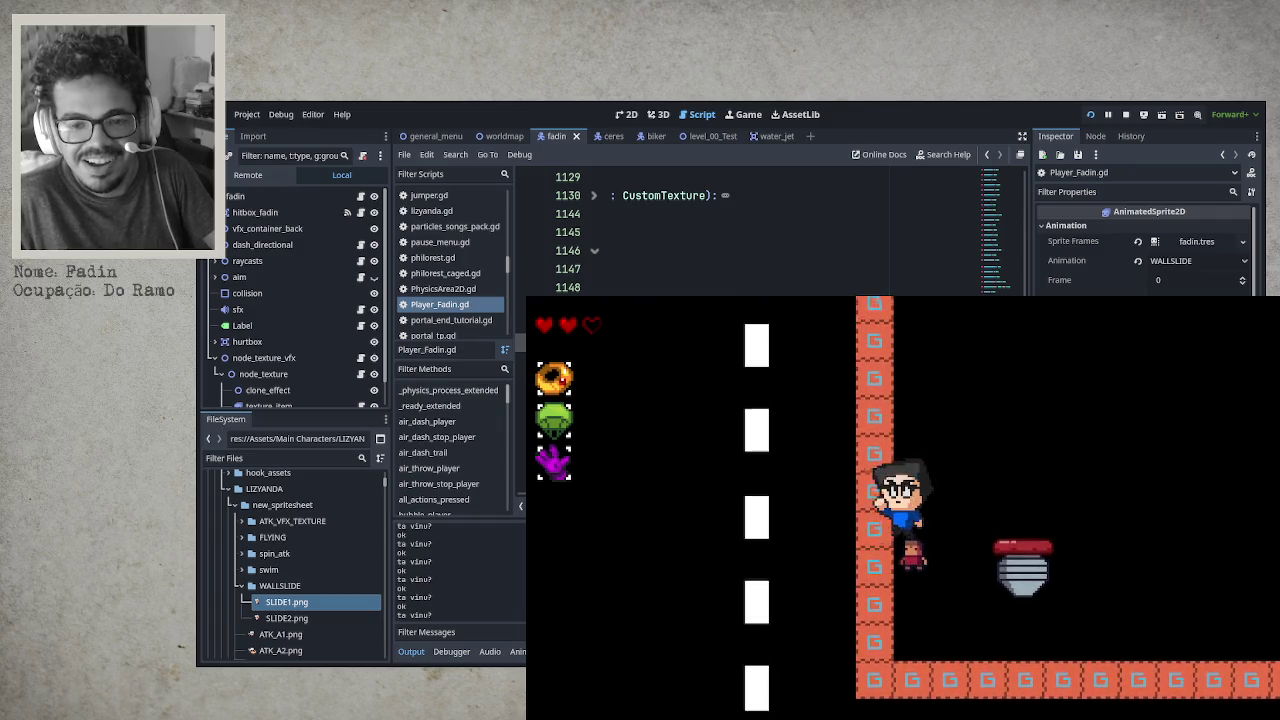
key("space")
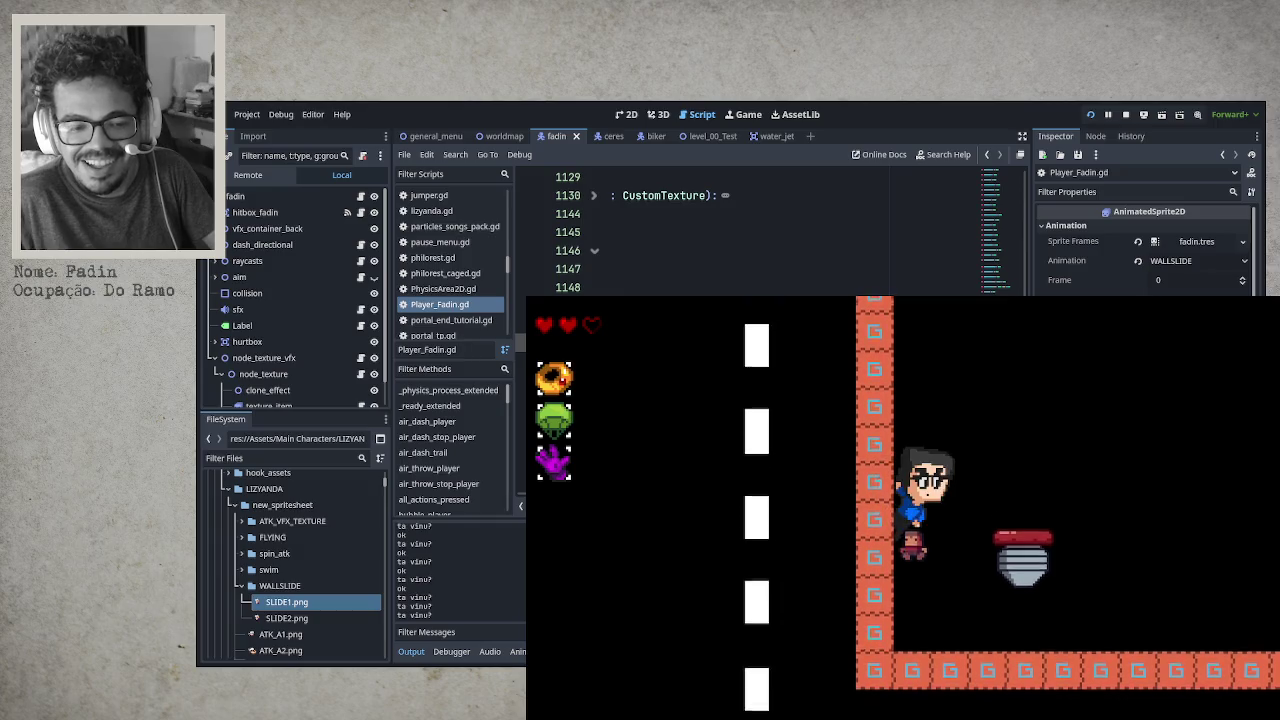
key("space")
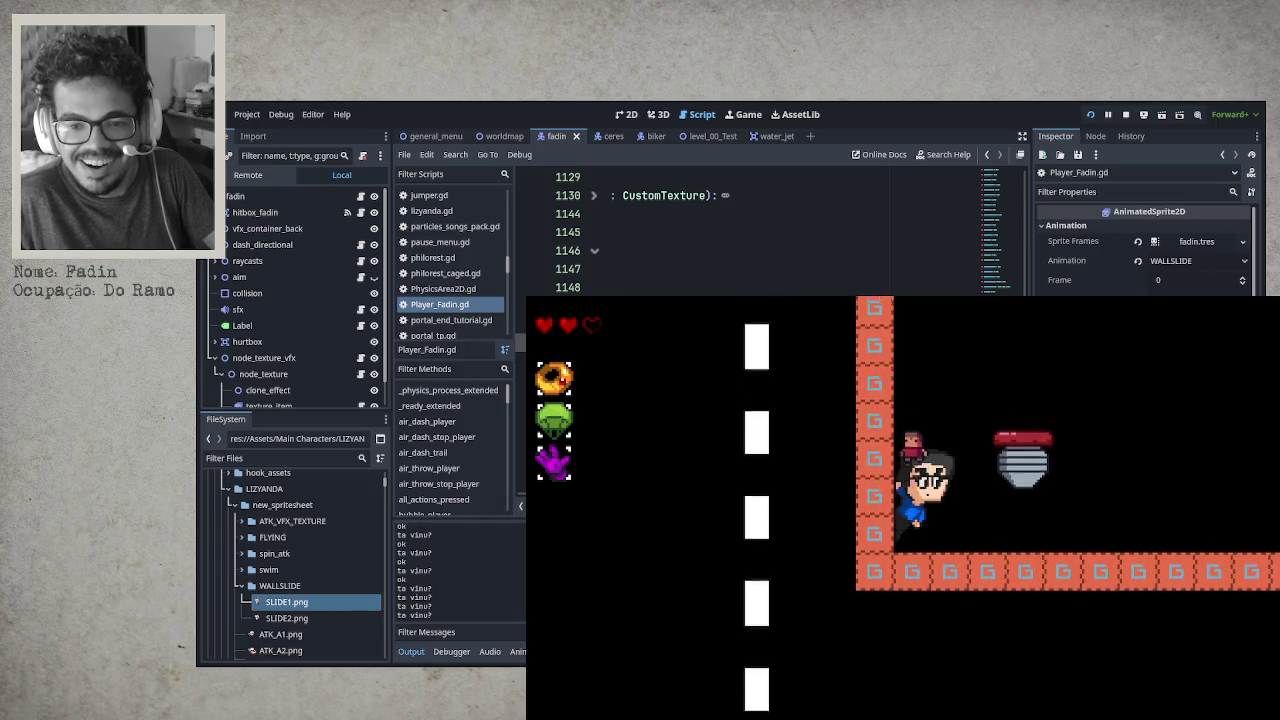
key("space")
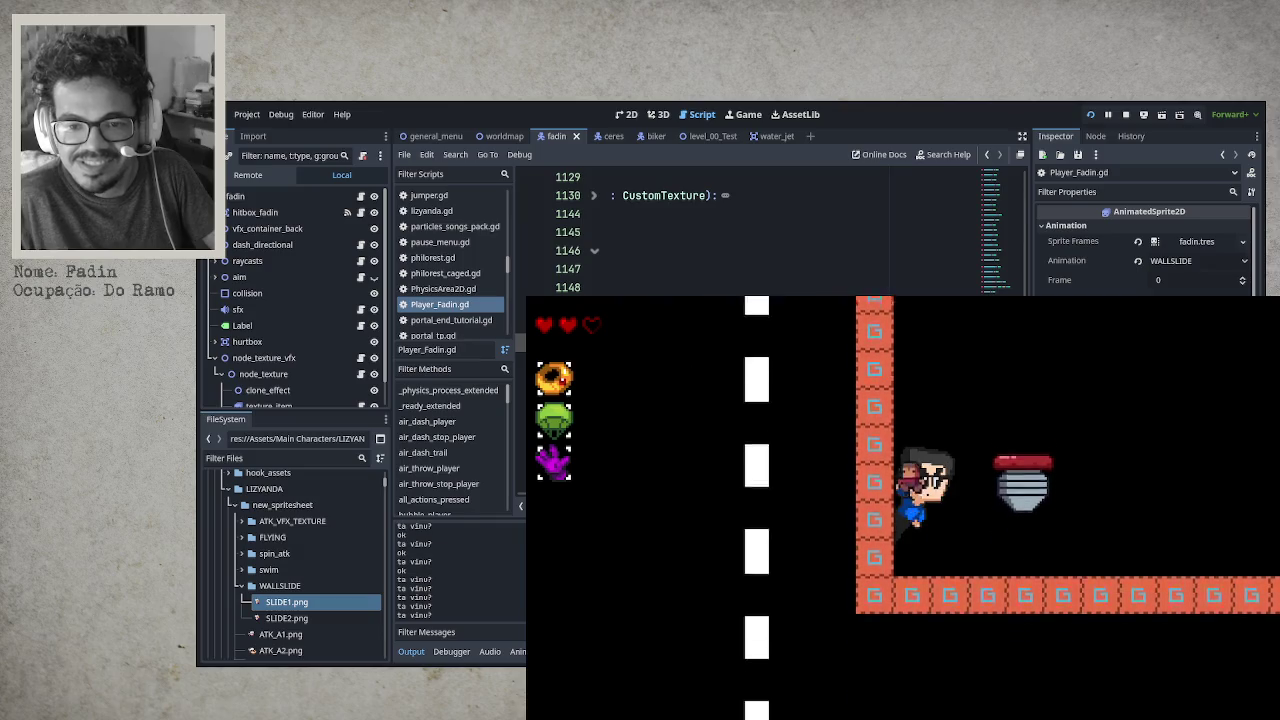
key("space")
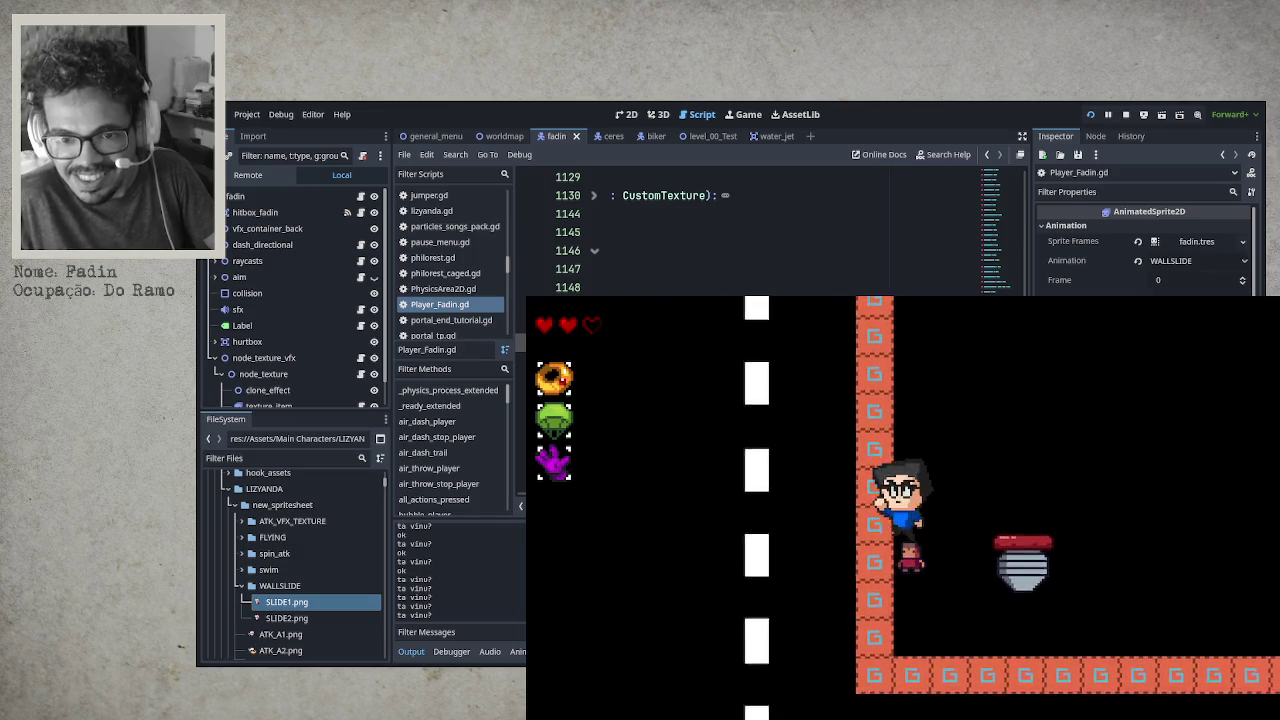
key("space")
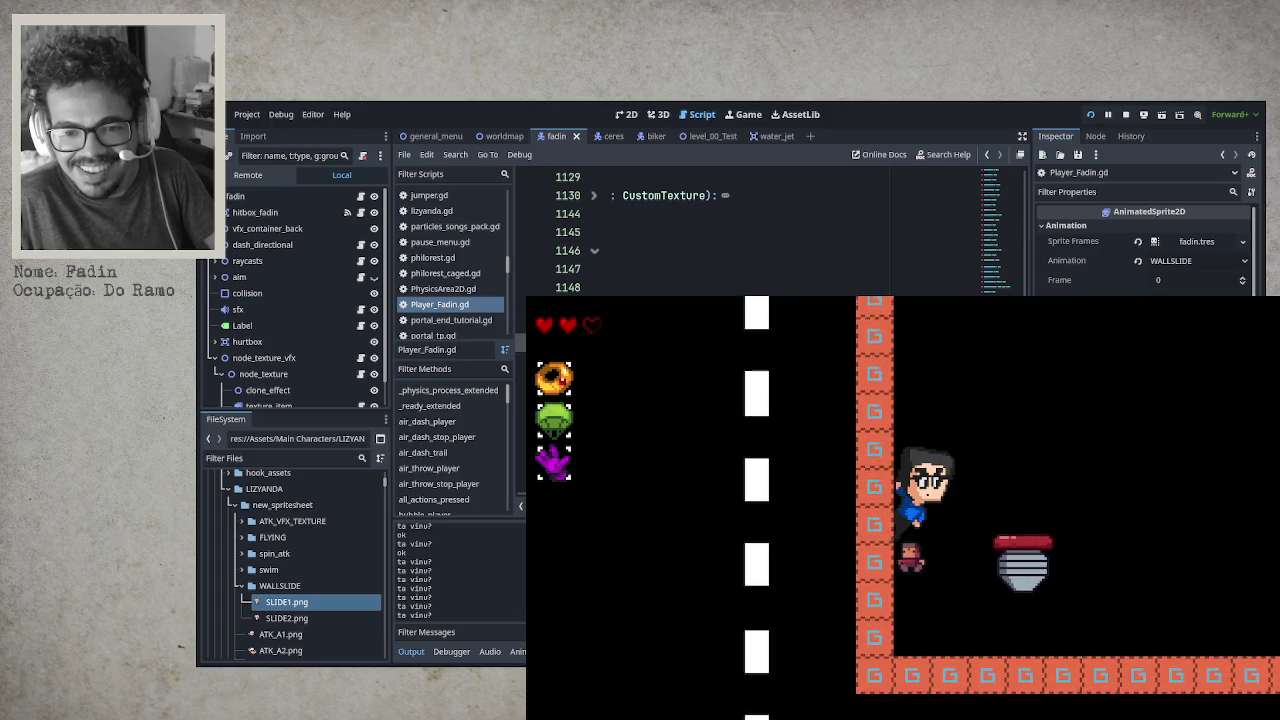
key("space")
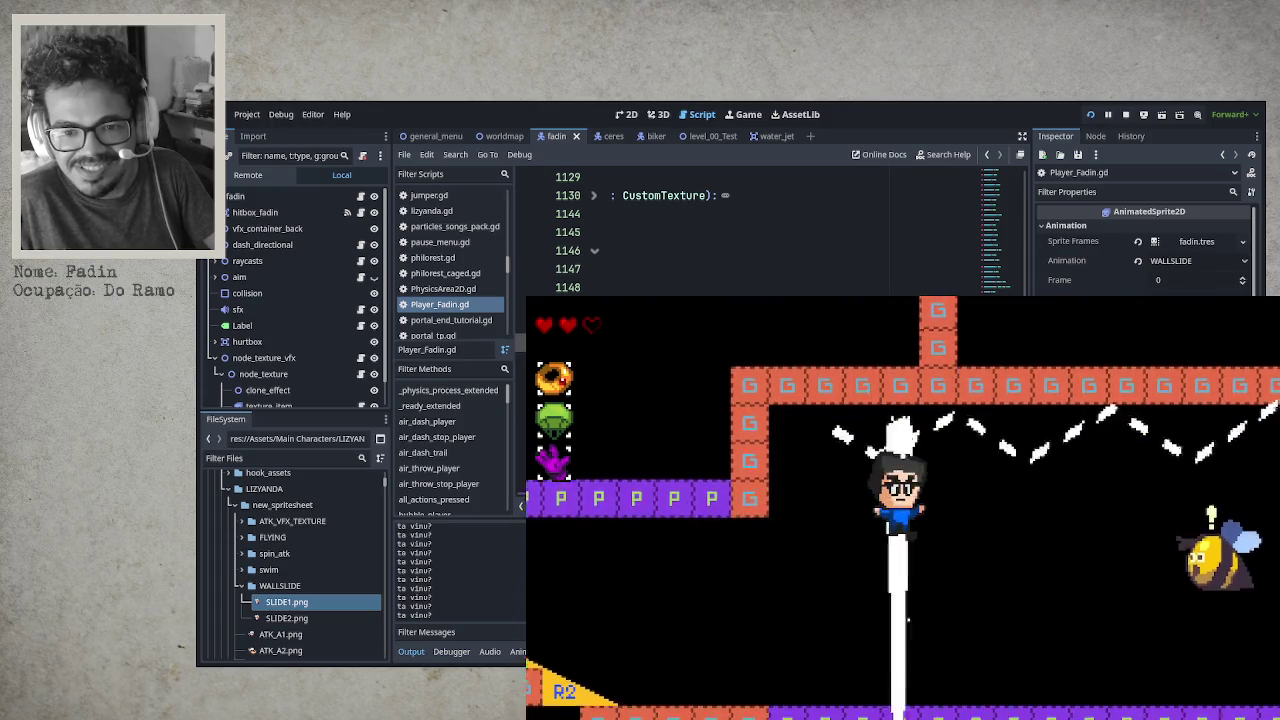
key("Left")
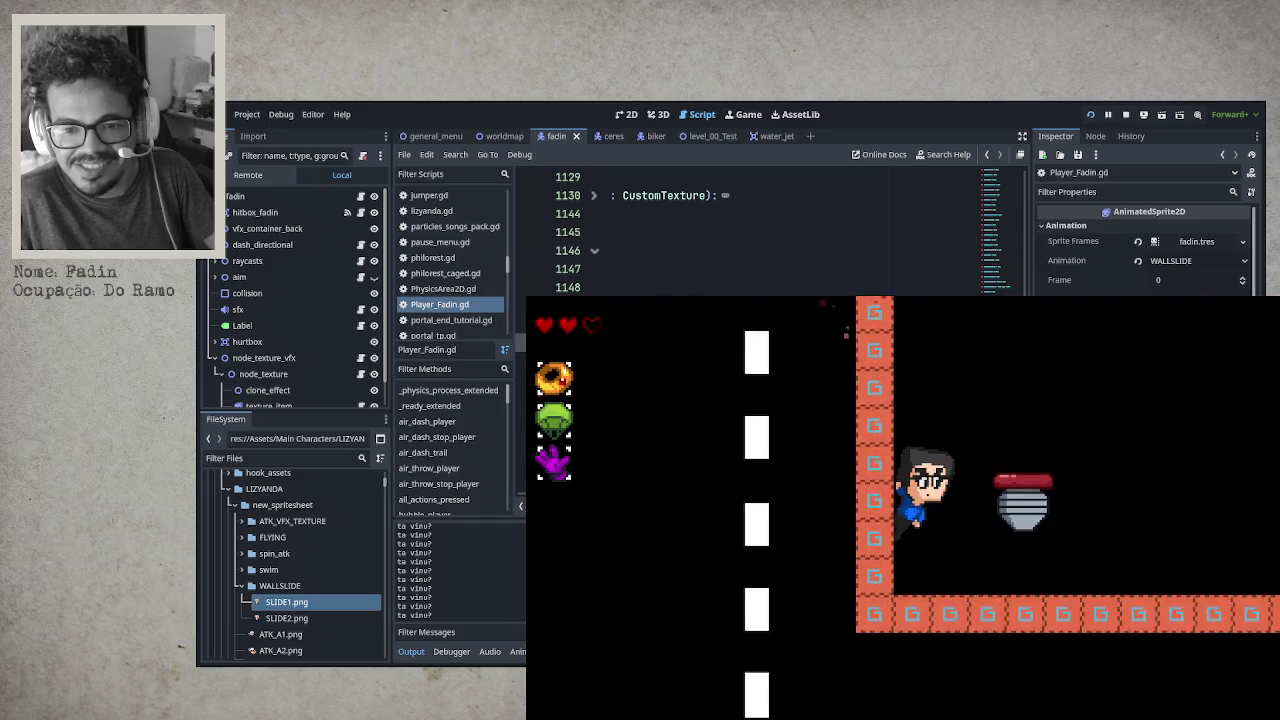
key("space")
Step: Drop through the purple floor, wall-slide down the brick column and bounce off the spring
key("Right")
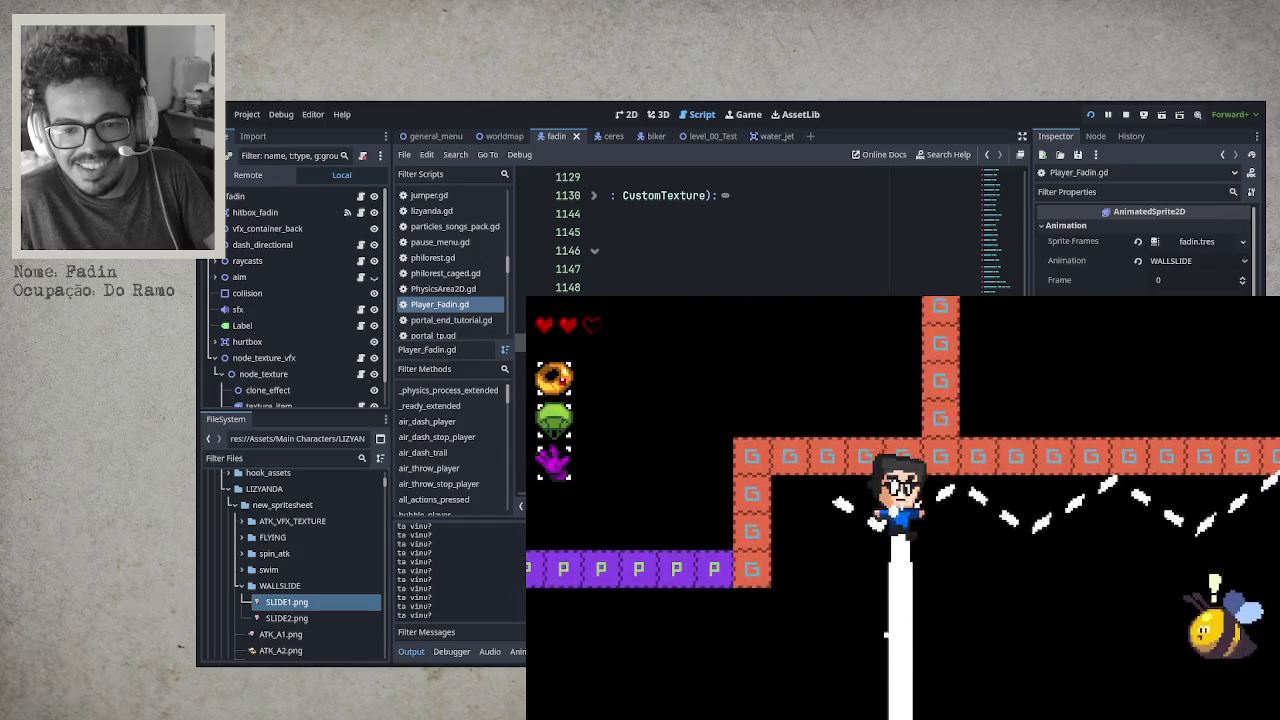
key("Down")
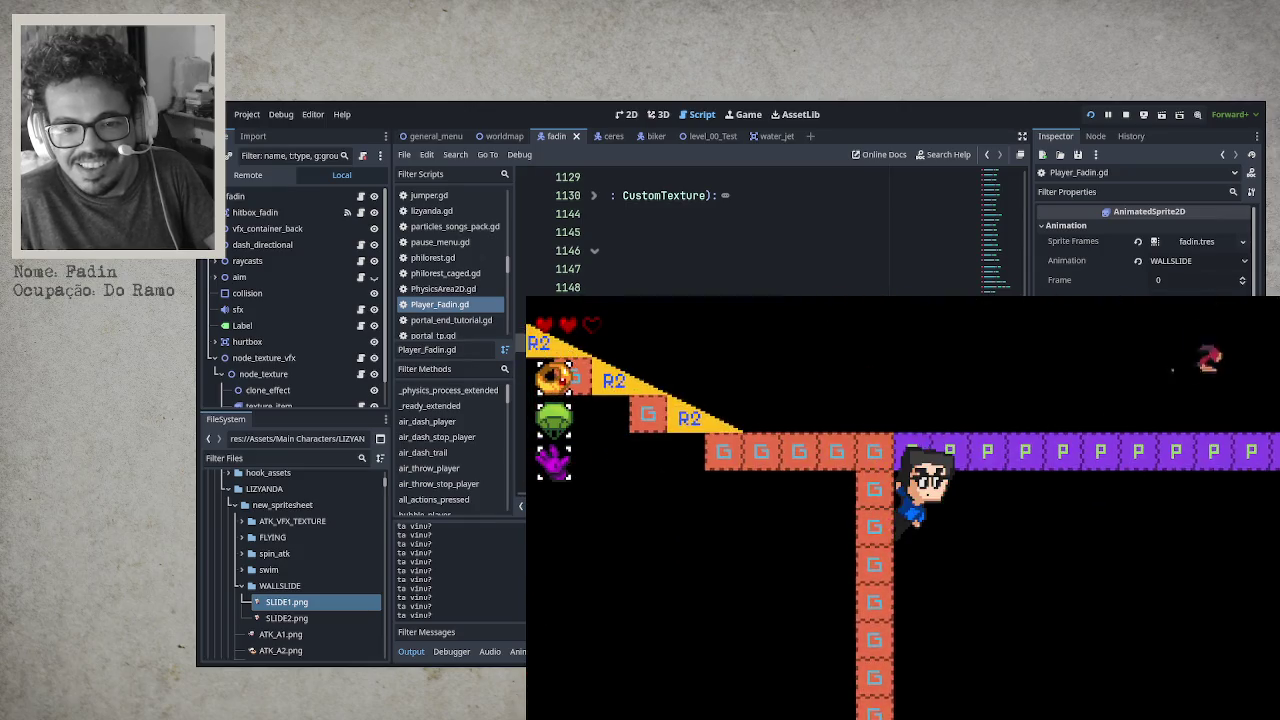
key("Left")
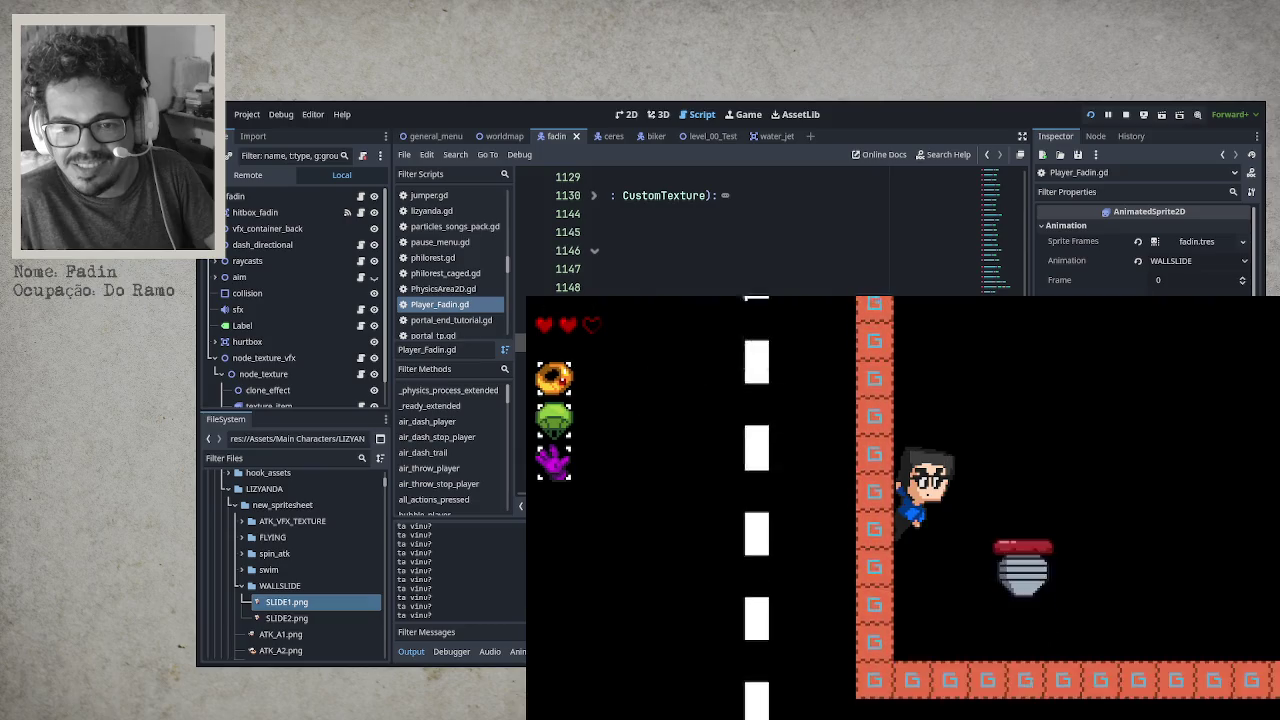
key("Right")
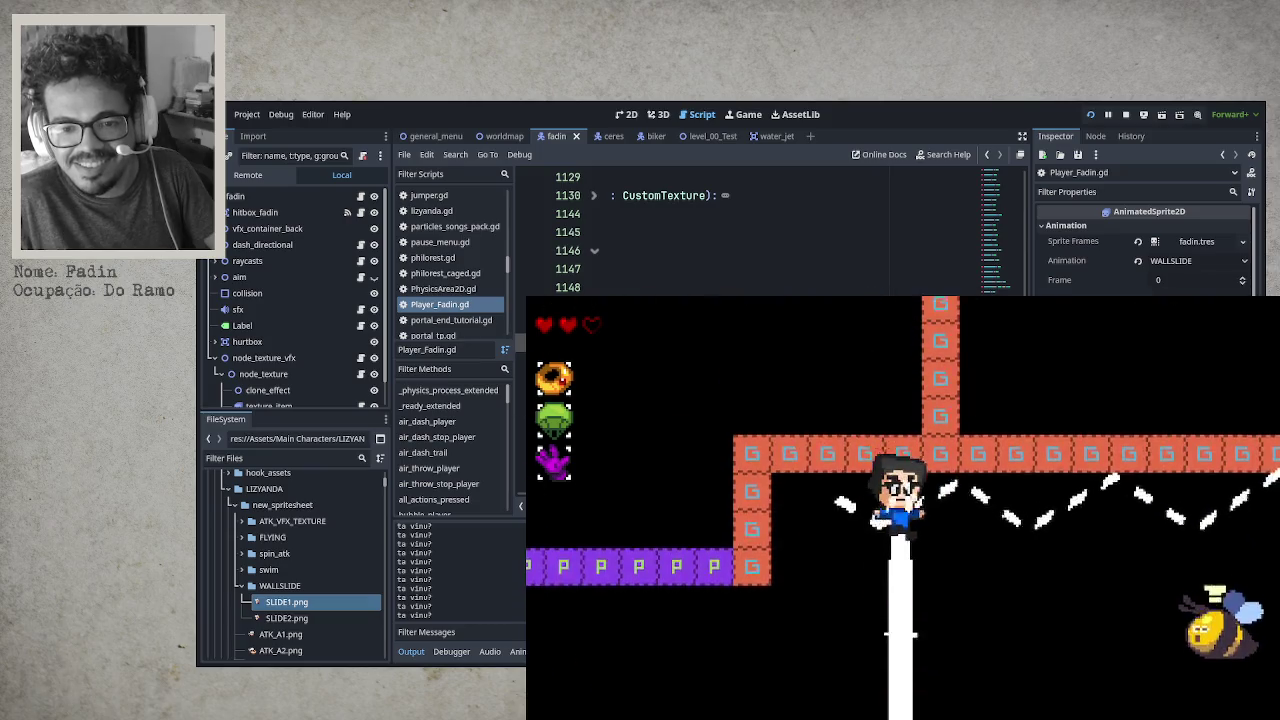
key("Down")
key("Left")
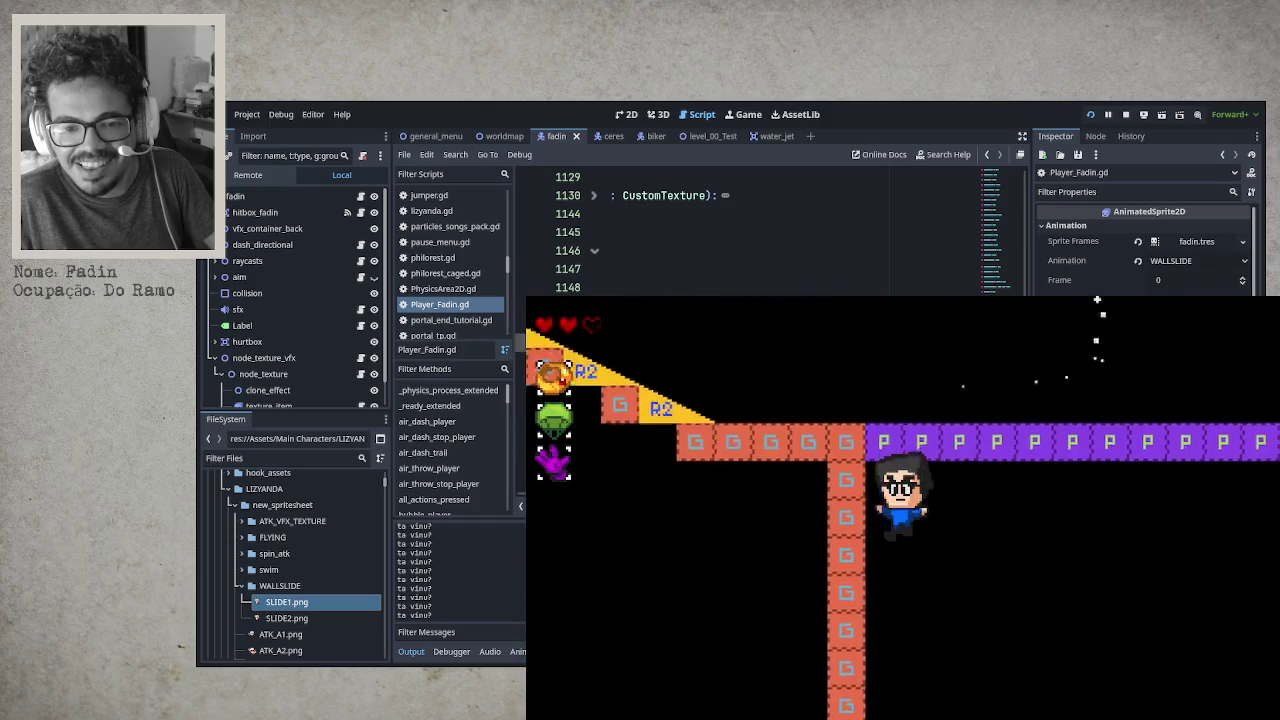
key("Down")
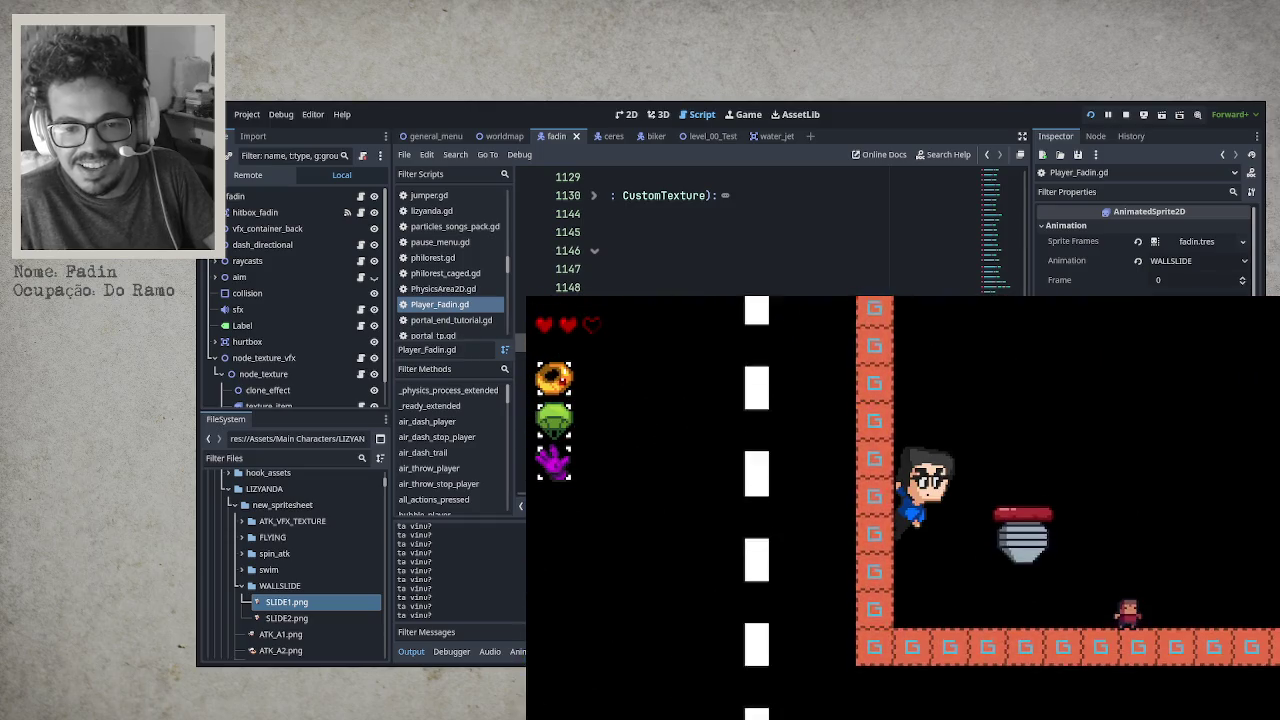
key("Right")
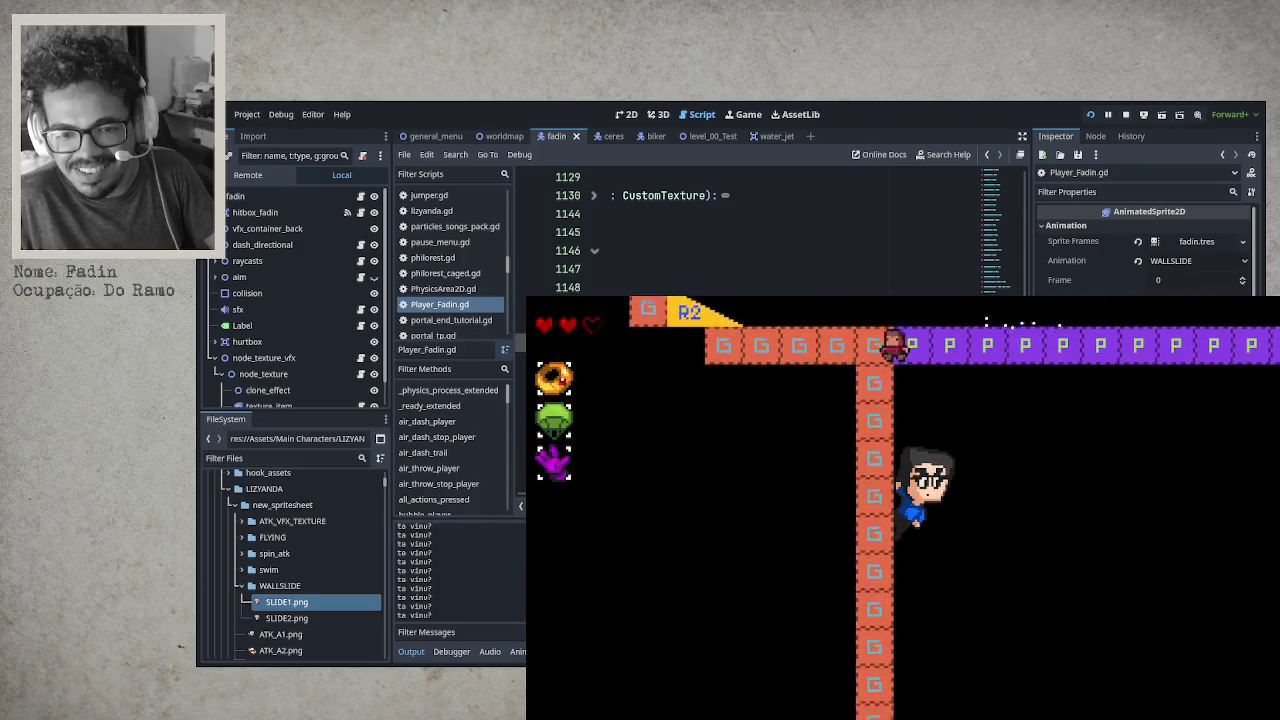
key("Left")
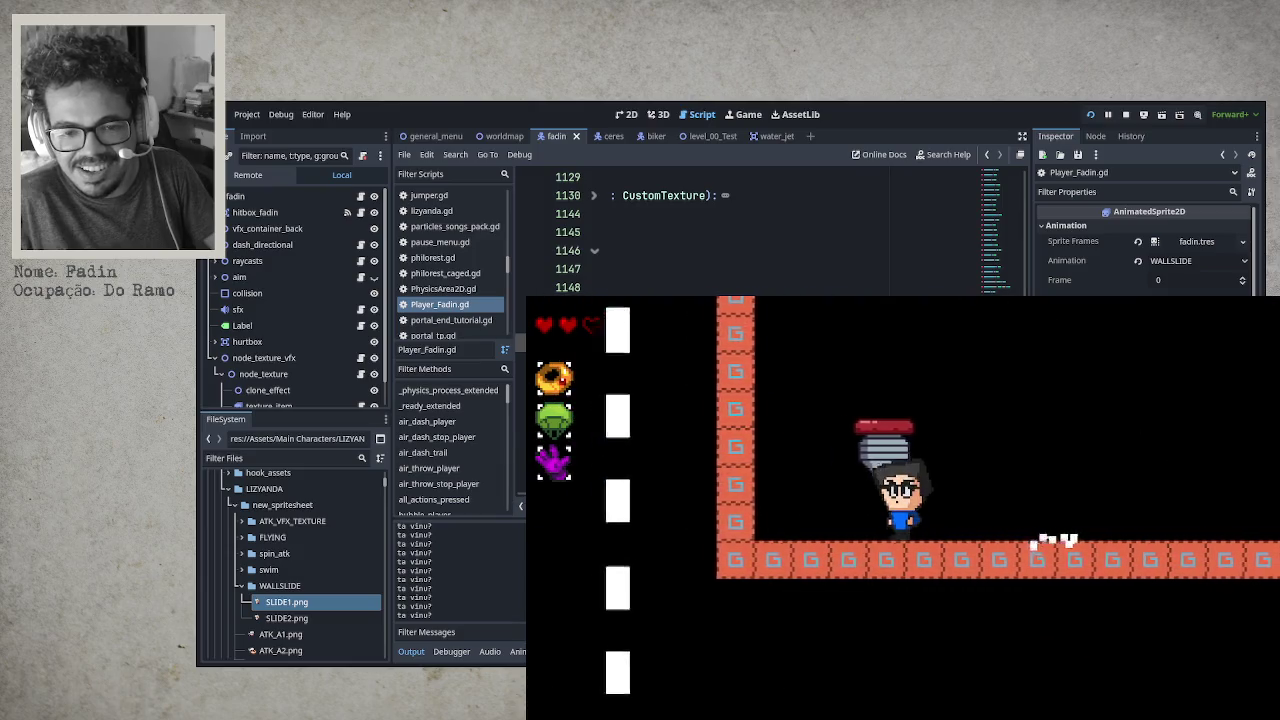
Step: Repeat wall jumps on the left wall, then return to the level_00_Test scene
key("space")
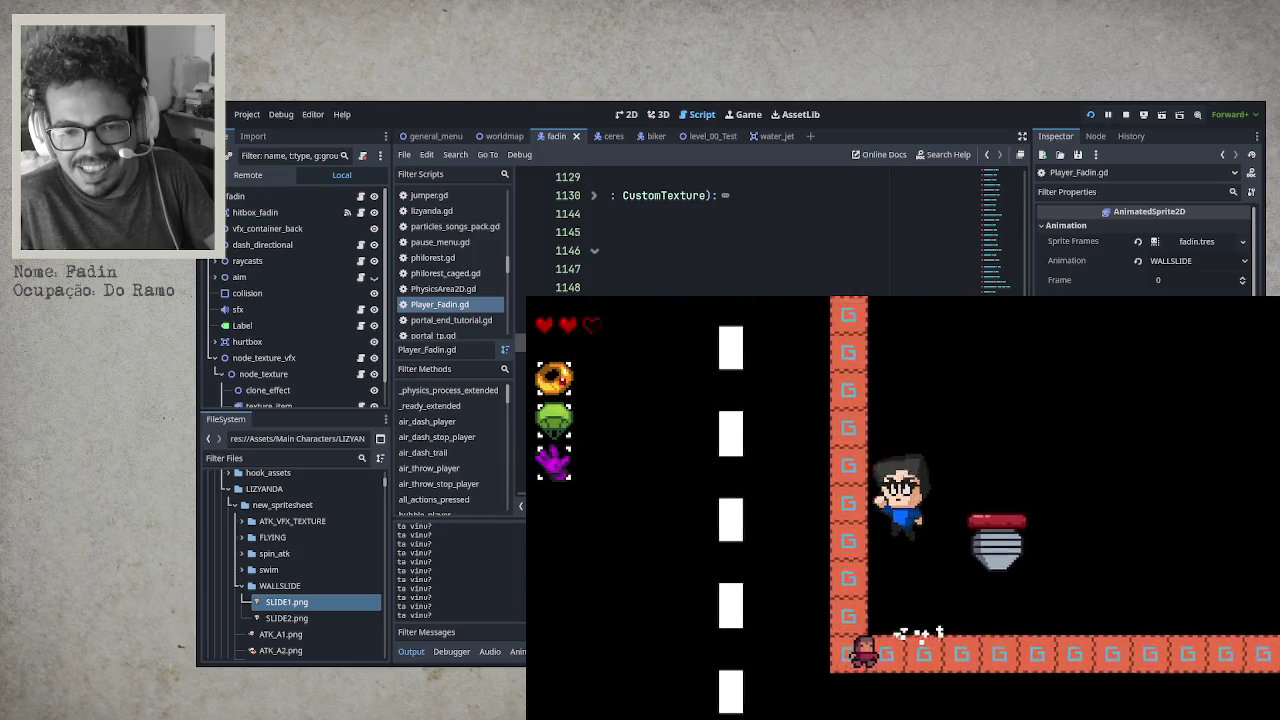
key("space")
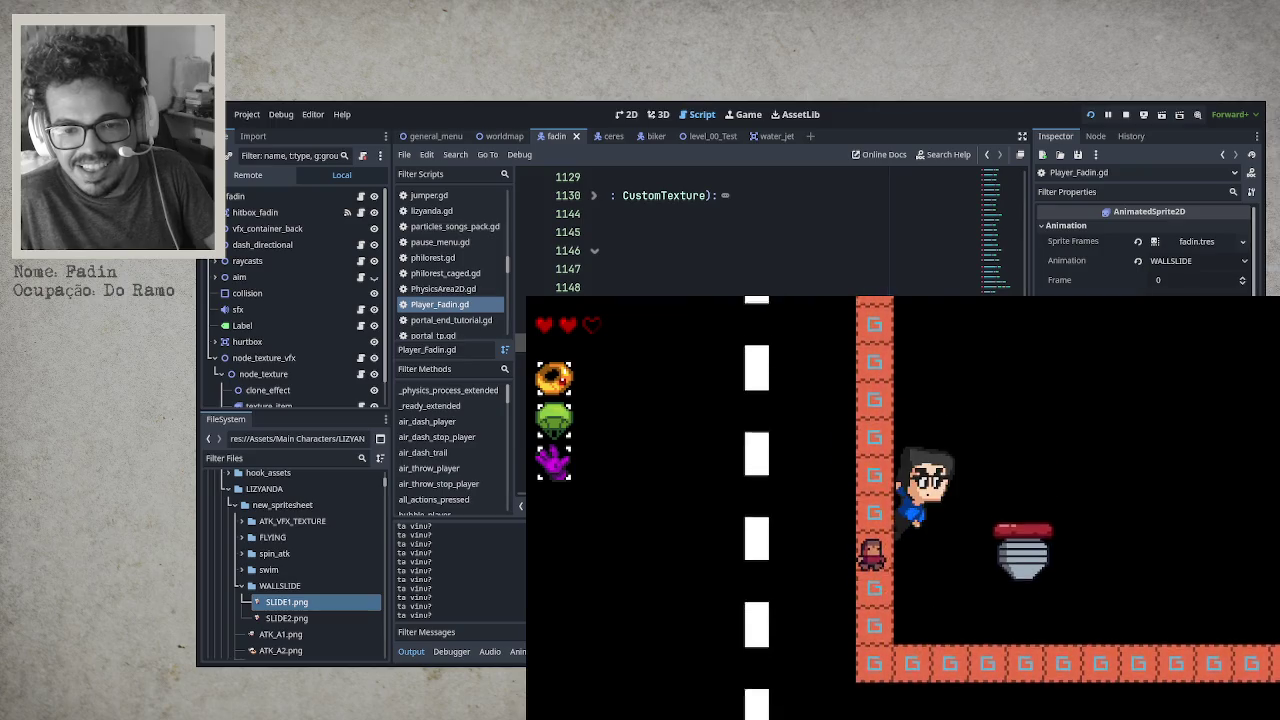
key("space")
key("space")
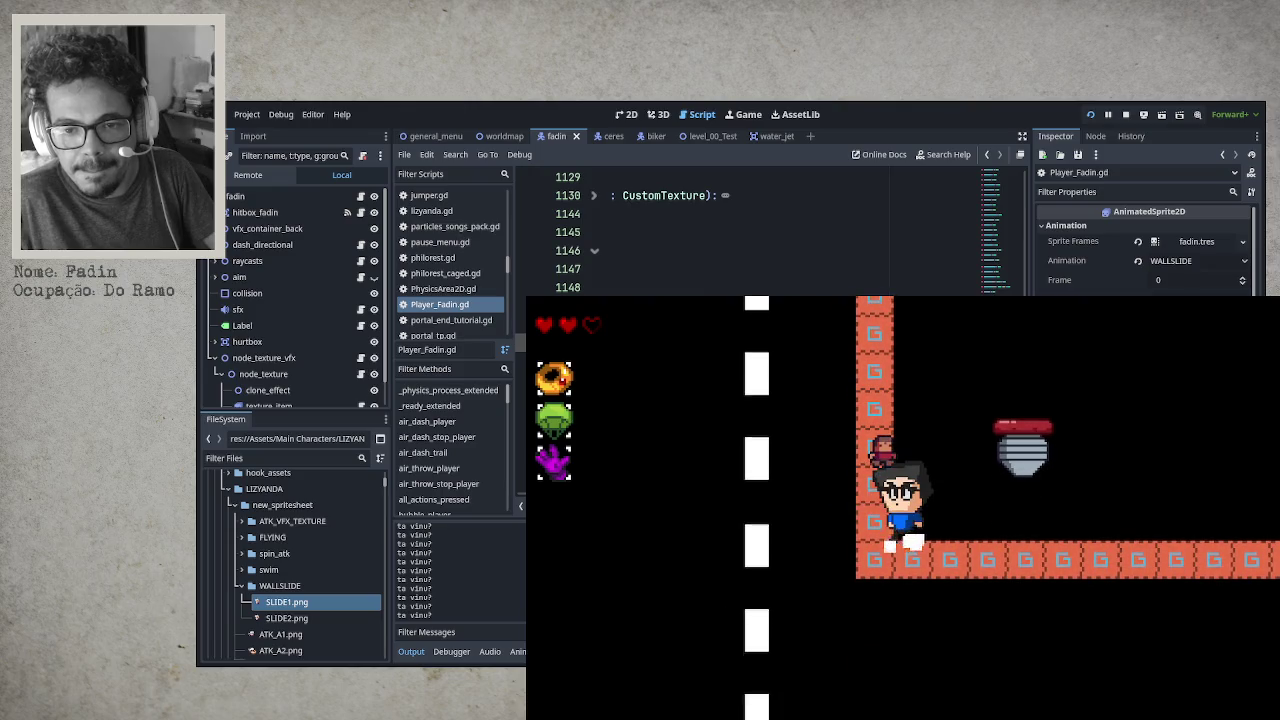
key("space")
key("space")
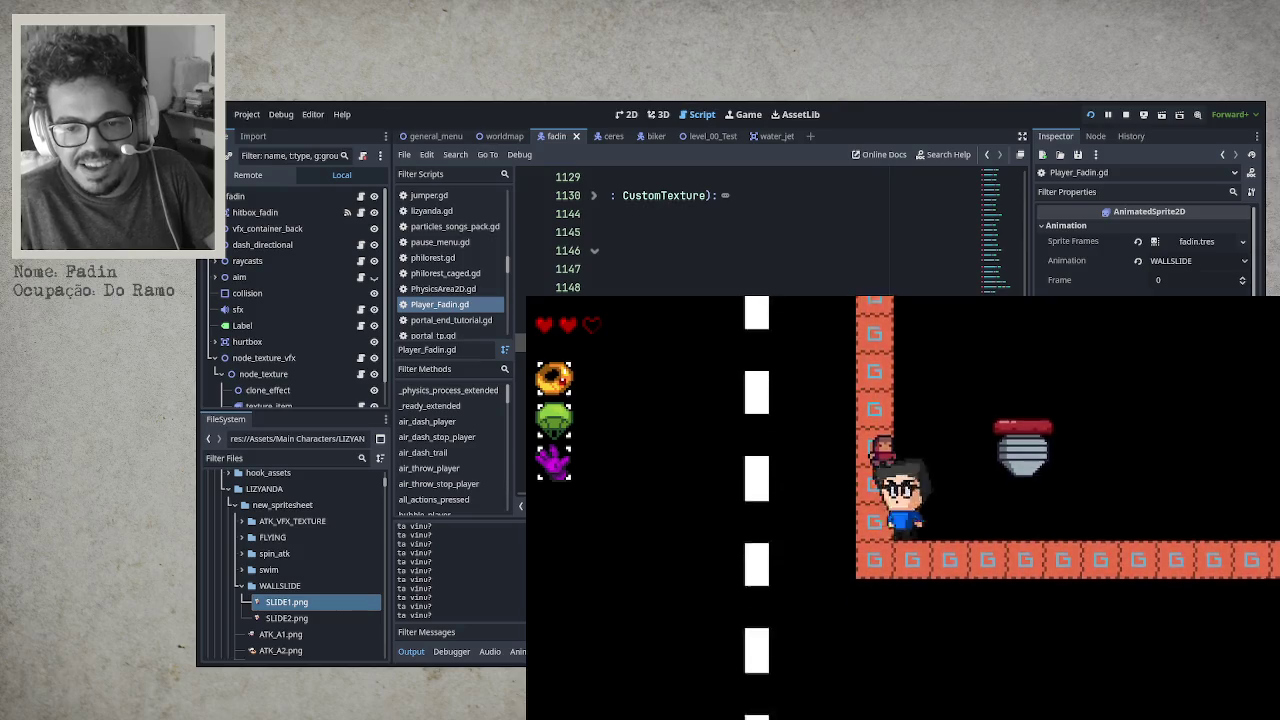
key("space")
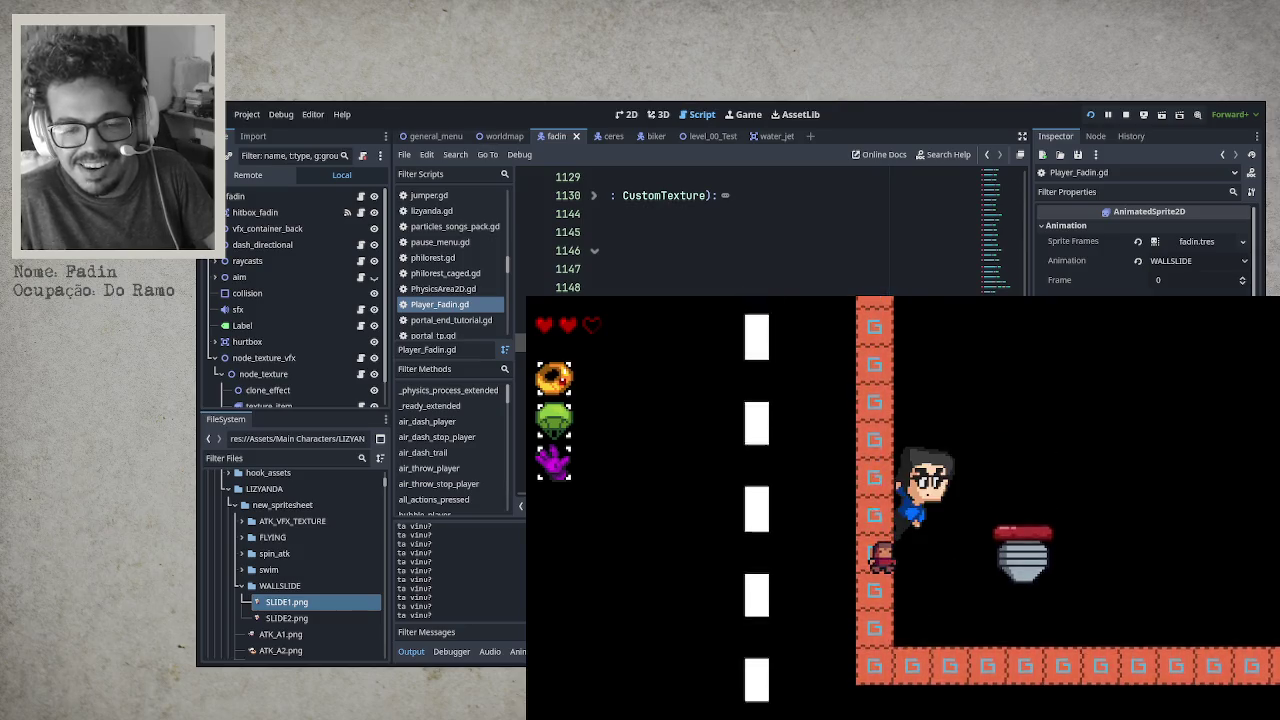
key("space")
key("Left")
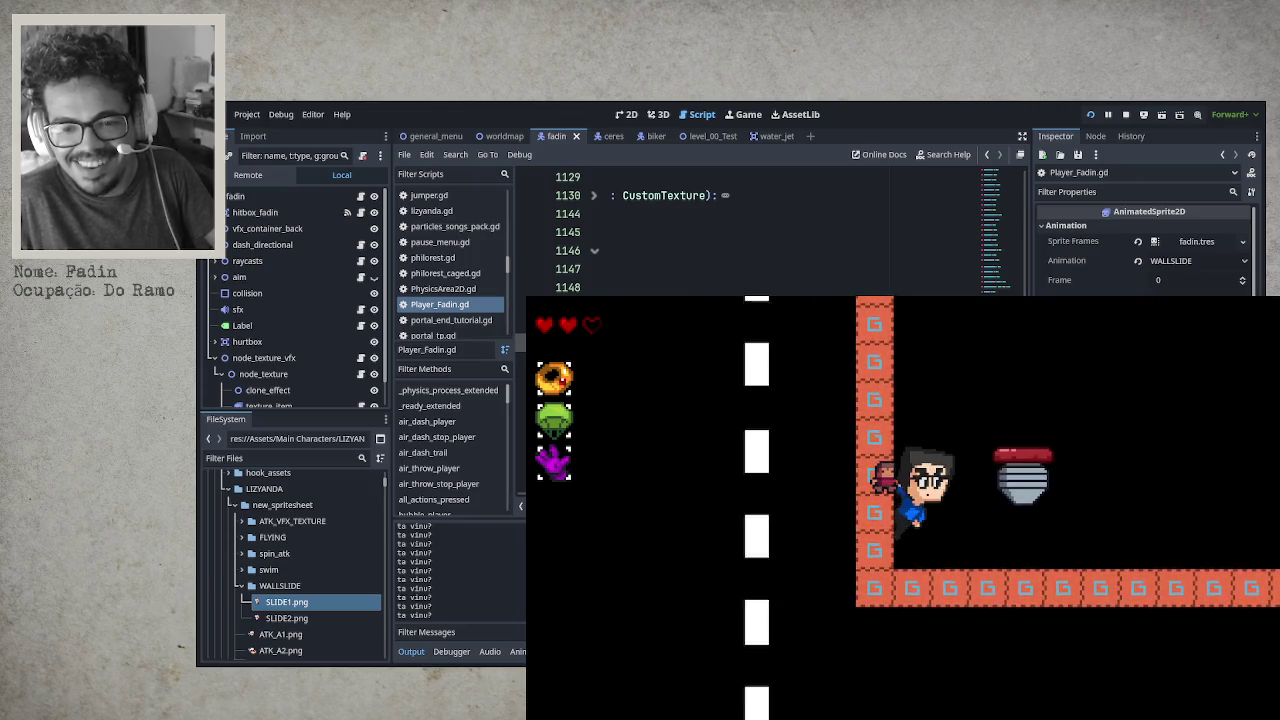
key("space")
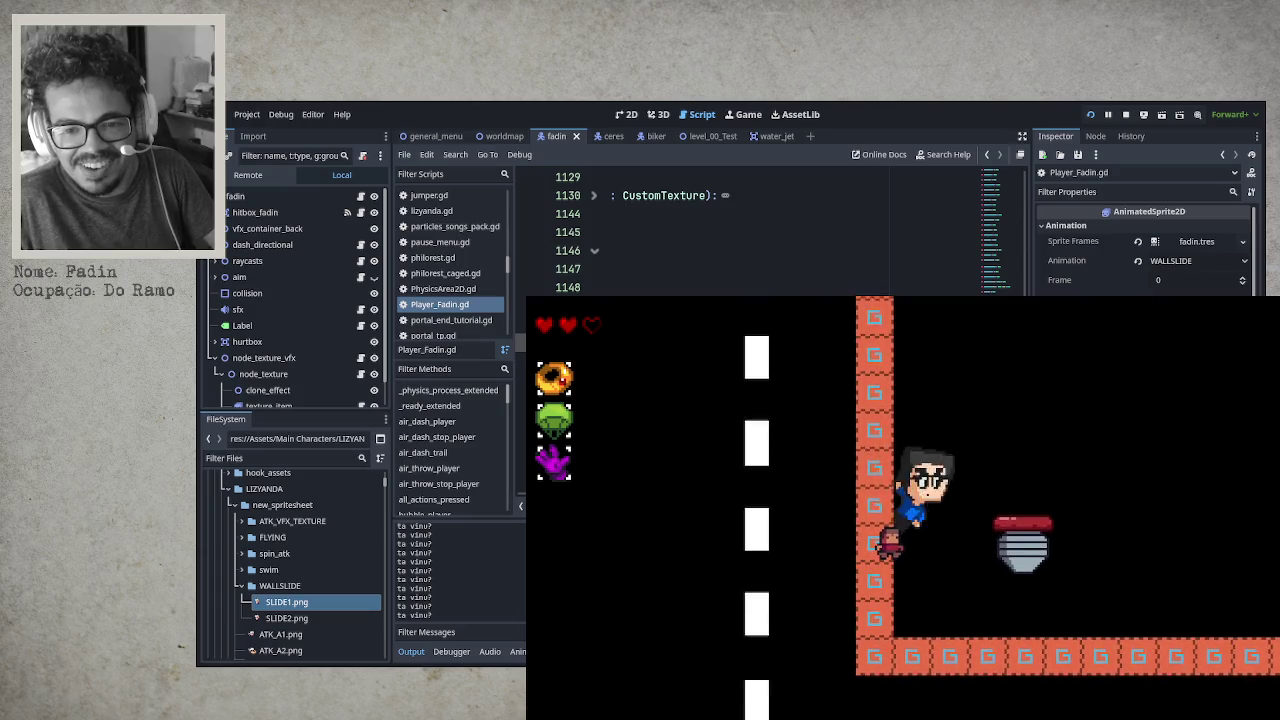
key("space")
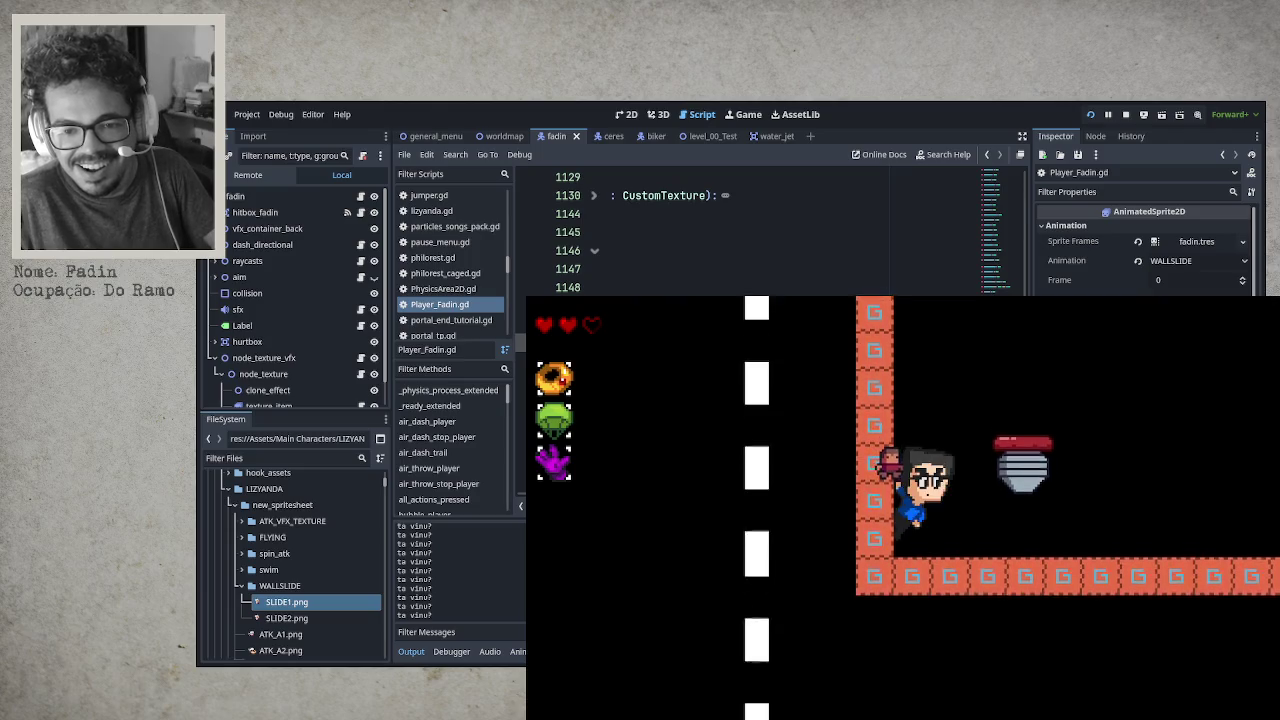
key("space")
key("space")
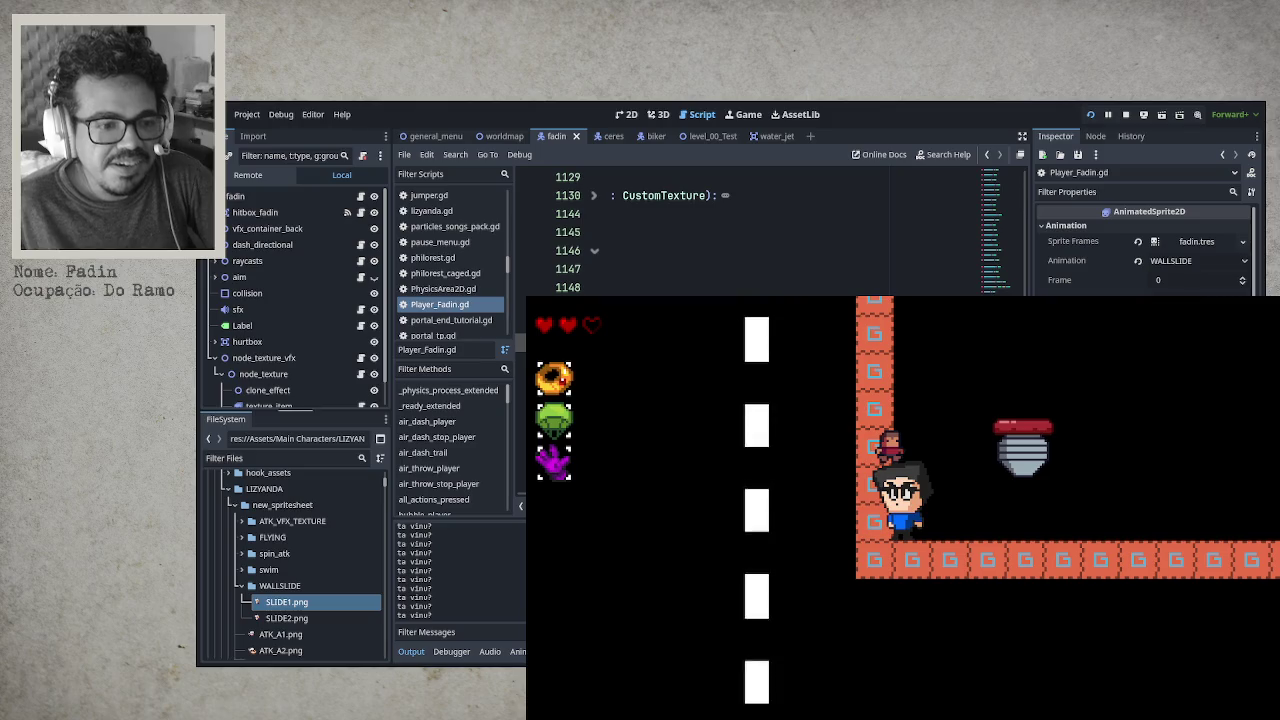
left_click(700, 136)
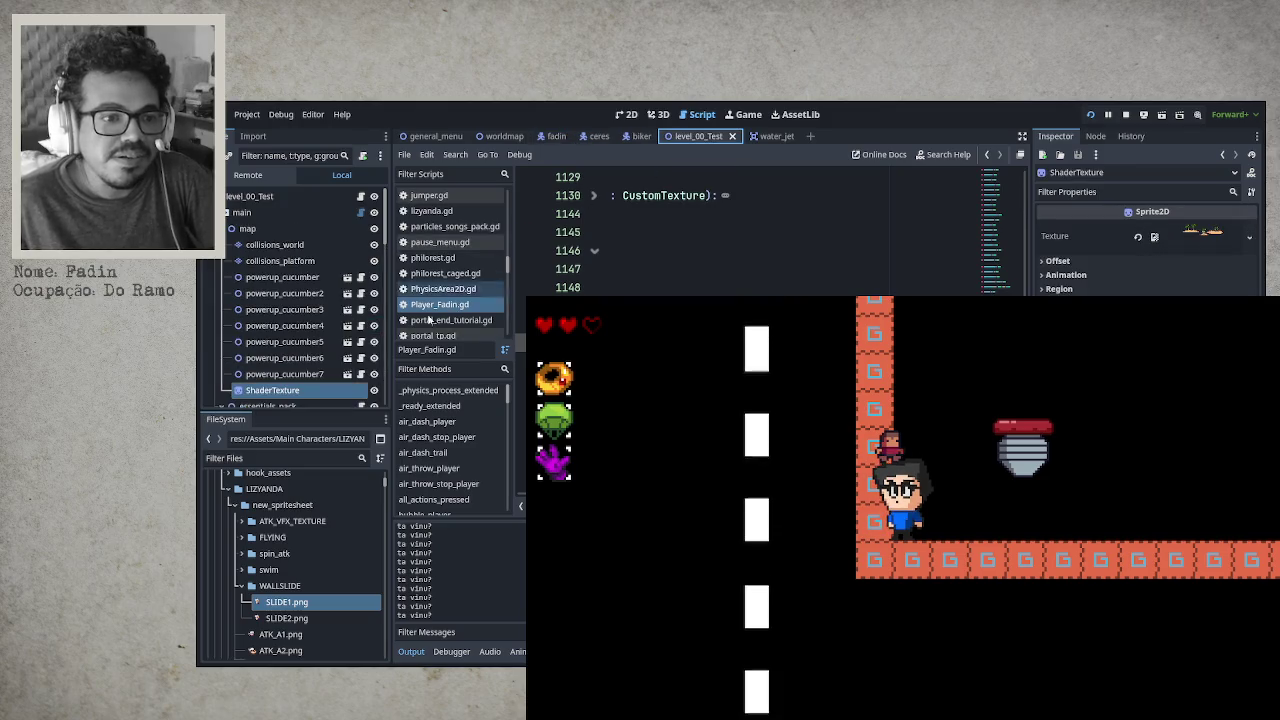
Step: Select the ShaderTexture node and show the level_00_Test layout in the 2D view
left_click(296, 376)
left_click(288, 392)
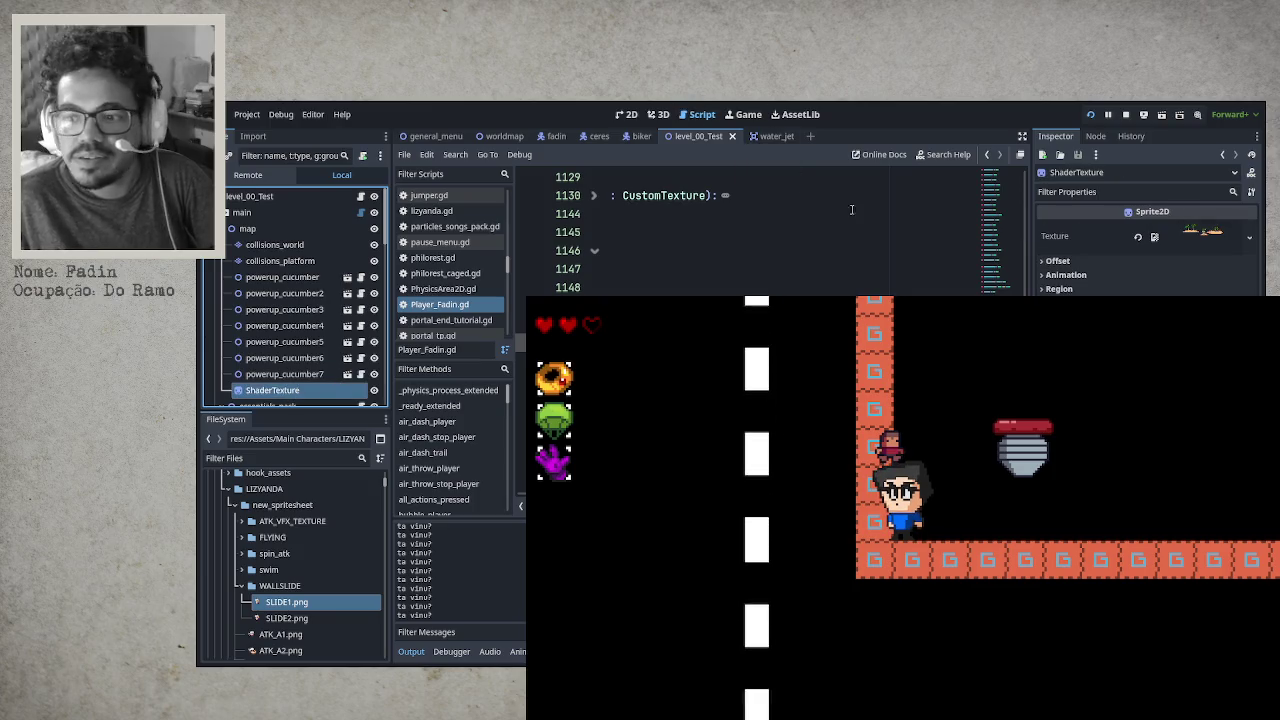
left_click(1146, 250)
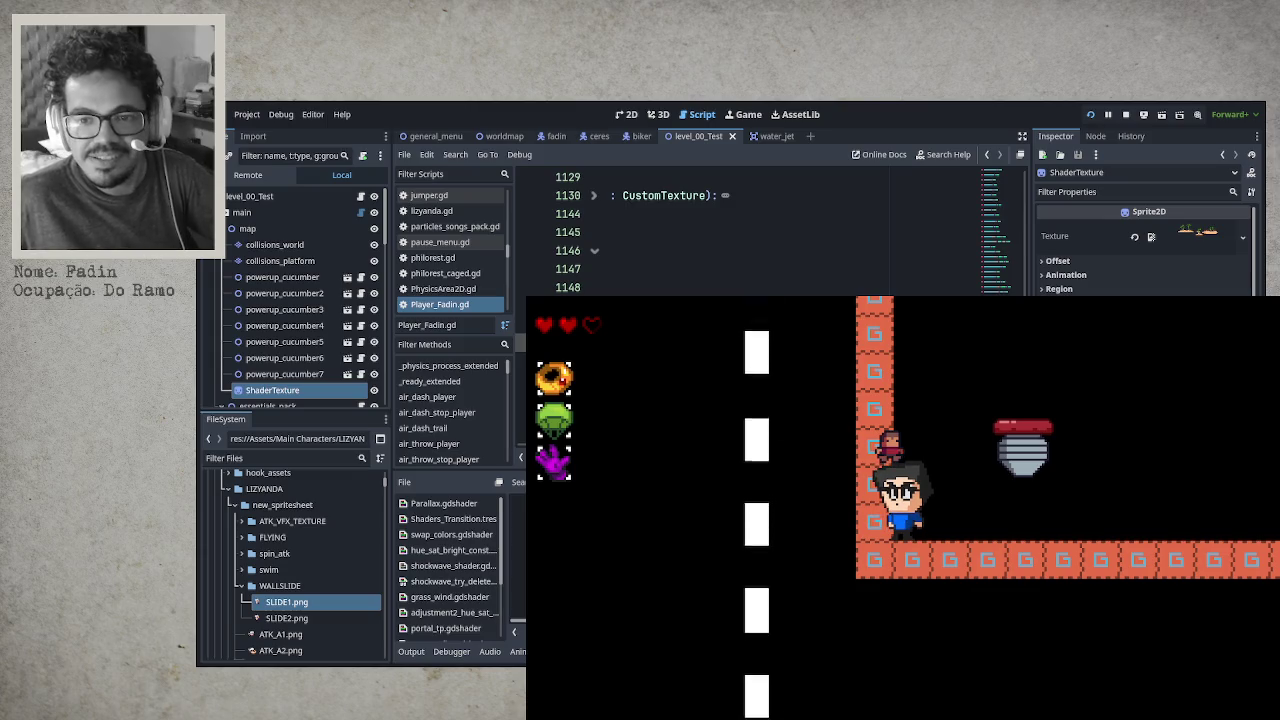
left_click(626, 114)
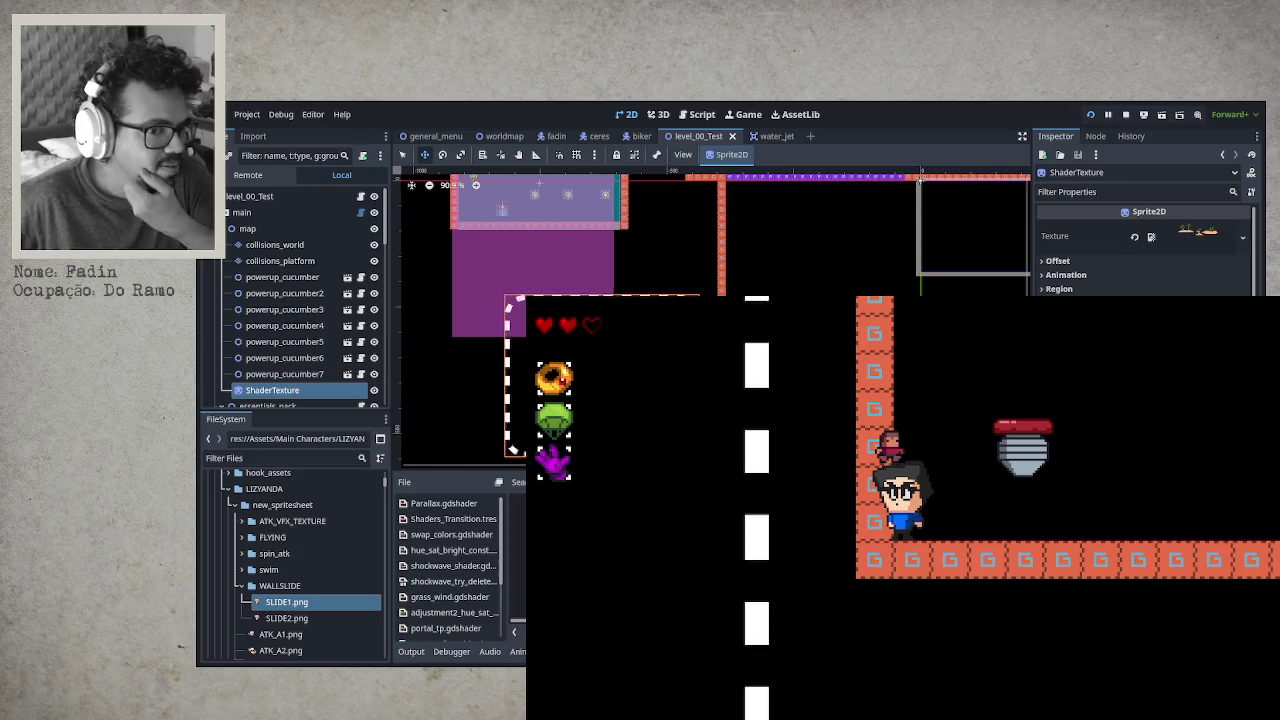
Step: Test climbing, wall sliding and wall jumping against the left wall
key("space")
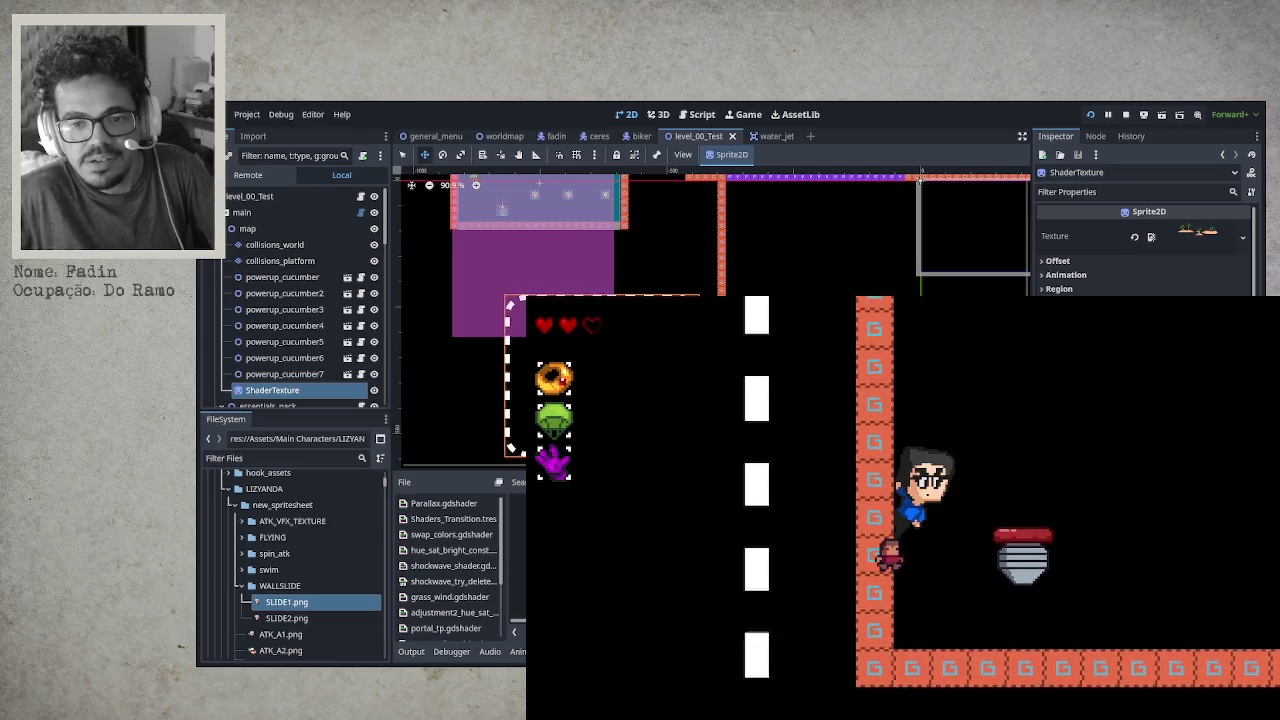
key("Right")
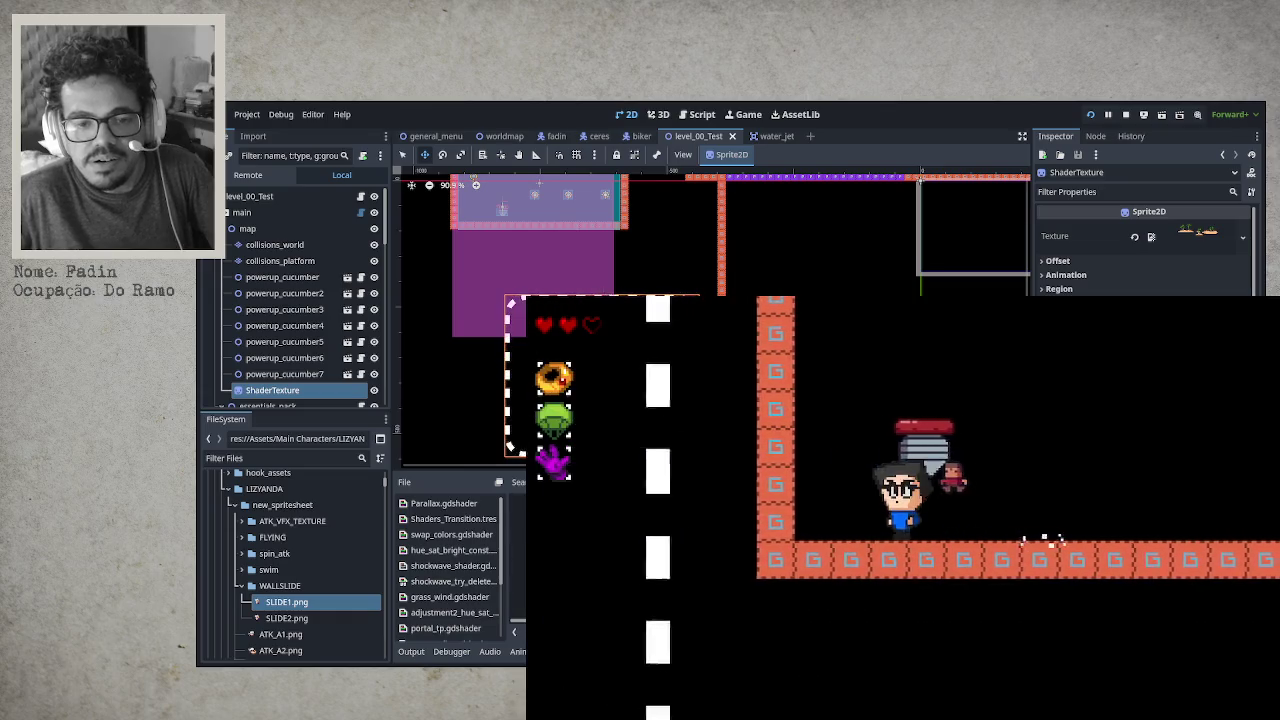
key("space")
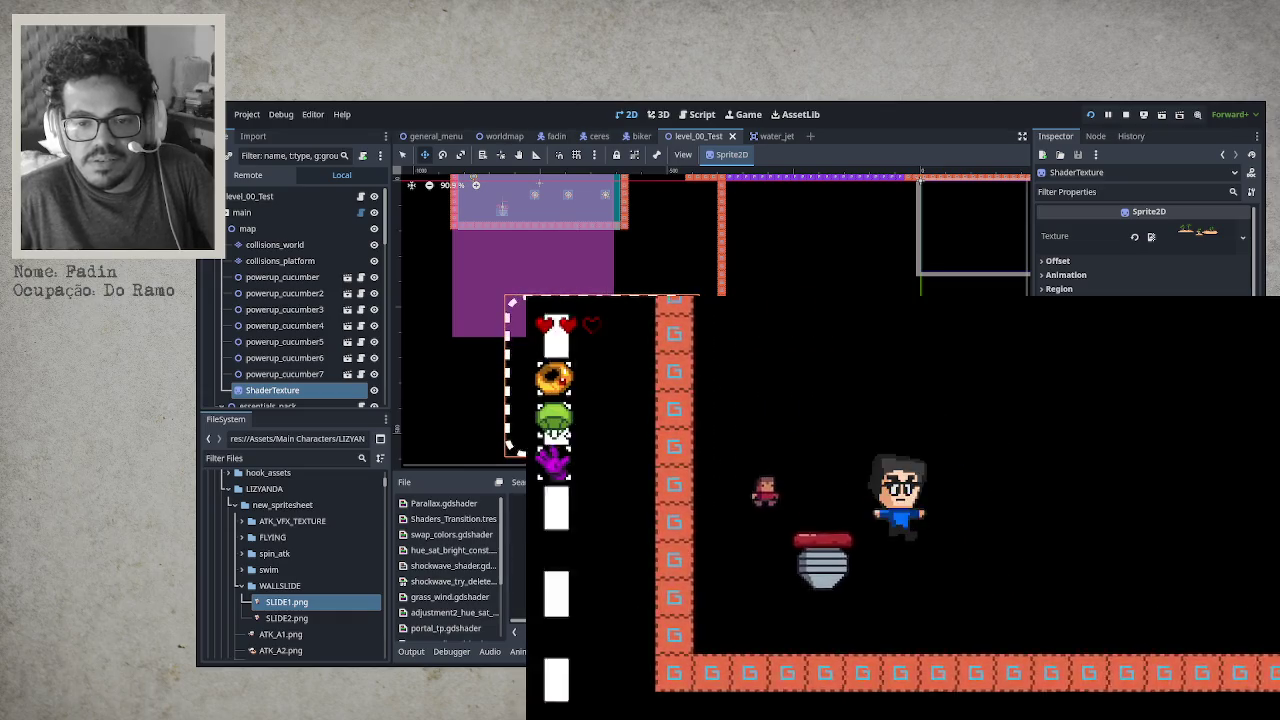
key("Left")
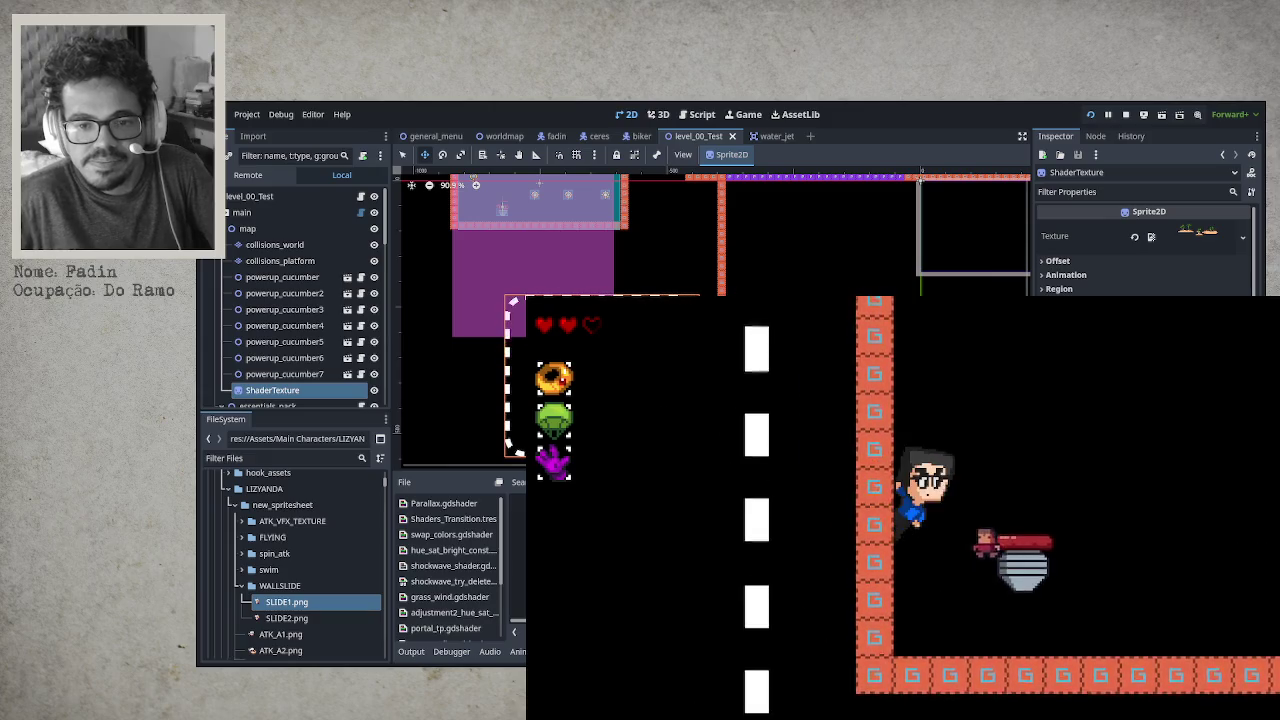
key("space")
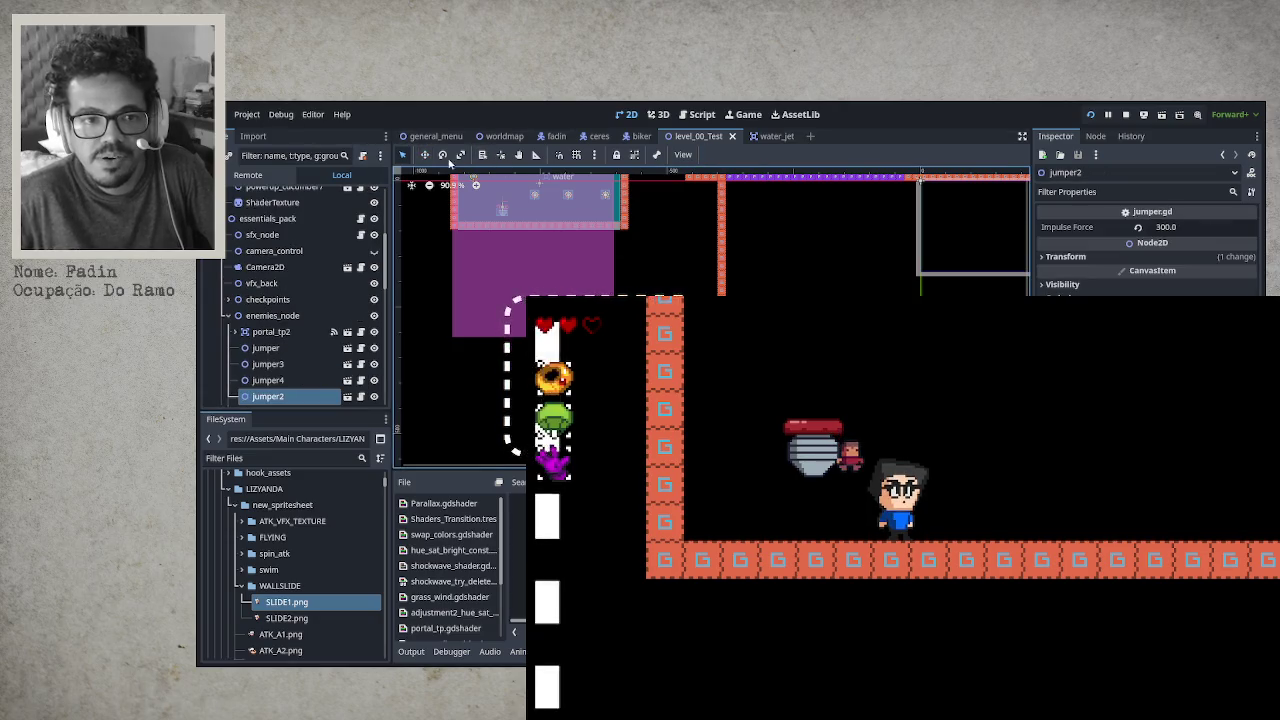
Step: Move the jumper2 spring 113 px right, then retest the wall slide and wall jump
key("w")
left_click_drag(816, 181, 919, 180)
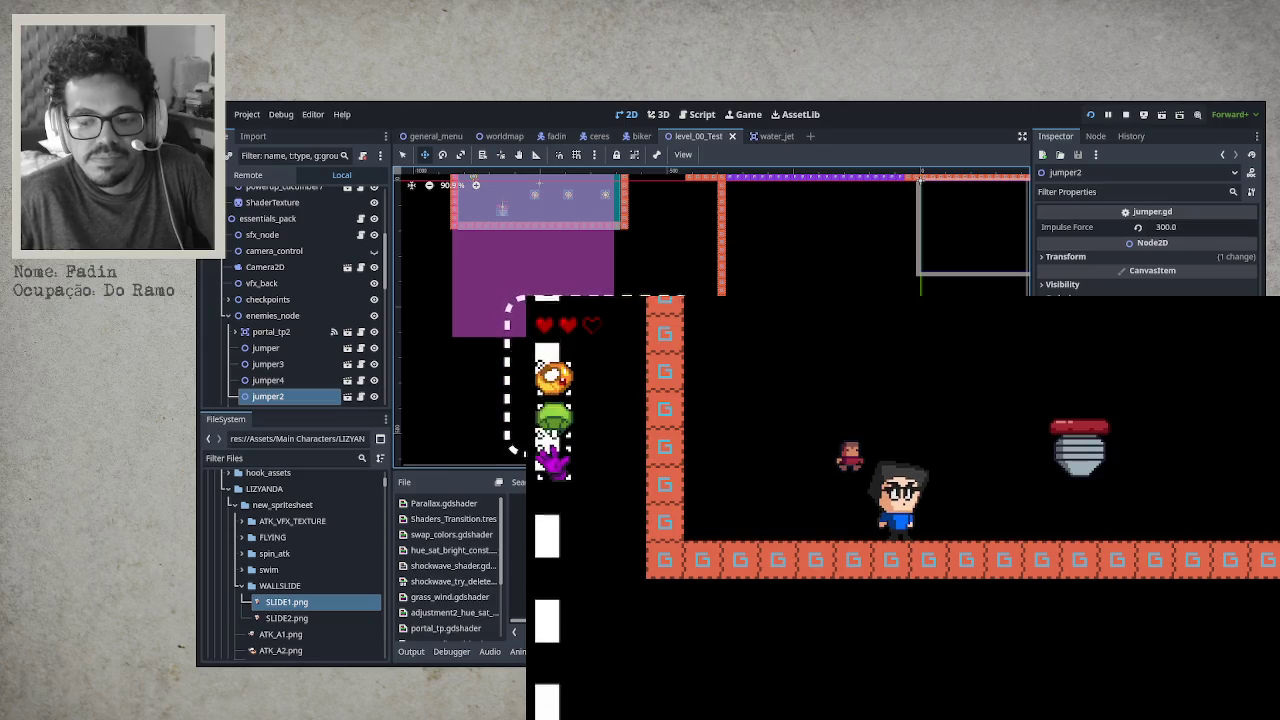
key("Left")
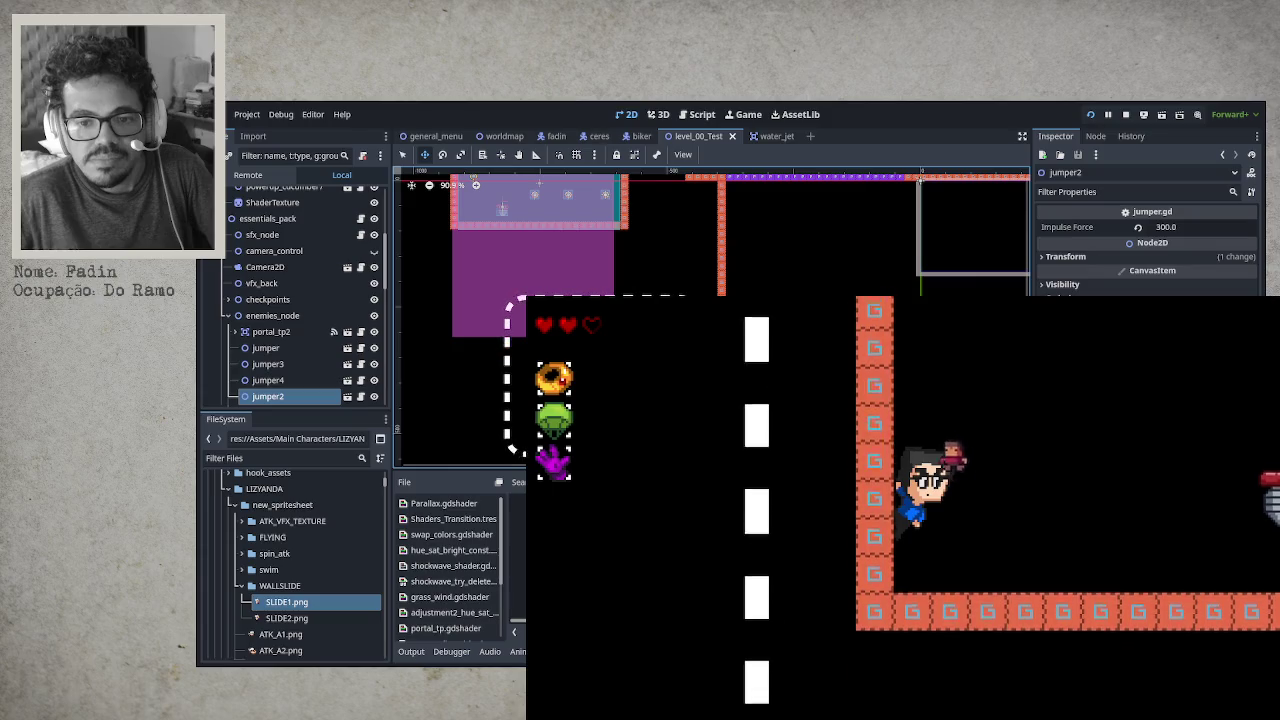
key("space")
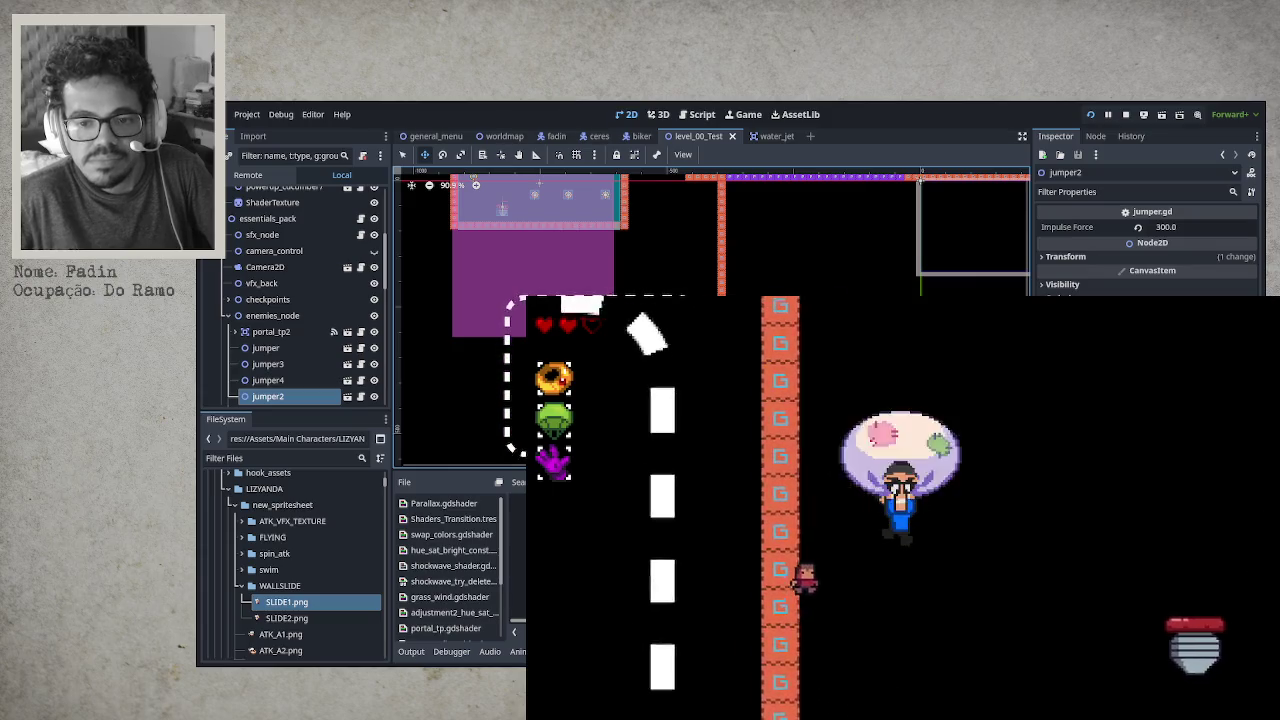
key("space")
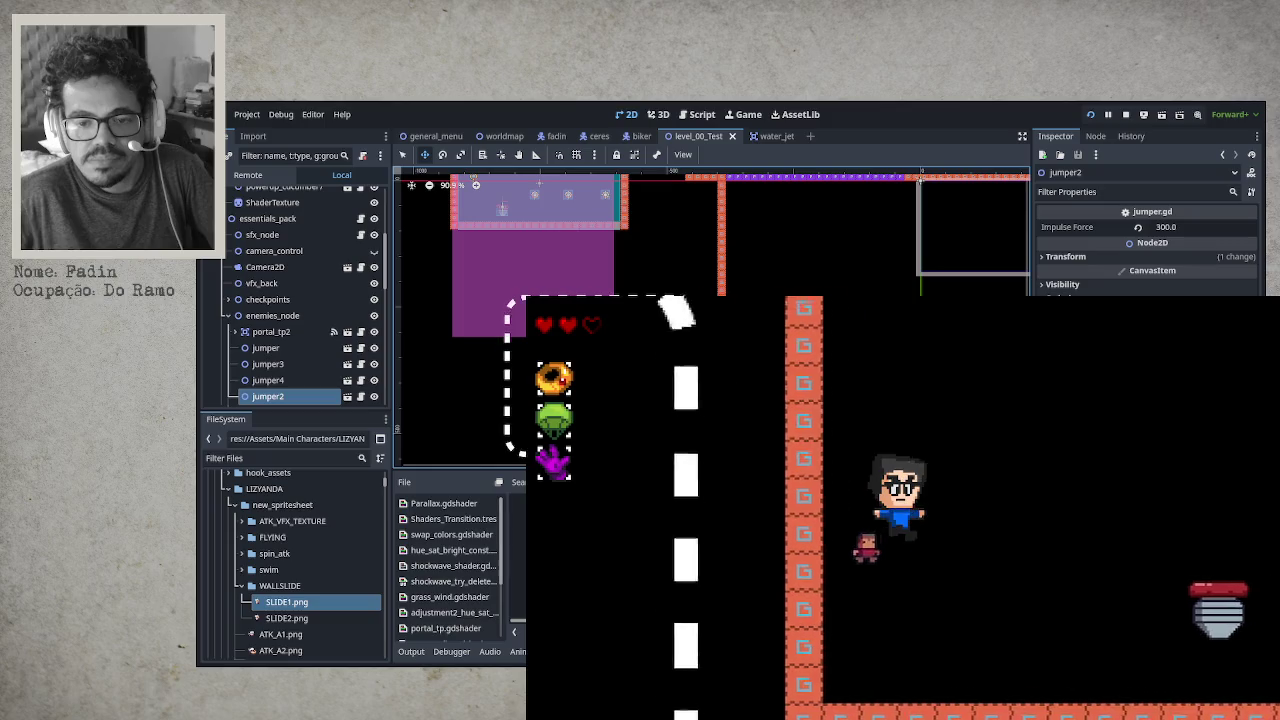
key("Left")
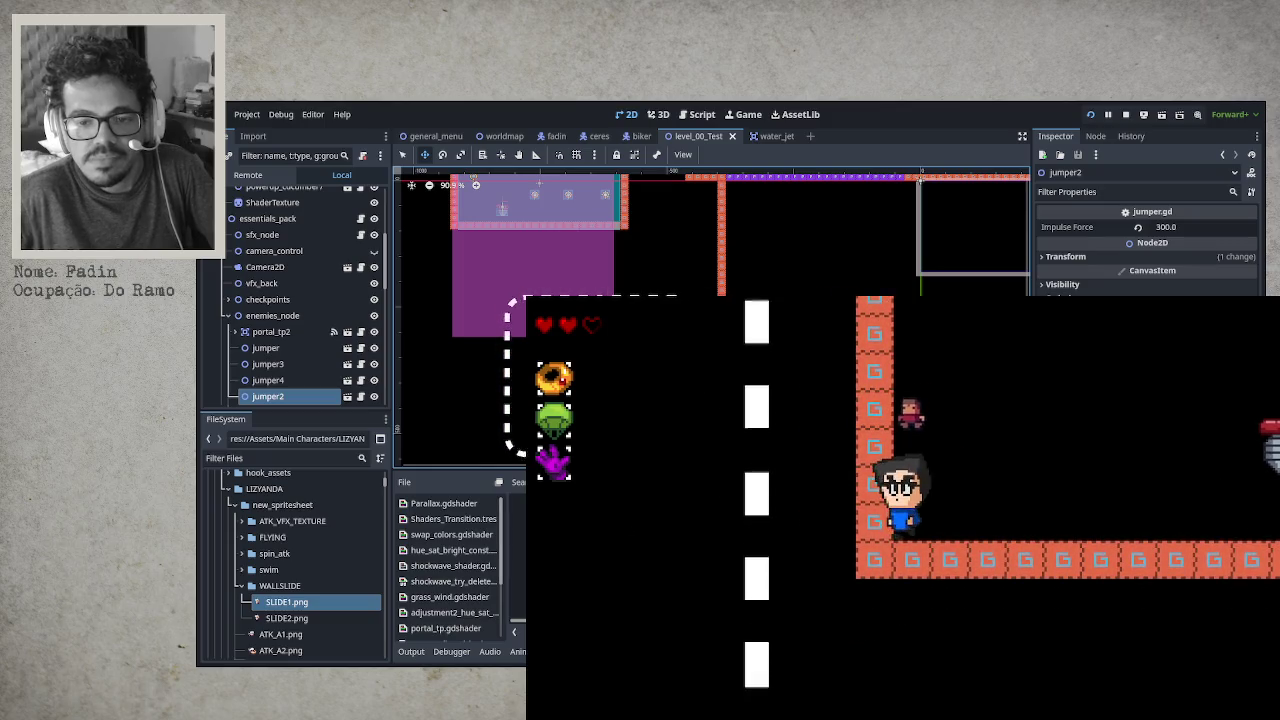
key("Right")
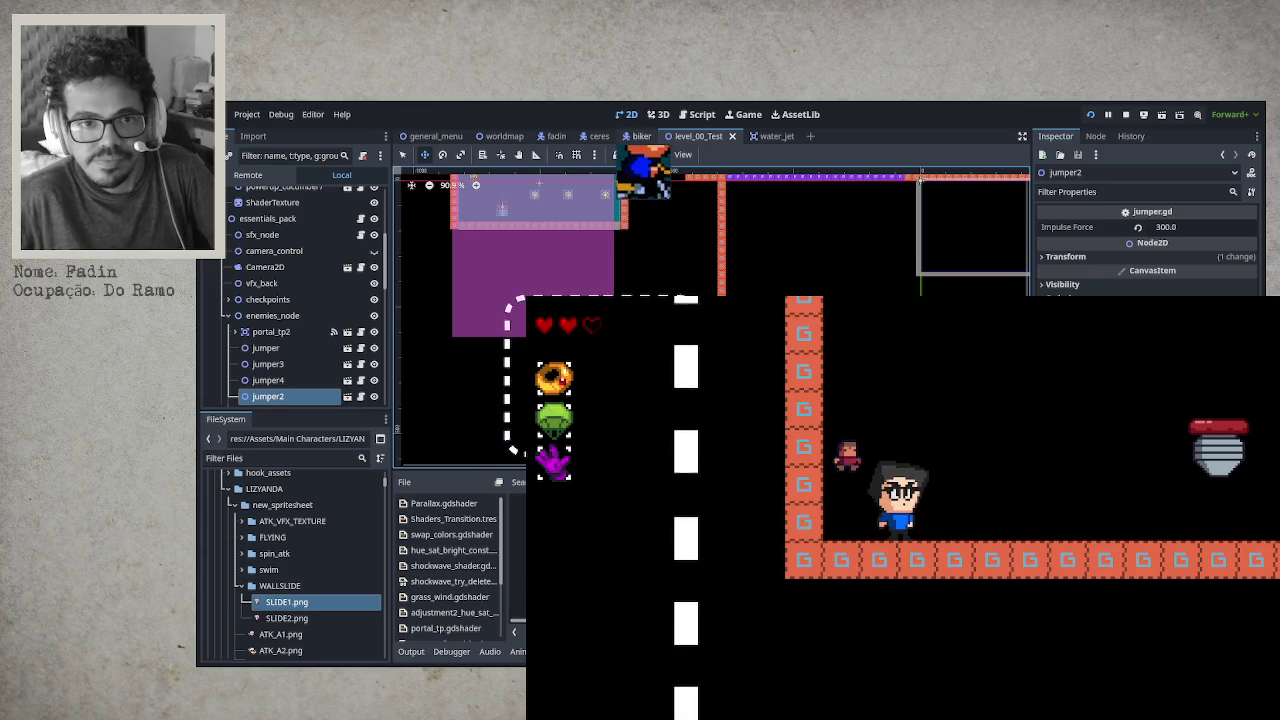
left_click(556, 137)
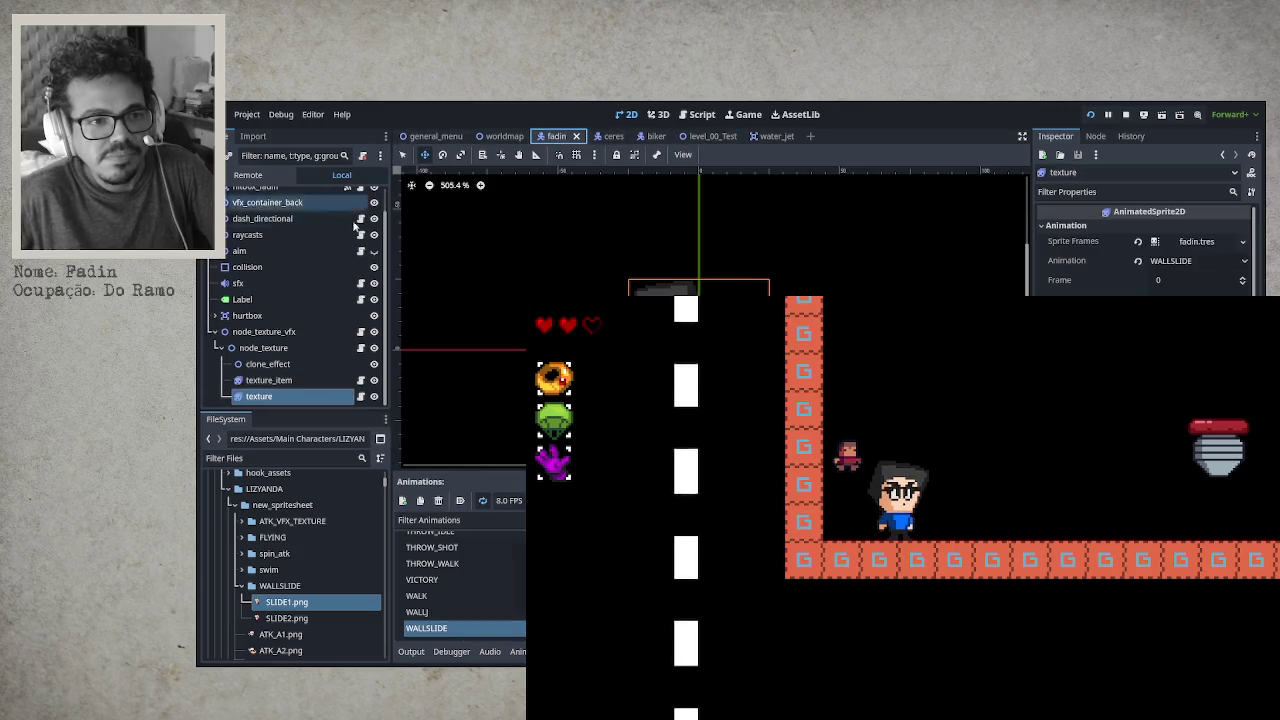
Step: Open Player_Fadin.gd and show the Output log of 'ta vinu?' messages
scroll(366, 212, "up", 2)
left_click(360, 196)
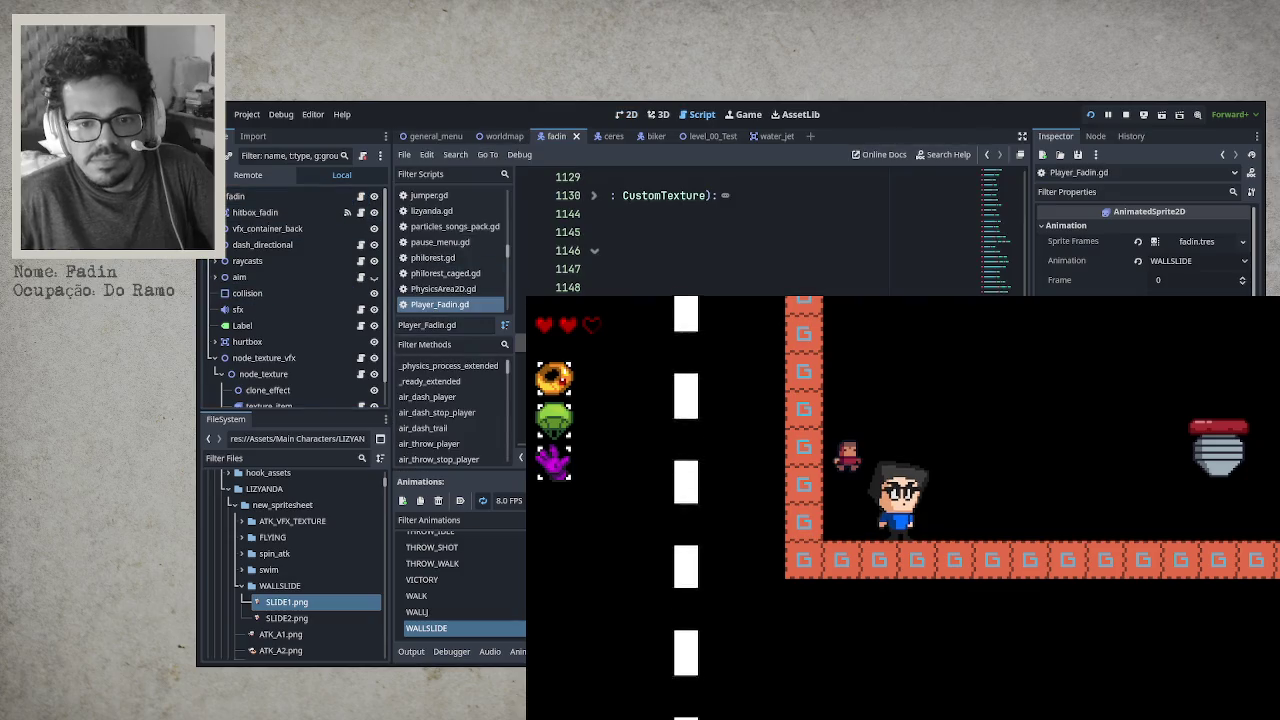
left_click(411, 651)
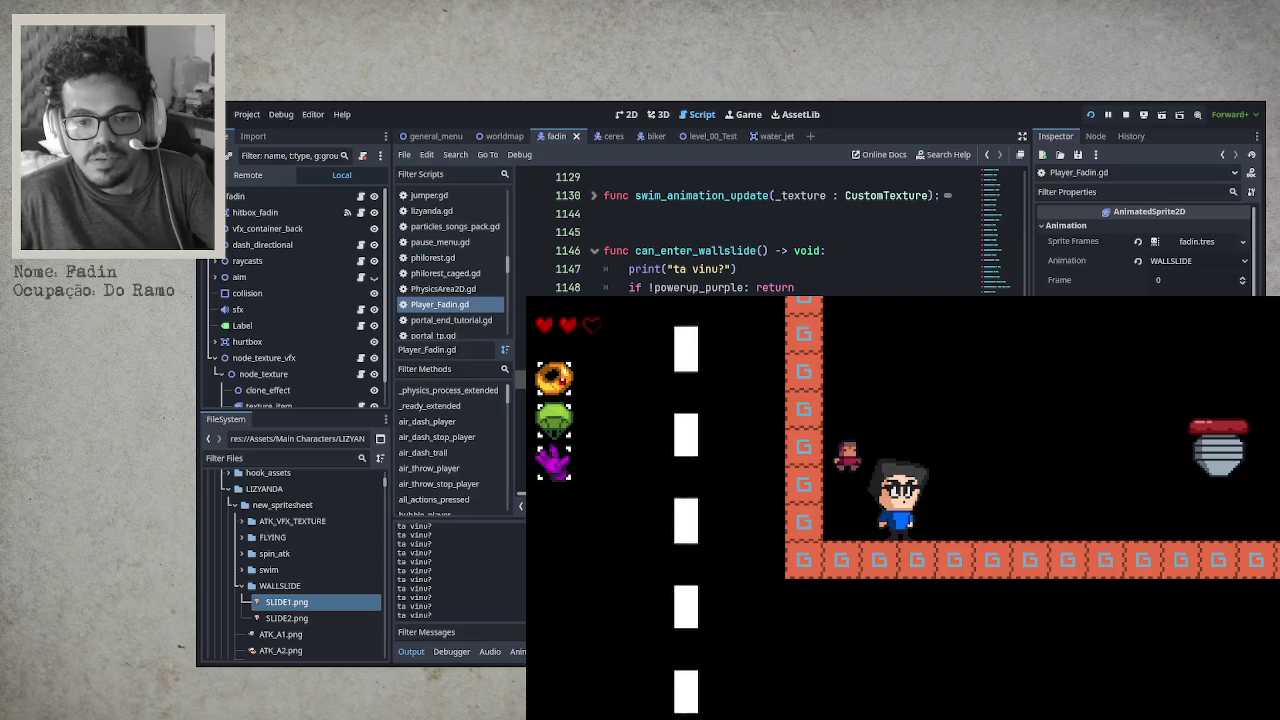
Step: Delete the print("ta vinu?") debug line from can_enter_wallslide
left_click_drag(740, 269, 566, 271)
key("ctrl+k")
key("BackSpace")
key("BackSpace")
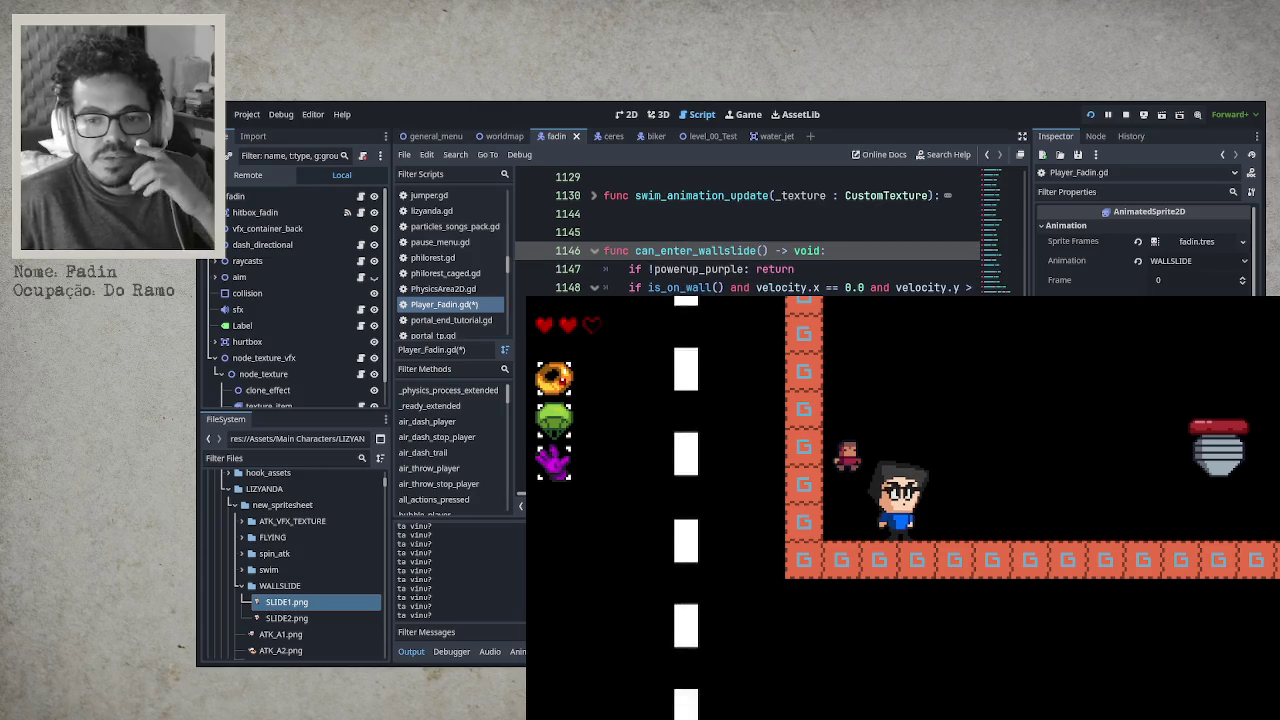
scroll(760, 230, "up", 15)
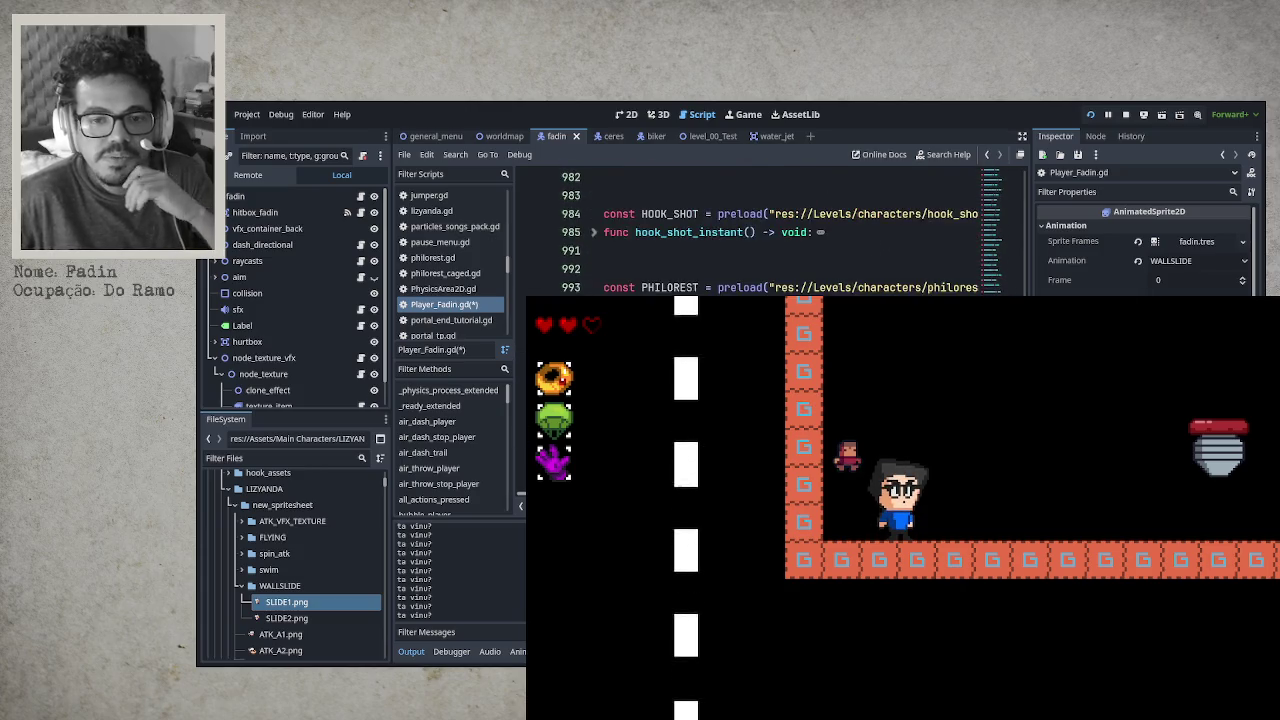
scroll(760, 230, "up", 5)
scroll(760, 230, "up", 6)
scroll(760, 230, "up", 8)
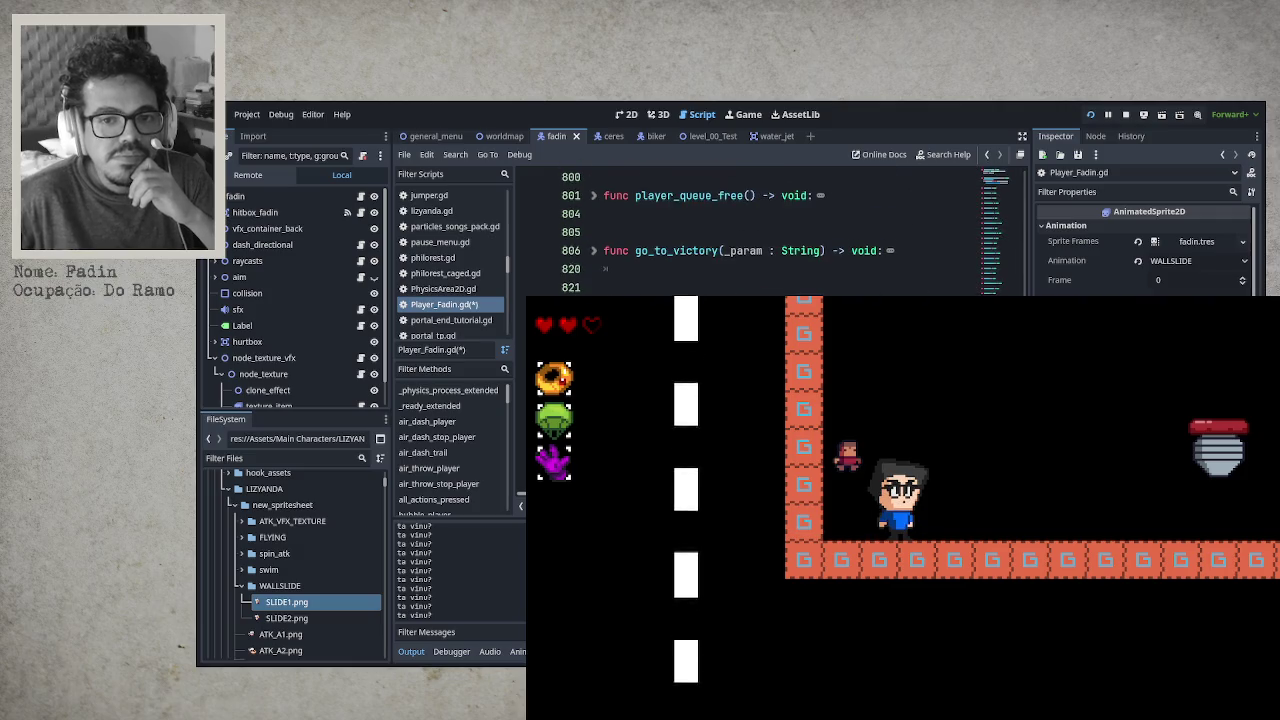
scroll(760, 230, "up", 3)
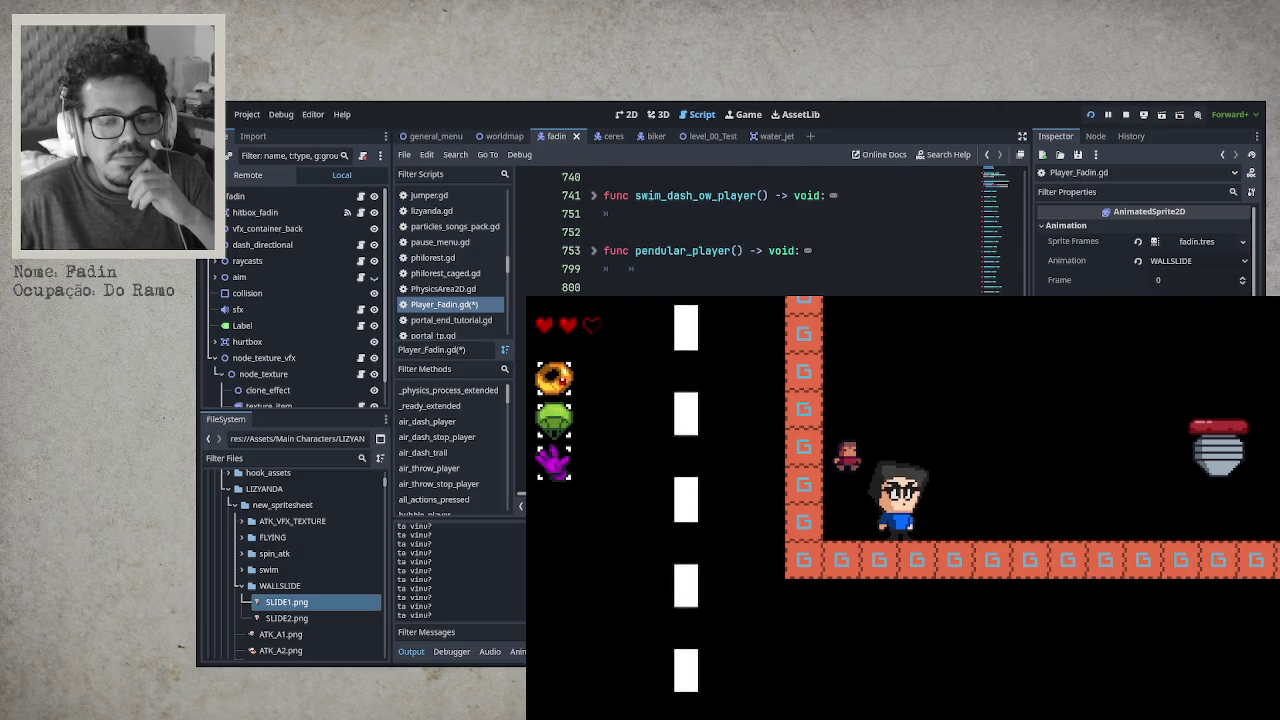
Step: Unfold wall_slide_player at line 452 and save Player_Fadin.gd with the debug print removed
scroll(760, 230, "up", 3)
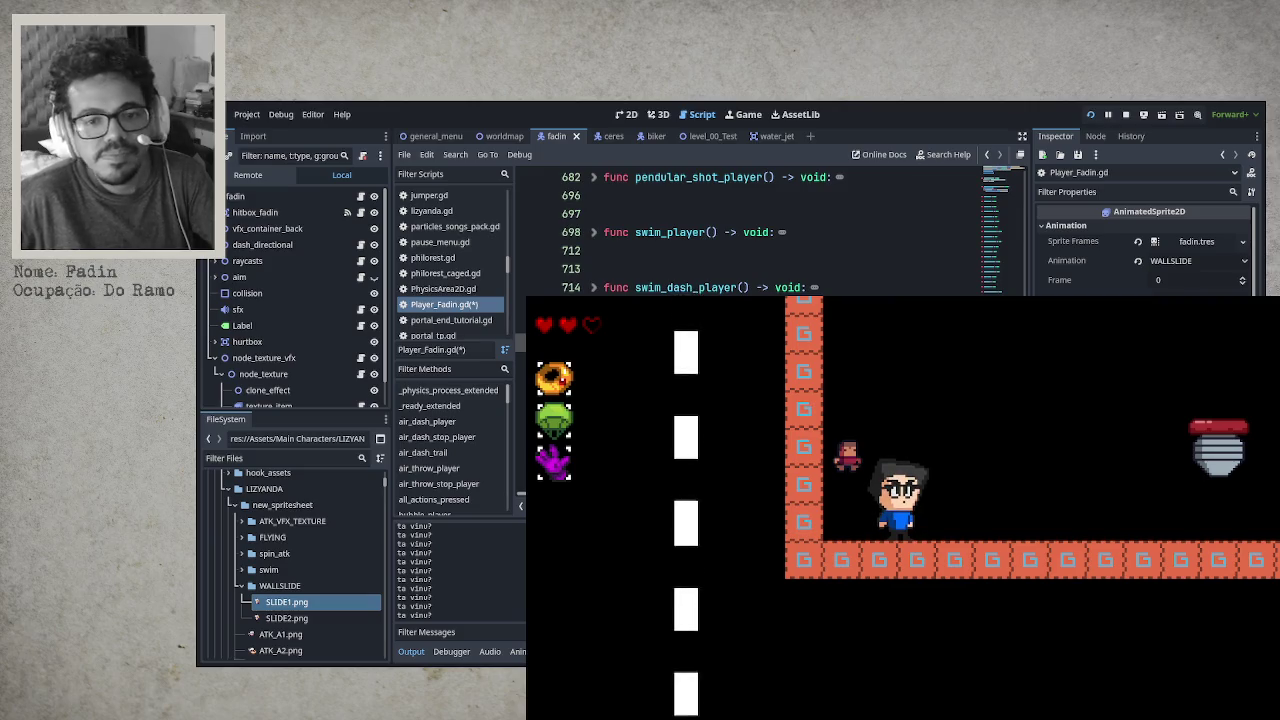
scroll(760, 230, "up", 1)
scroll(760, 230, "up", 2)
scroll(760, 230, "up", 5)
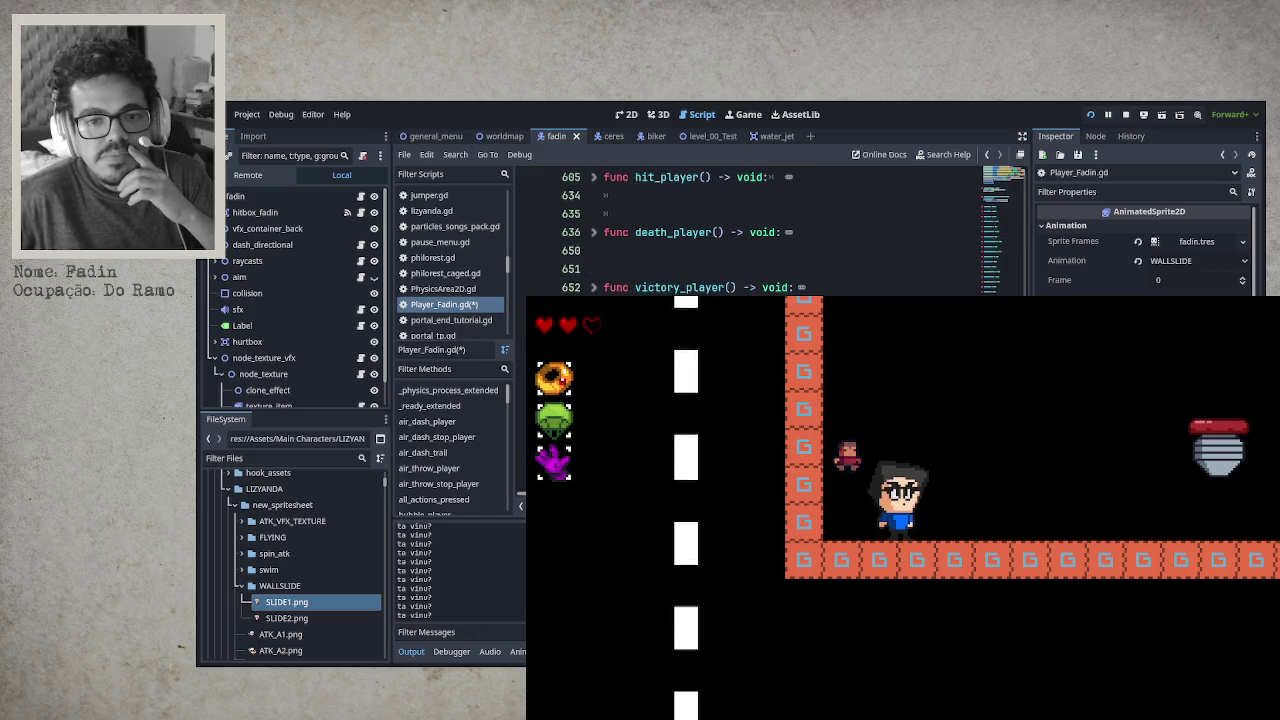
scroll(760, 230, "up", 4)
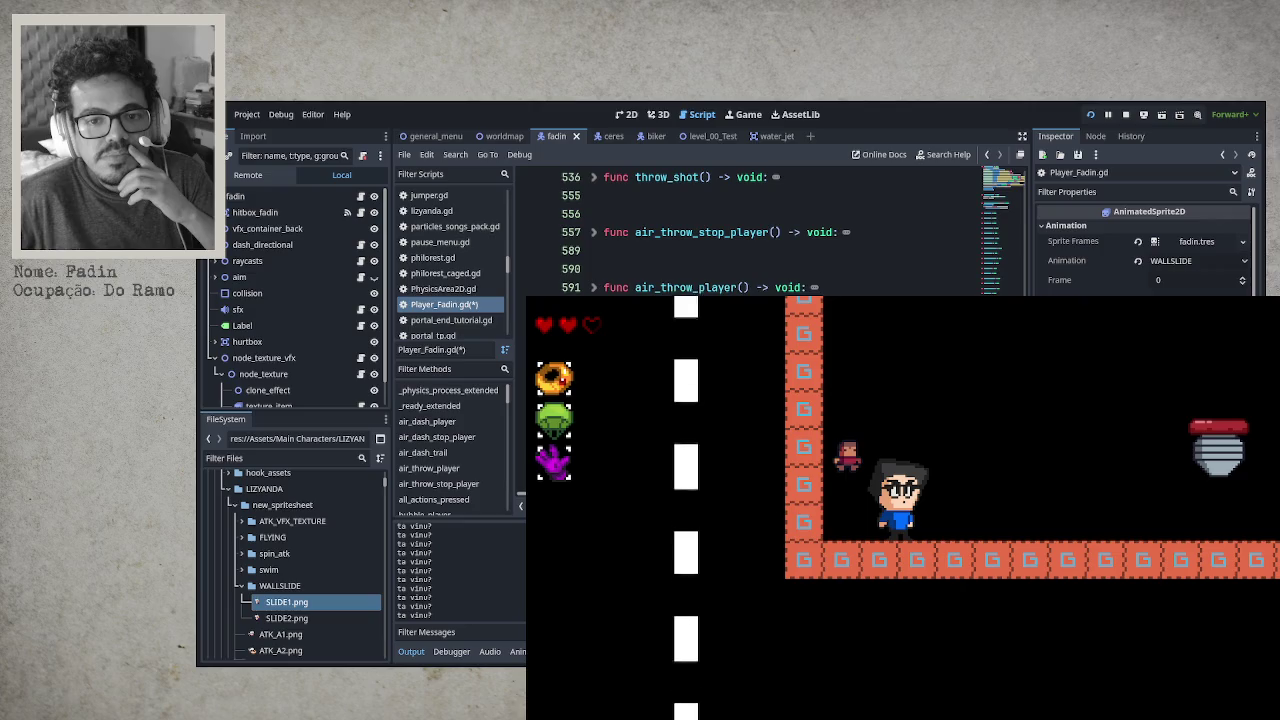
scroll(760, 230, "up", 1)
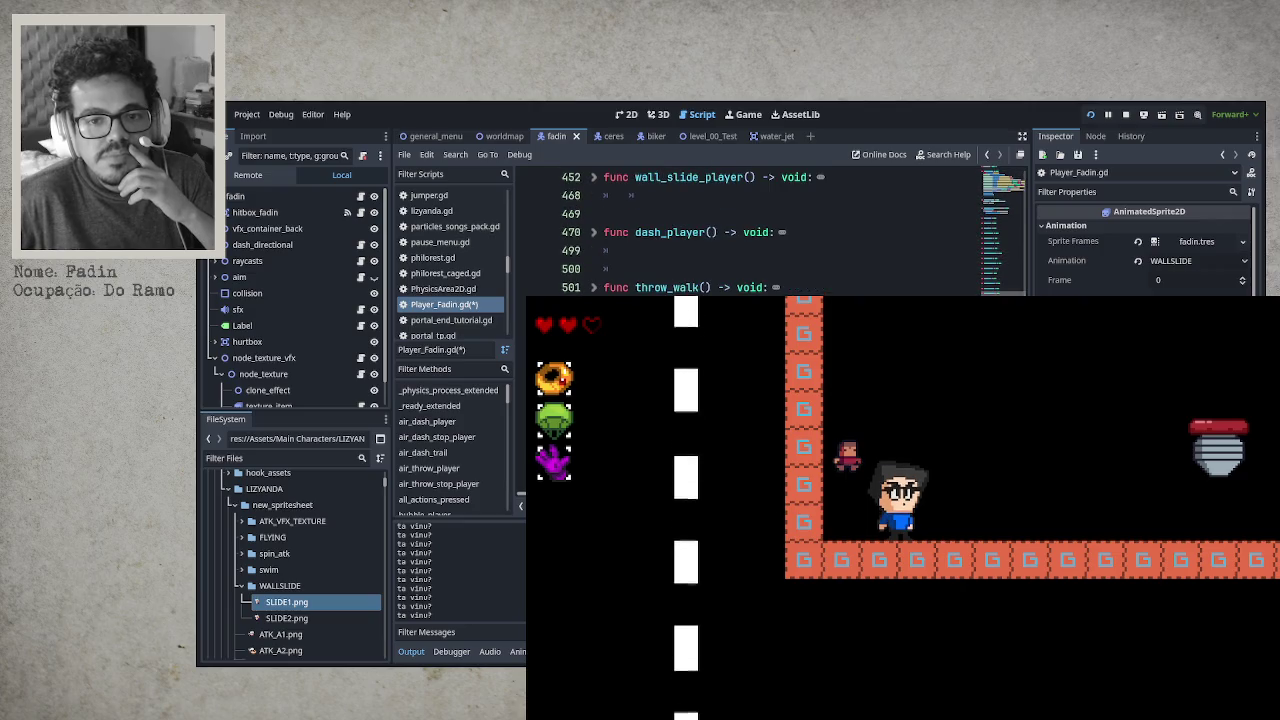
scroll(760, 230, "up", 2)
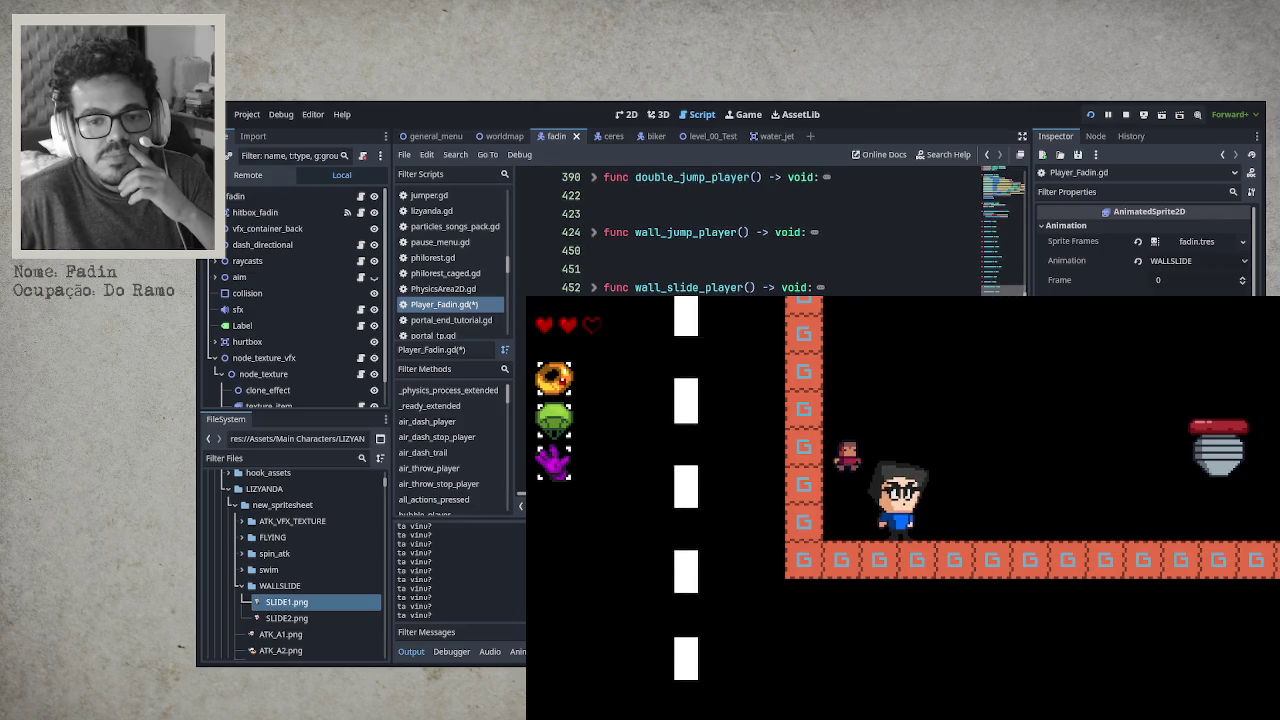
key("alt+f")
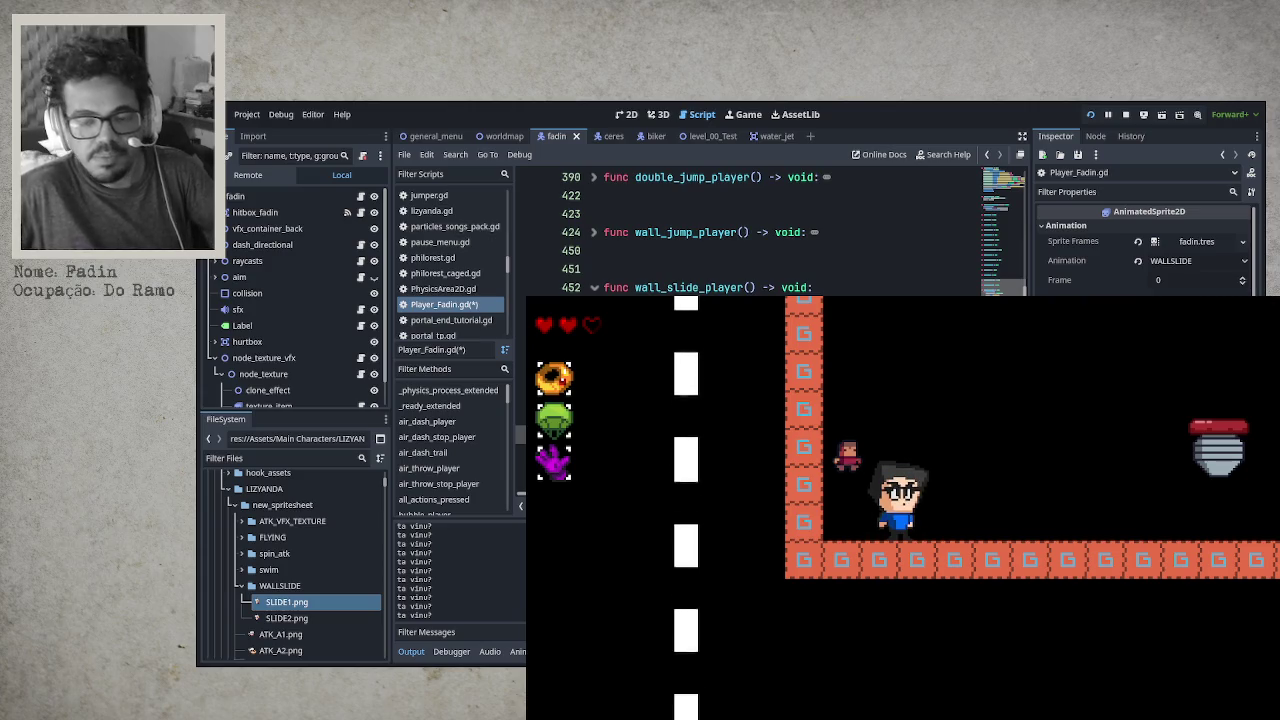
key("ctrl+s")
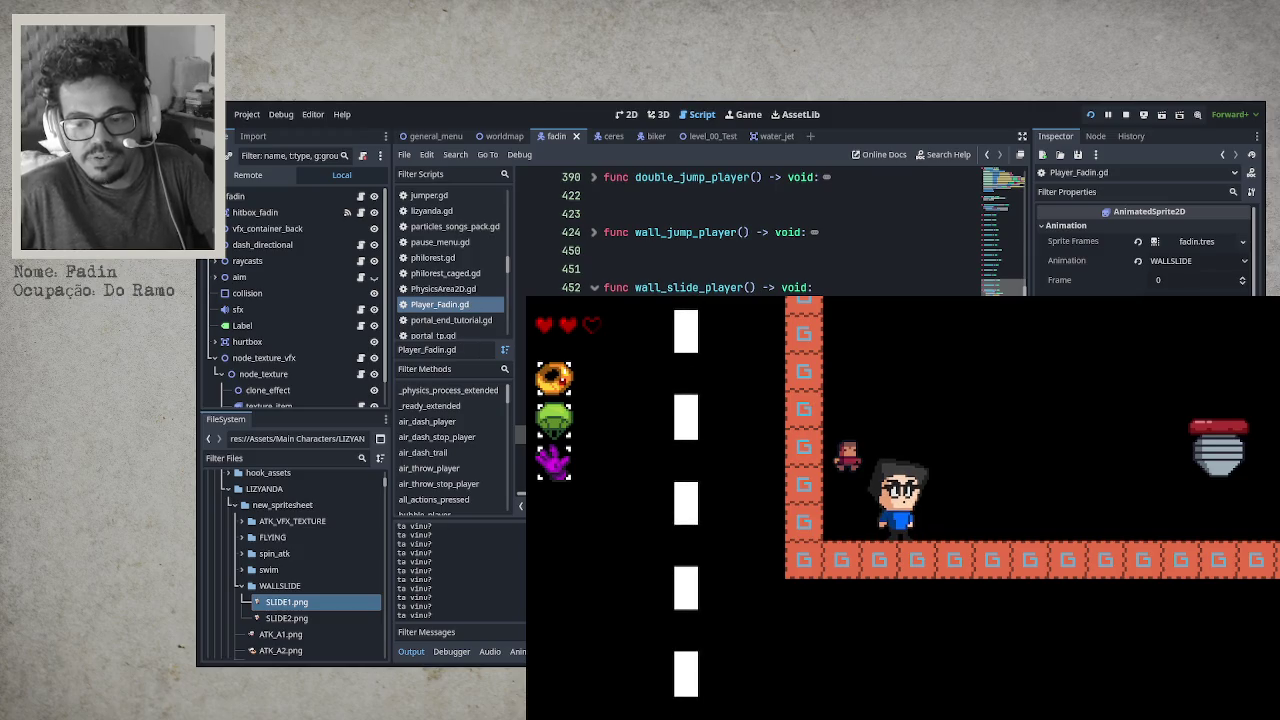
Step: Slide down and jump repeatedly on the left wall from the floor
key("Left")
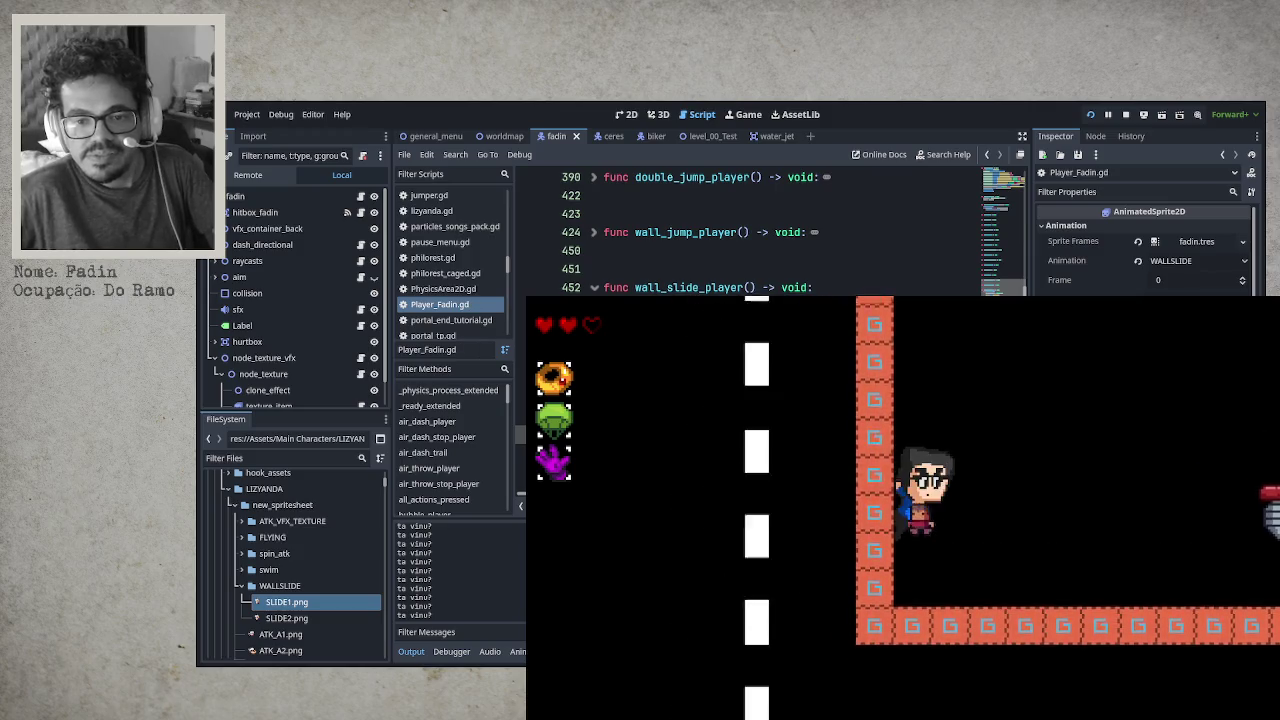
key("space")
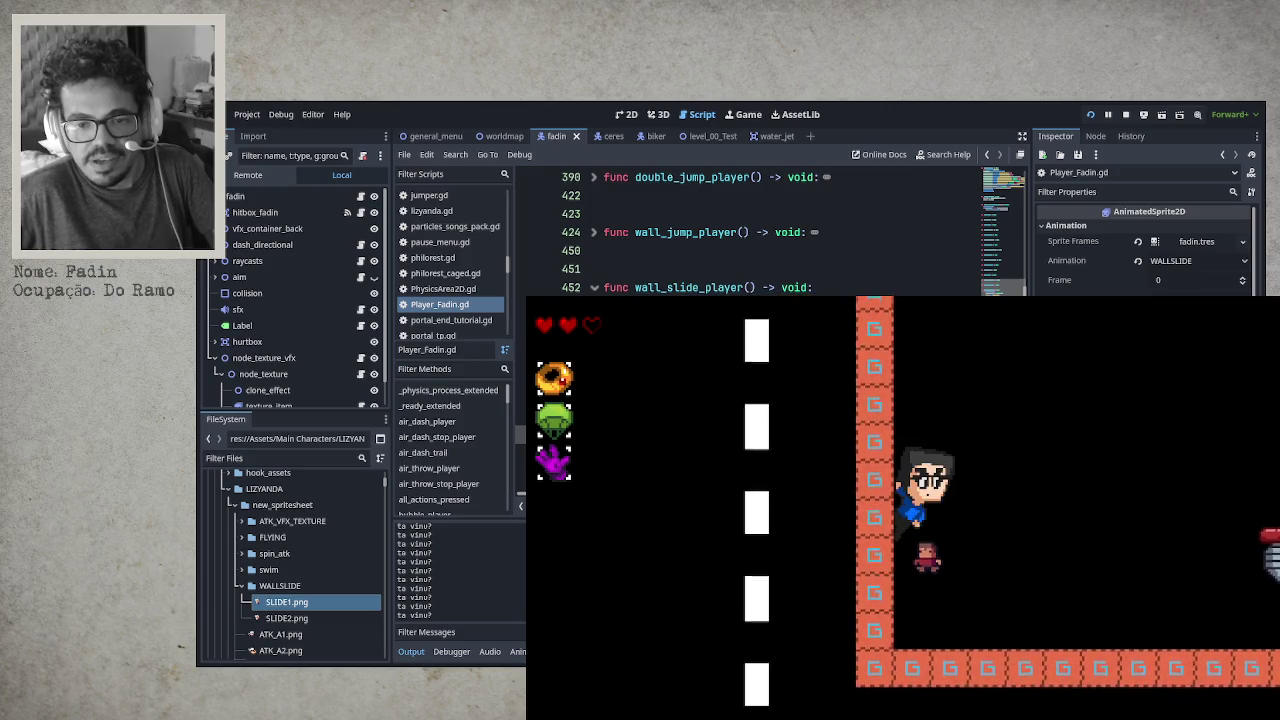
key("Right")
key("Left")
key("space")
key("space")
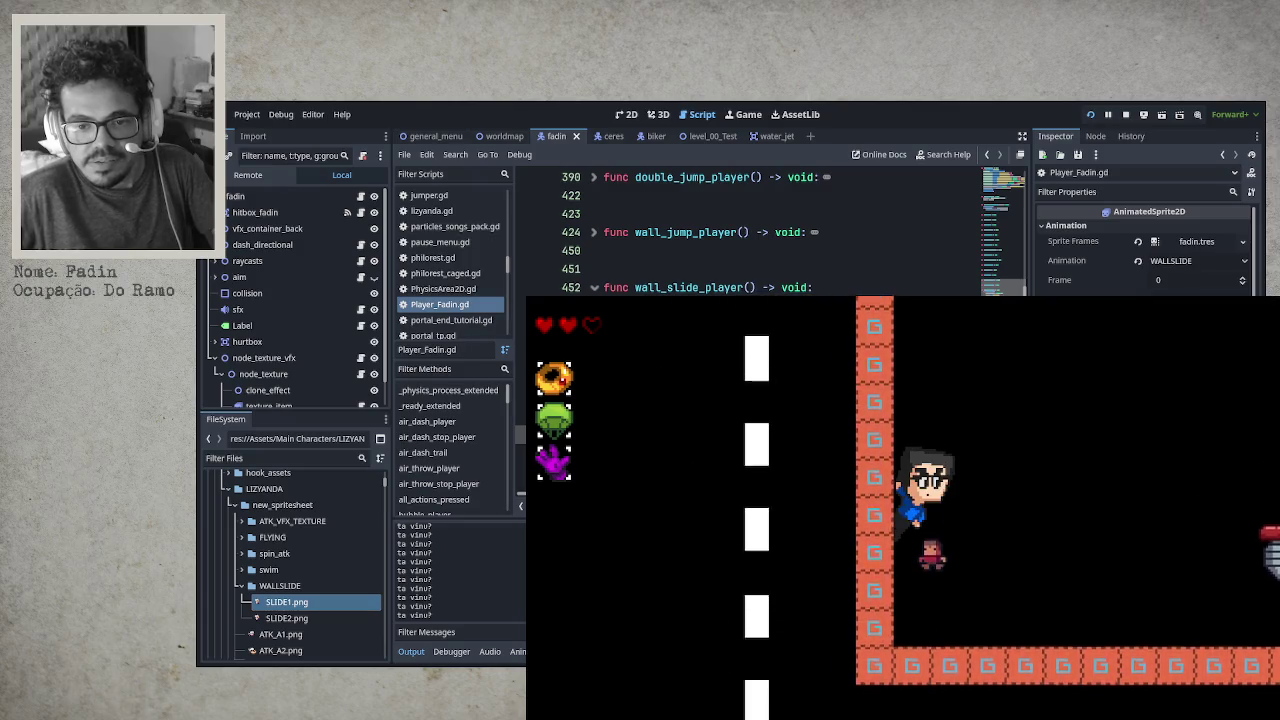
key("space")
key("space")
key("space")
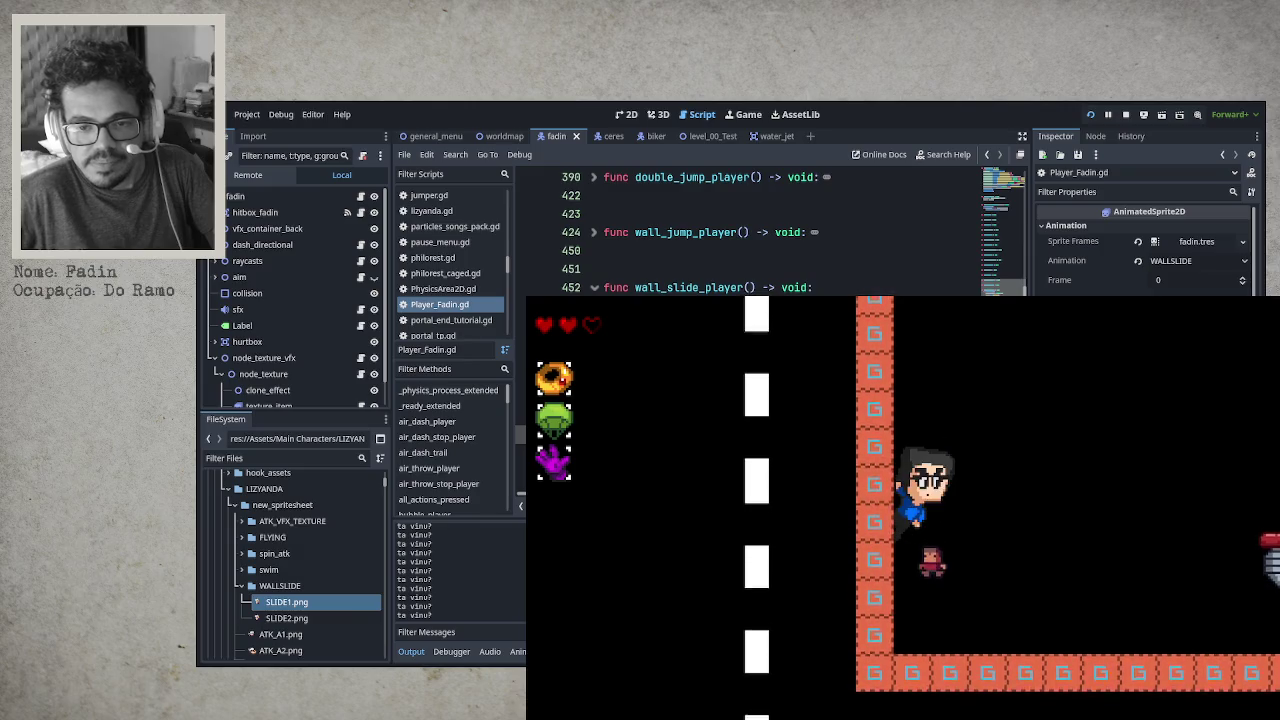
key("space")
key("space")
key("space")
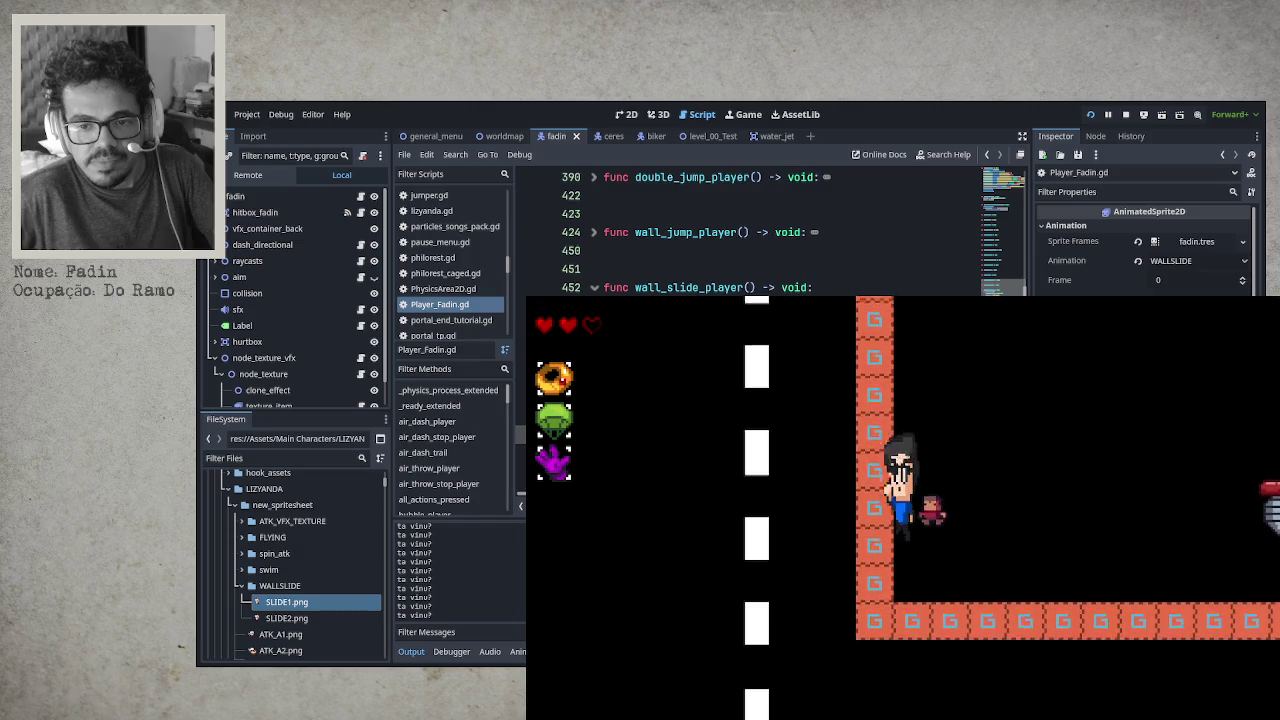
key("space")
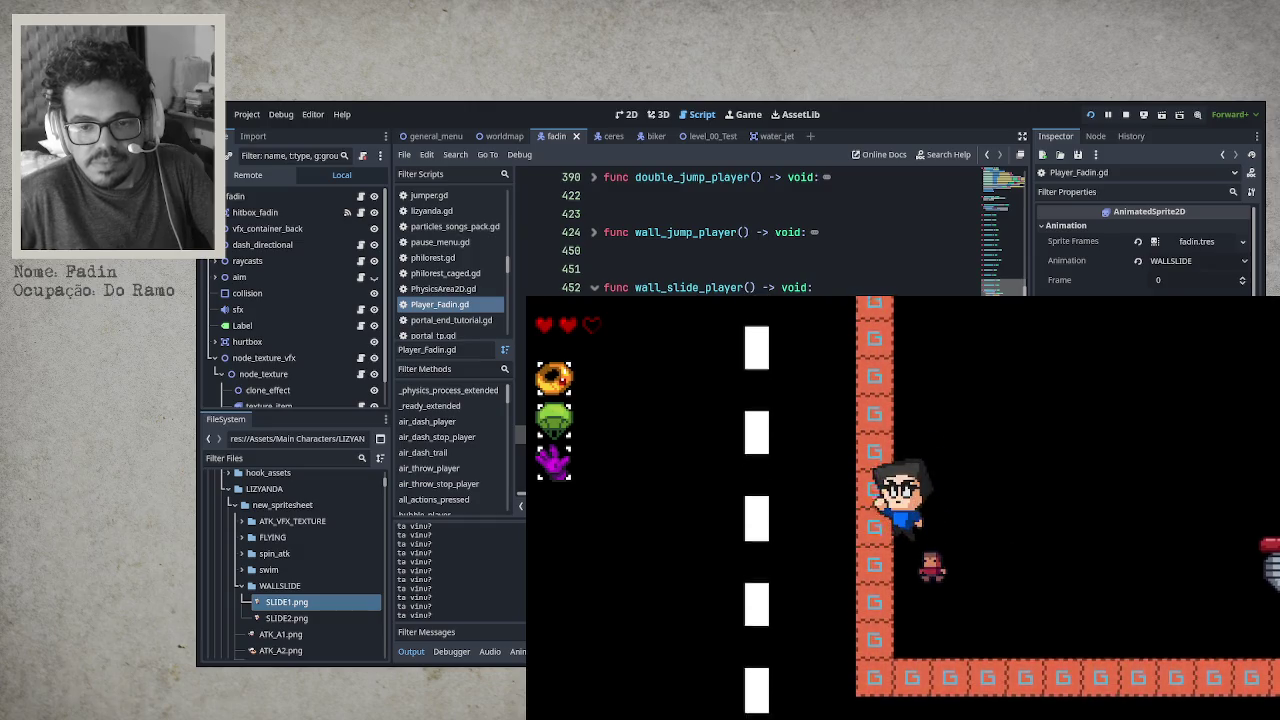
Step: Alternate steering away and wall-jumping off the left wall, then land on the floor
key("Right")
key("Left")
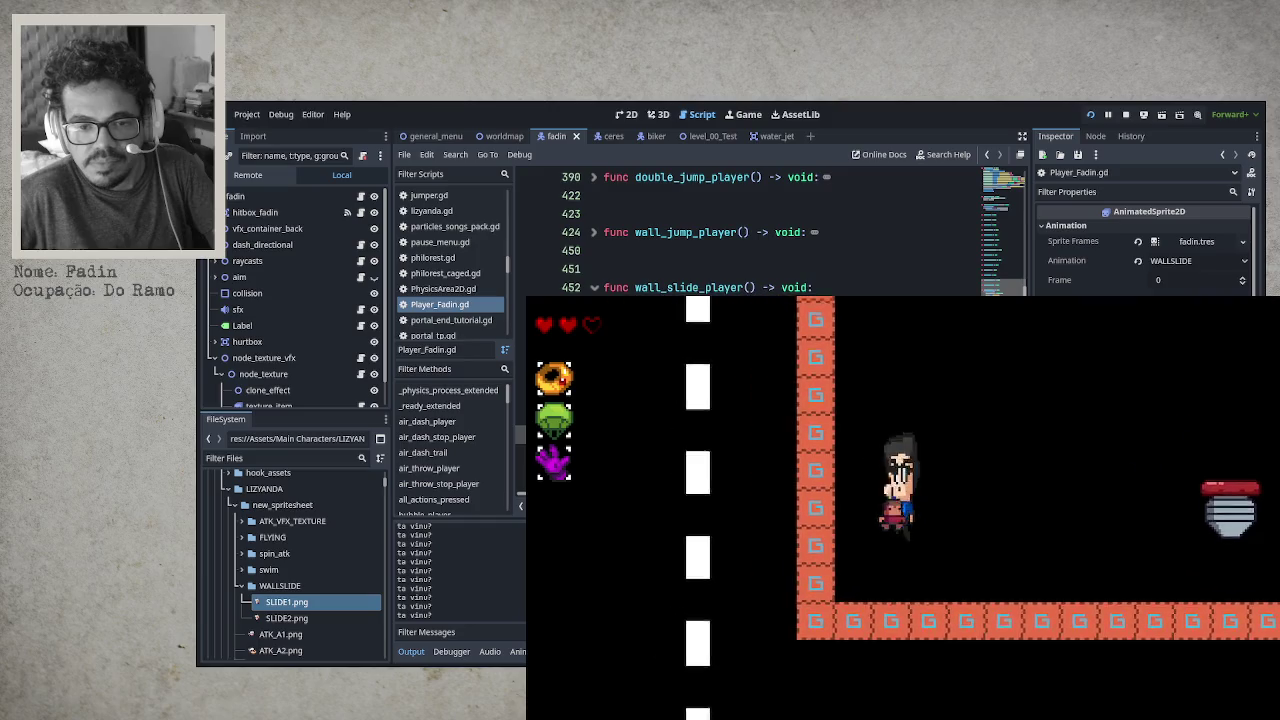
key("space")
key("Left")
key("space")
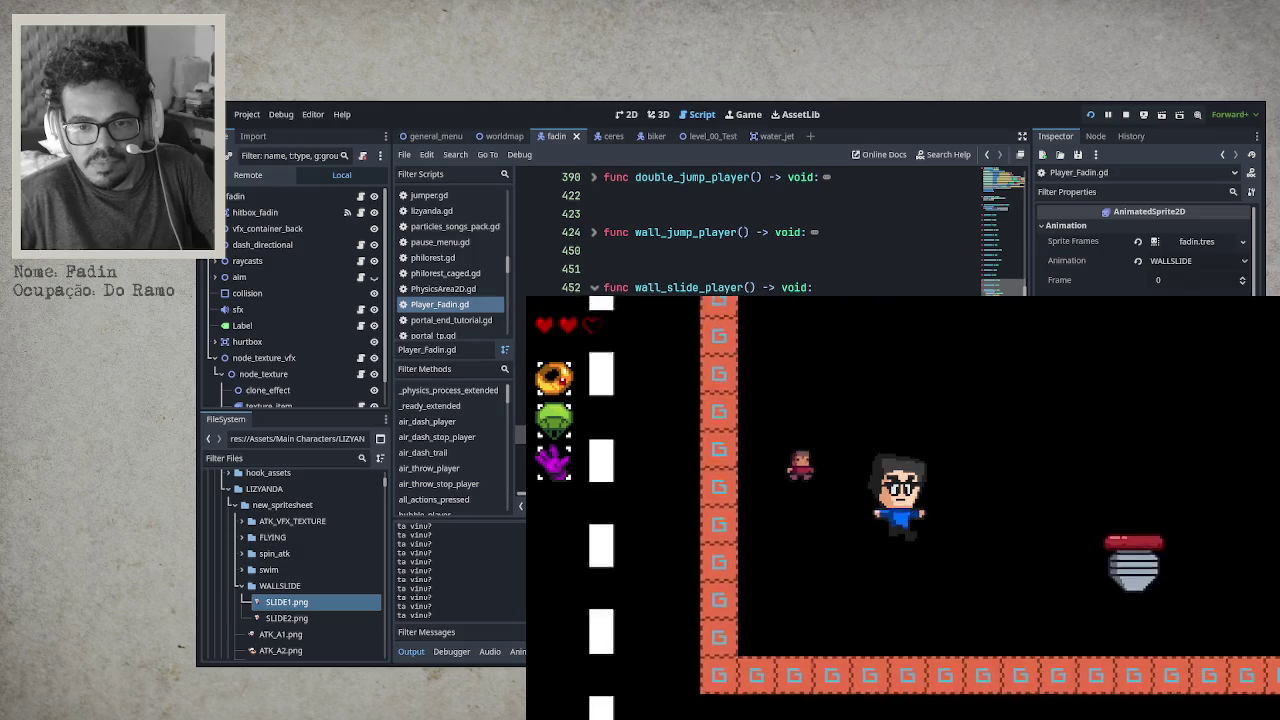
key("Left")
key("space")
key("Left")
key("space")
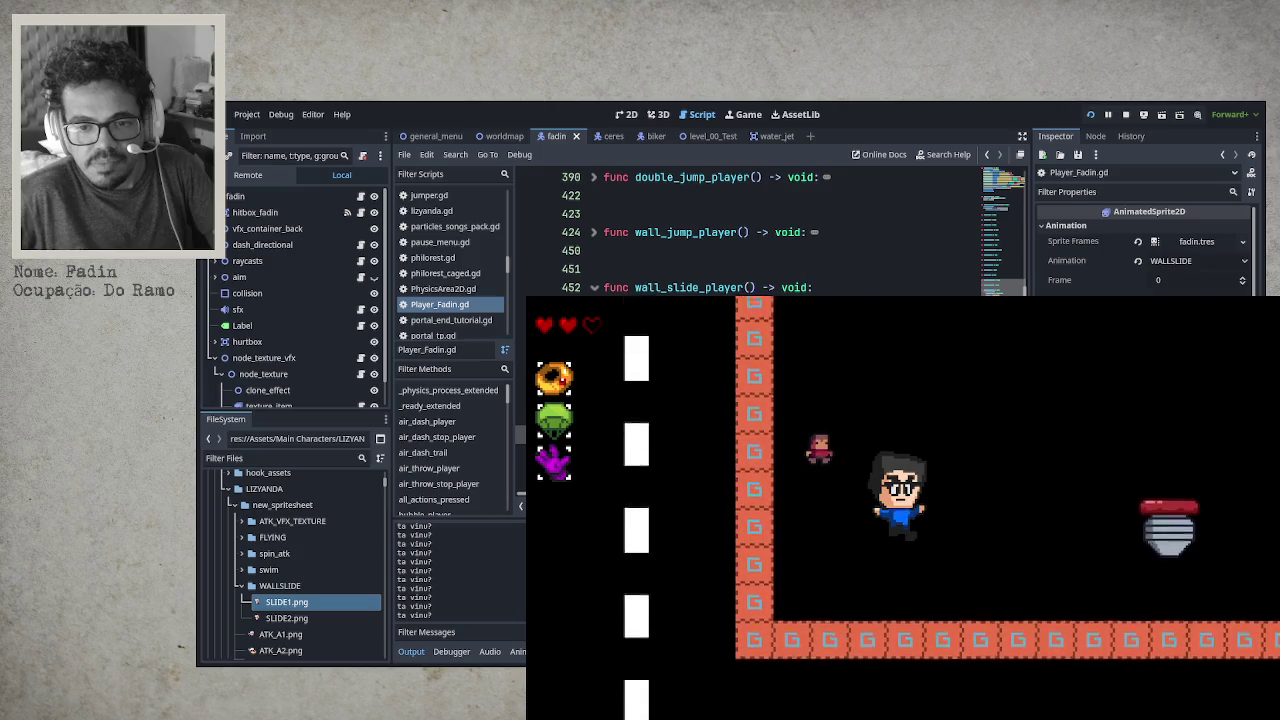
Step: Delete the moving() call on line 459 of wall_slide_player and save the script
scroll(780, 230, "down", 2)
scroll(780, 230, "down", 1)
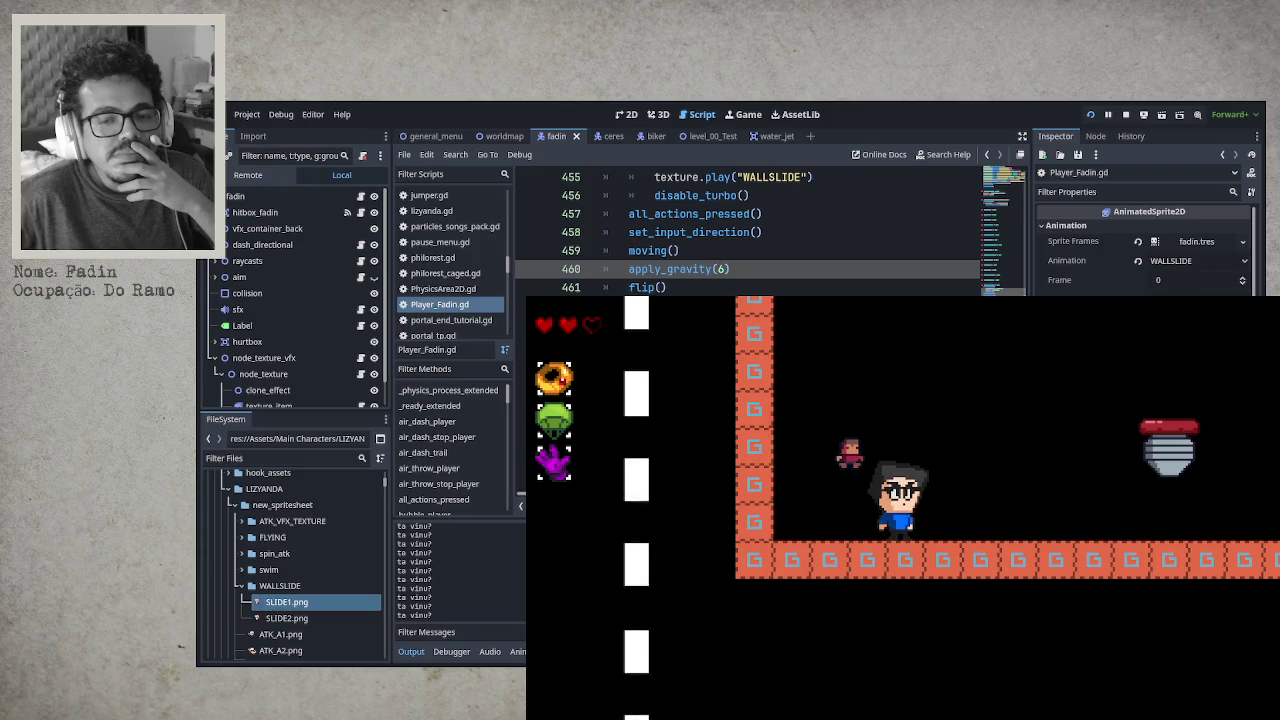
left_click(688, 250)
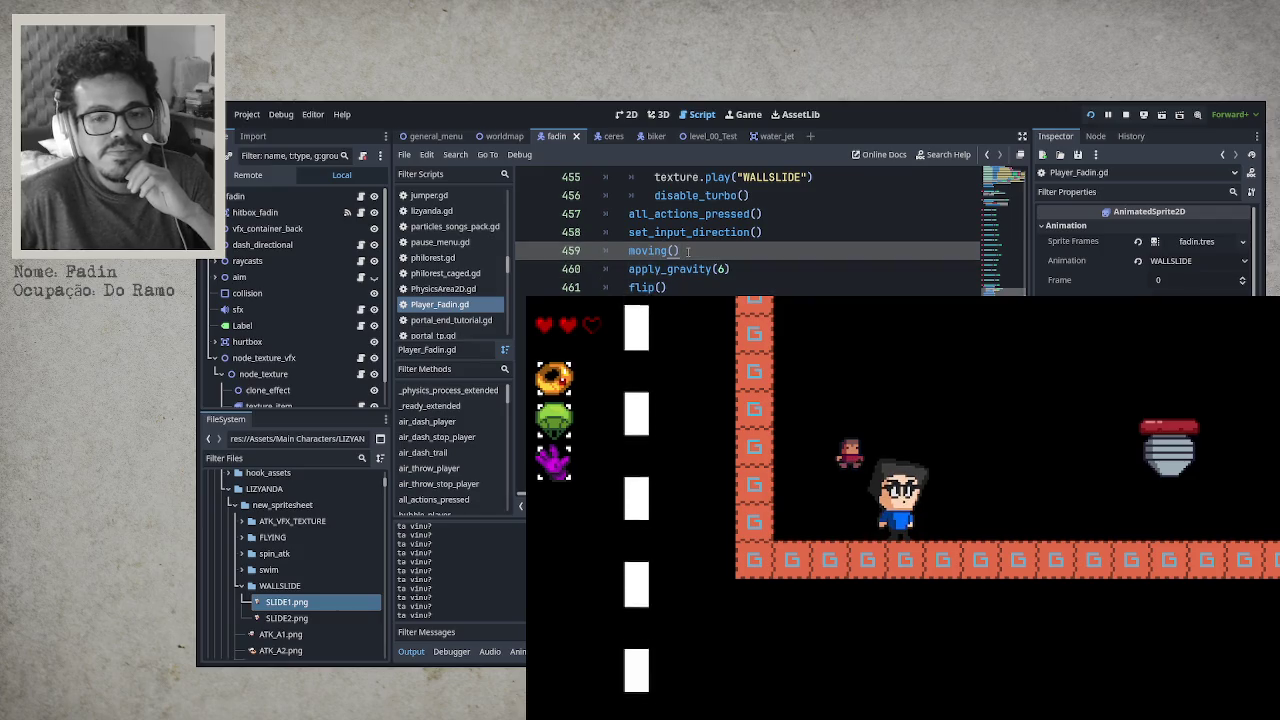
mouse_move(688, 250)
left_mouse_down()
mouse_move(600, 250)
mouse_move(628, 250)
left_mouse_up()
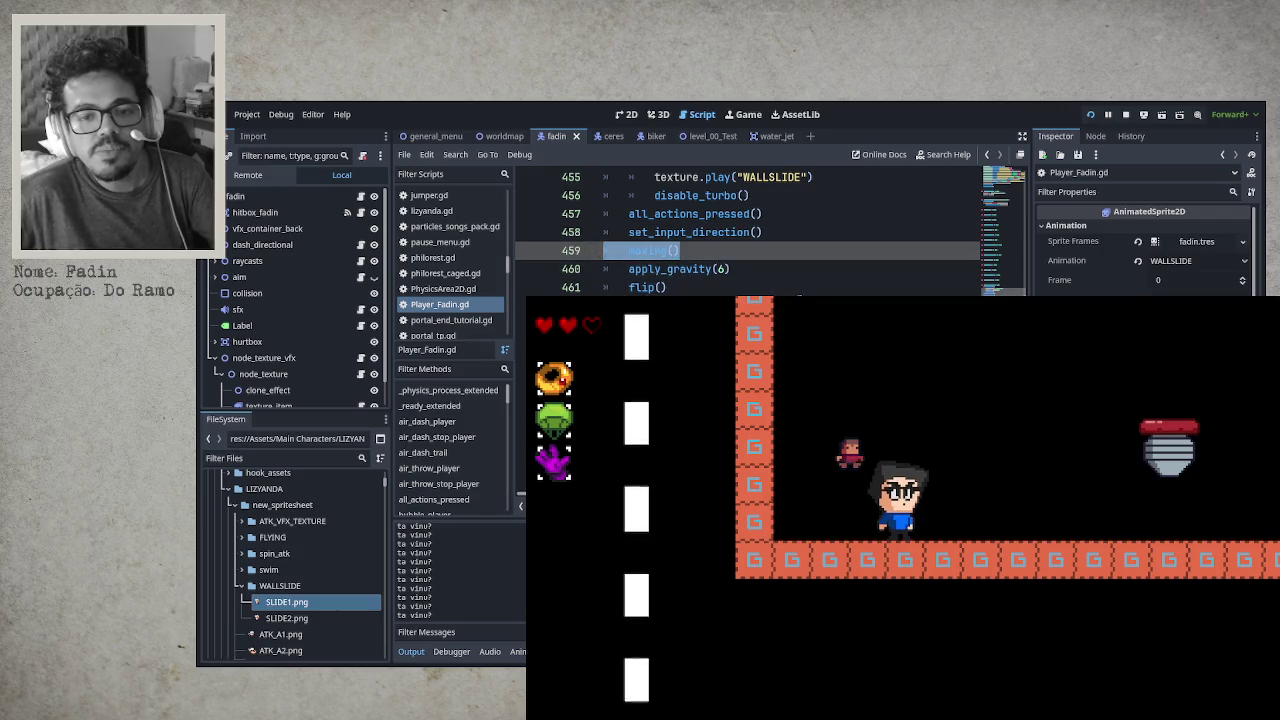
key("BackSpace")
key("BackSpace")
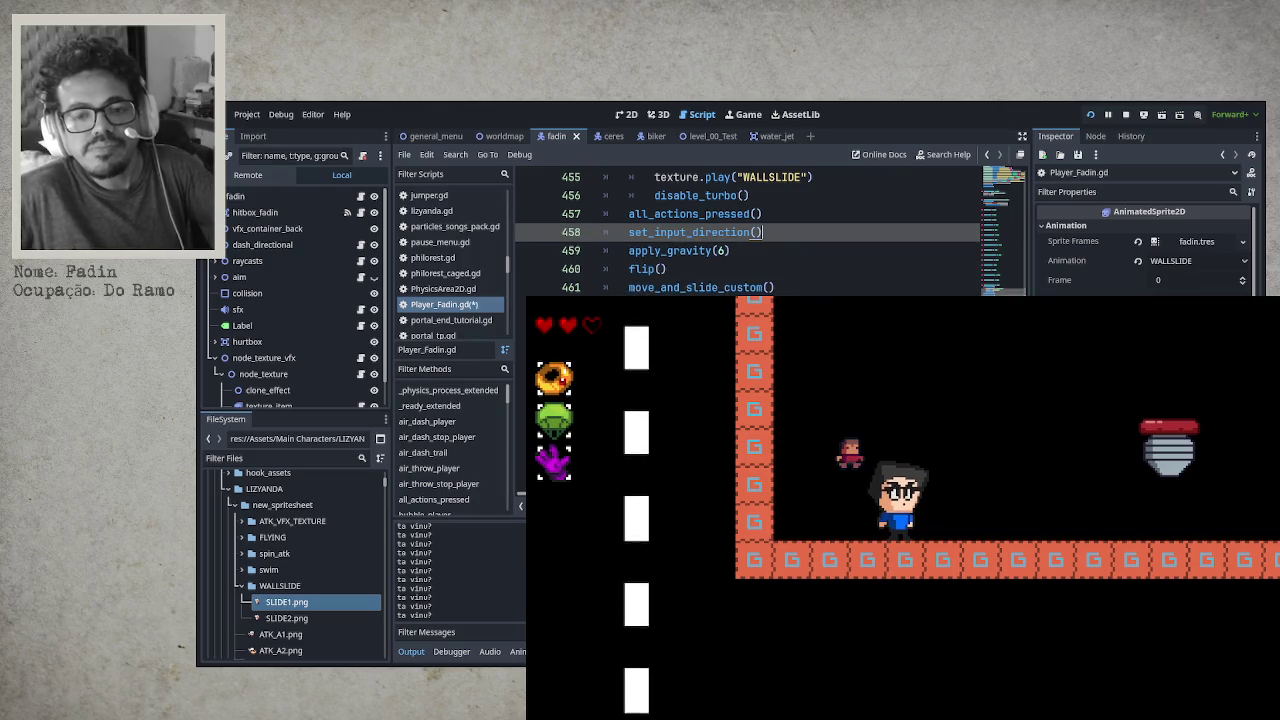
key("ctrl+s")
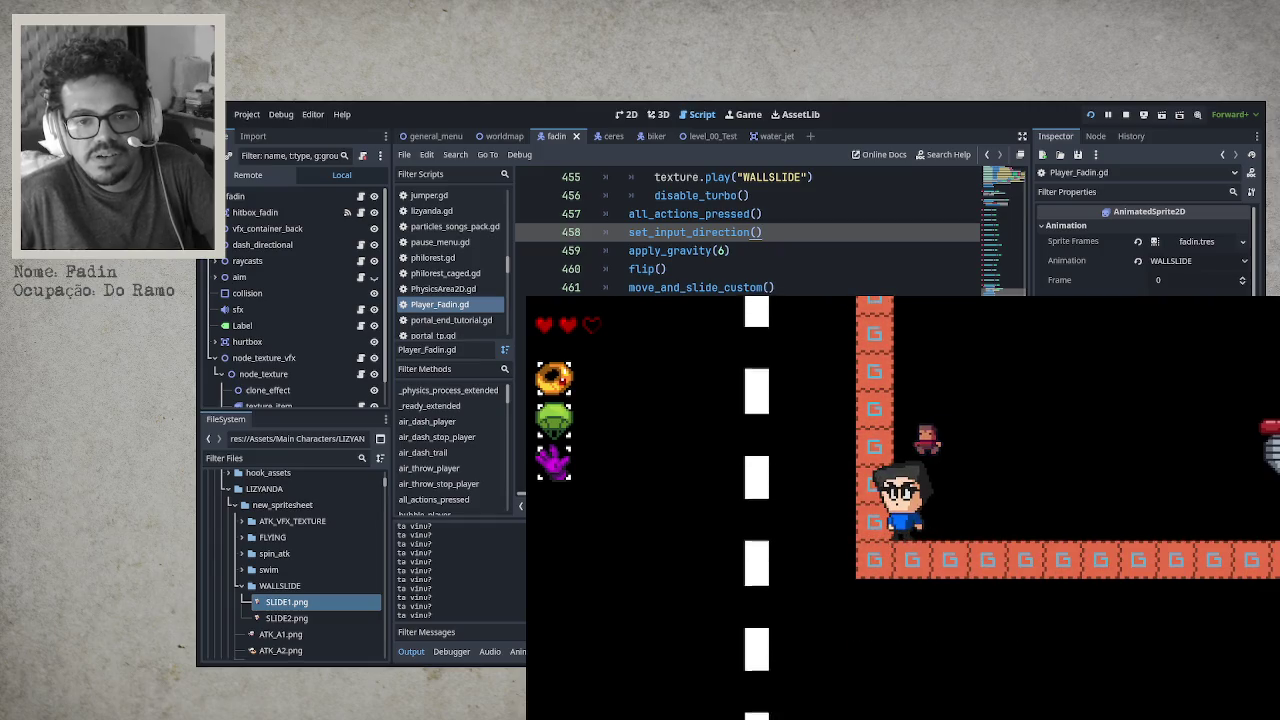
Step: Restore moving() on line 459 after set_input_direction(), review the function, and trim flip()
key("Return")
type("moving()")
key("Escape")
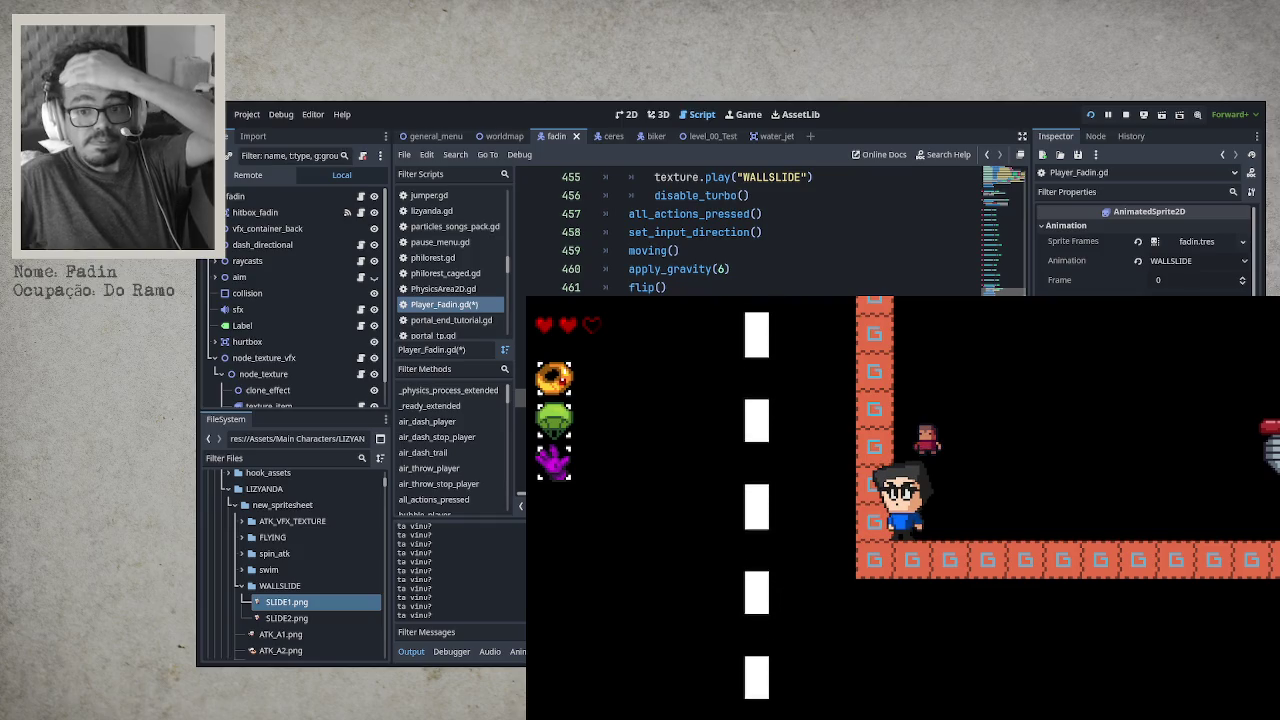
scroll(780, 230, "up", 1)
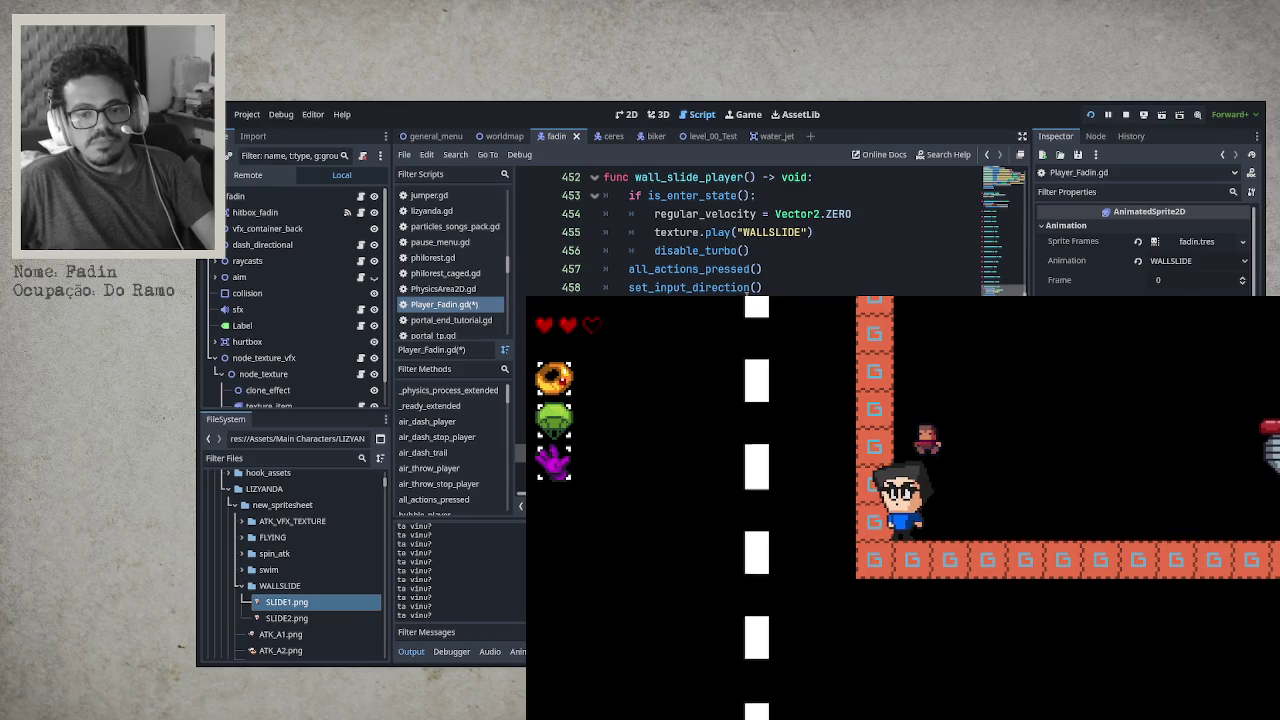
scroll(700, 232, "down", 1)
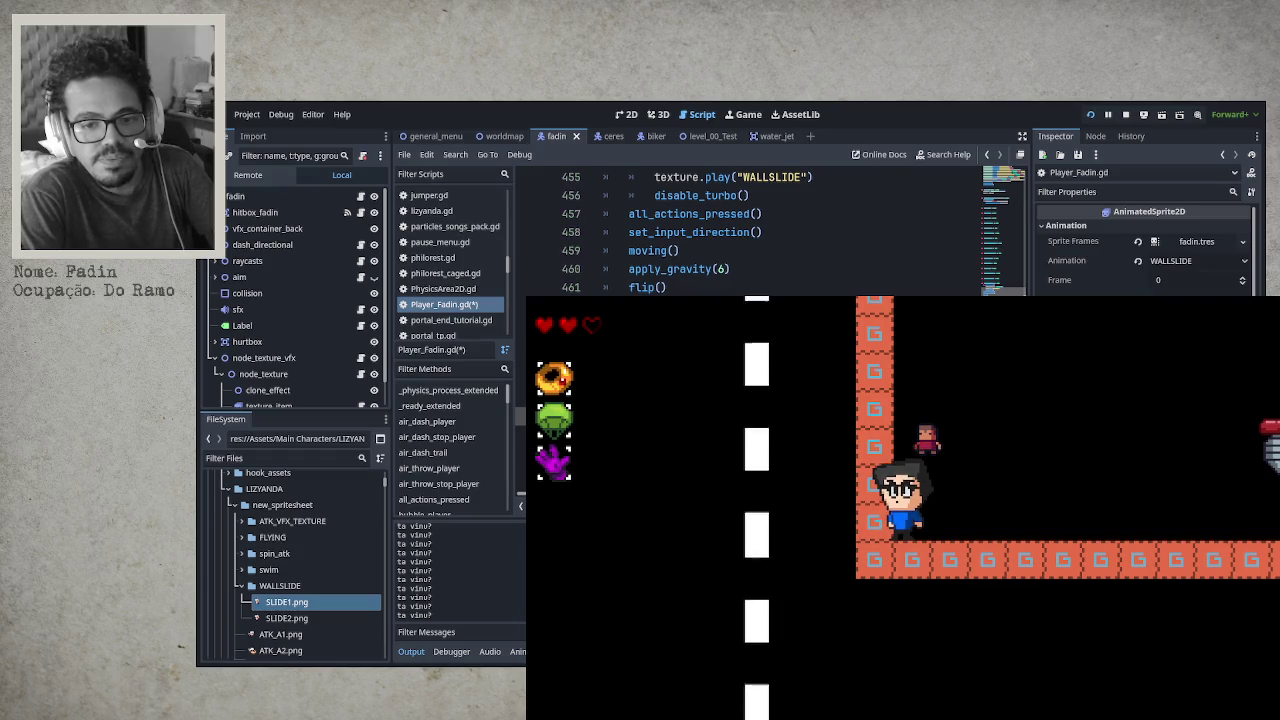
key("BackSpace")
key("BackSpace")
key("BackSpace")
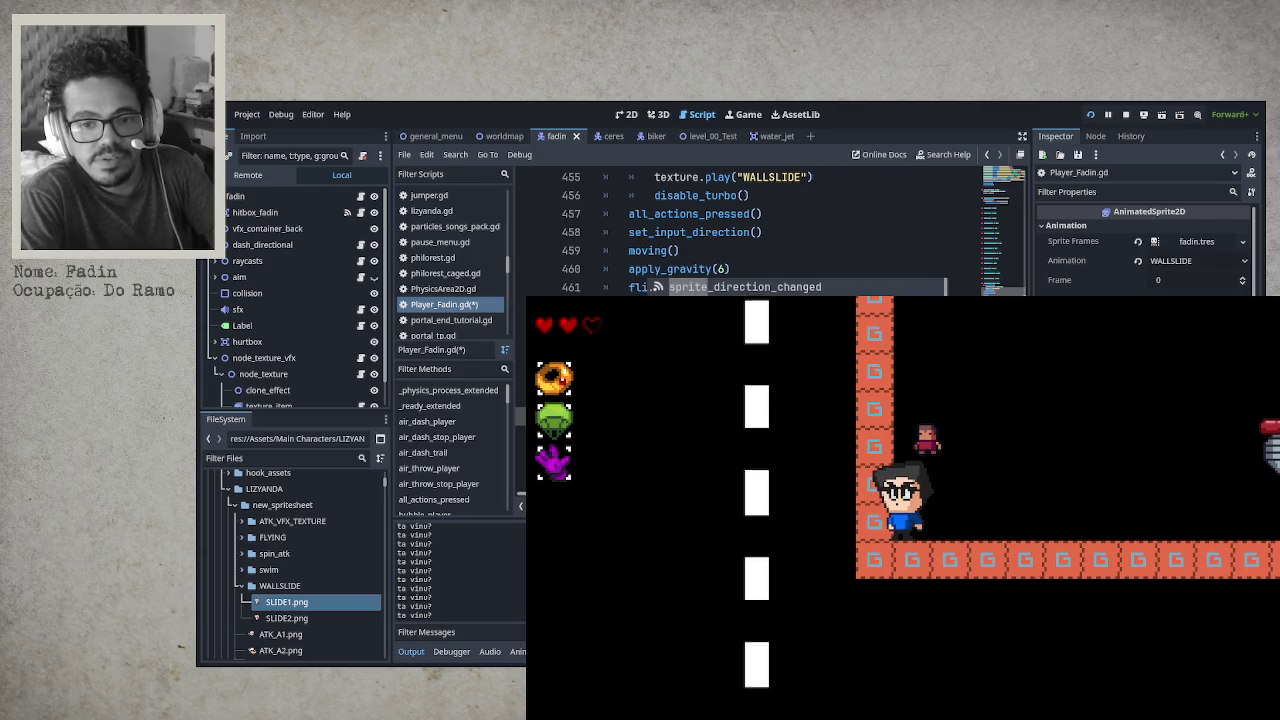
Step: Retype the end of flip(), dismiss the suggestion popup, and save Player_Fadin.gd
type("p()")
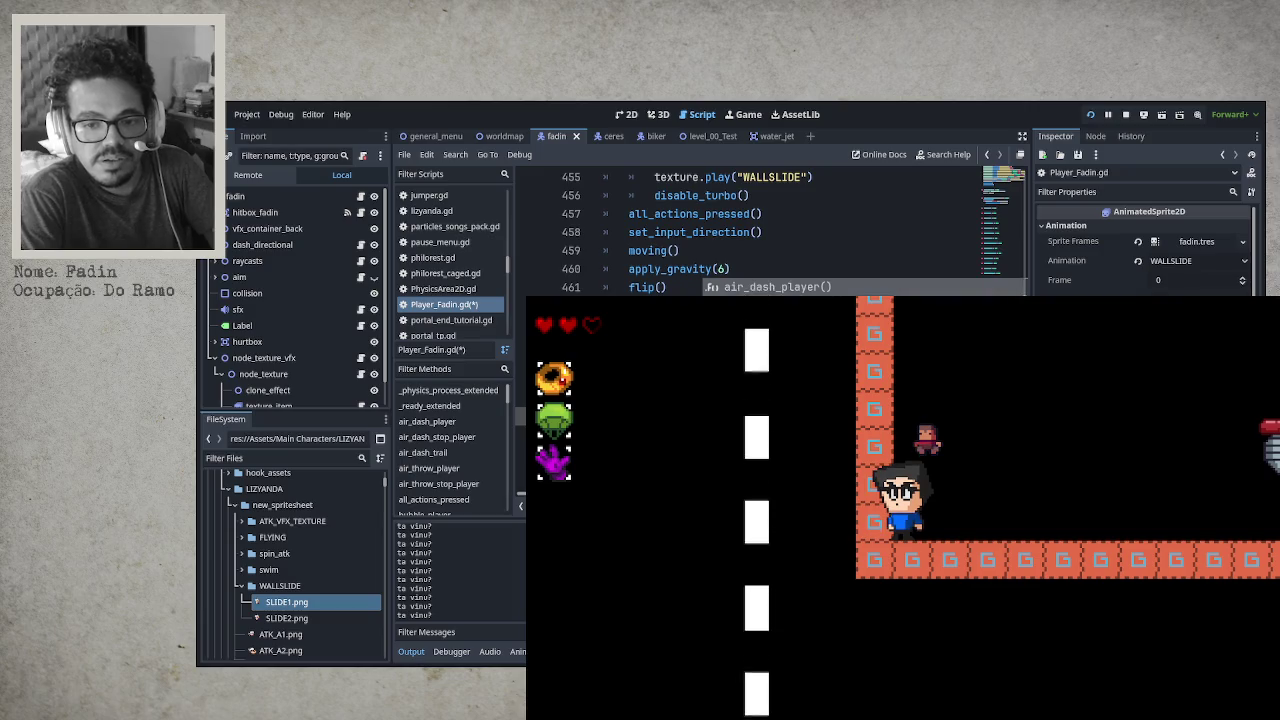
type("di")
key("Return")
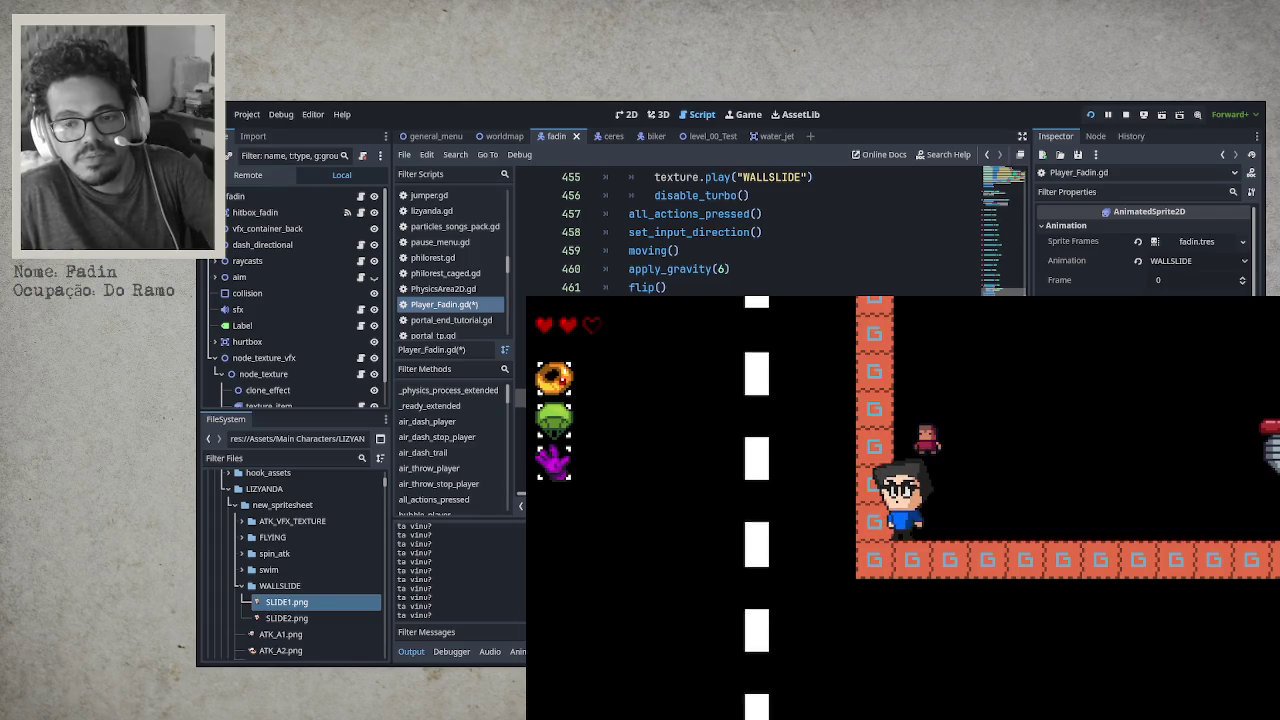
key("ctrl+s")
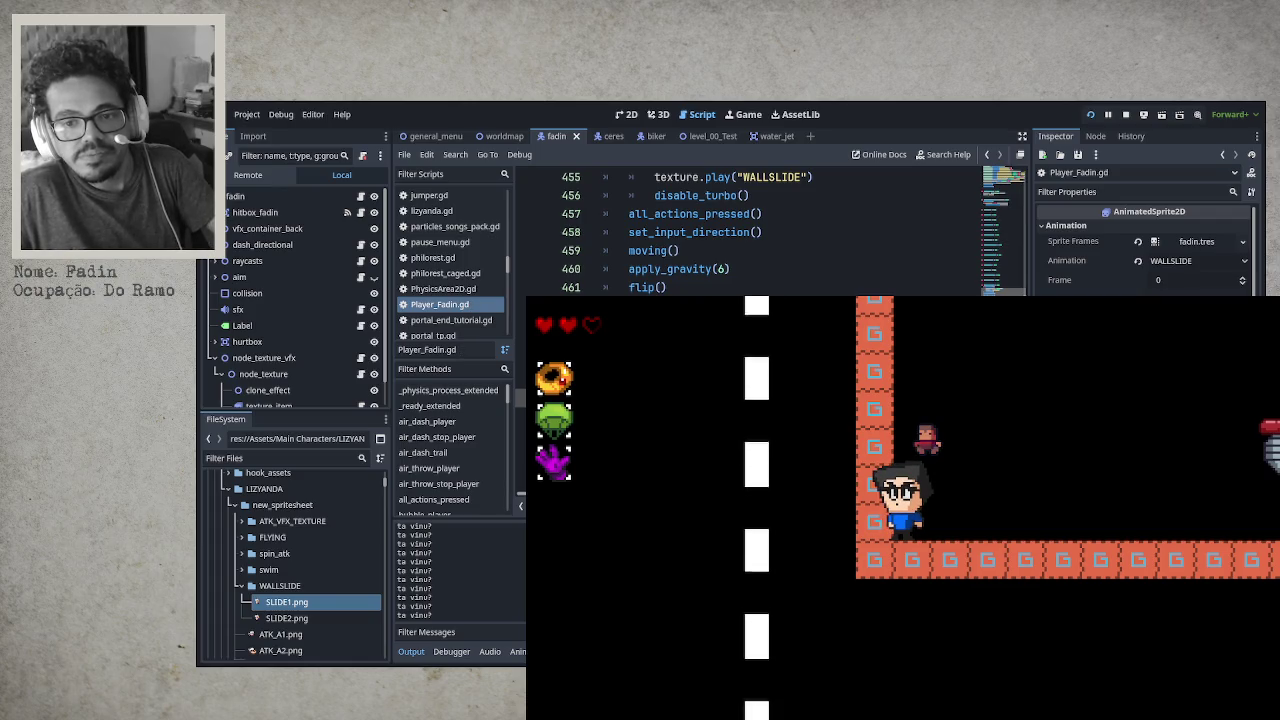
Step: Walk right, then repeatedly wall-slide and wall-jump off the left wall
key("Right")
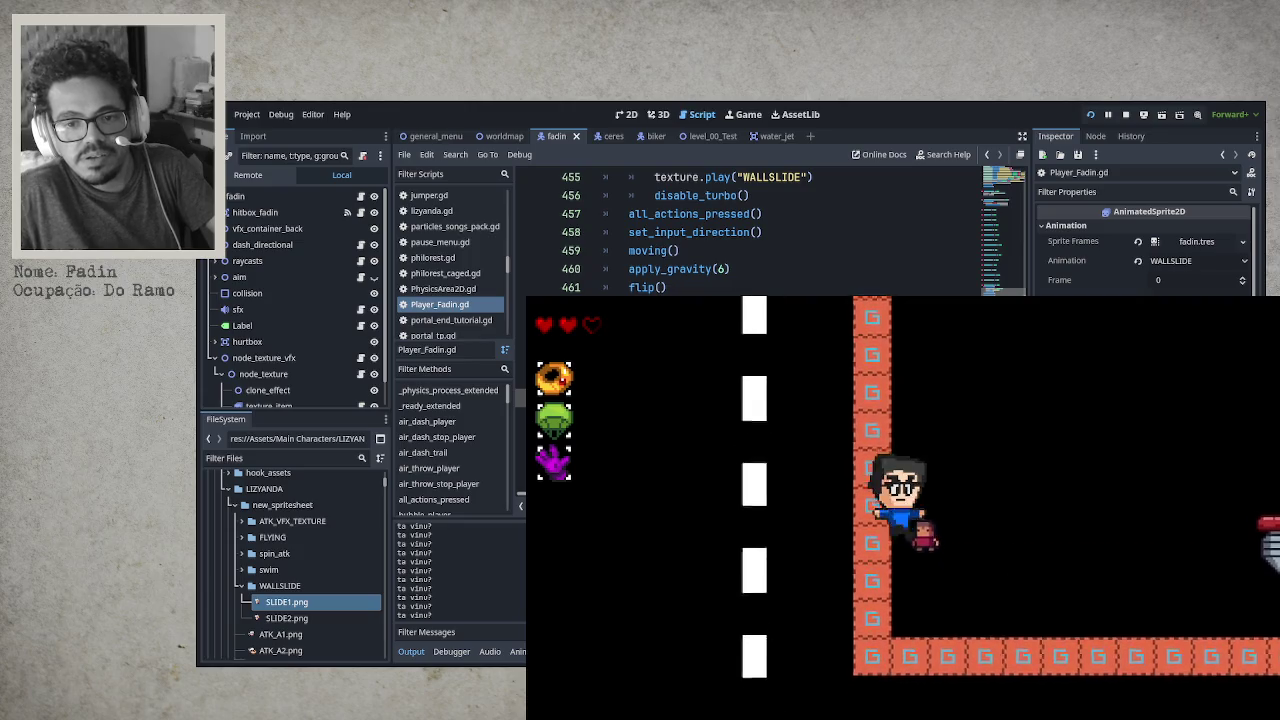
key("Left")
key("space")
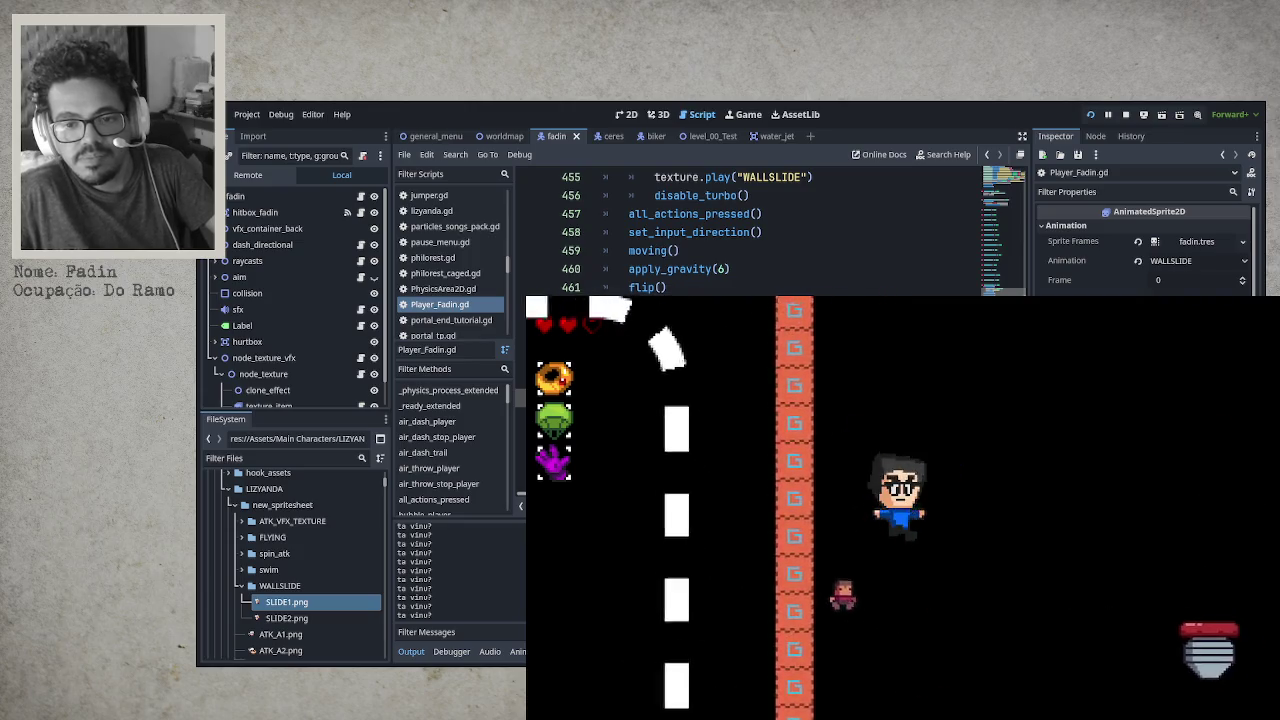
key("Left")
key("space")
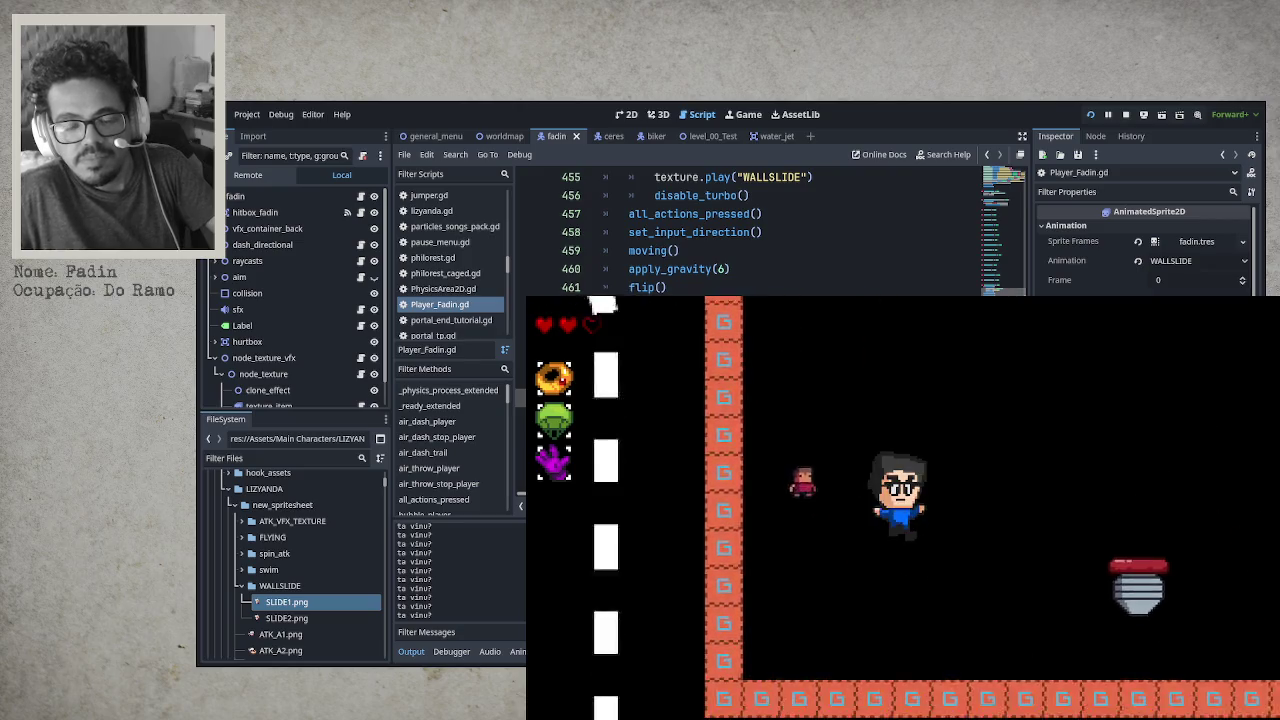
key("space")
key("Left")
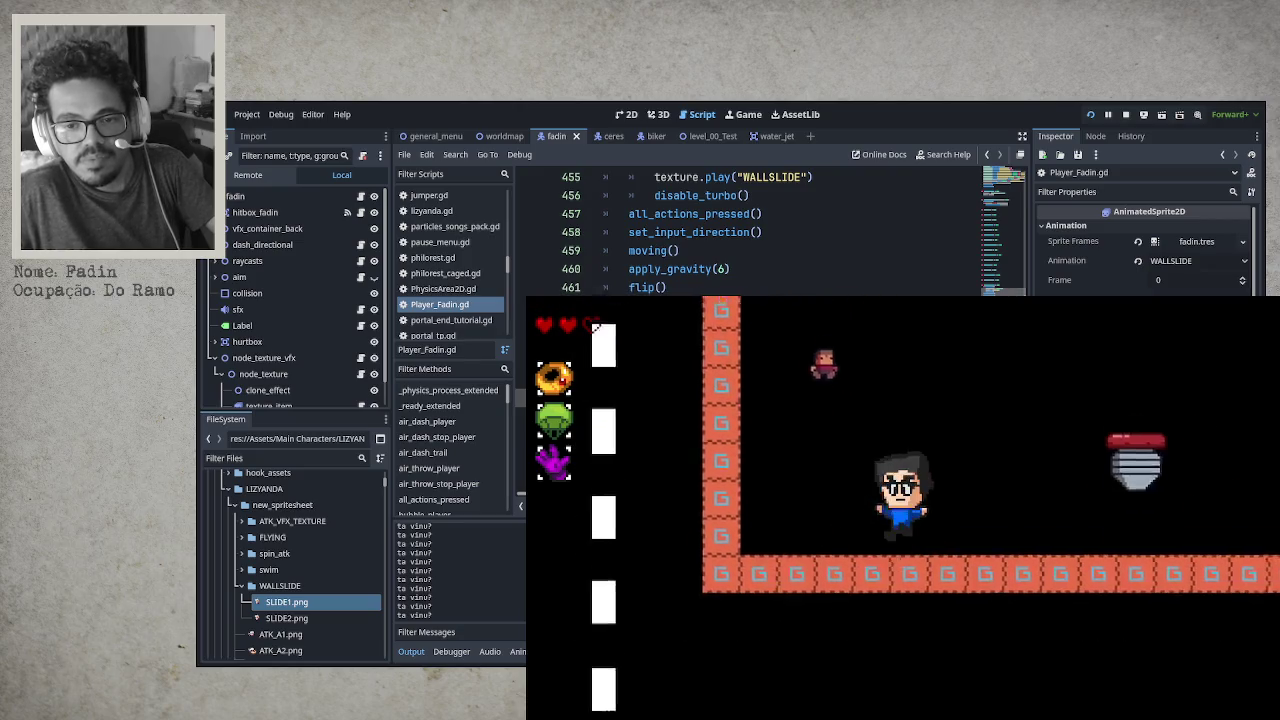
key("space")
key("Left")
key("space")
key("Left")
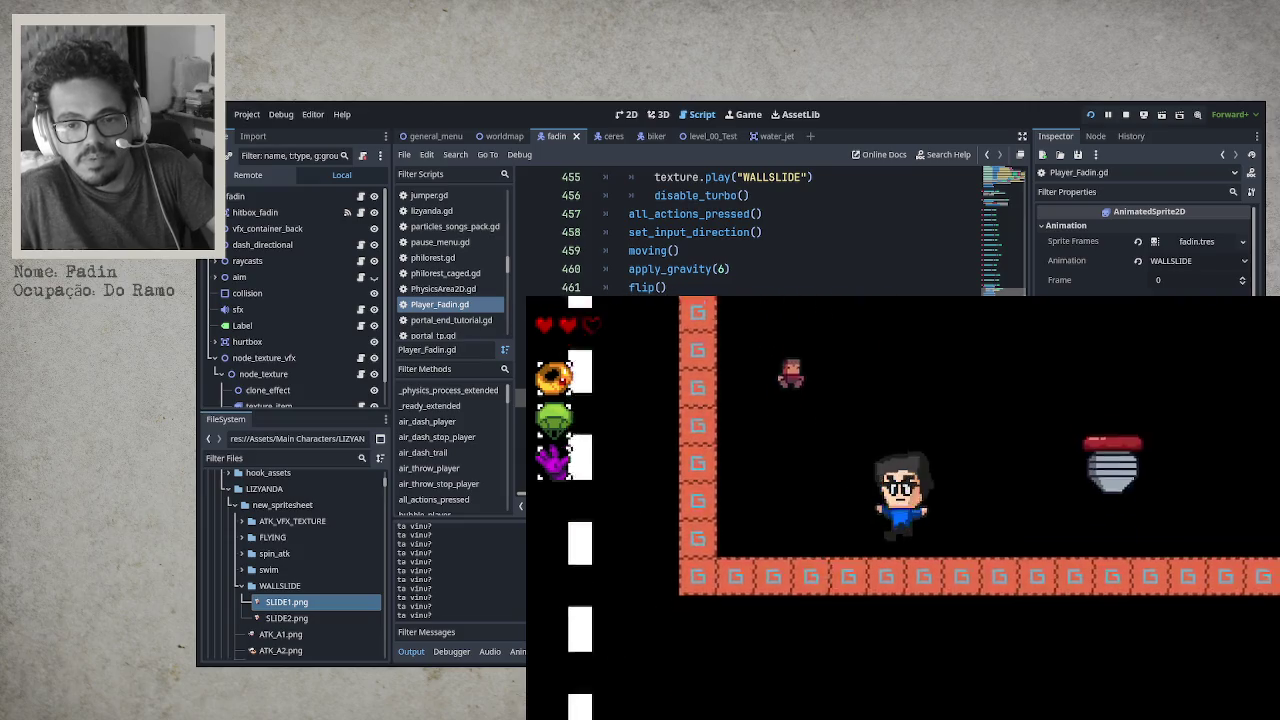
Step: Keep returning to the left wall, jumping up it and floating off in bubbles
key("Left")
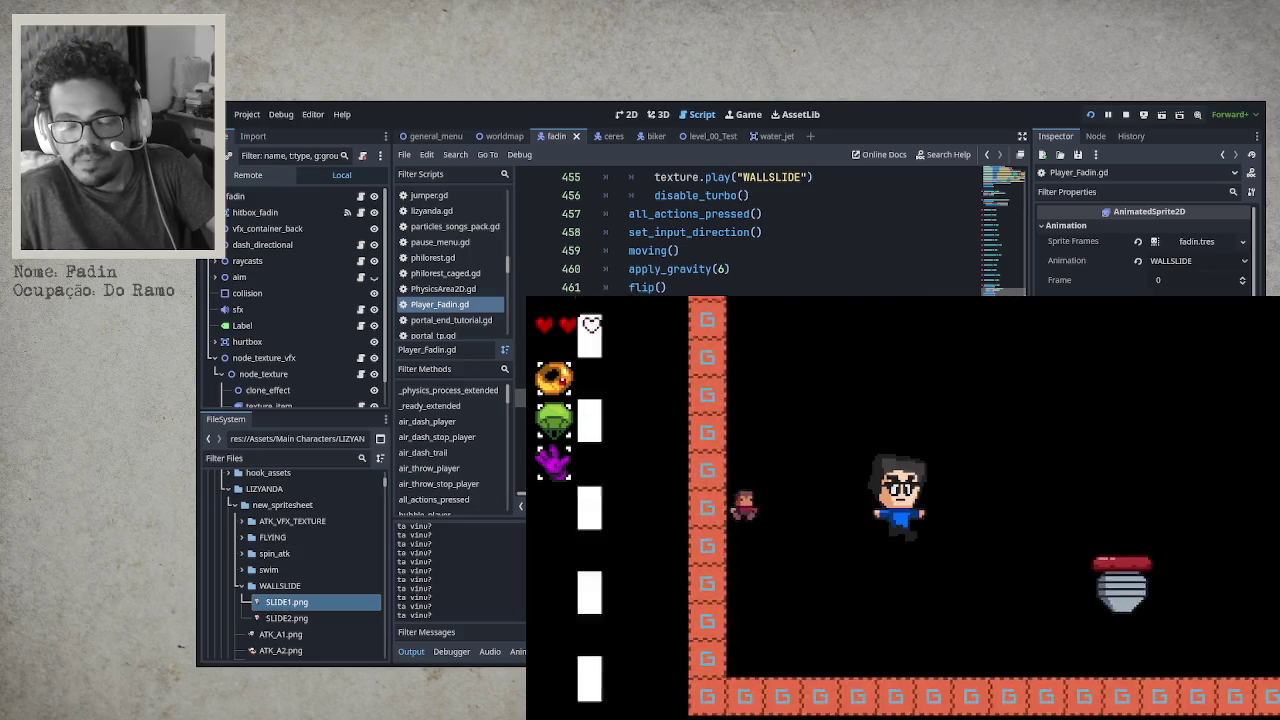
key("Left")
key("space")
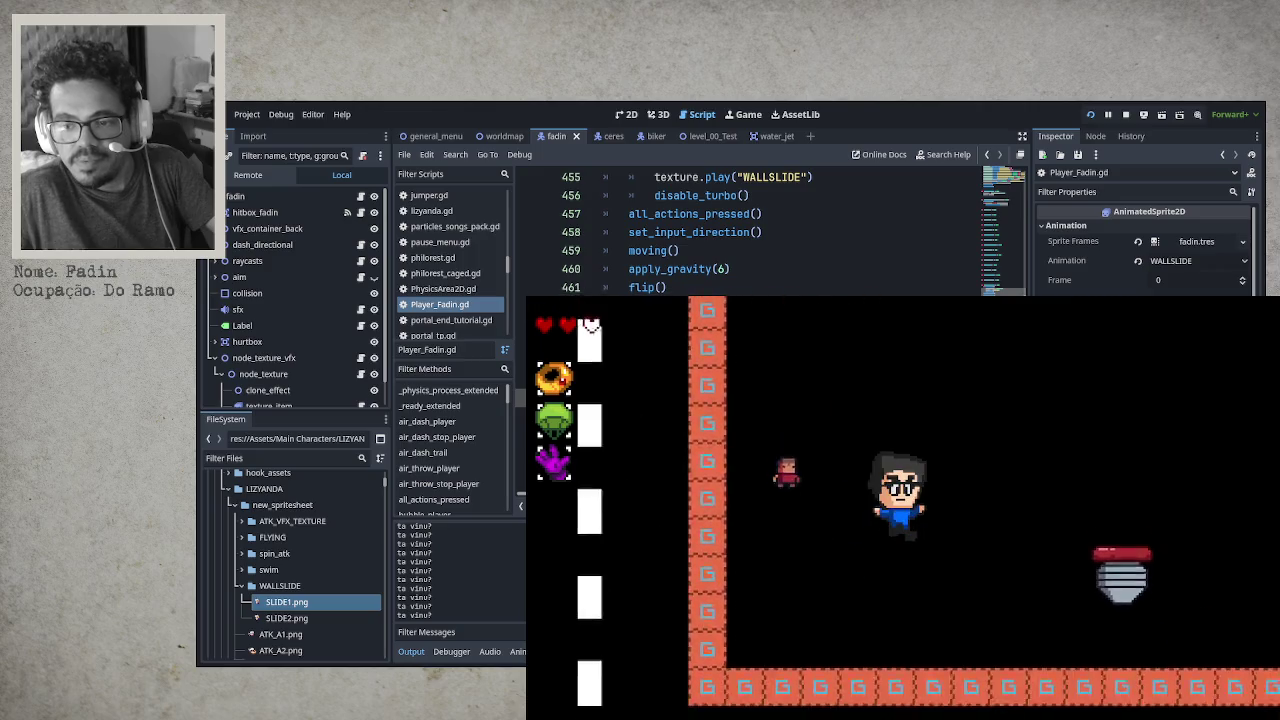
key("Left")
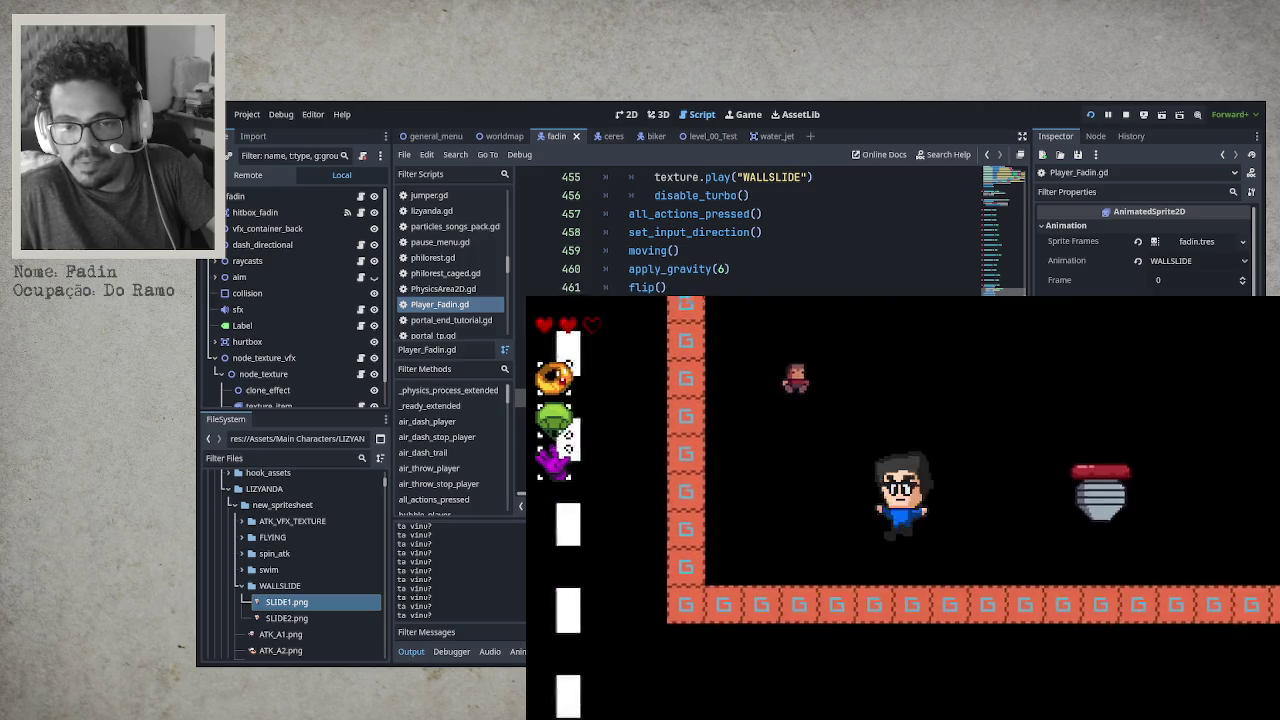
key("space")
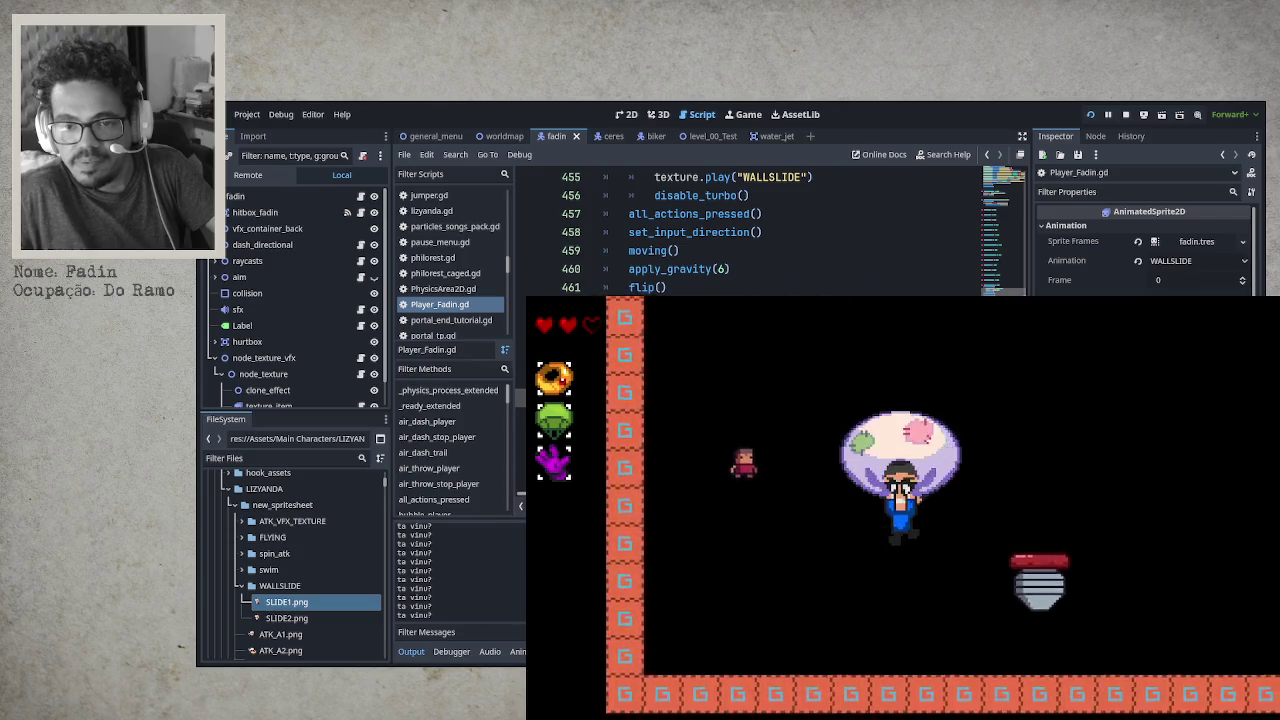
key("Left")
key("space")
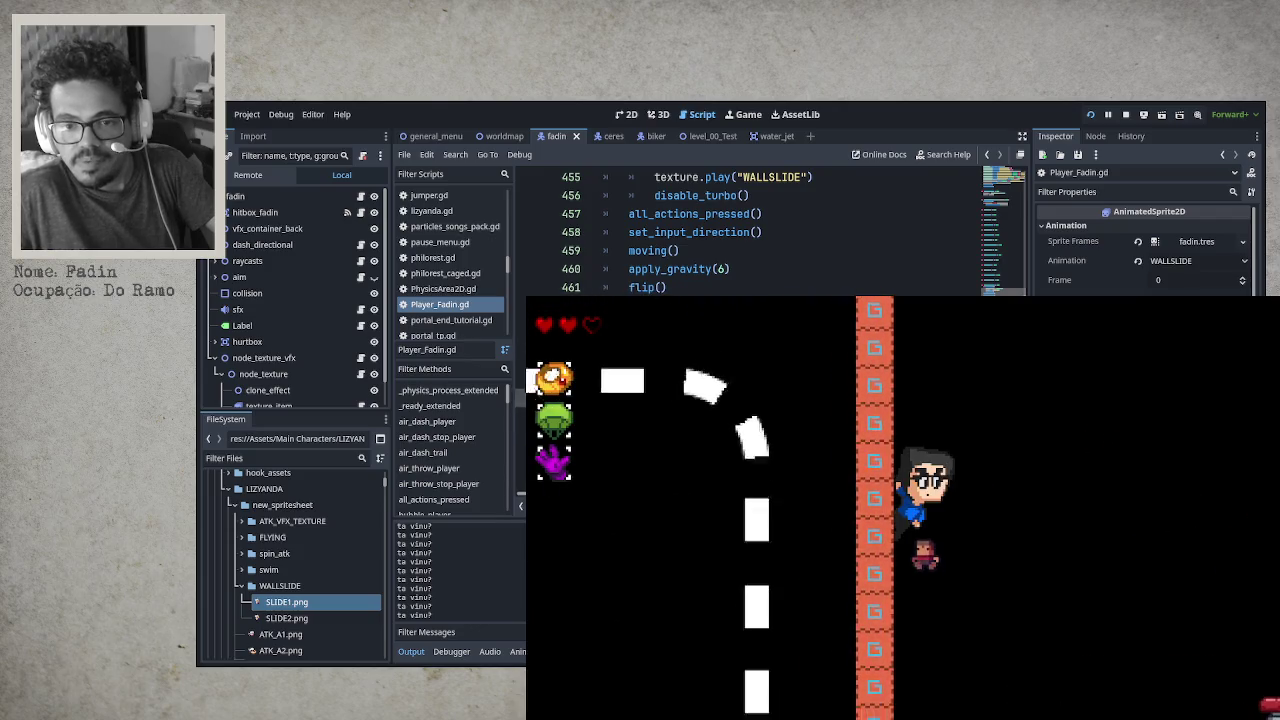
key("space")
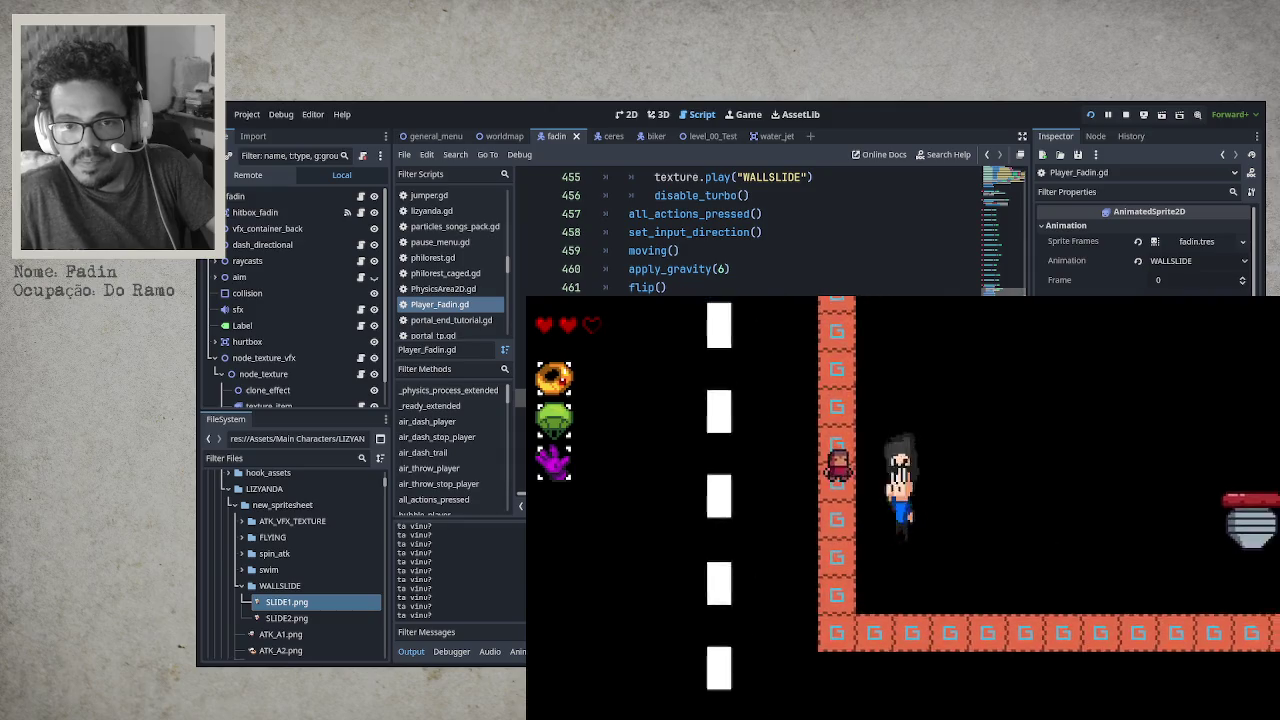
key("space")
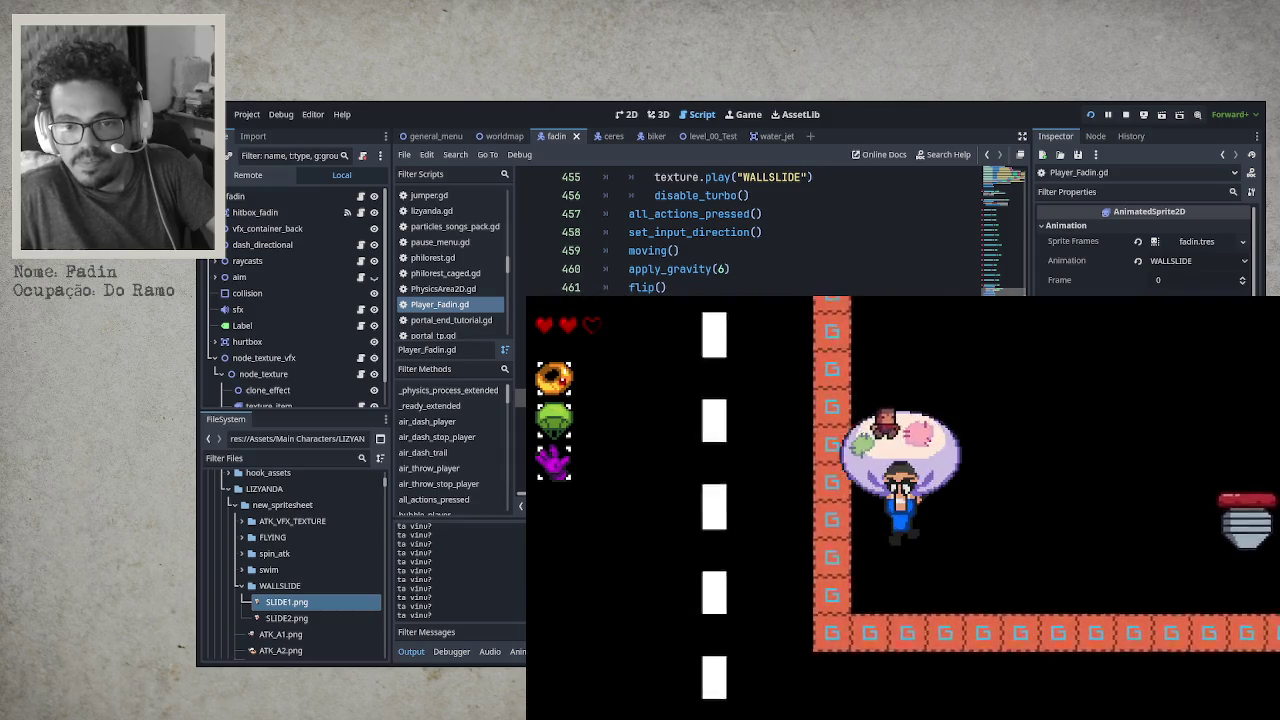
key("space")
key("space")
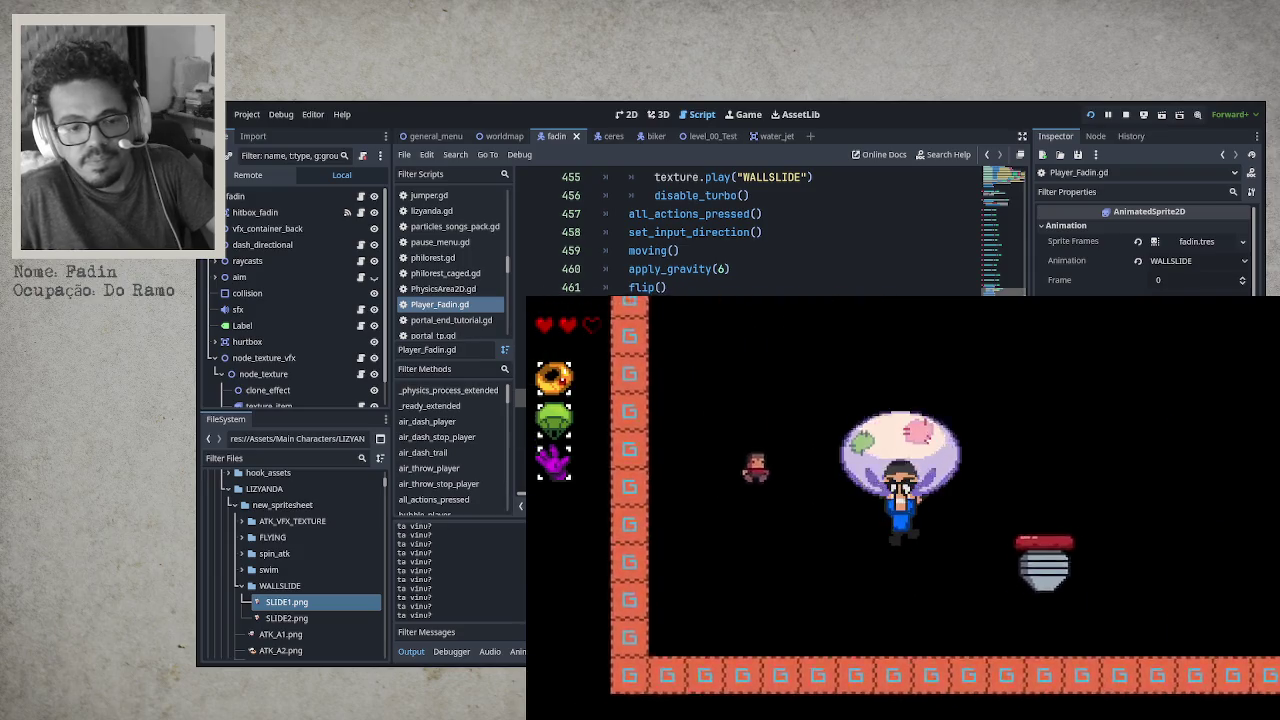
key("space")
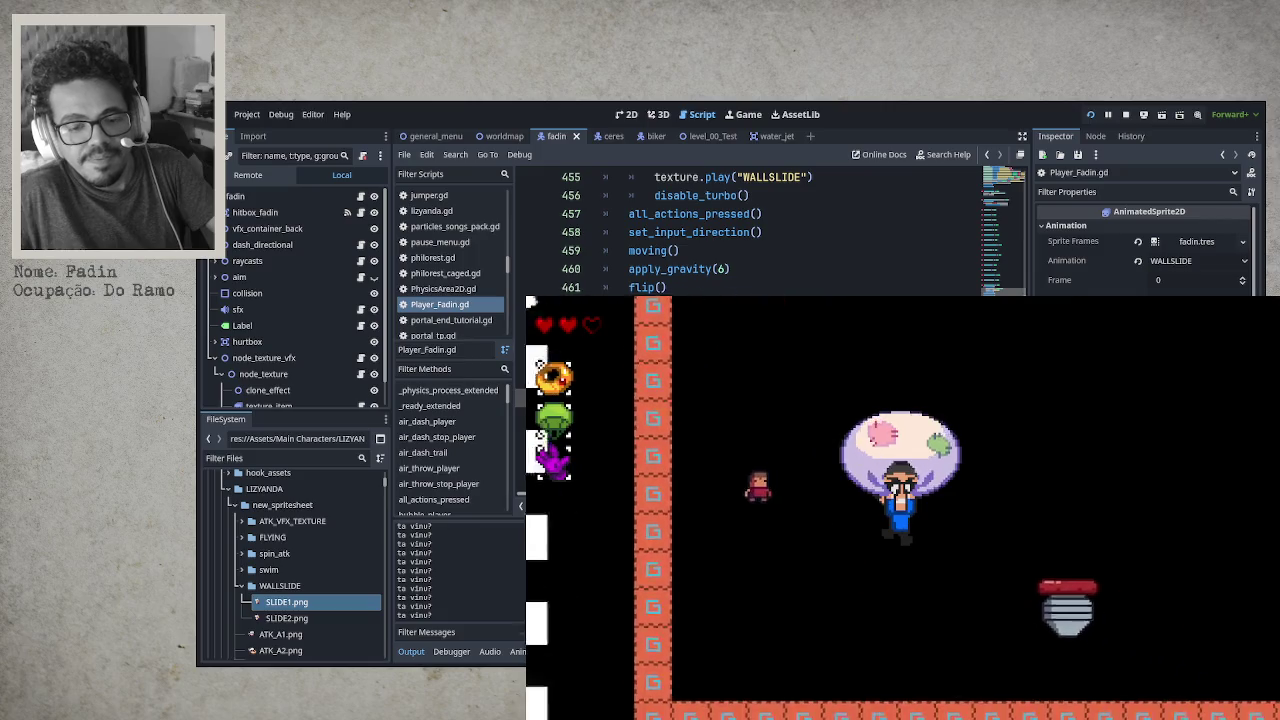
key("space")
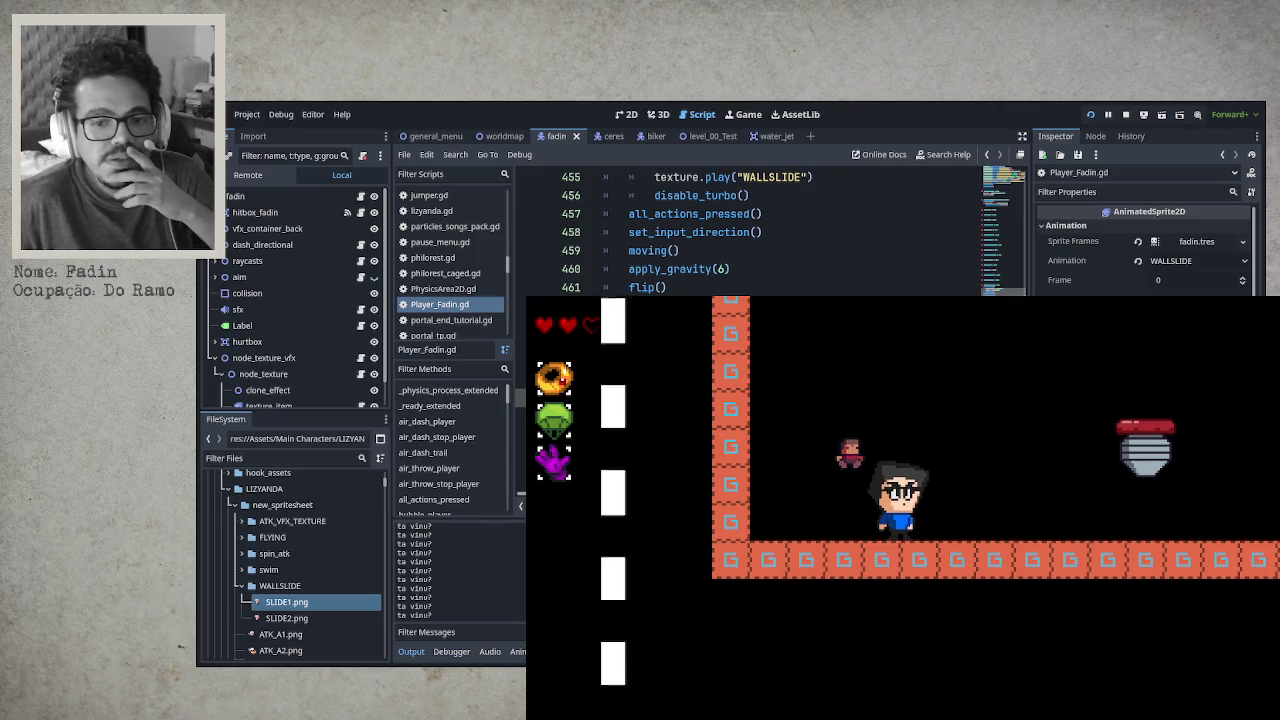
Step: Unfold wall_jump_player at line 424 and scroll down through its body
scroll(760, 232, "up", 2)
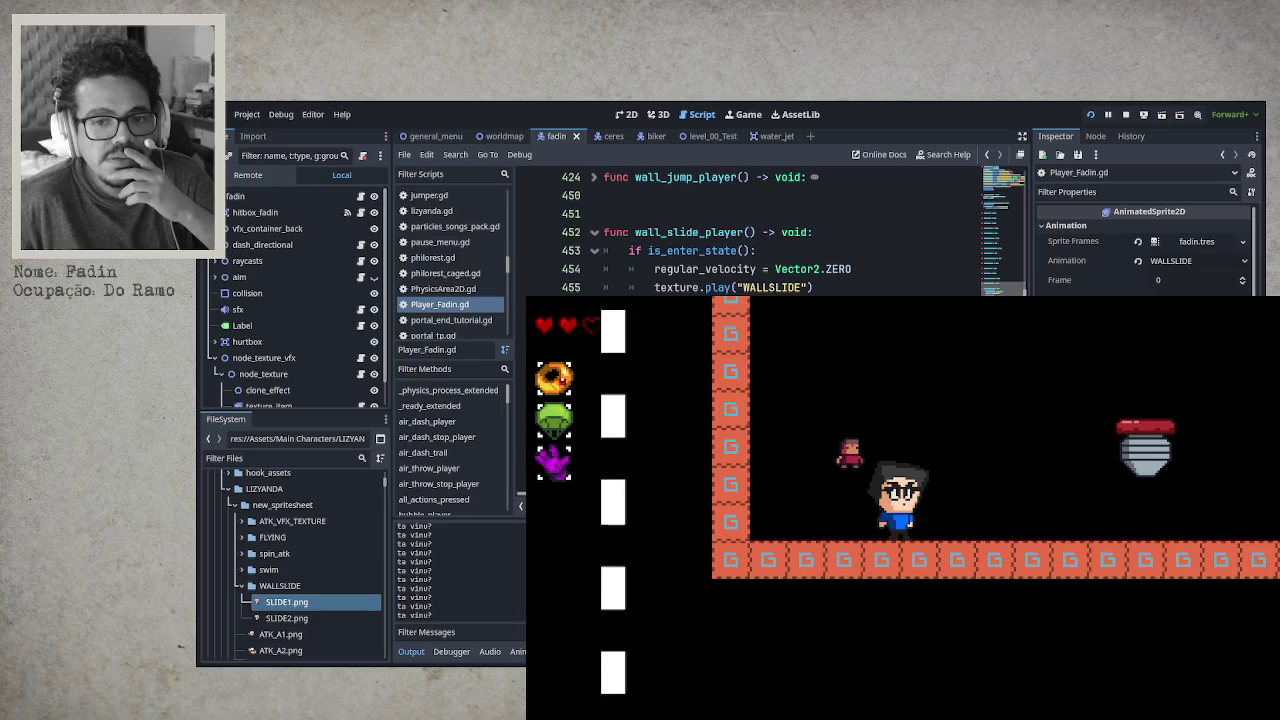
scroll(760, 232, "up", 2)
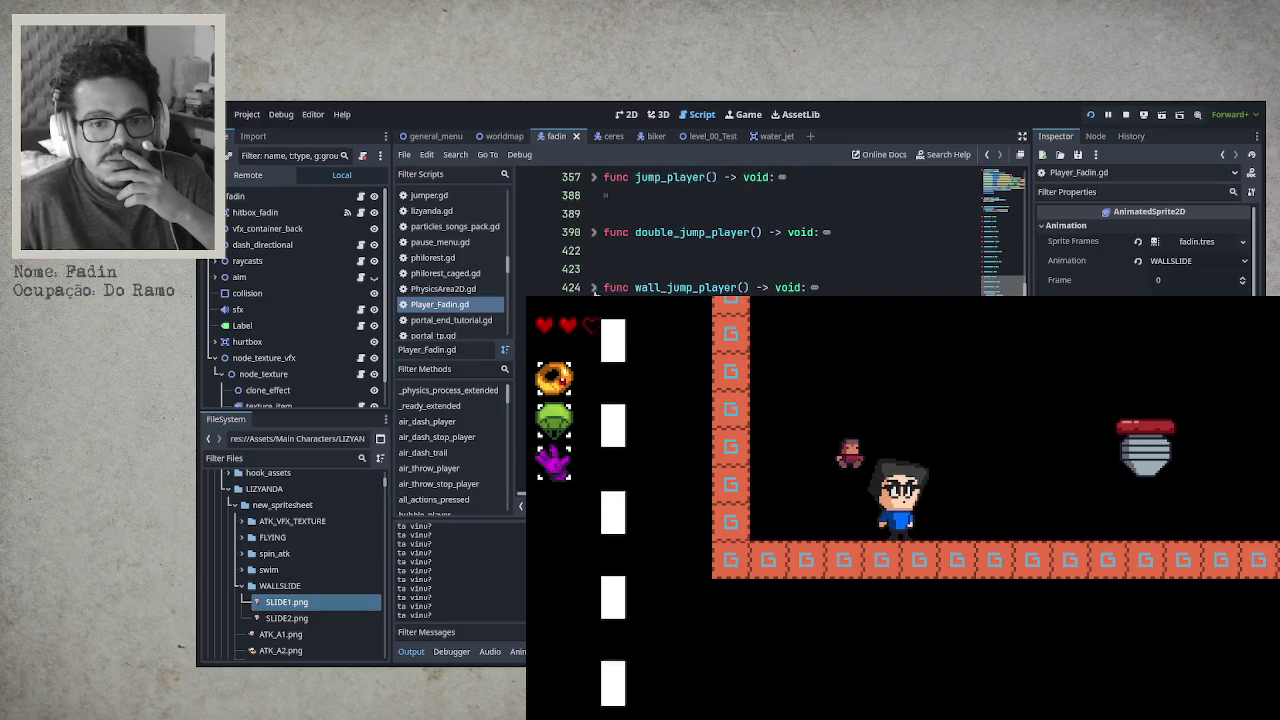
left_click(594, 287)
scroll(760, 232, "down", 2)
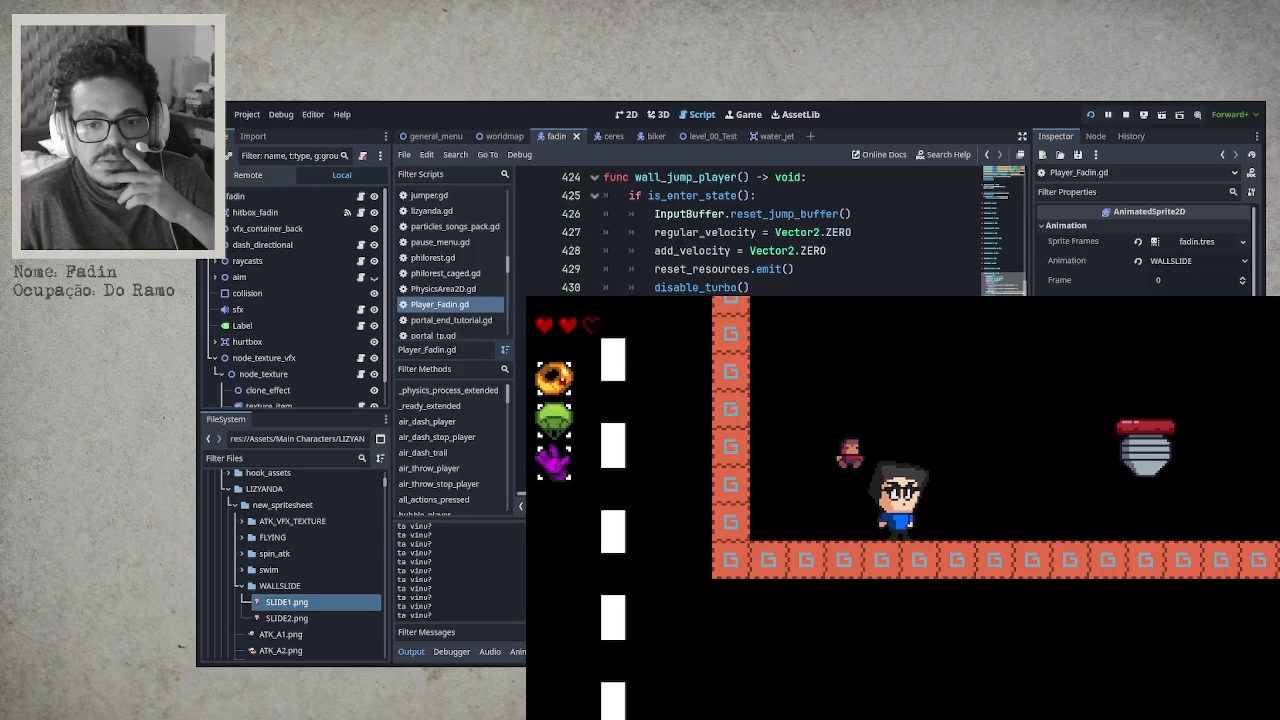
scroll(760, 232, "down", 1)
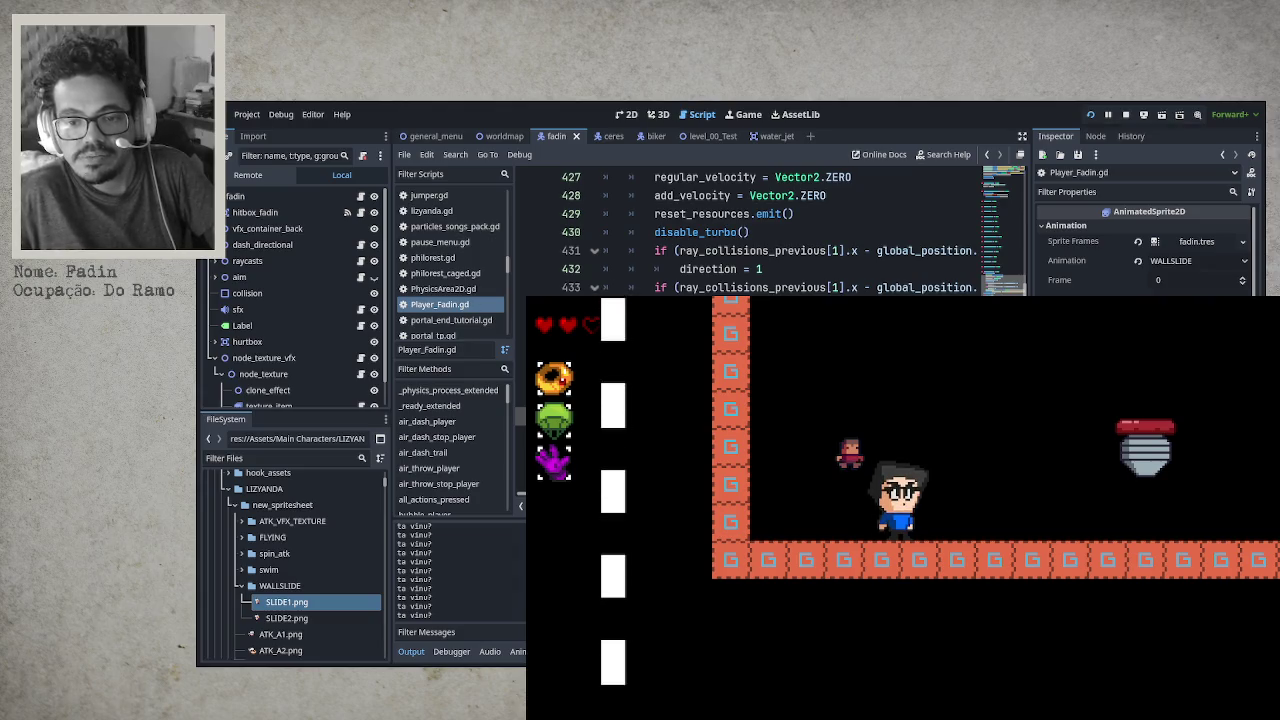
Step: Float in the bubble, drop to the floor and jump beside the wall
key("space")
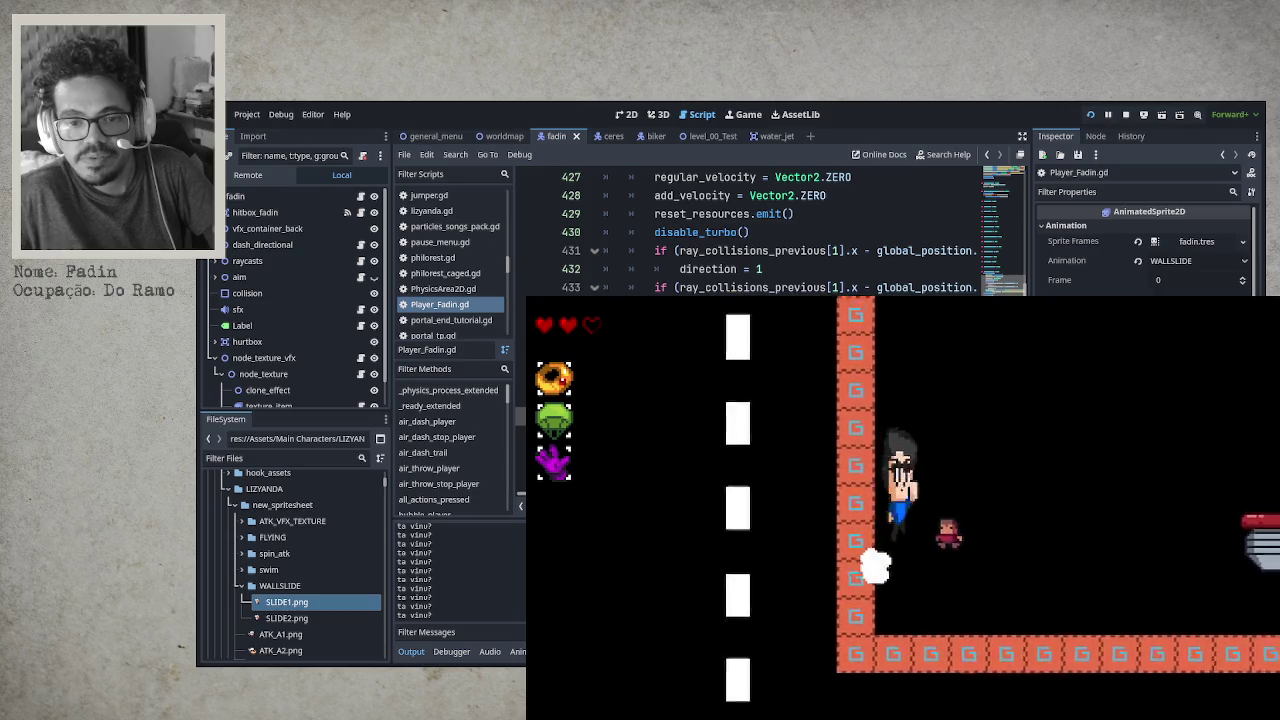
key("Left")
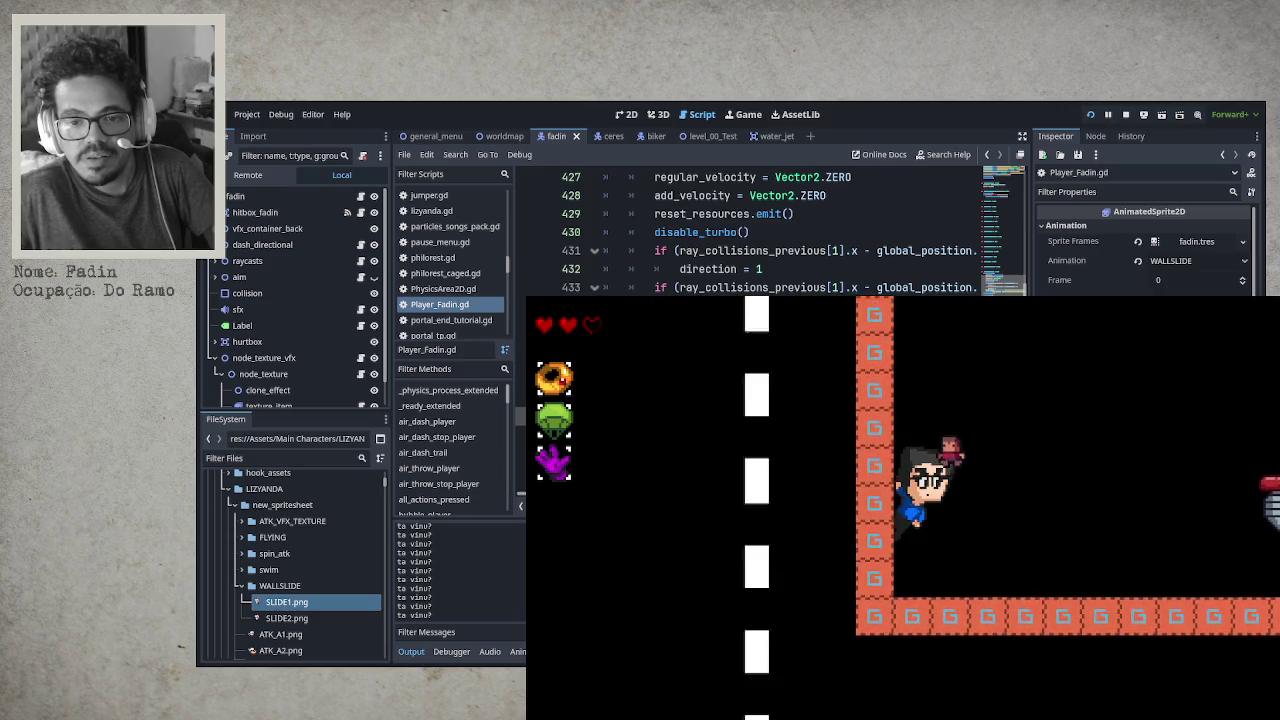
key("space")
key("Right")
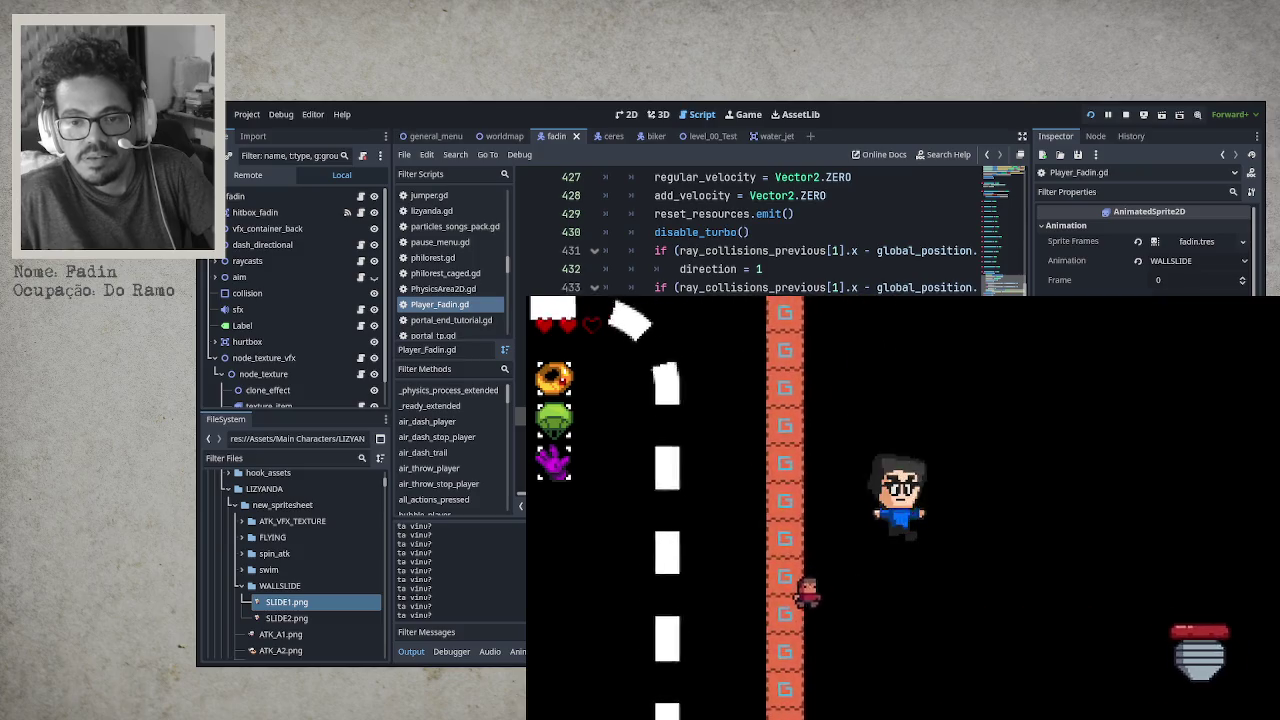
key("Left")
key("space")
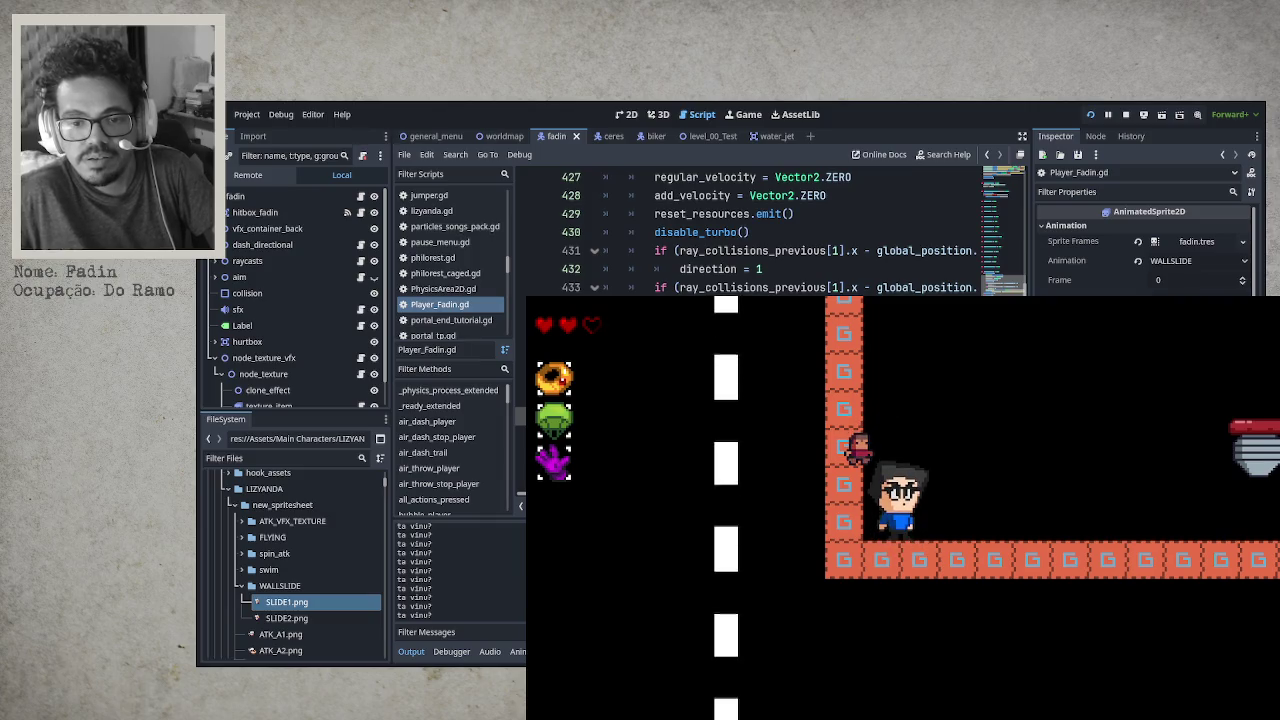
key("space")
key("space")
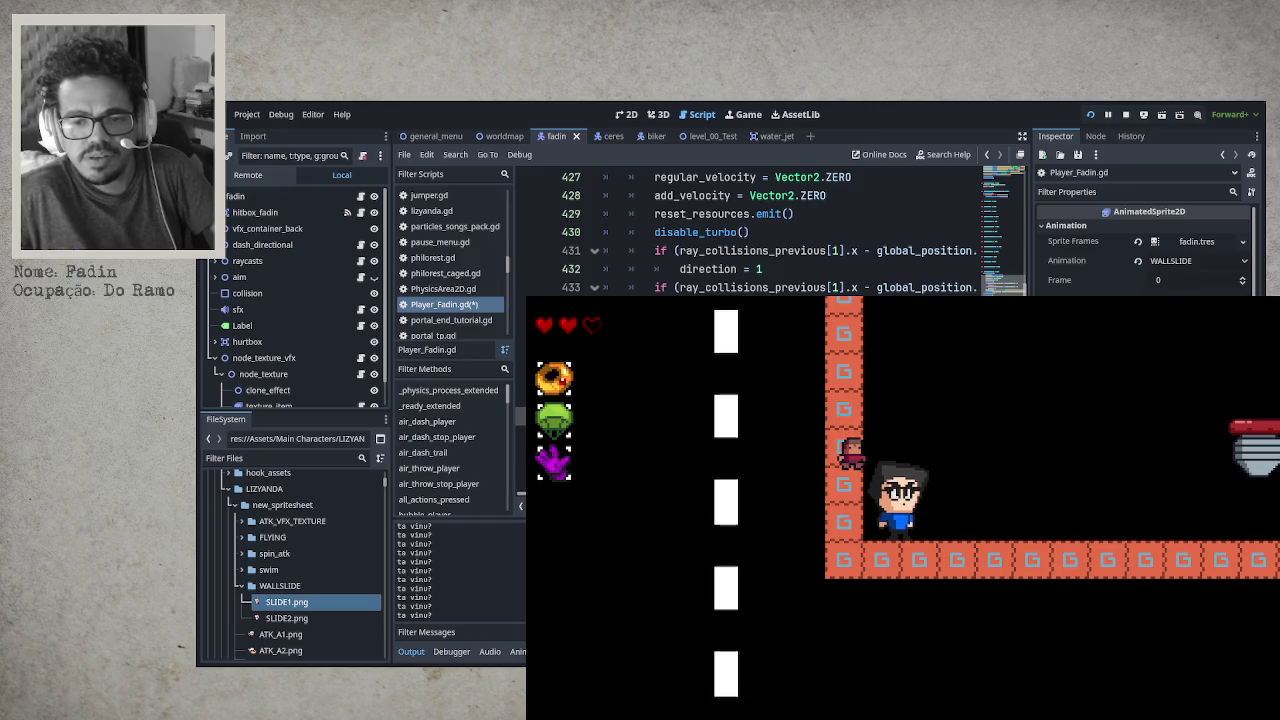
Step: Jump onto the left wall, hop back against it, then wall-jump away into a bubble
key("space")
key("Left")
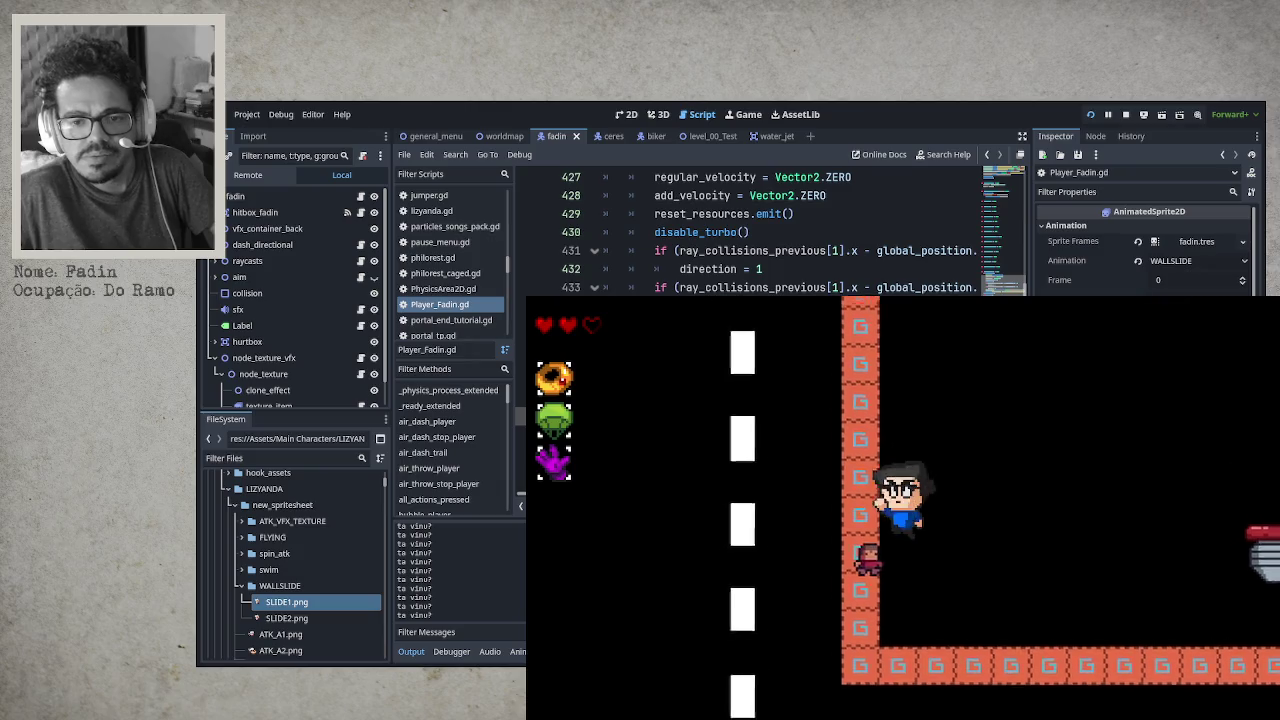
key("space")
key("space")
key("space")
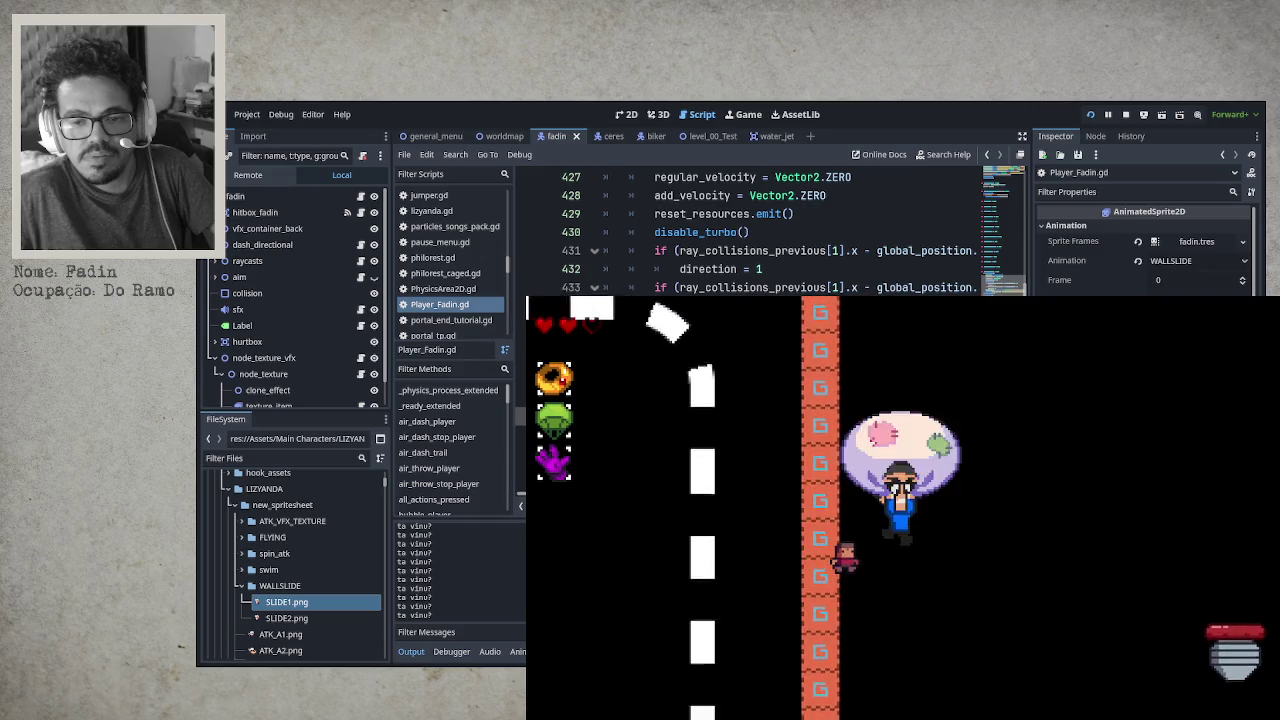
key("space")
key("space")
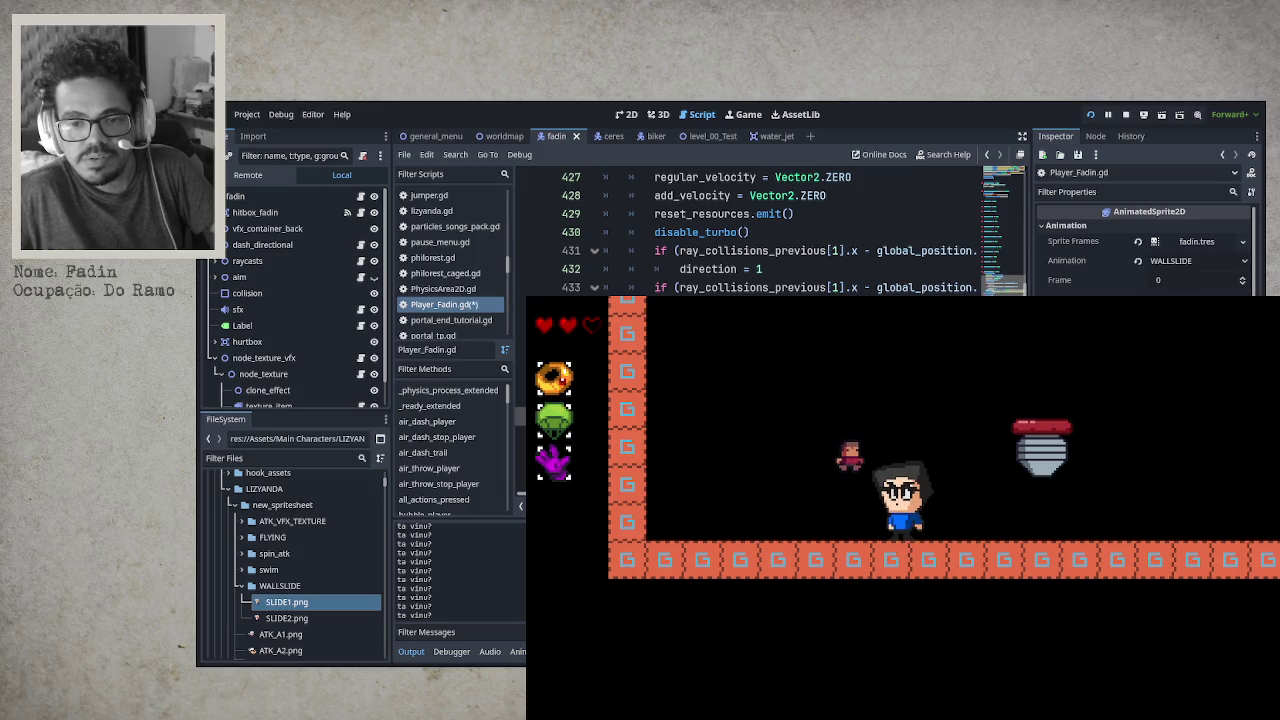
key("Left")
key("space")
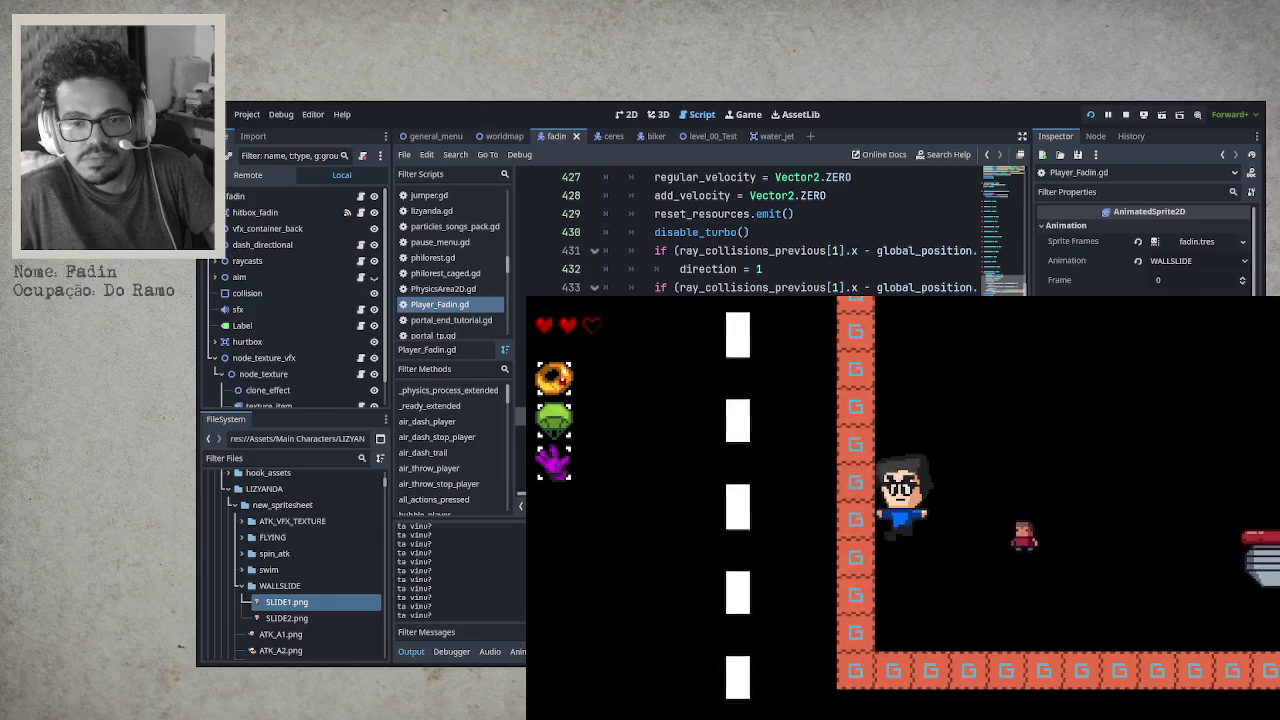
key("space")
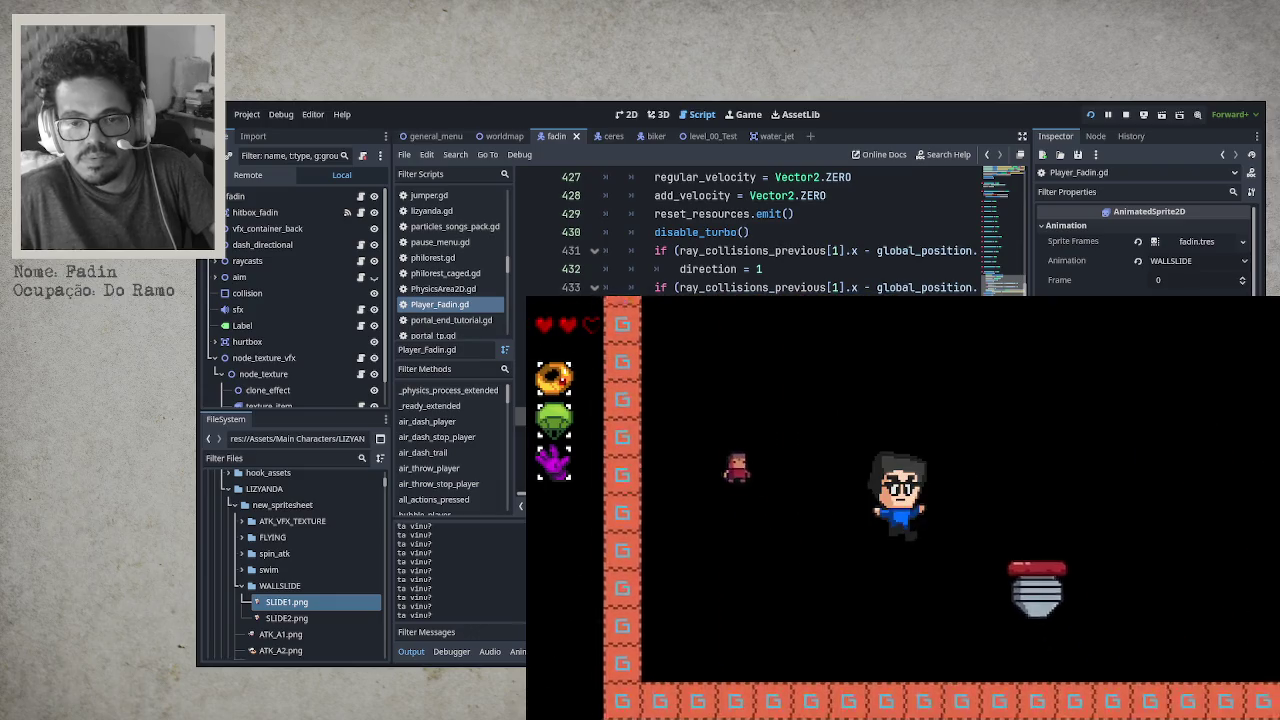
key("space")
key("space")
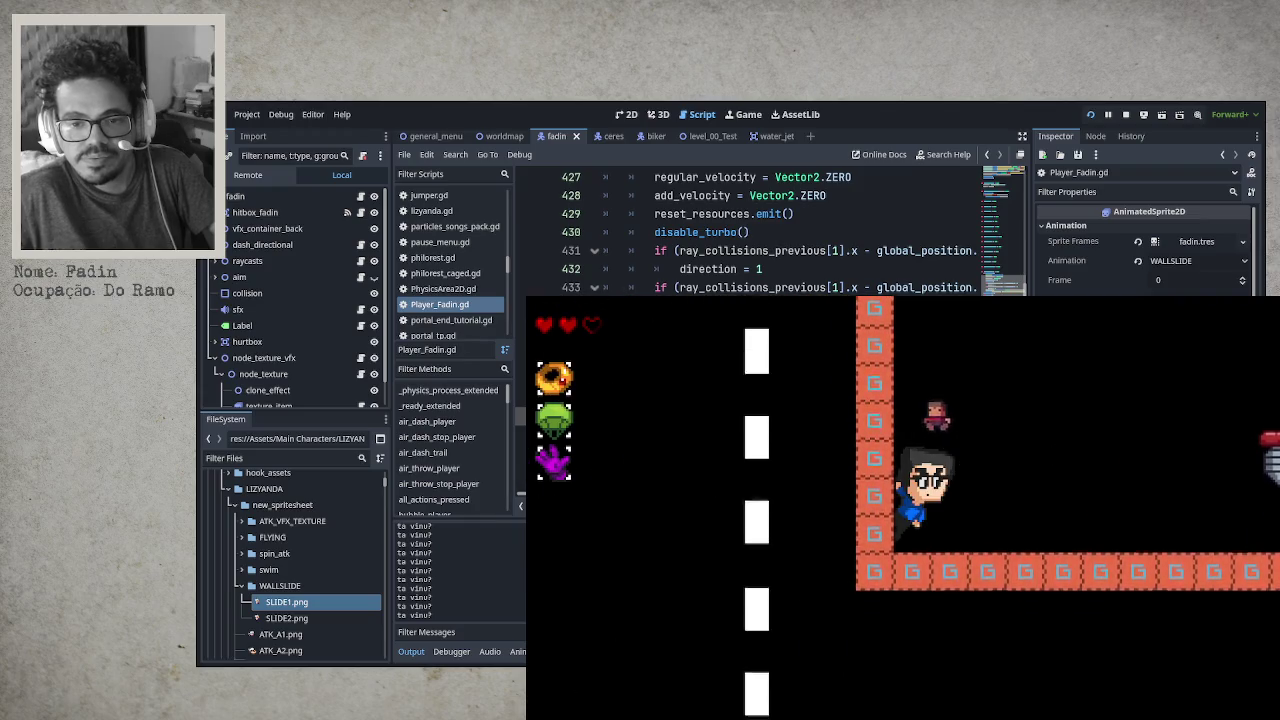
key("space")
key("space")
Step: Wall-slide down the left wall, jump off mid-slide and return to slide again
key("Left")
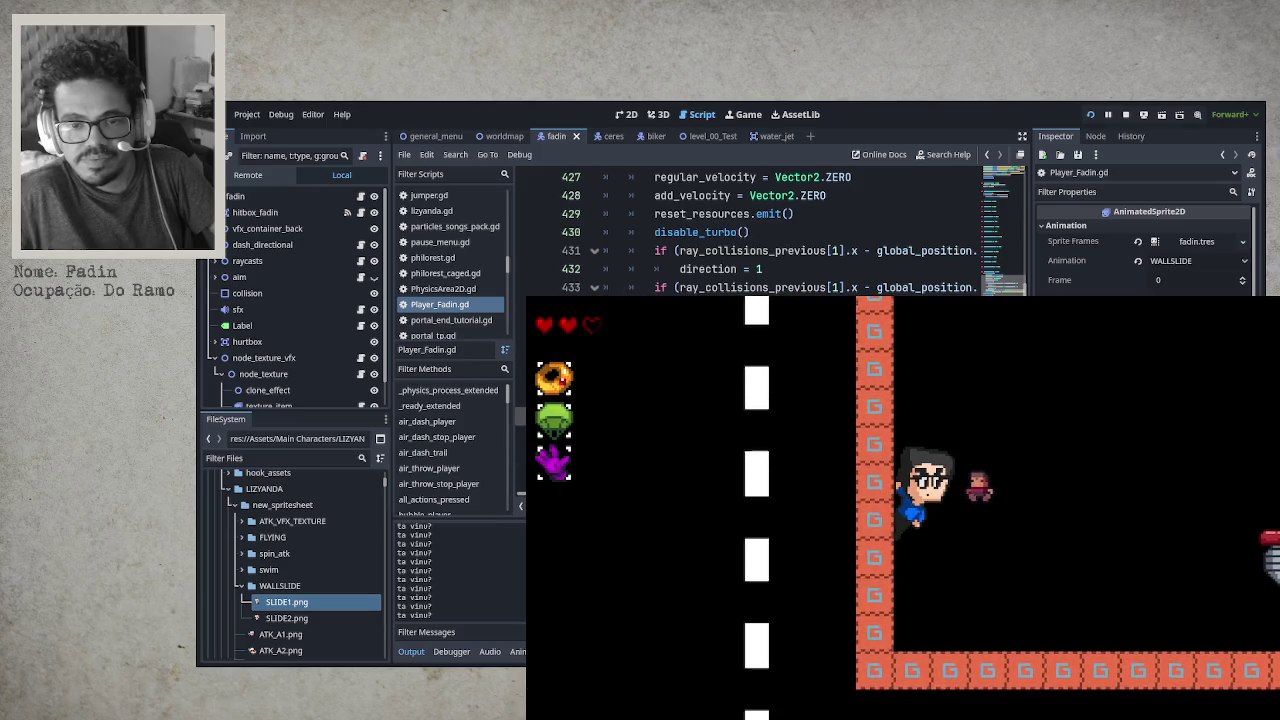
key("space")
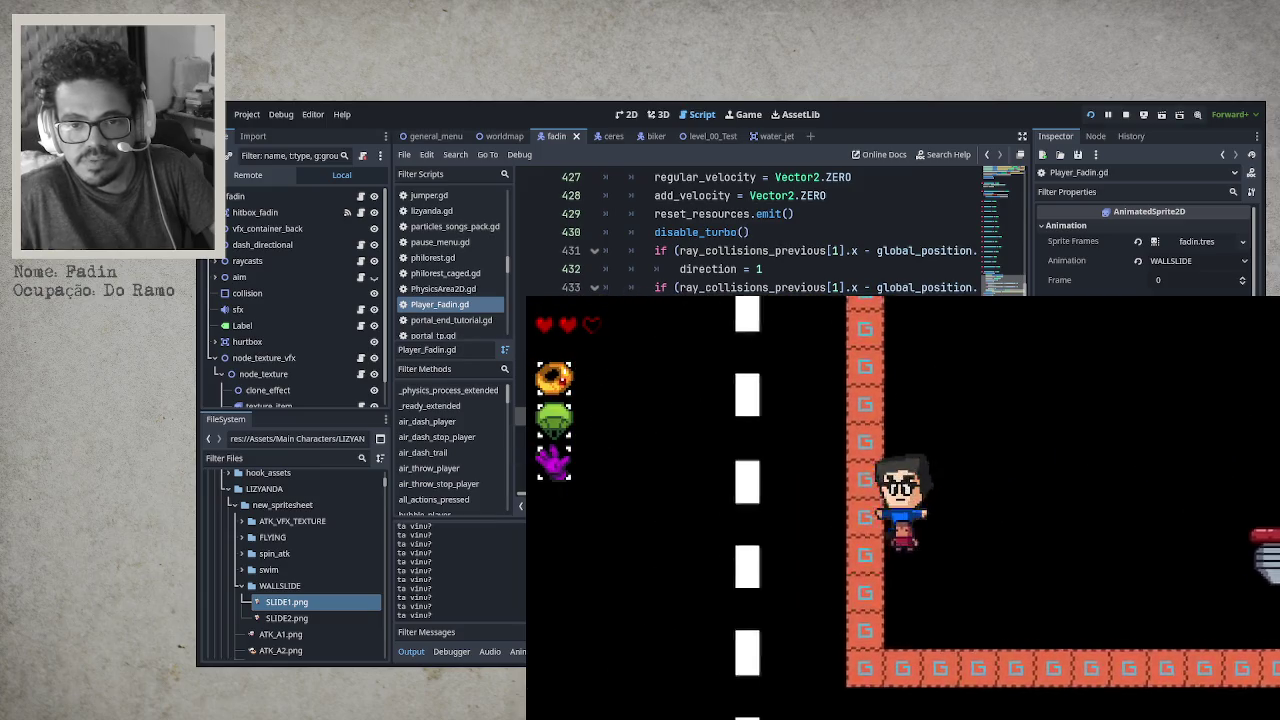
key("Left")
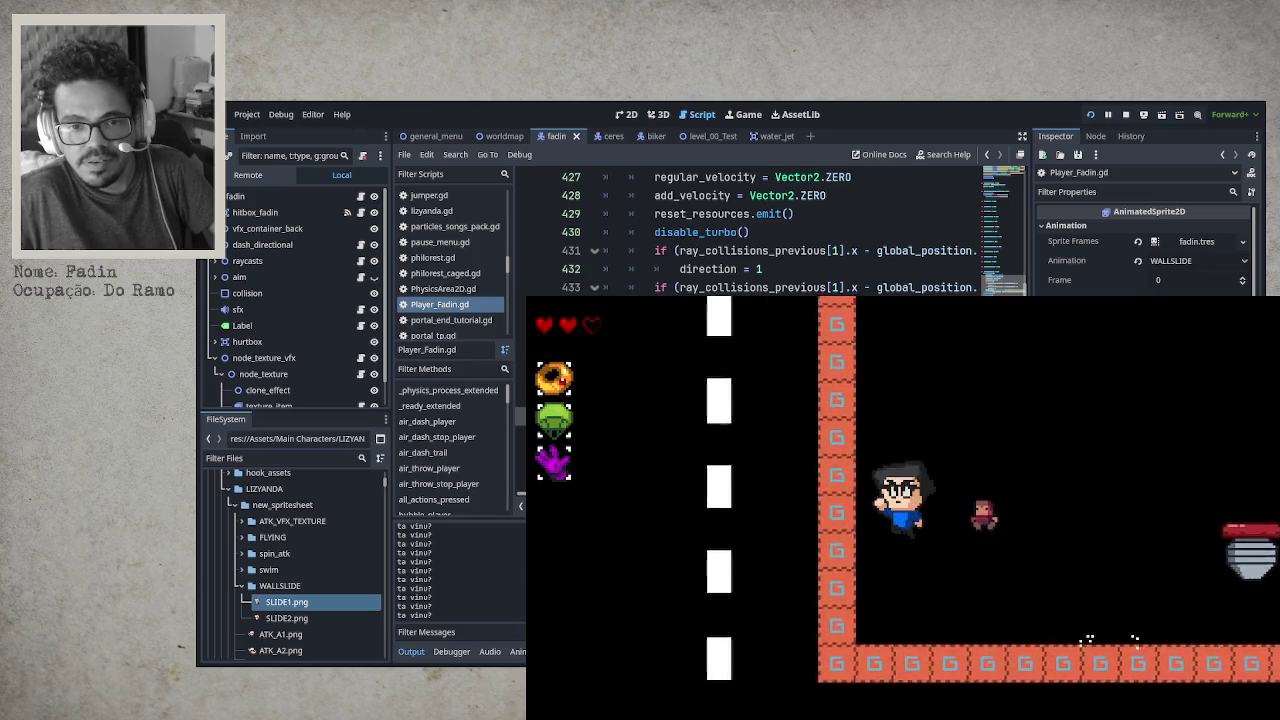
key("space")
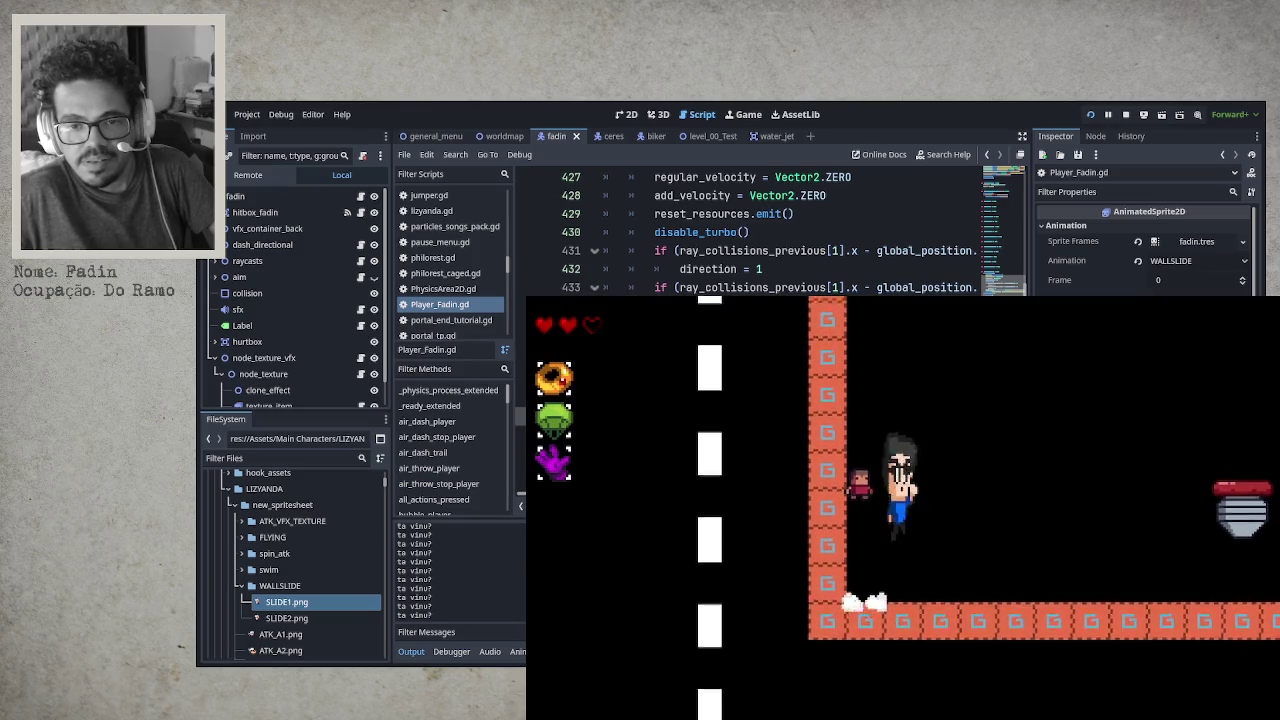
key("space")
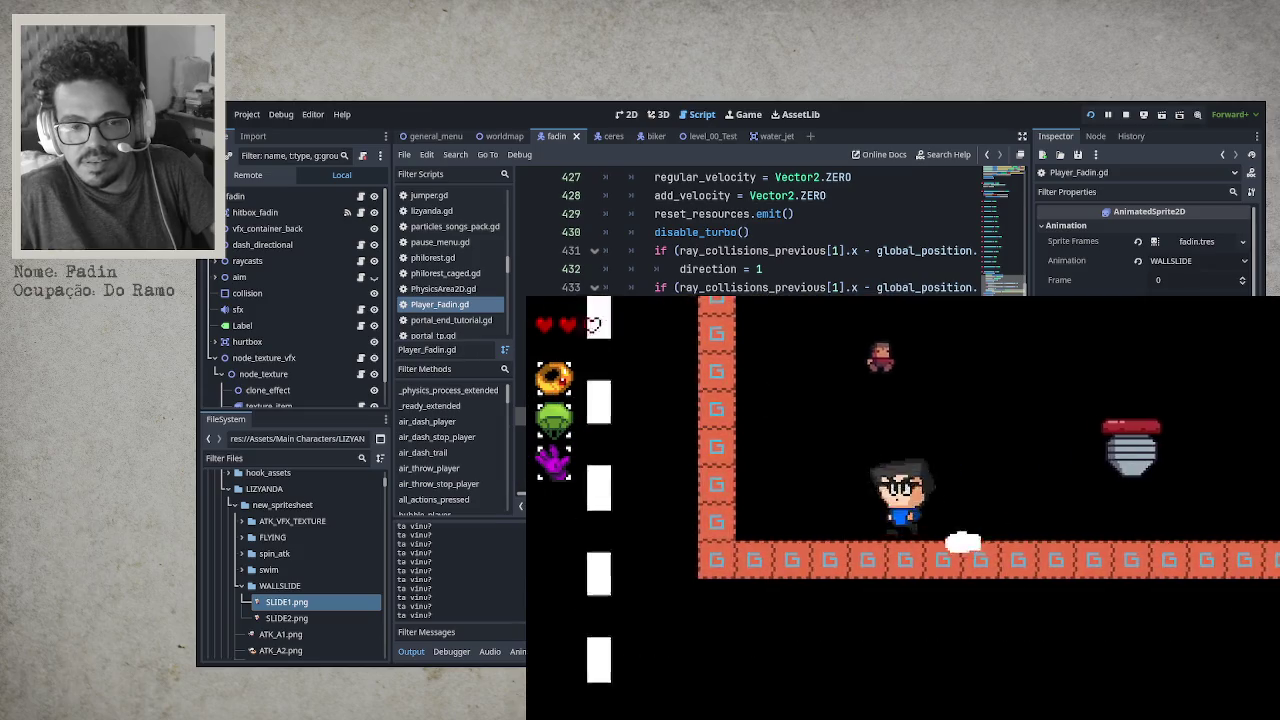
key("Left")
key("space")
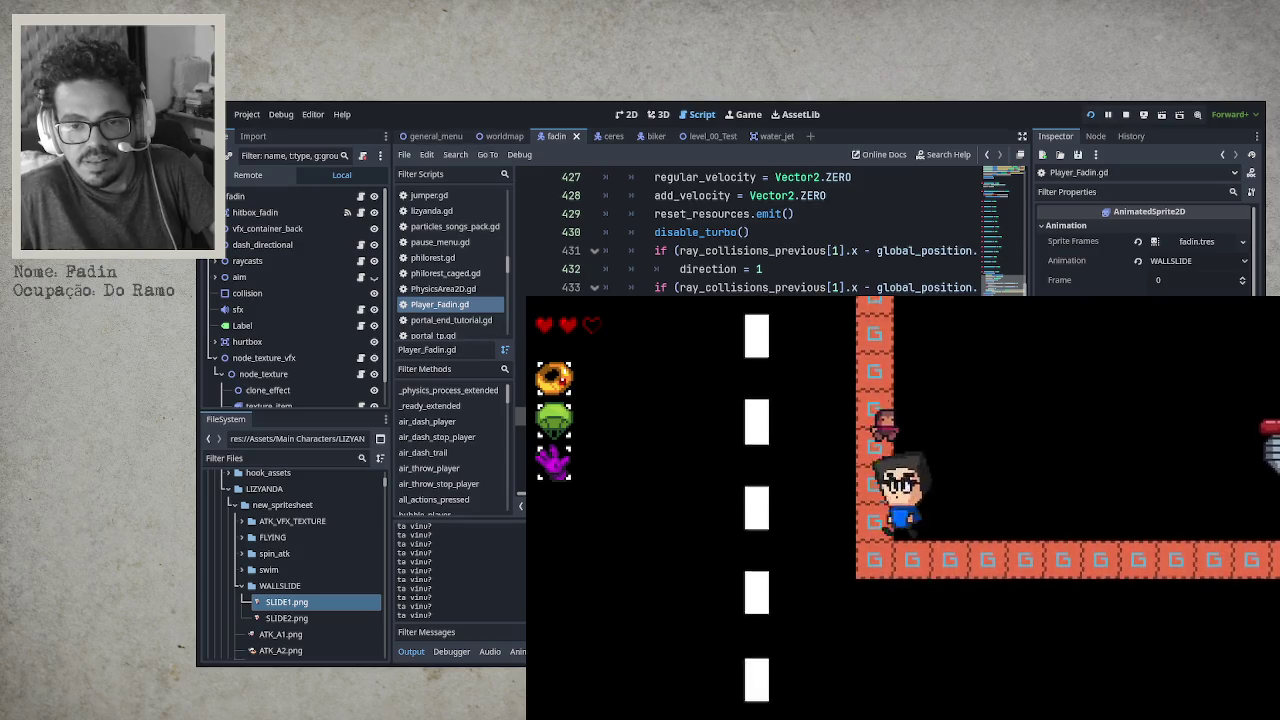
key("space")
key("space")
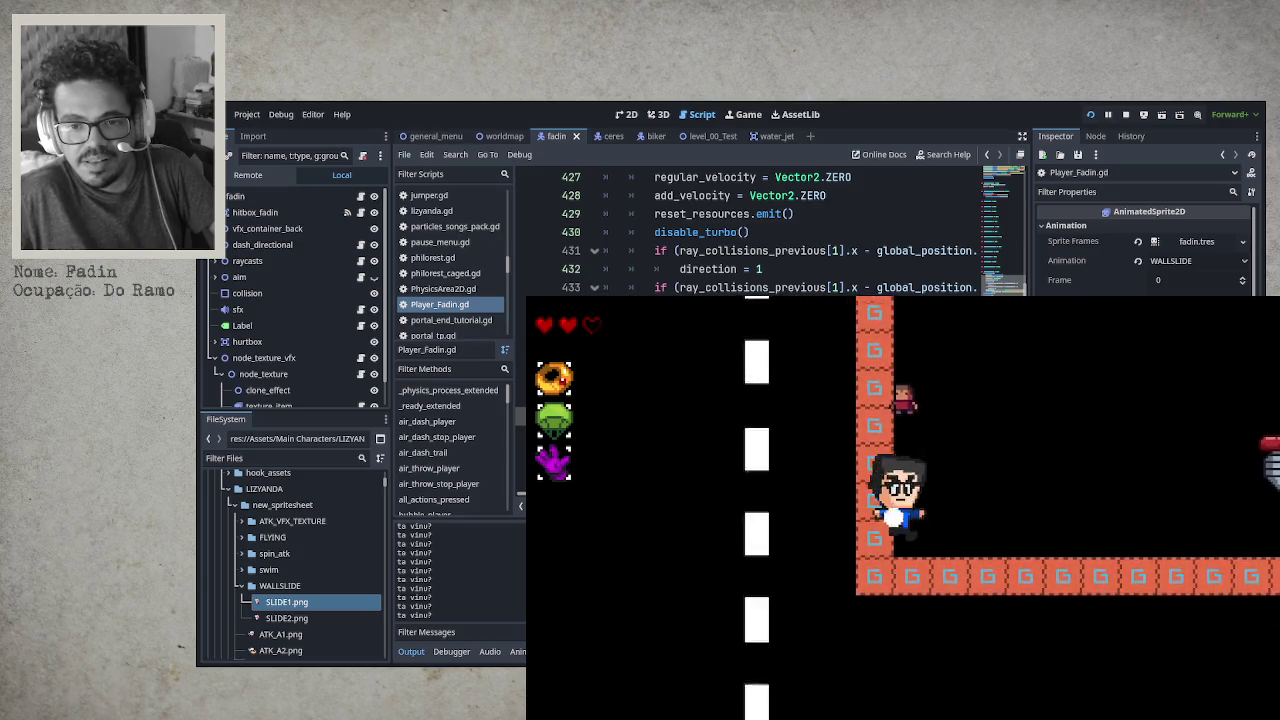
Step: Wall-jump higher, leap into bubbles, then cling to the wall and jump right
key("space")
key("space")
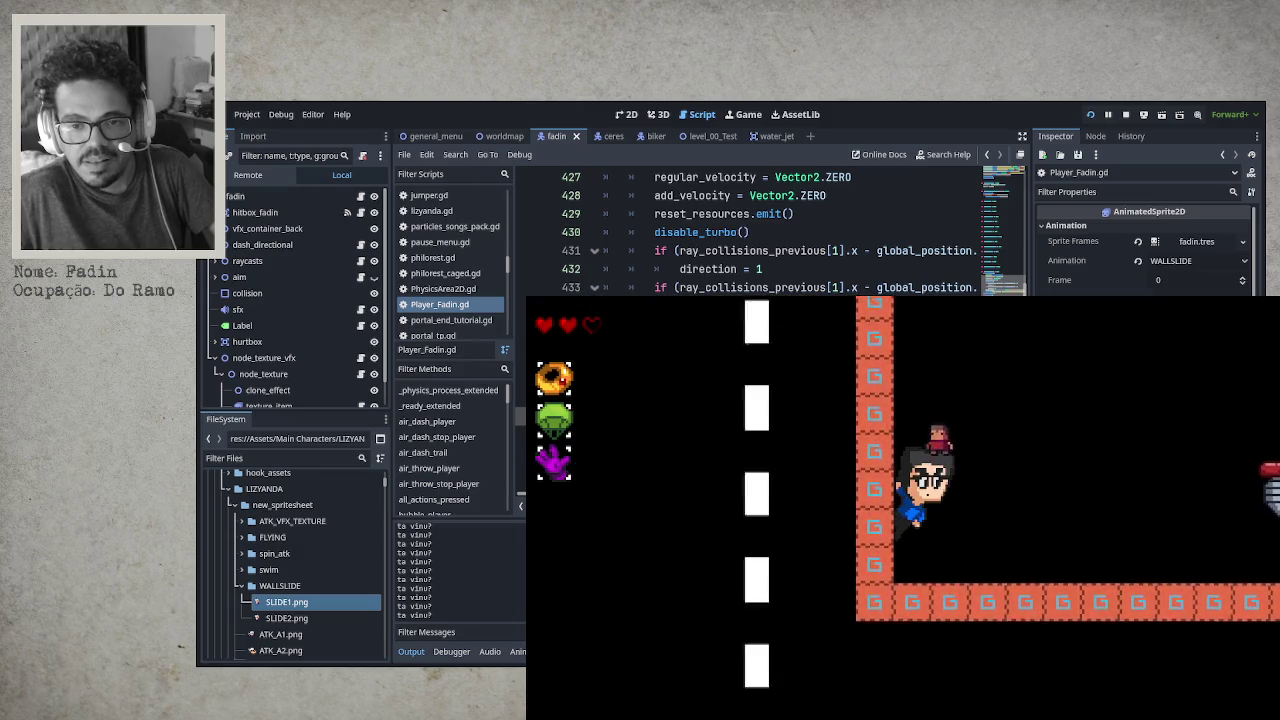
key("space")
key("space")
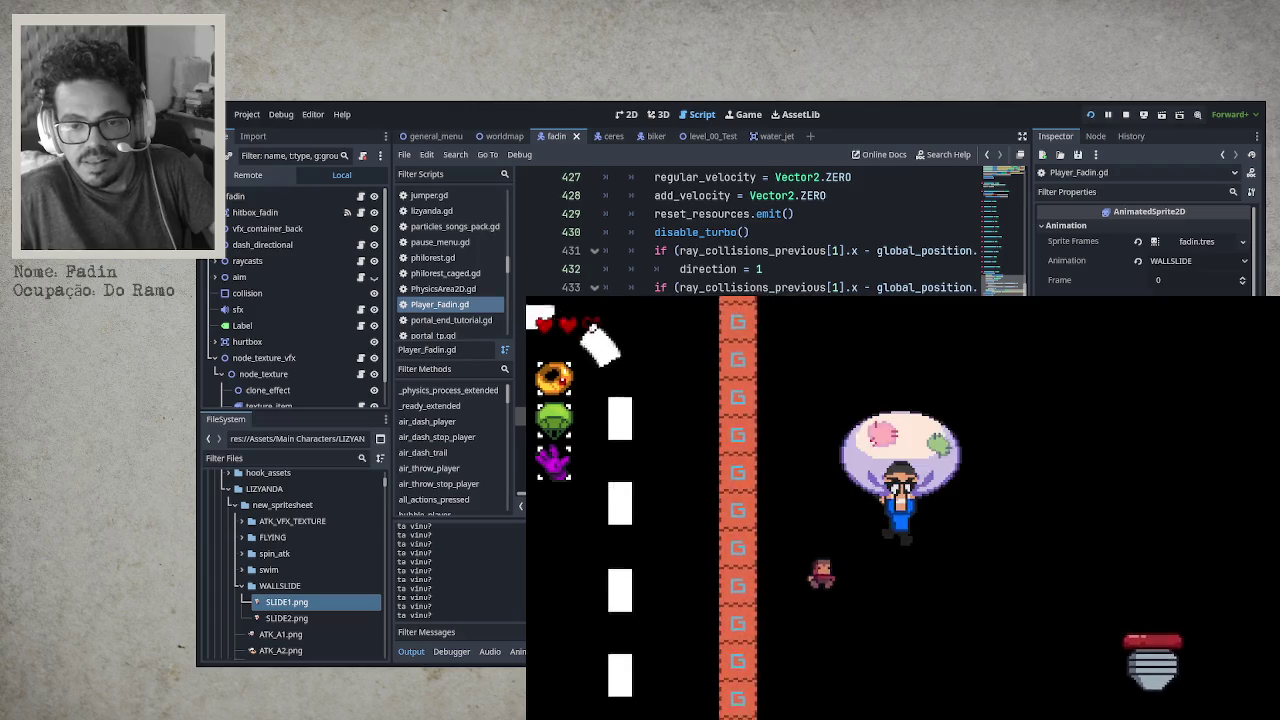
key("space")
key("Left")
key("space")
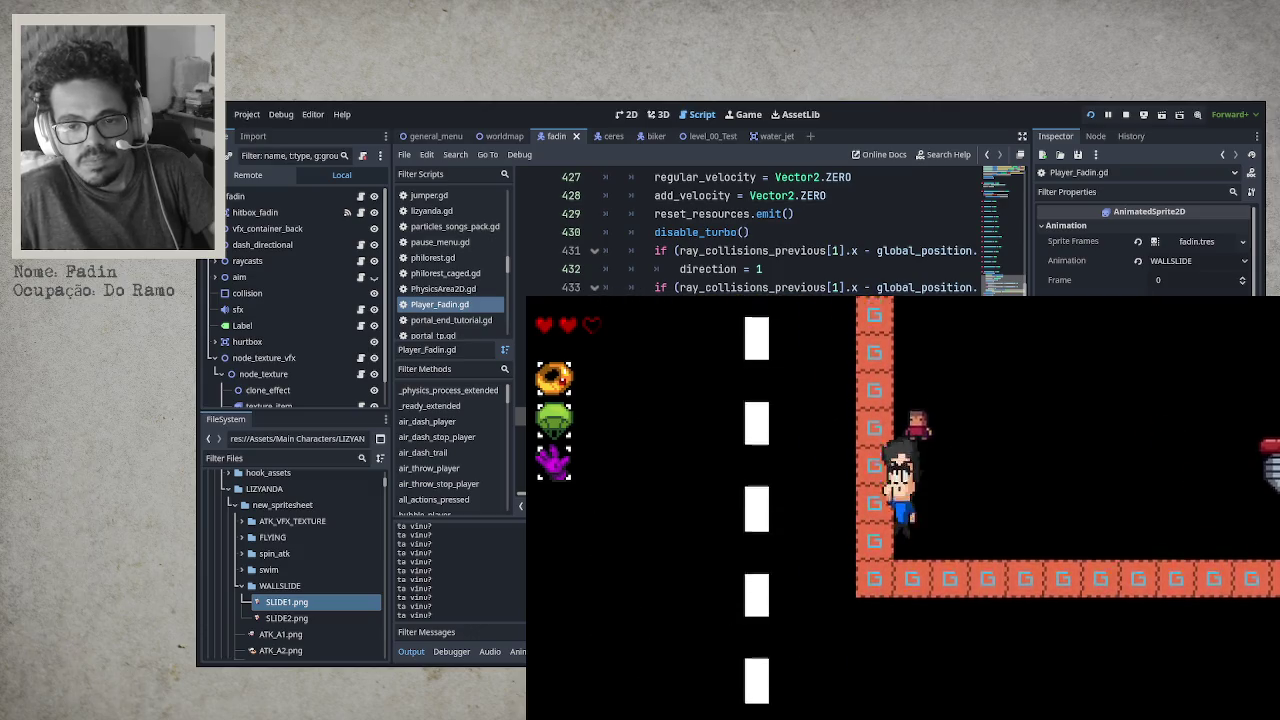
key("space")
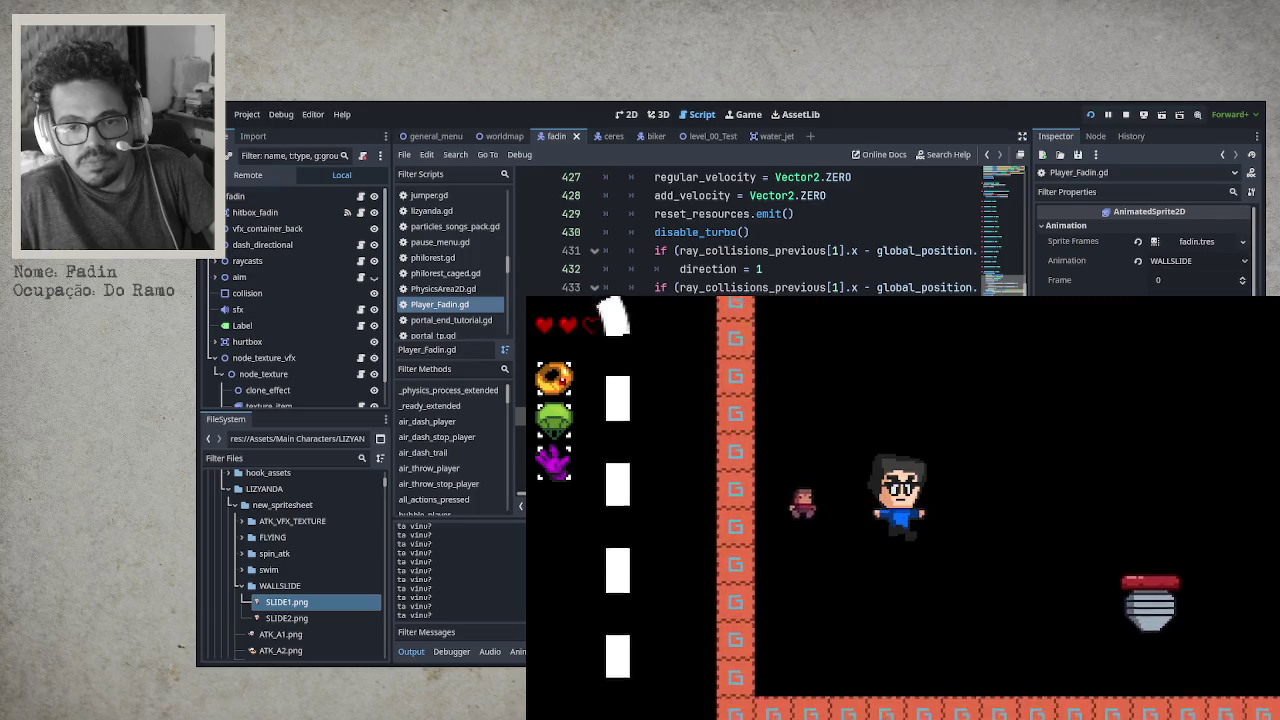
key("space")
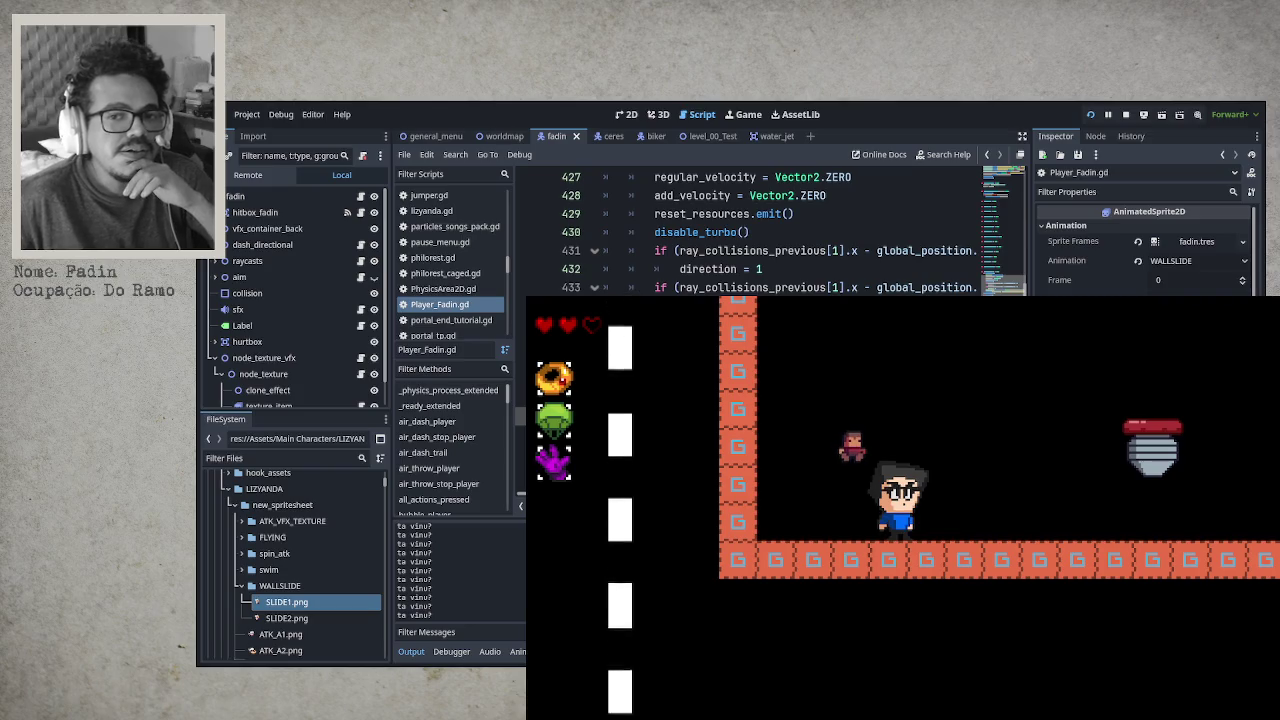
Step: Find the regular_velocity.x = 320*direction_sprite line and test jumping in the running game
scroll(780, 232, "up", 1)
scroll(780, 232, "down", 4)
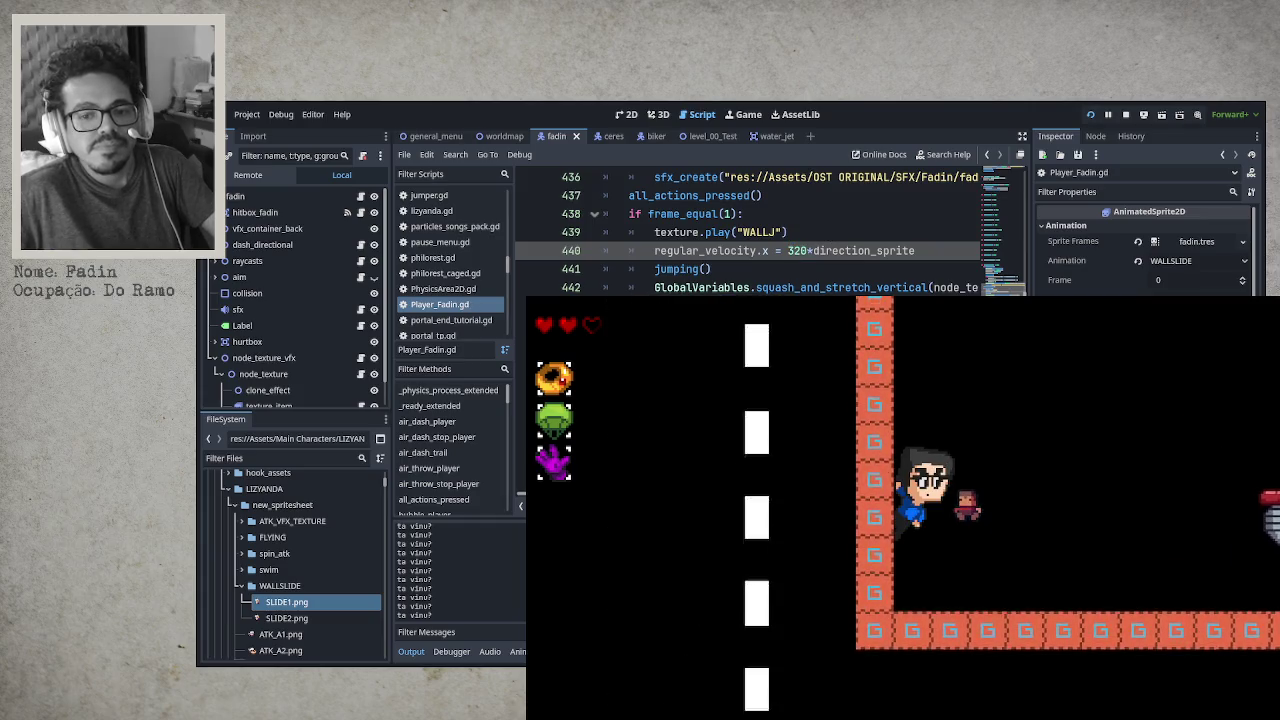
key("space")
key("space")
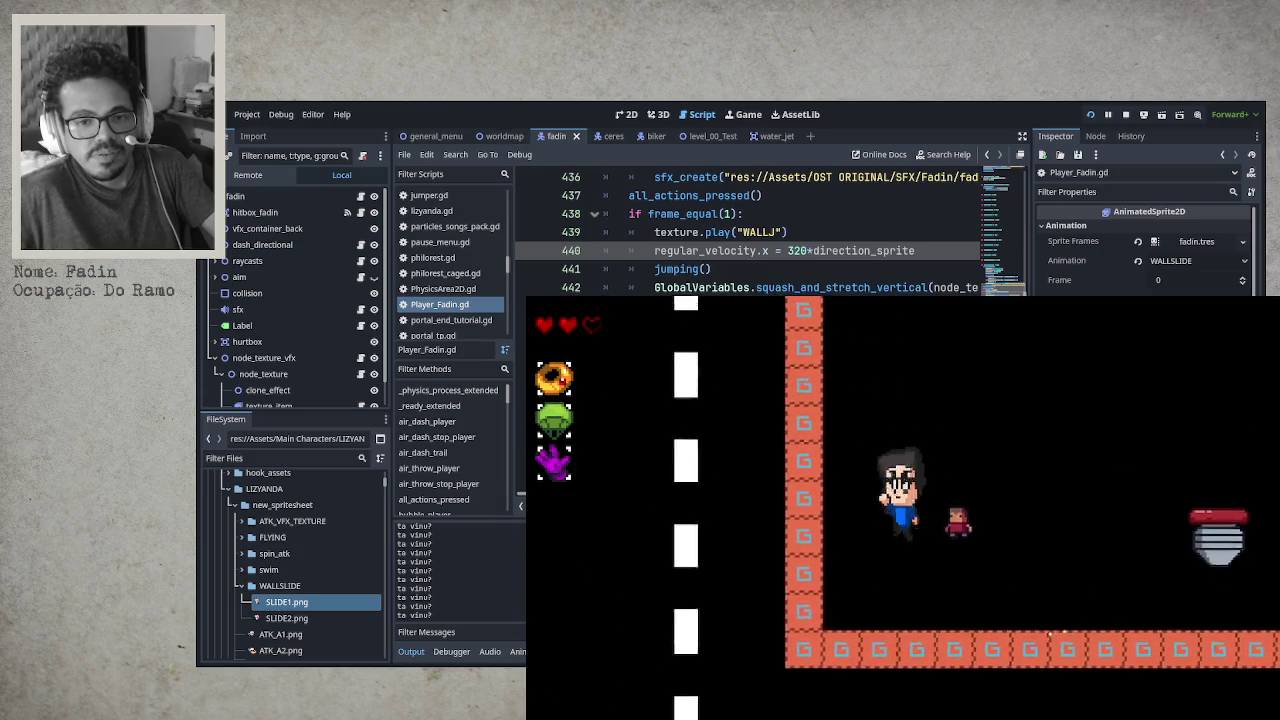
key("space")
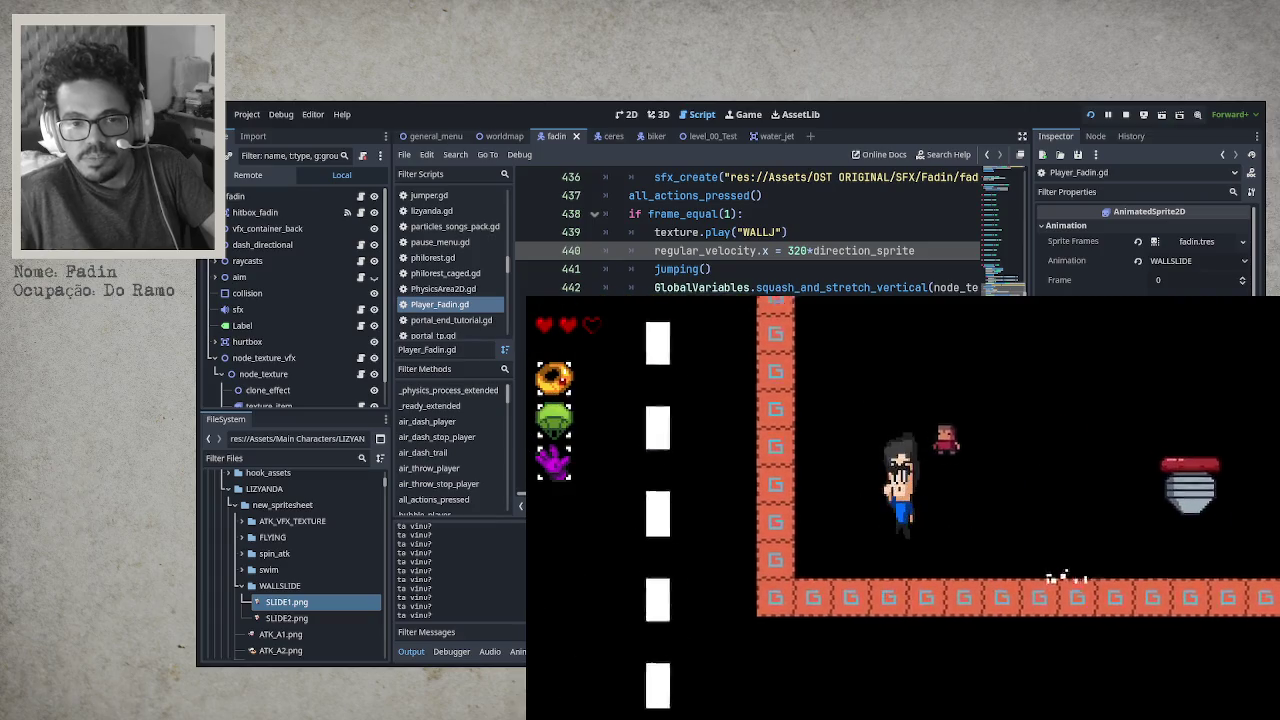
key("space")
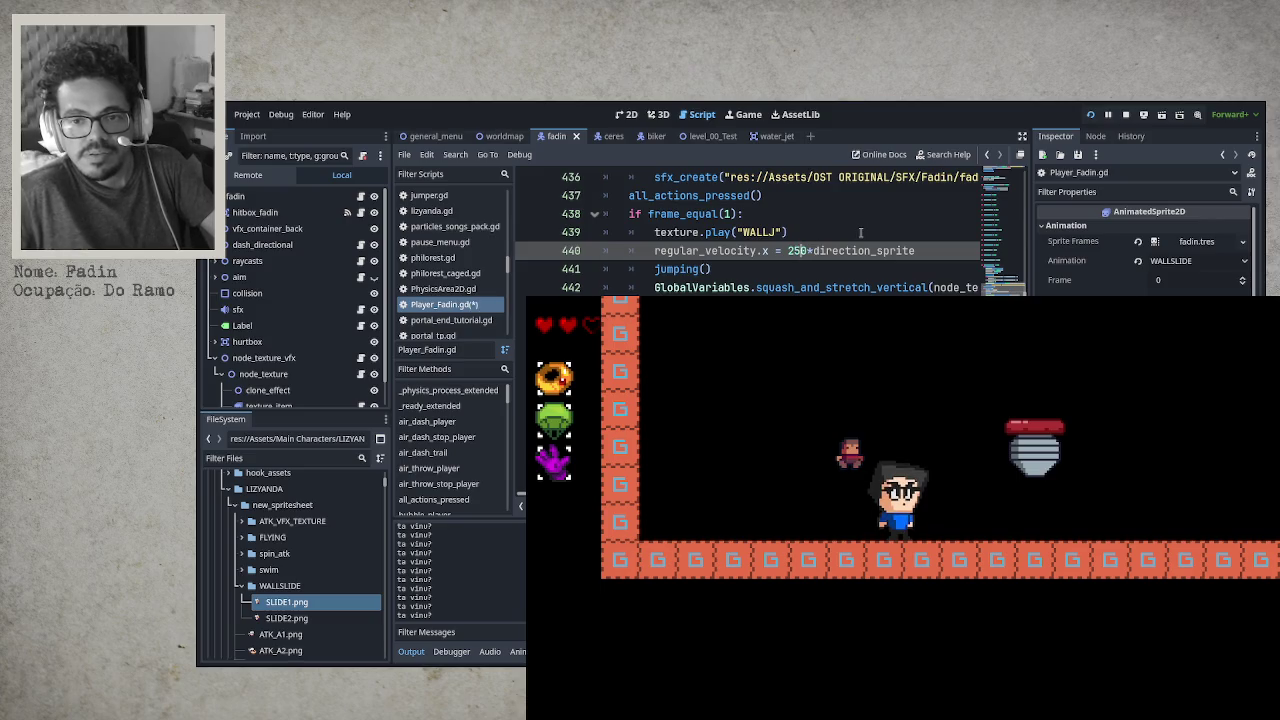
Step: Move to the wall and wall-jump off it to the right at the 250 speed
key("Left")
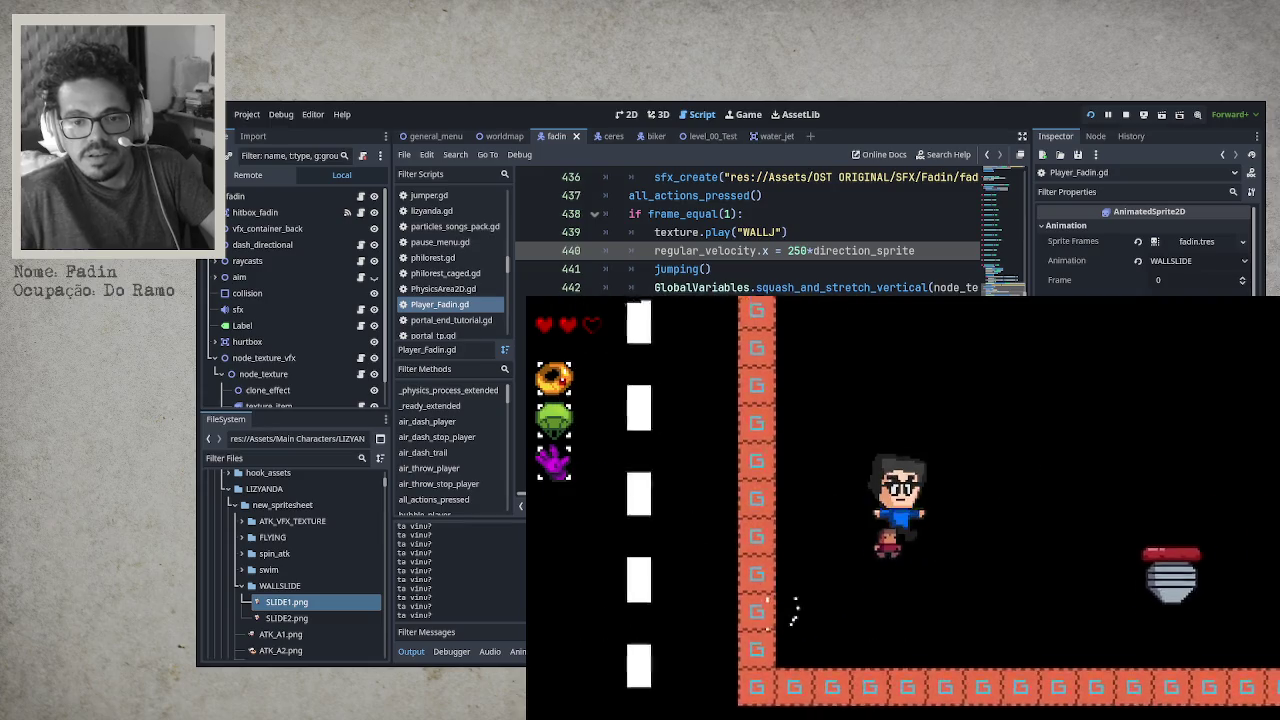
key("Left")
key("Right")
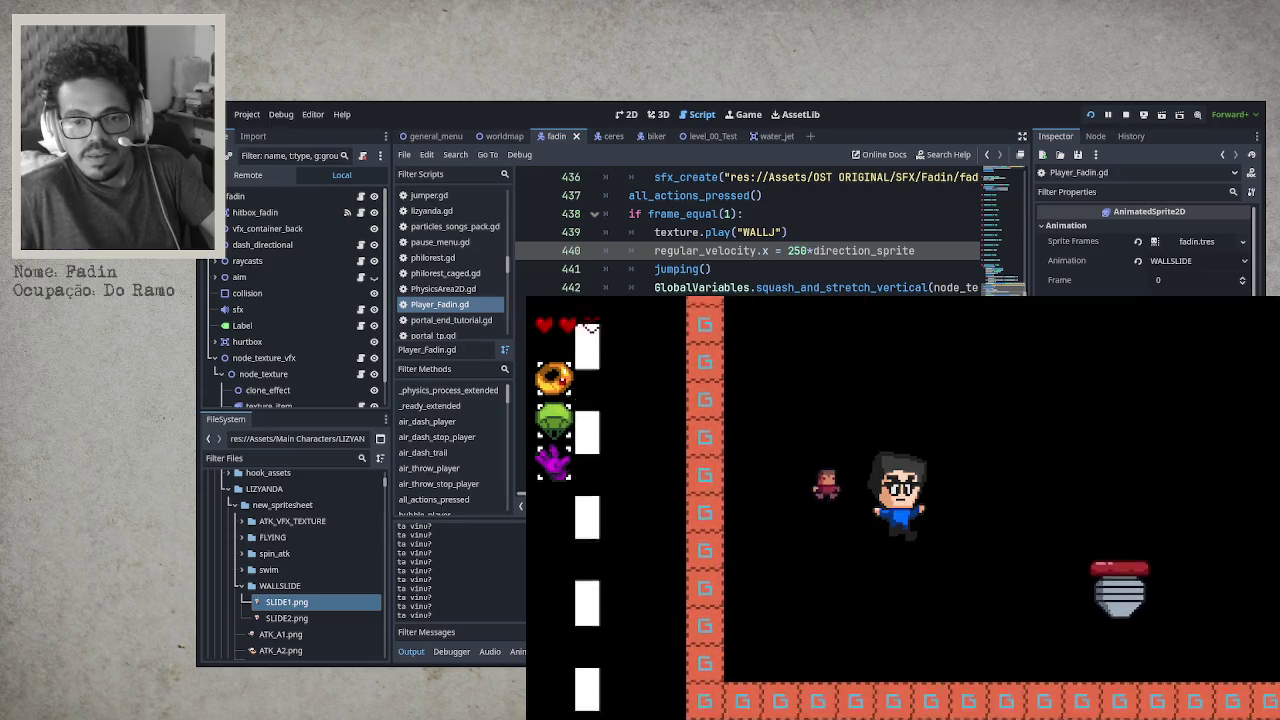
key("Left")
key("Left")
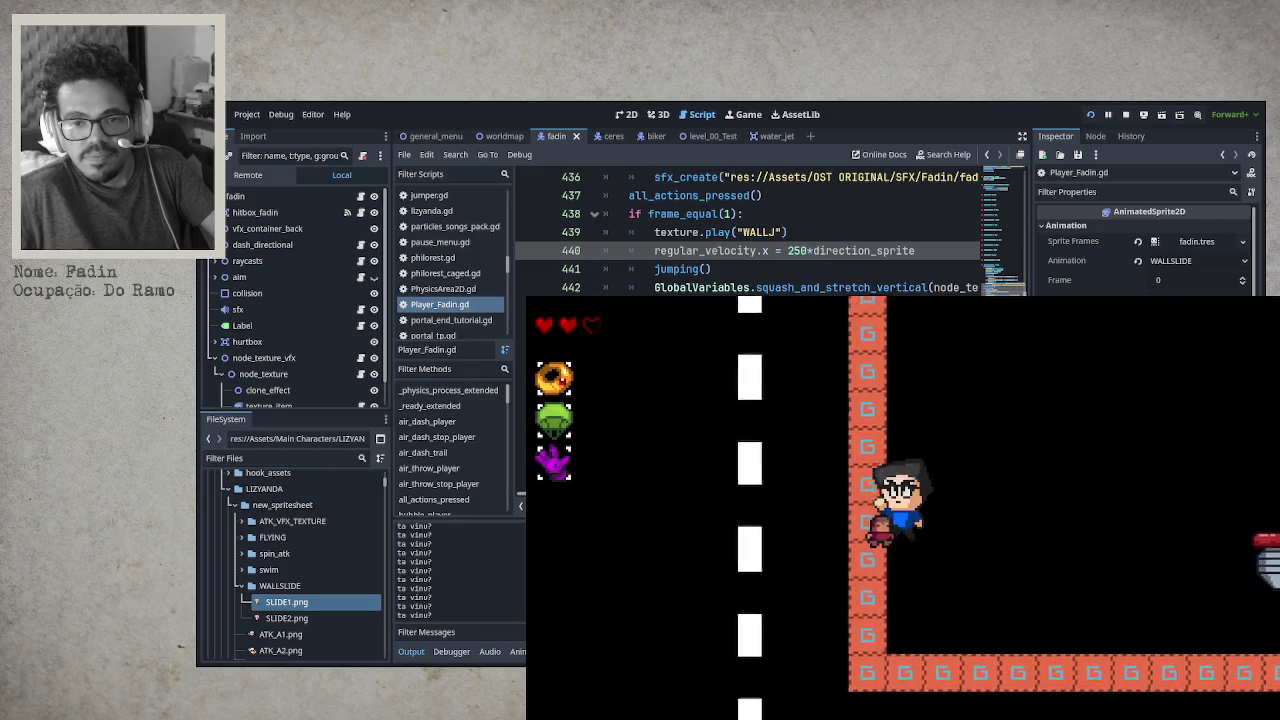
key("space")
key("Left")
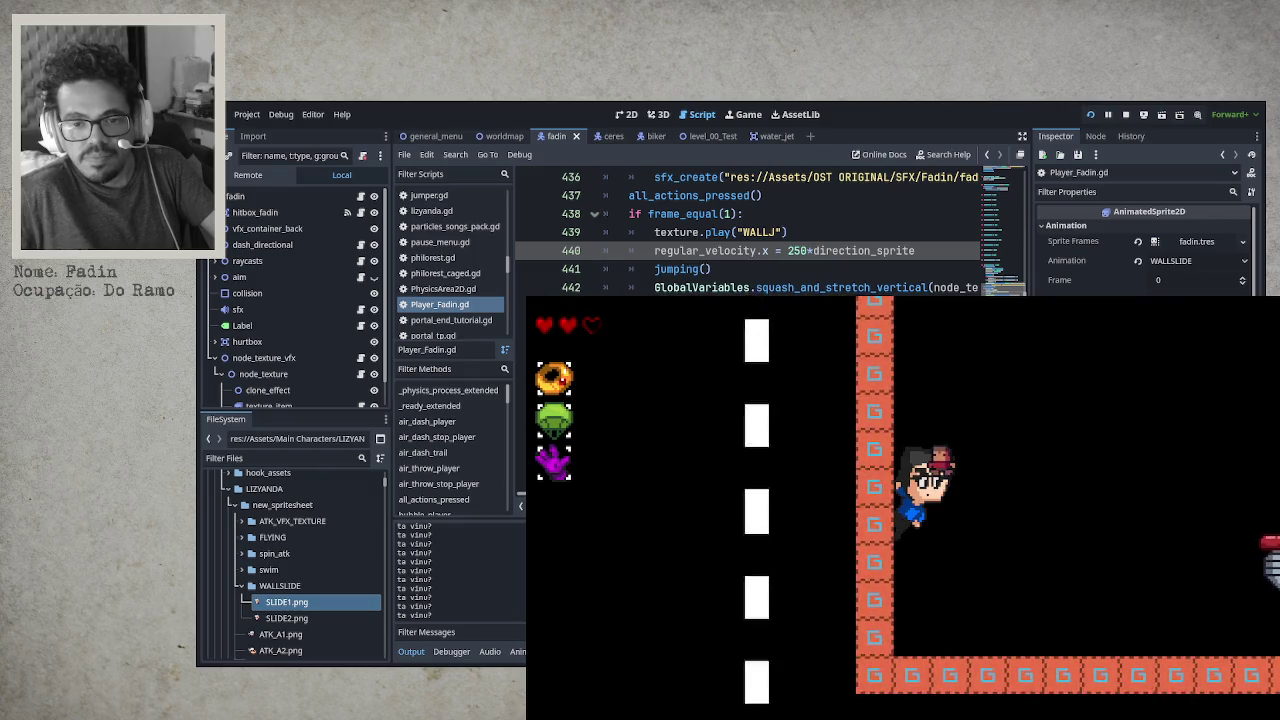
key("space")
key("Left")
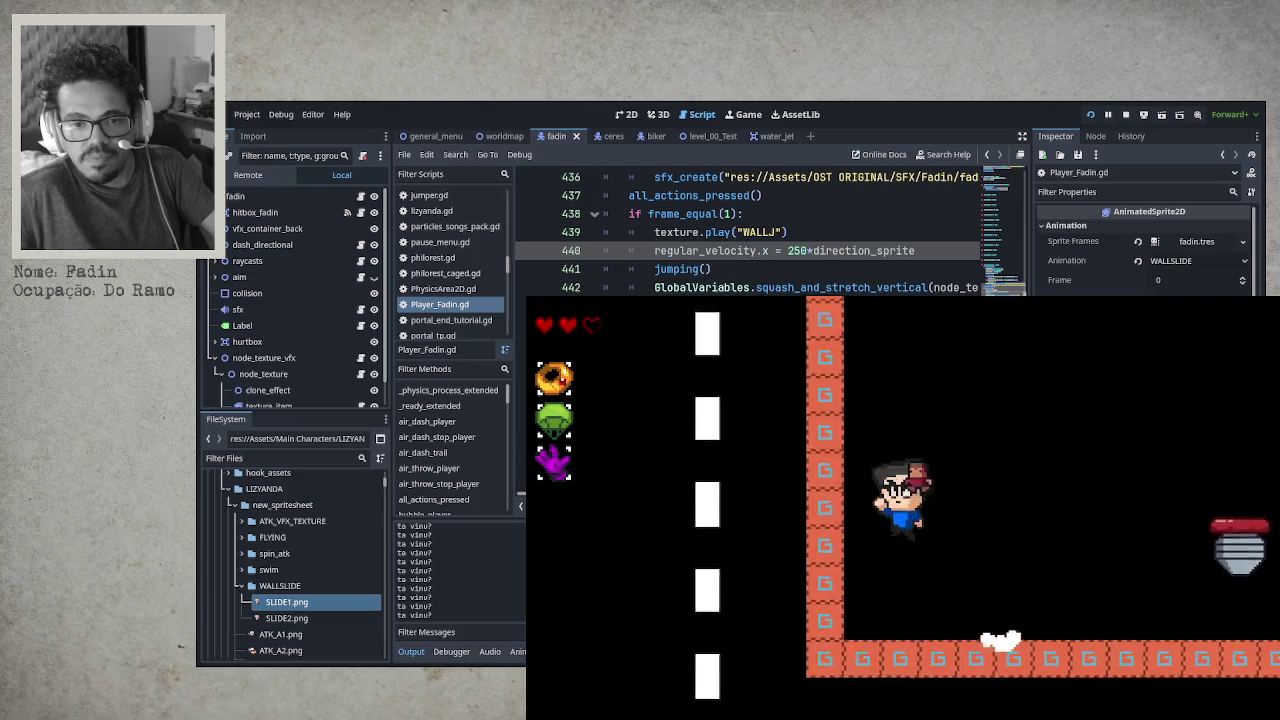
key("space")
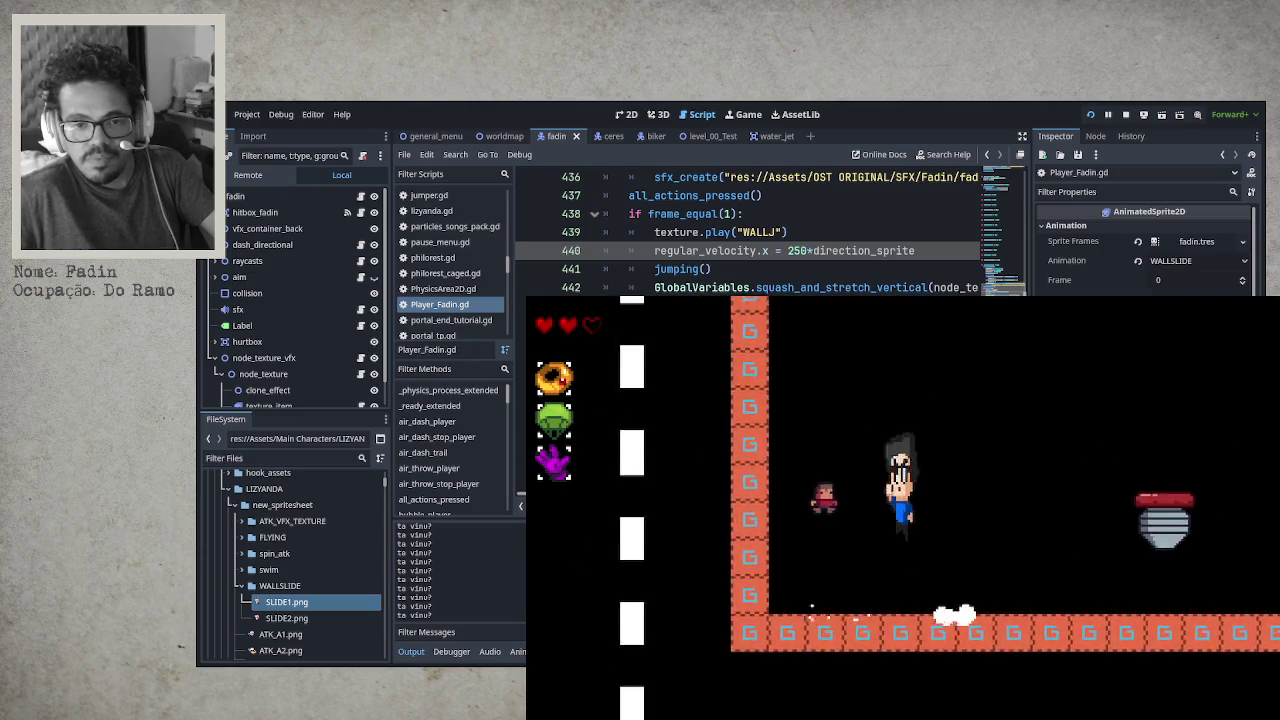
Step: Return to the wall repeatedly to slide and wall-jump again
key("Left")
key("space")
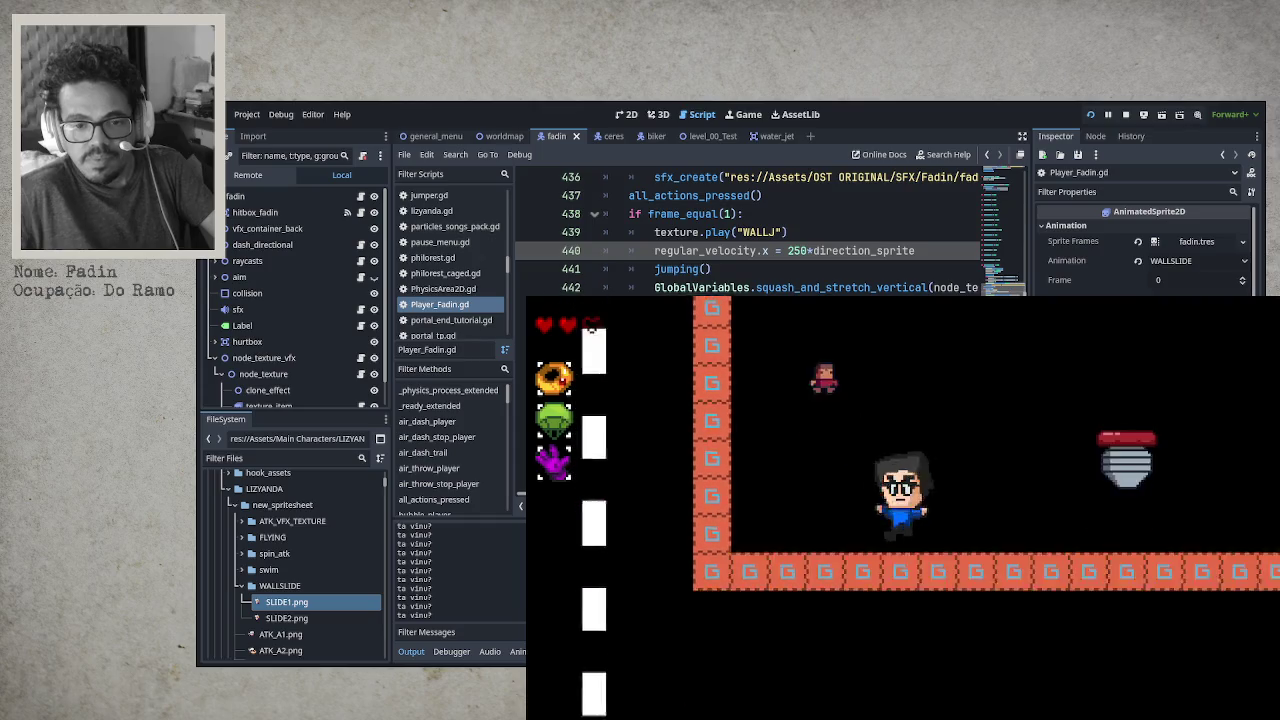
key("space")
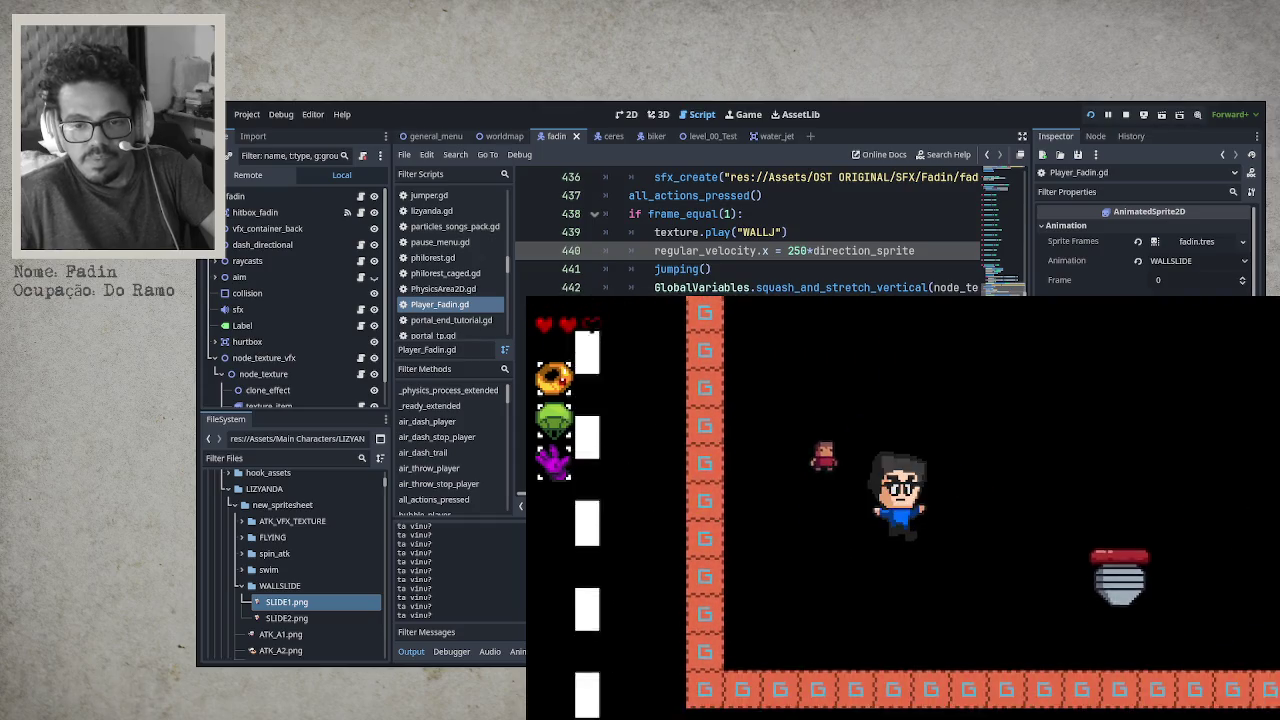
key("Left")
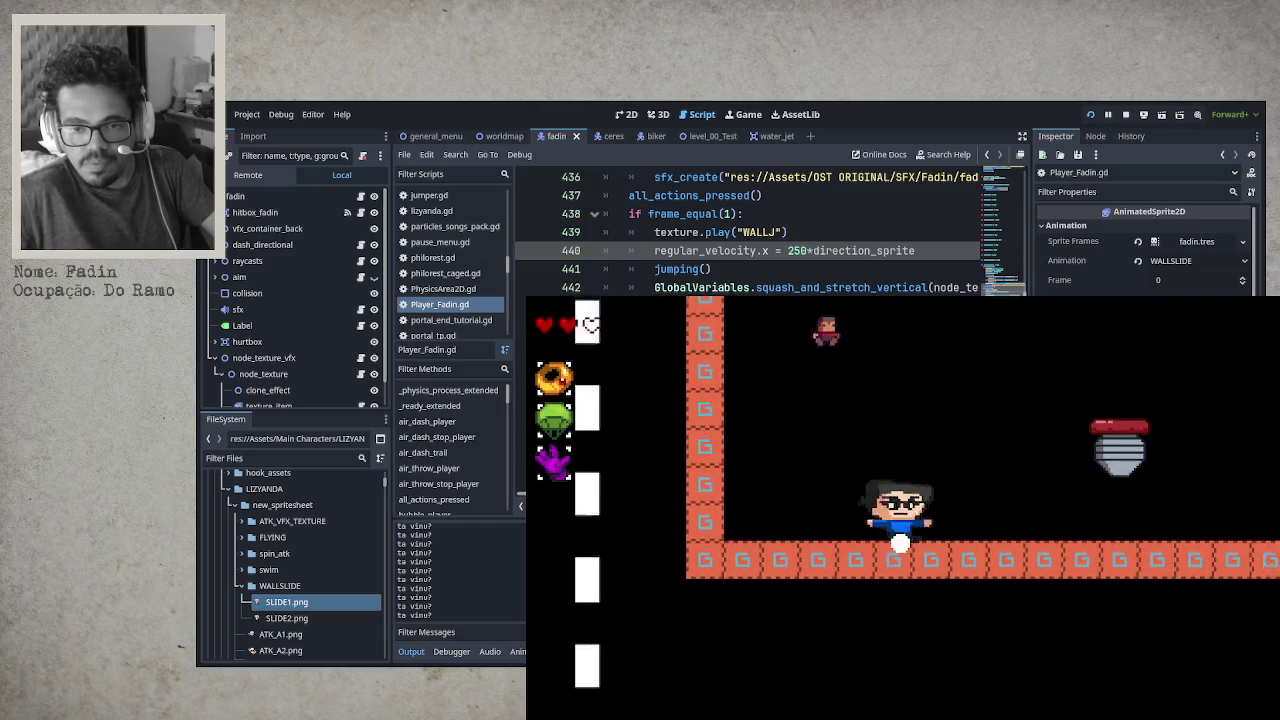
key("Left")
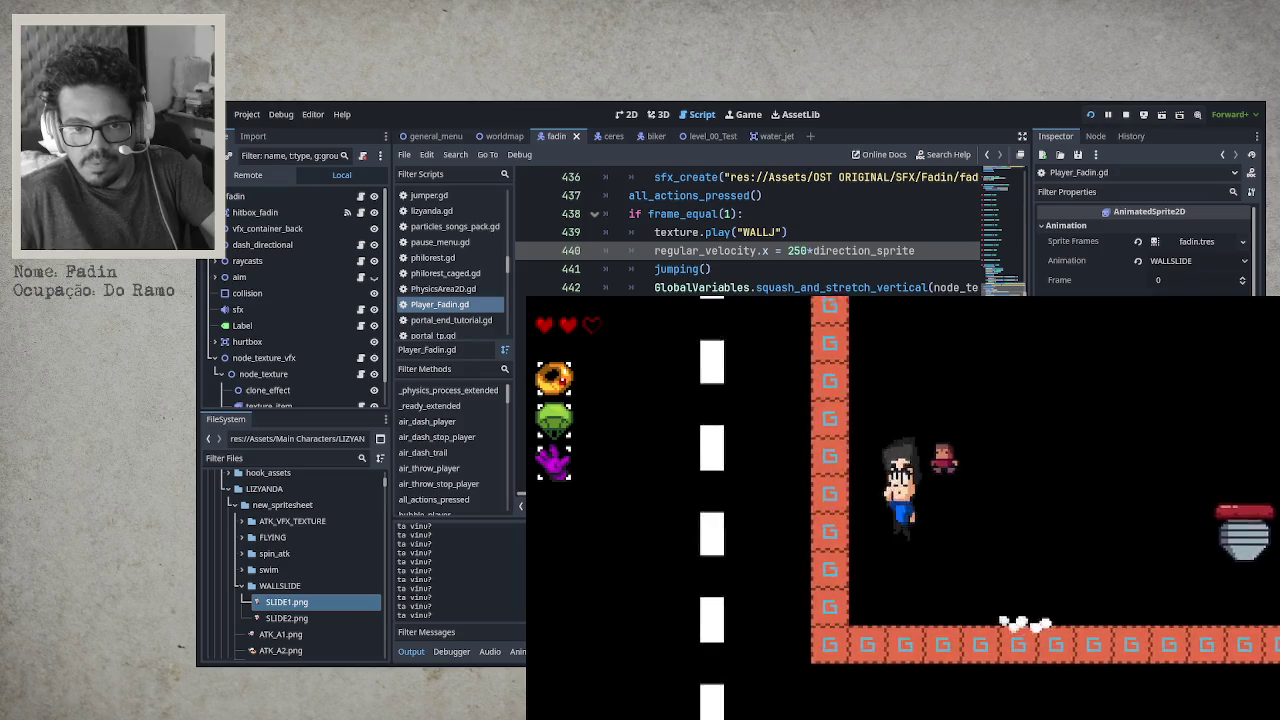
key("space")
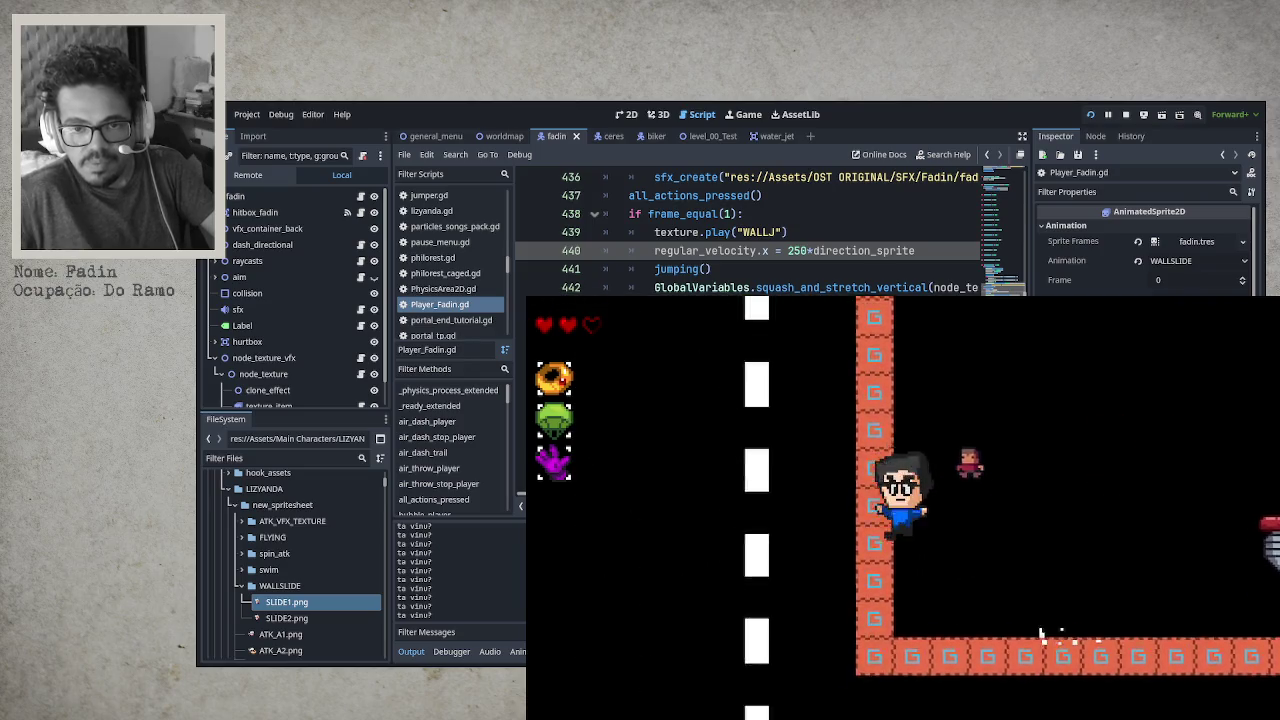
key("space")
key("space")
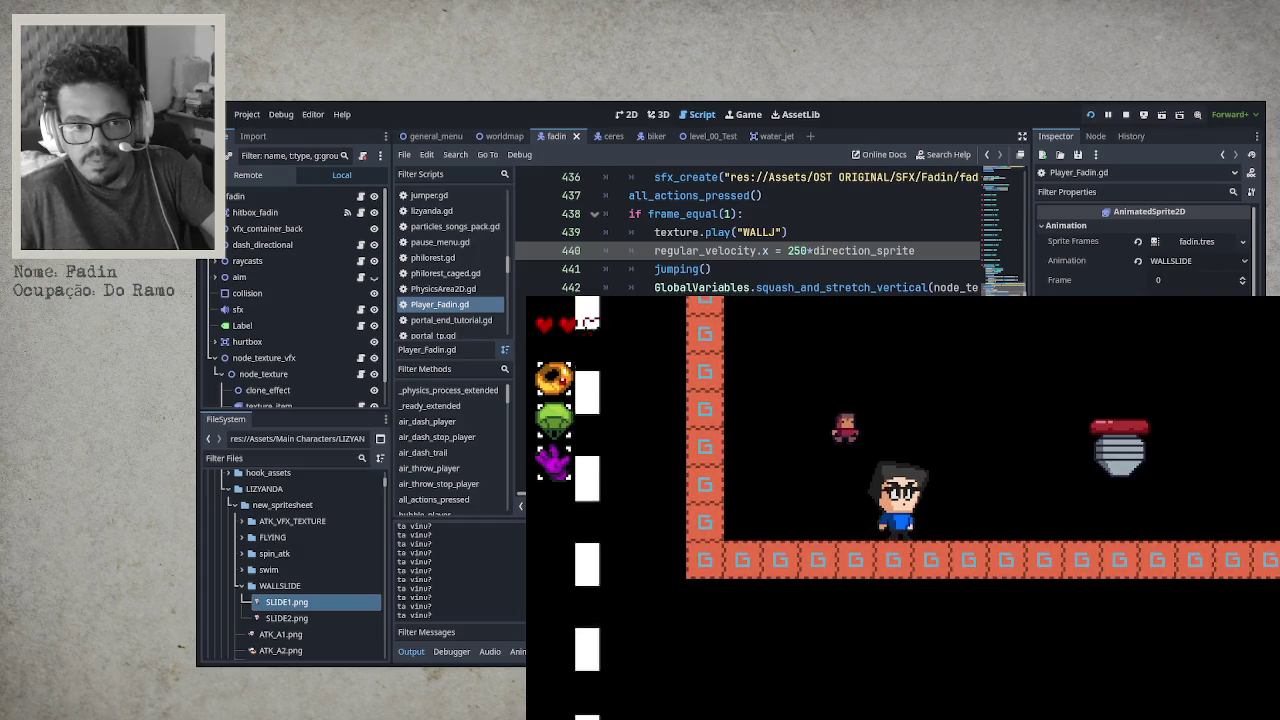
key("Left")
key("space")
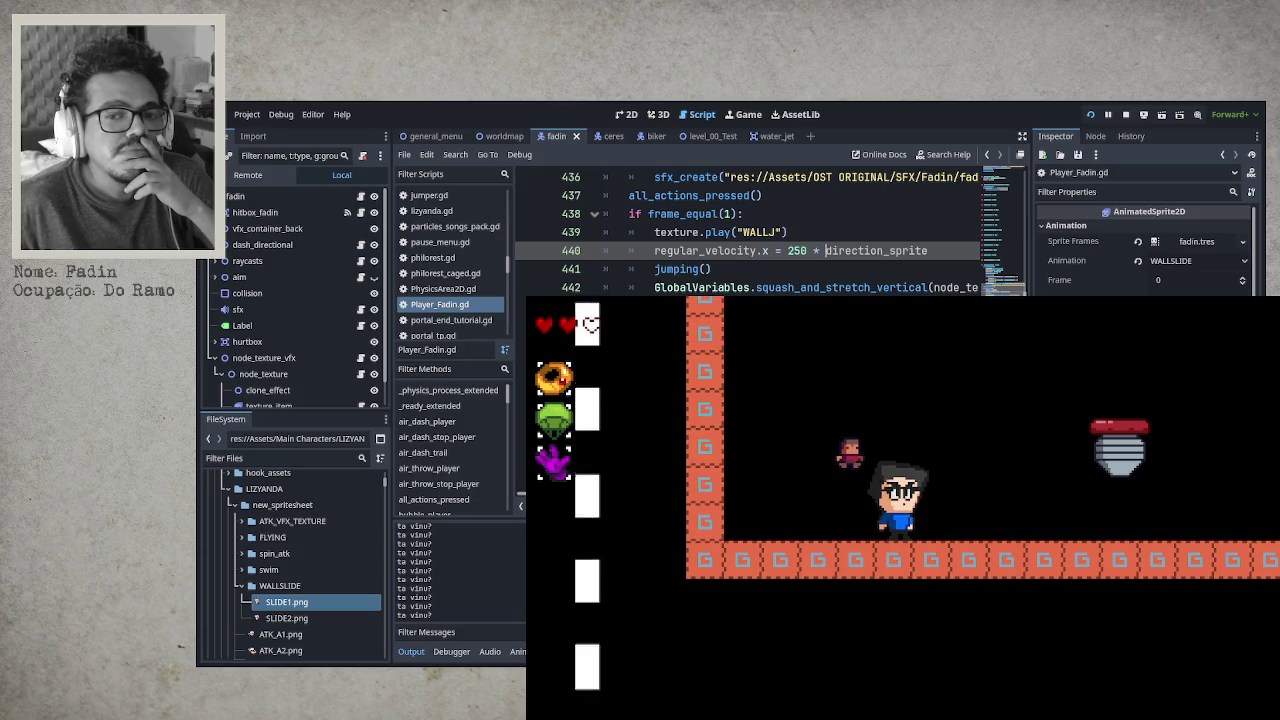
Step: Scroll through wall_slide_player to the WALLJ state-transition code near line 1108
scroll(790, 232, "down", 4)
scroll(790, 232, "down", 1)
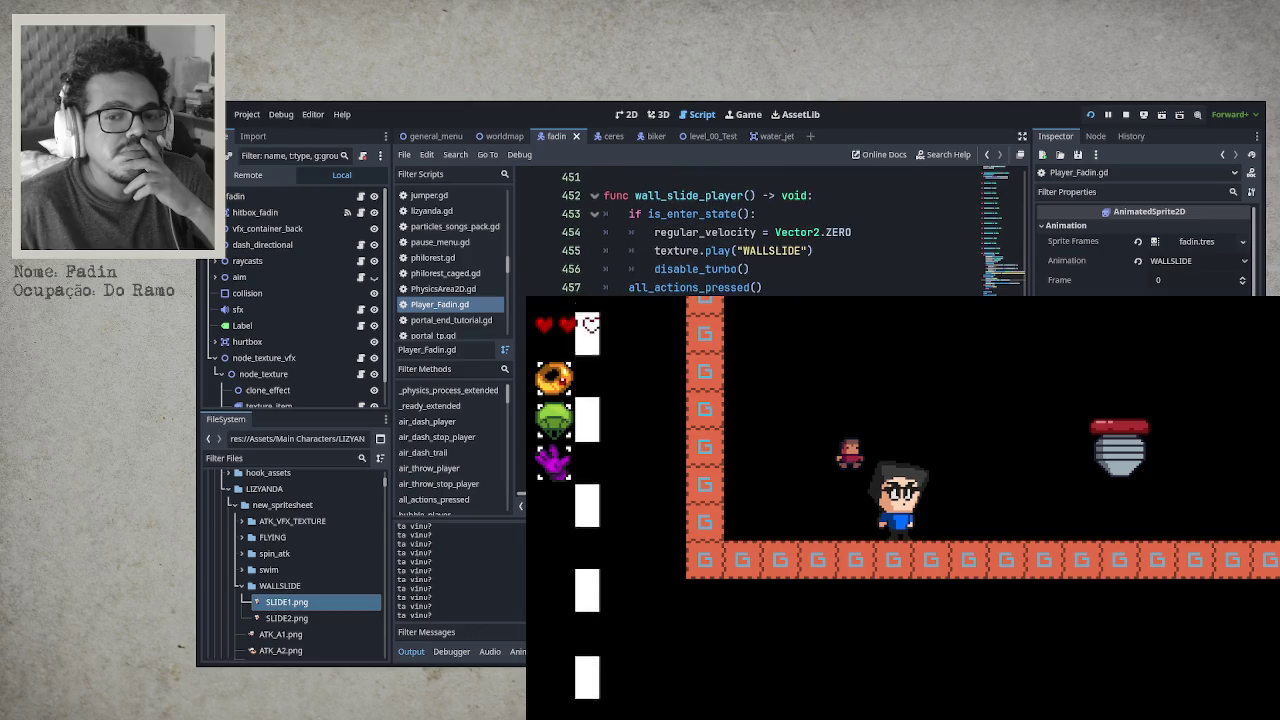
scroll(790, 232, "down", 2)
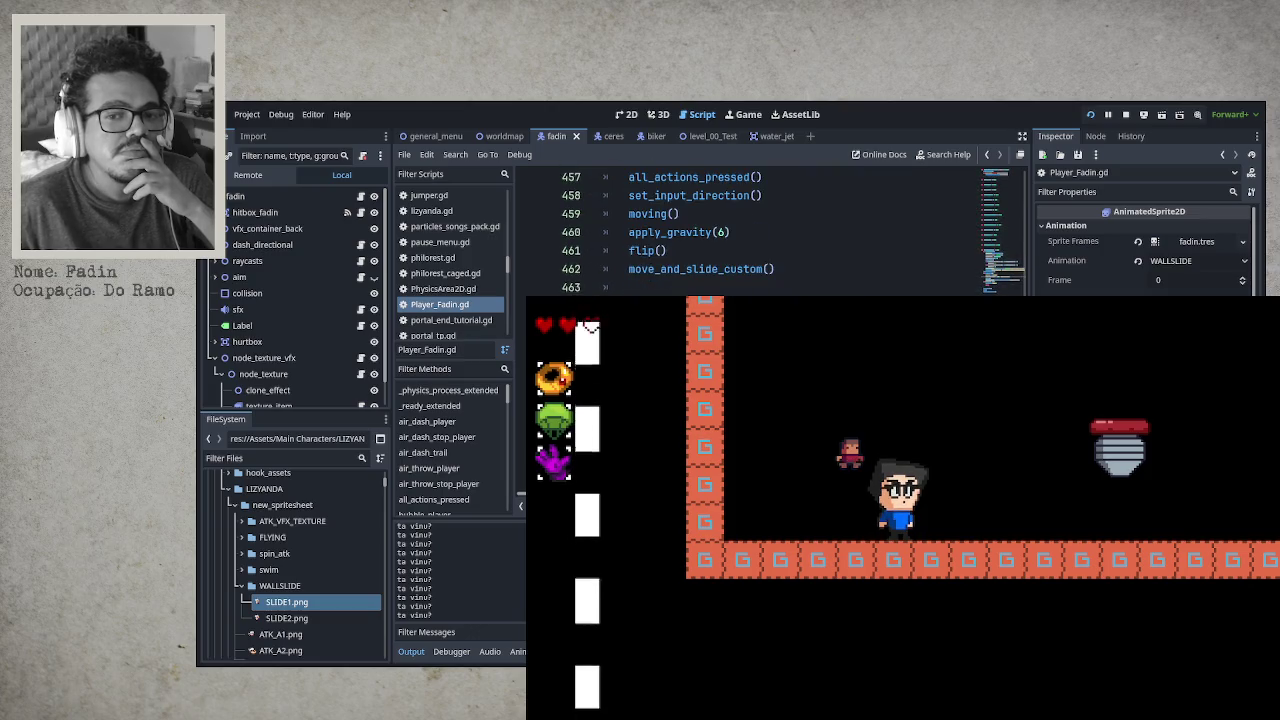
scroll(790, 232, "up", 7)
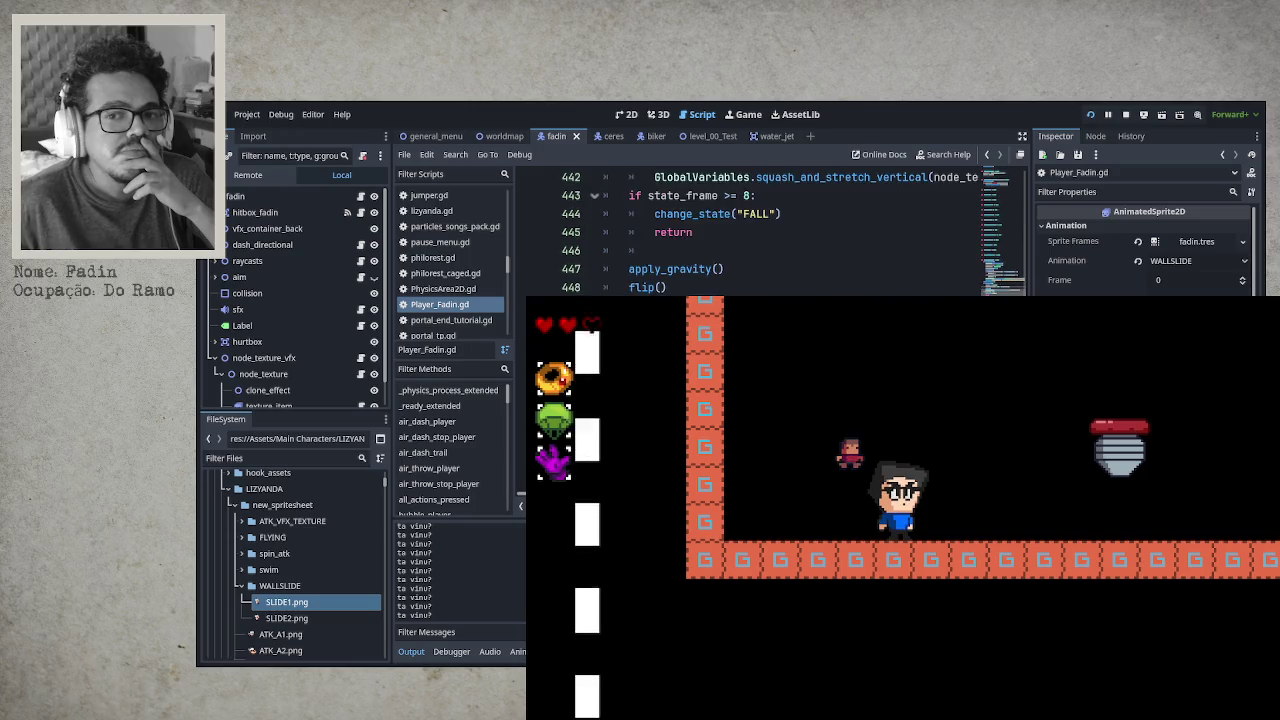
scroll(790, 232, "up", 2)
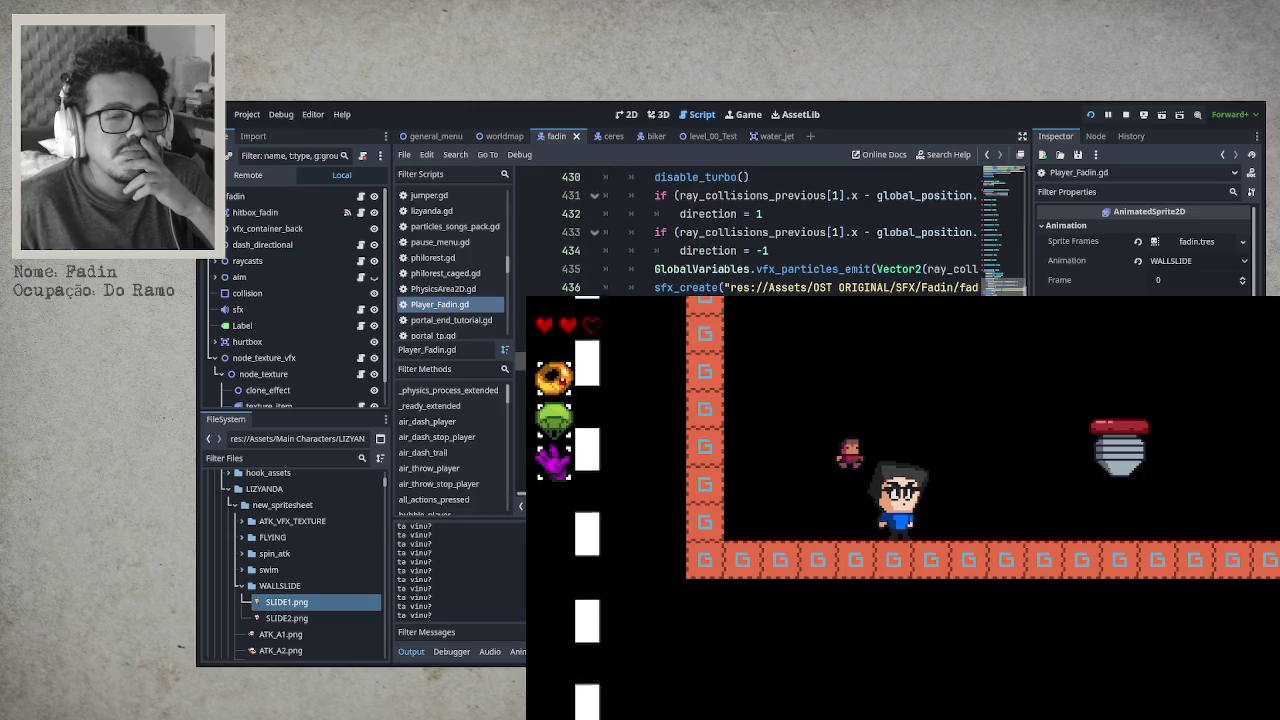
scroll(790, 232, "down", 5)
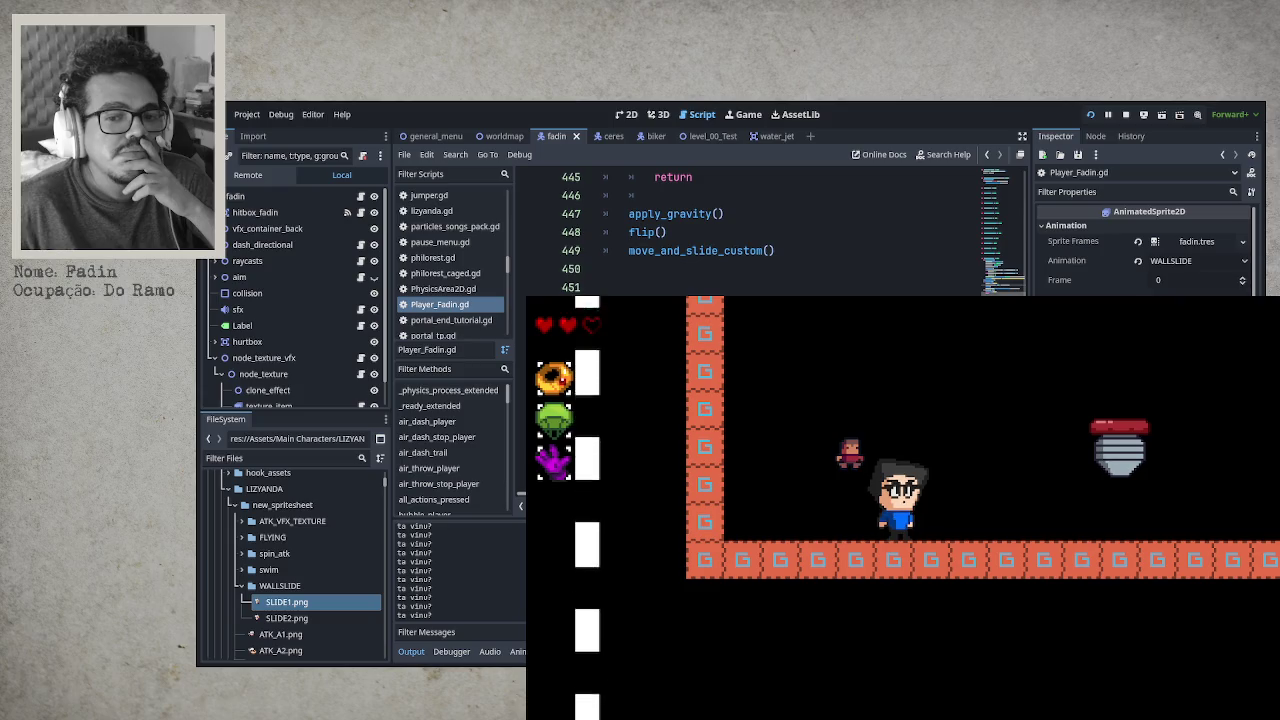
scroll(790, 232, "down", 1)
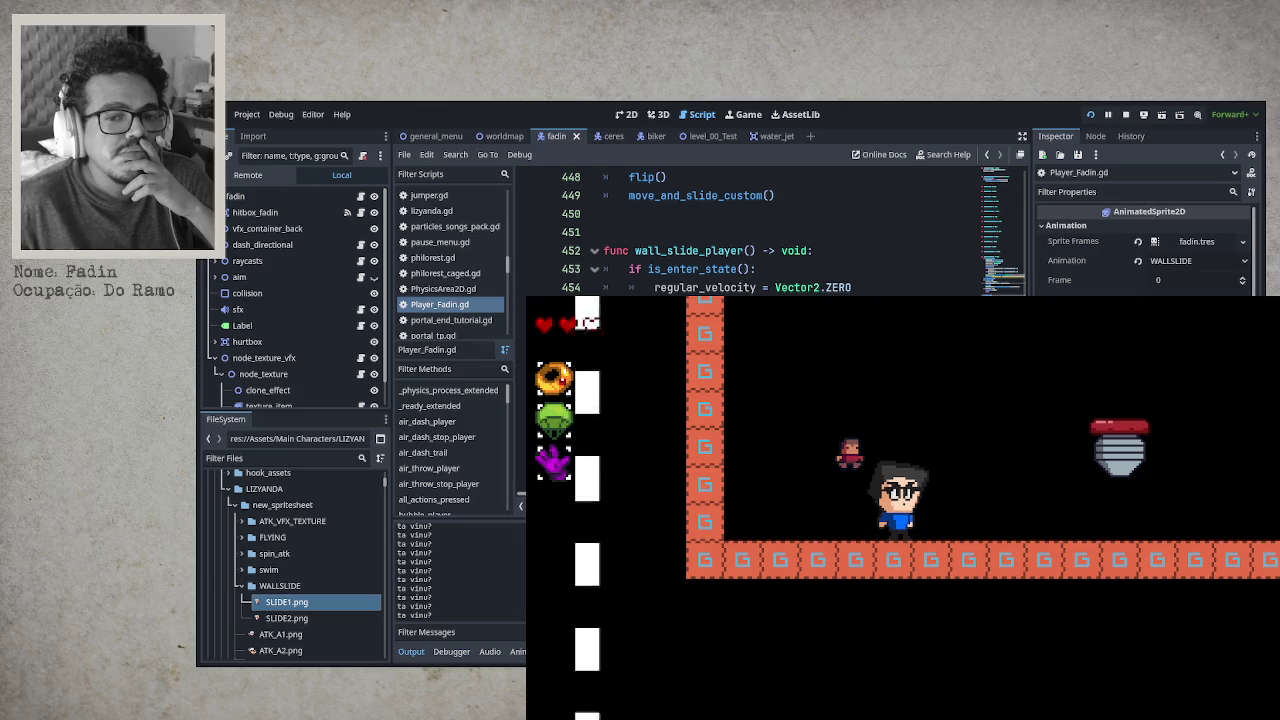
key("ctrl+z")
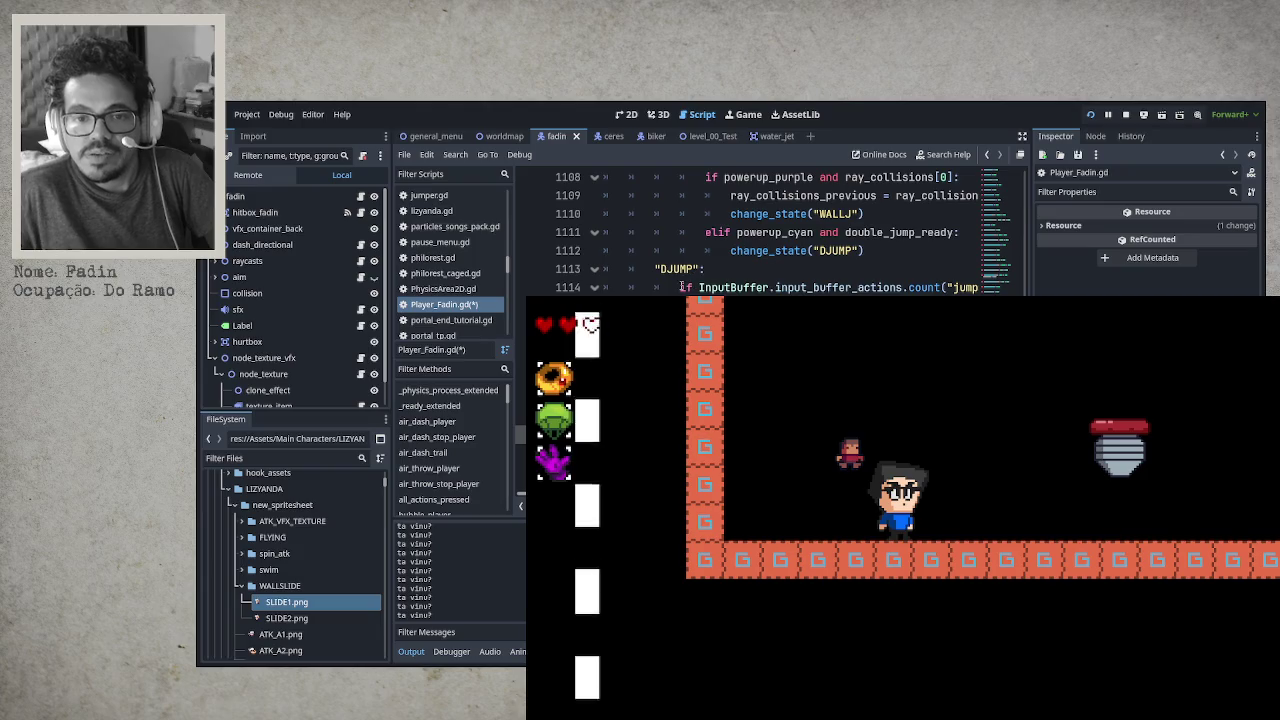
Step: Select and review the WALLJ wall-jump branch on lines 1108–1114
left_click_drag(680, 287, 980, 286)
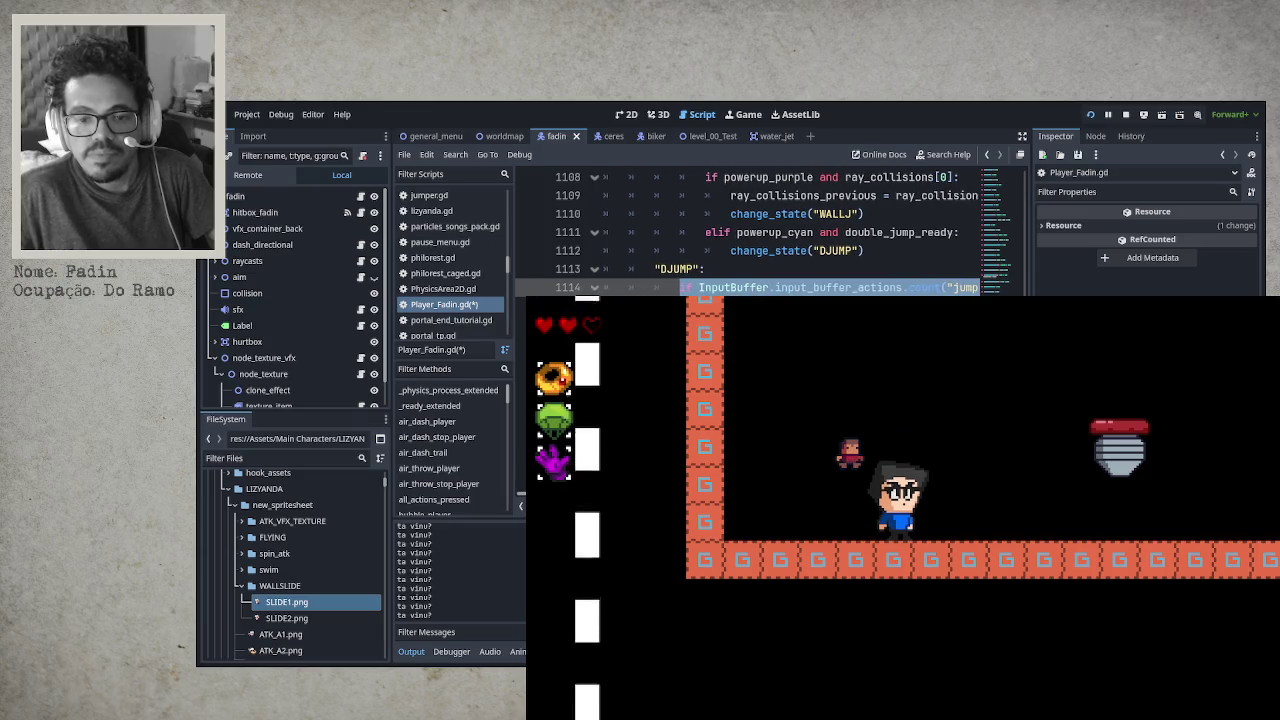
key("alt+Tab")
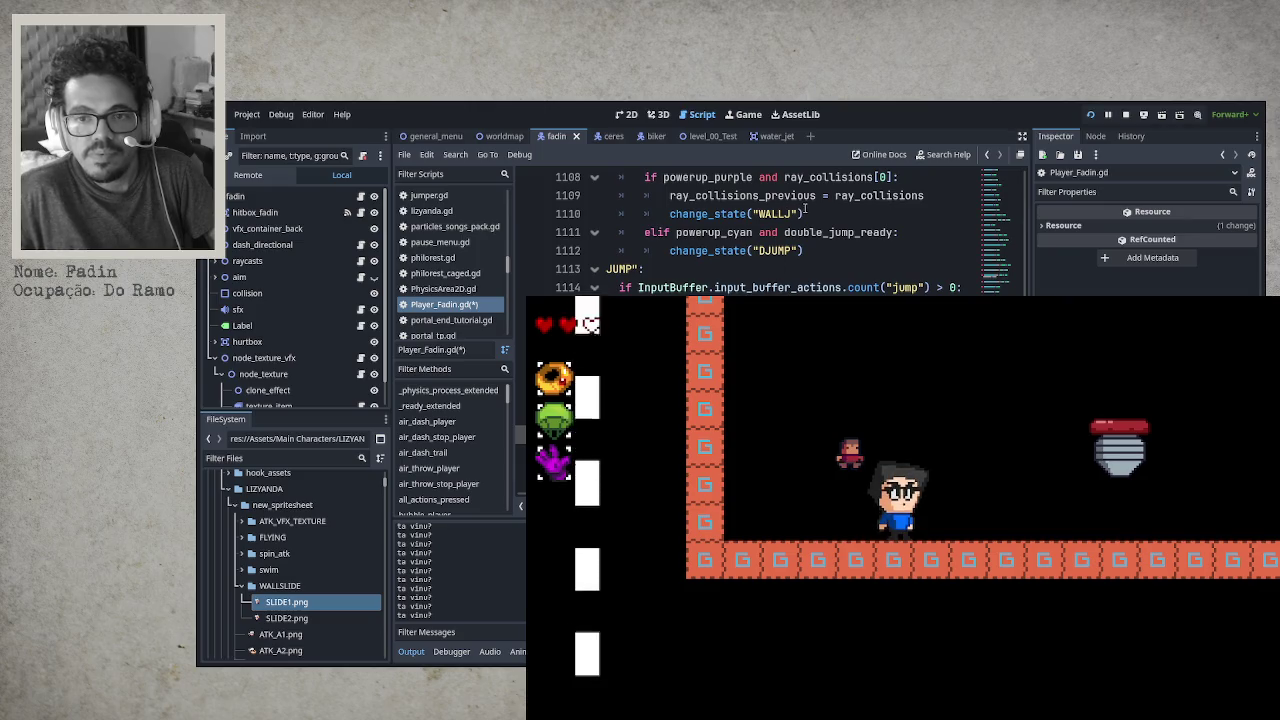
left_click_drag(804, 213, 708, 214)
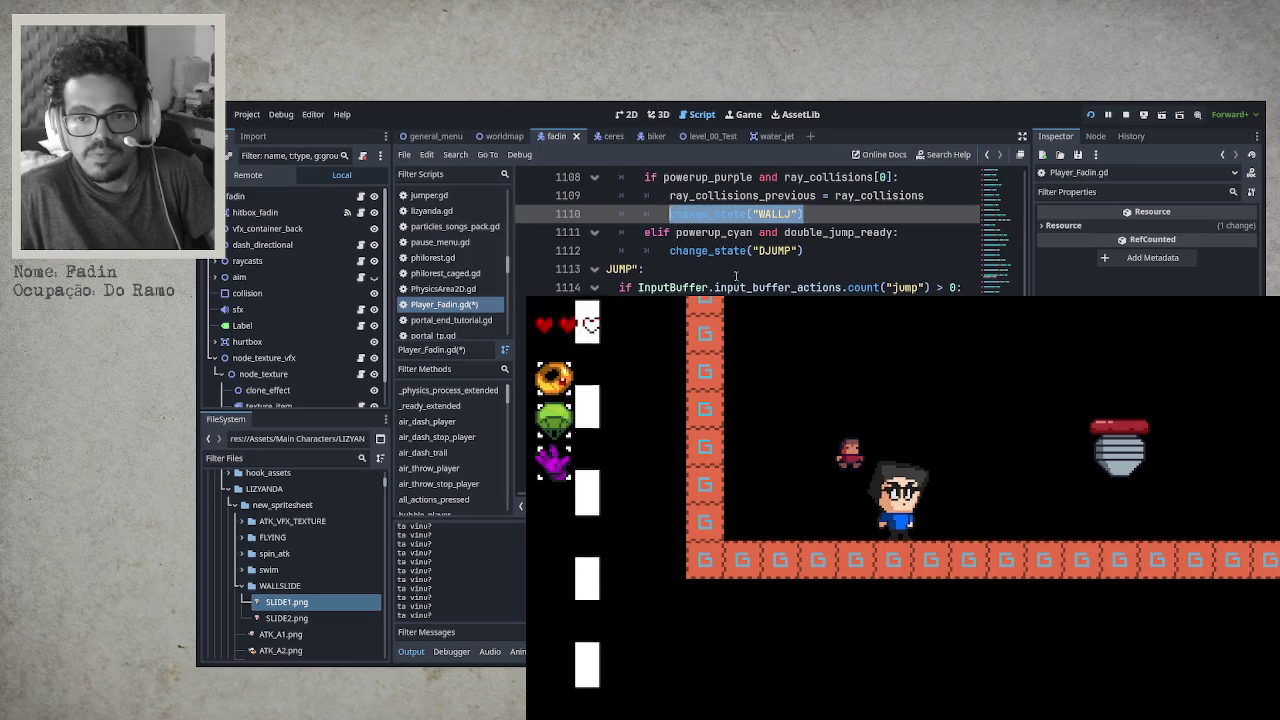
scroll(735, 275, "up", 1)
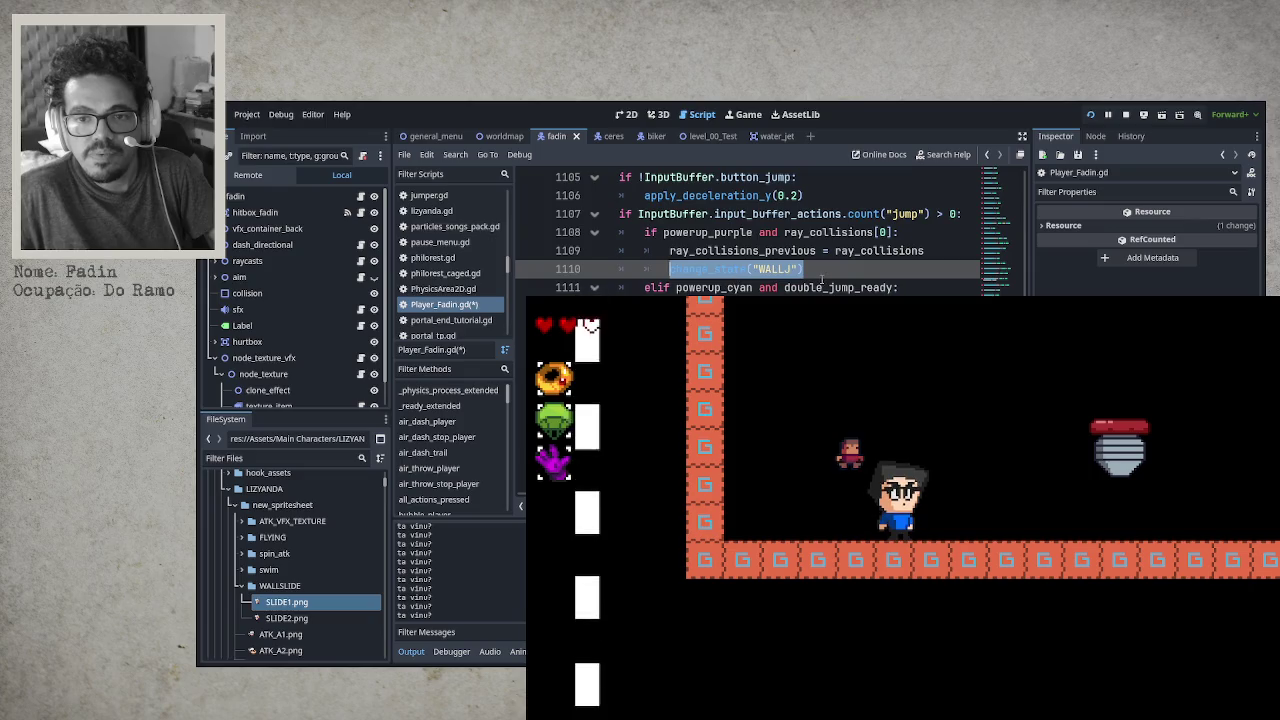
left_click(797, 250)
mouse_move(806, 268)
left_mouse_down()
mouse_move(660, 250)
mouse_move(631, 232)
left_mouse_up()
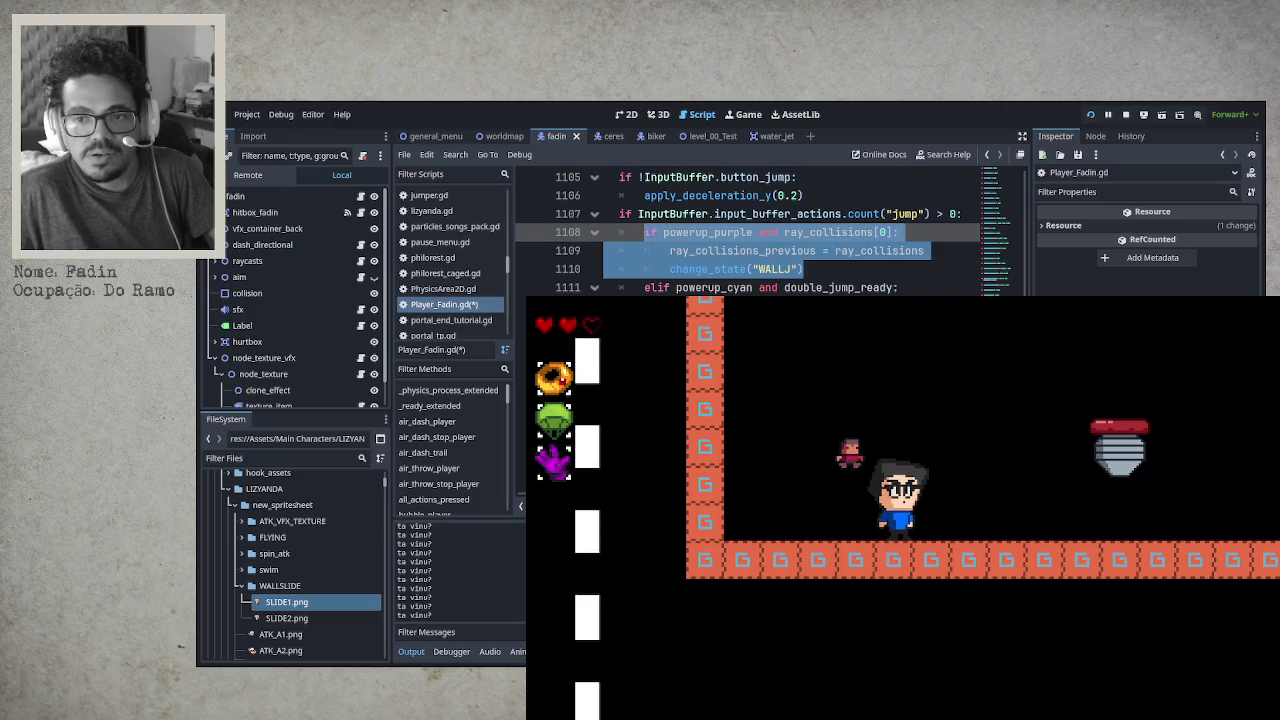
scroll(760, 230, "down", 4)
Step: Paste 'if powerup_purple and ray_collisions[0]:' on a new line under the WALL_SLIDE jump check
left_click(635, 287)
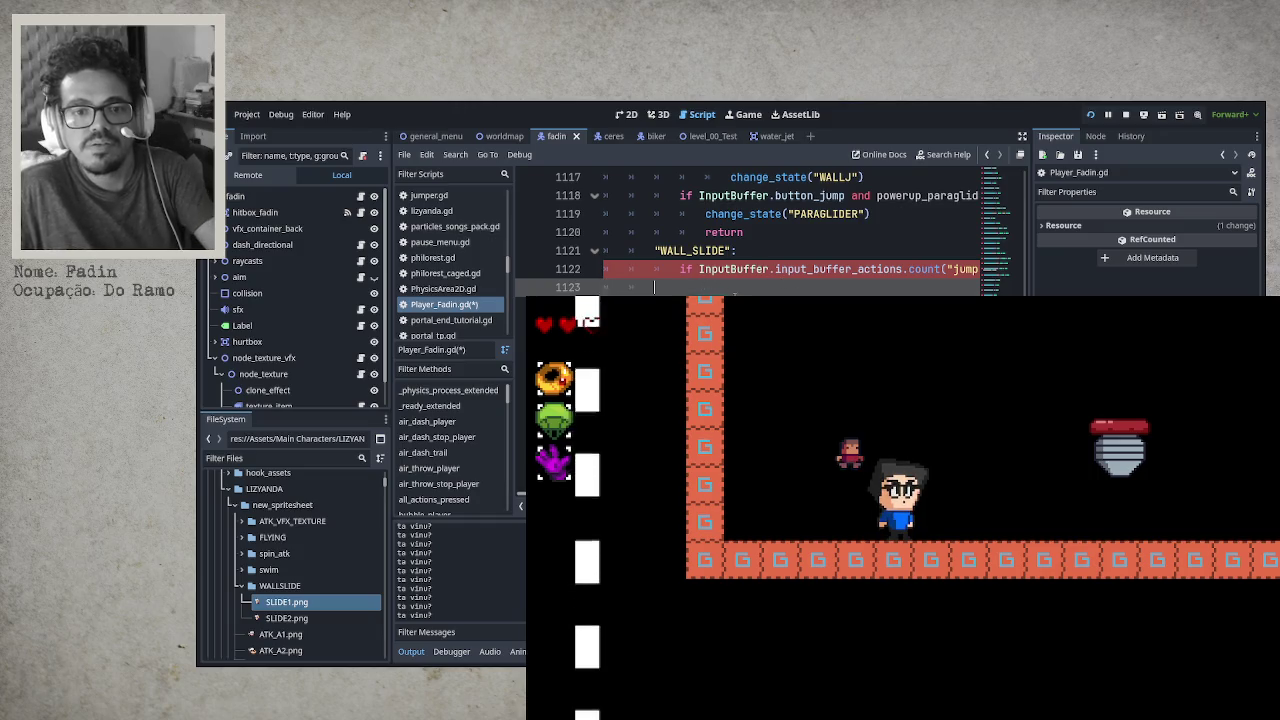
key("BackSpace")
key("Return")
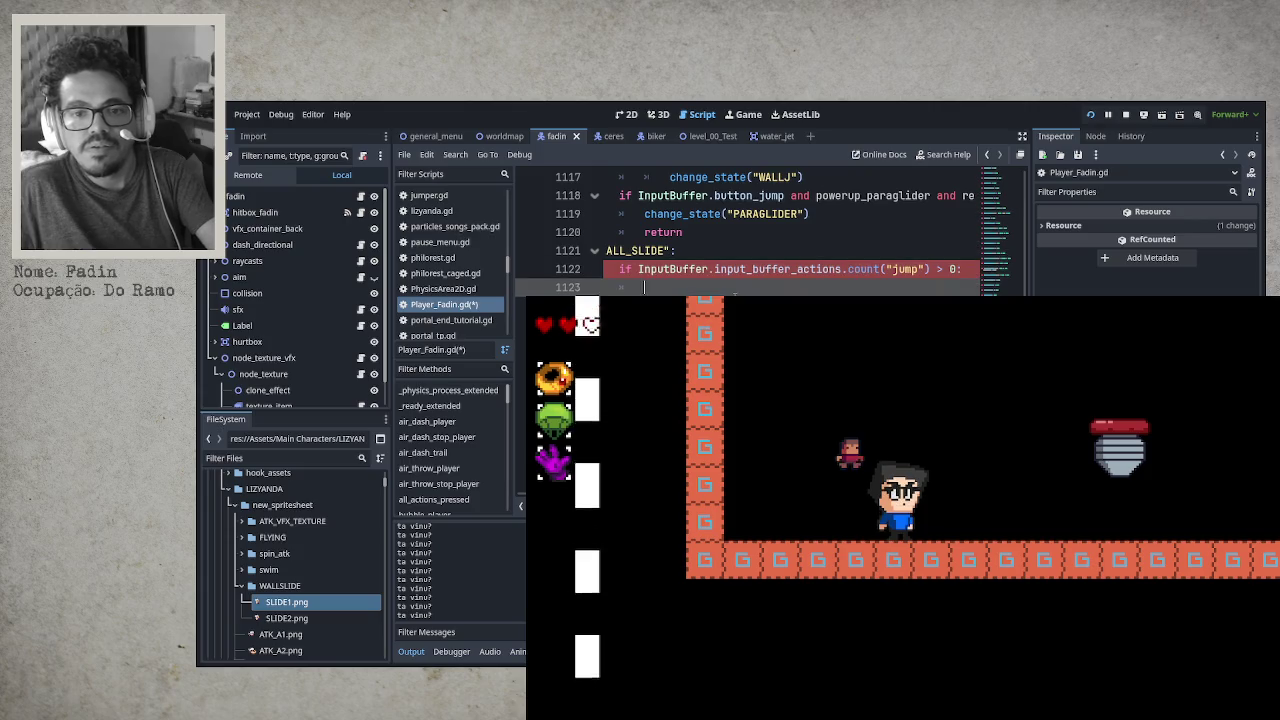
type("if powerup_purple and ray_collisions[0]:")
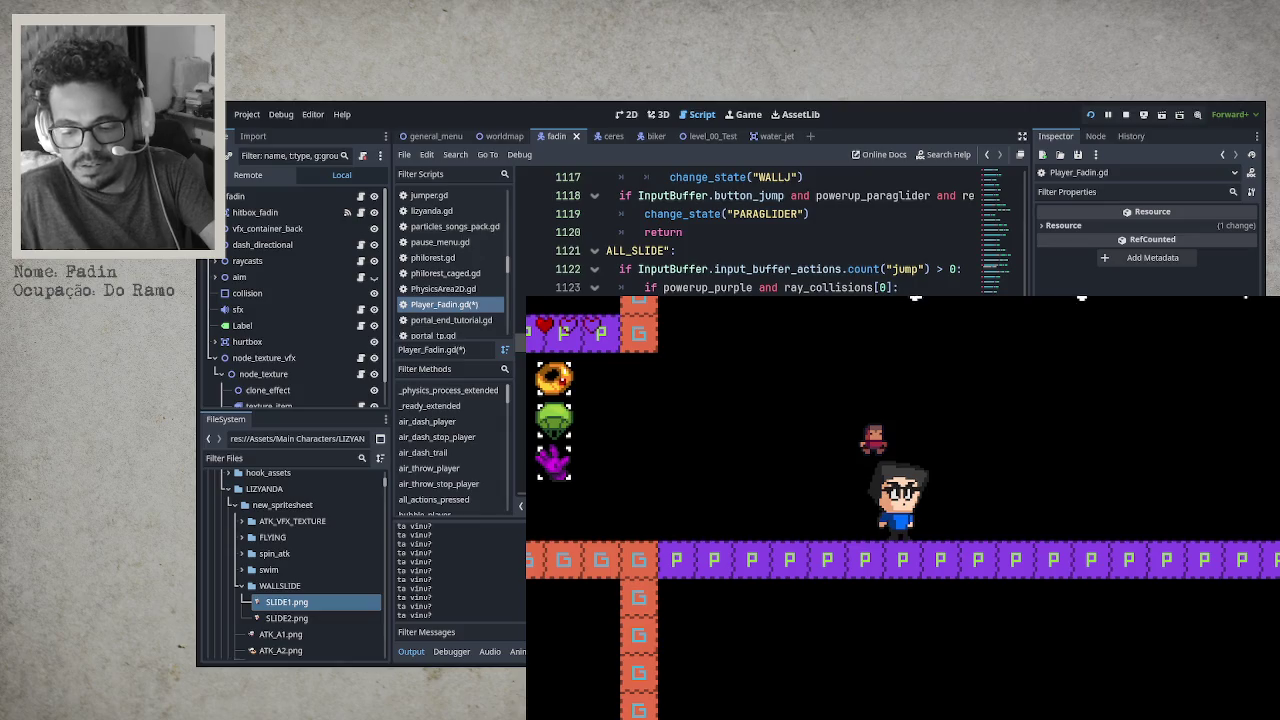
Step: Play from the brick wall area onto the purple platforms in the running game
scroll(790, 230, "left", 1)
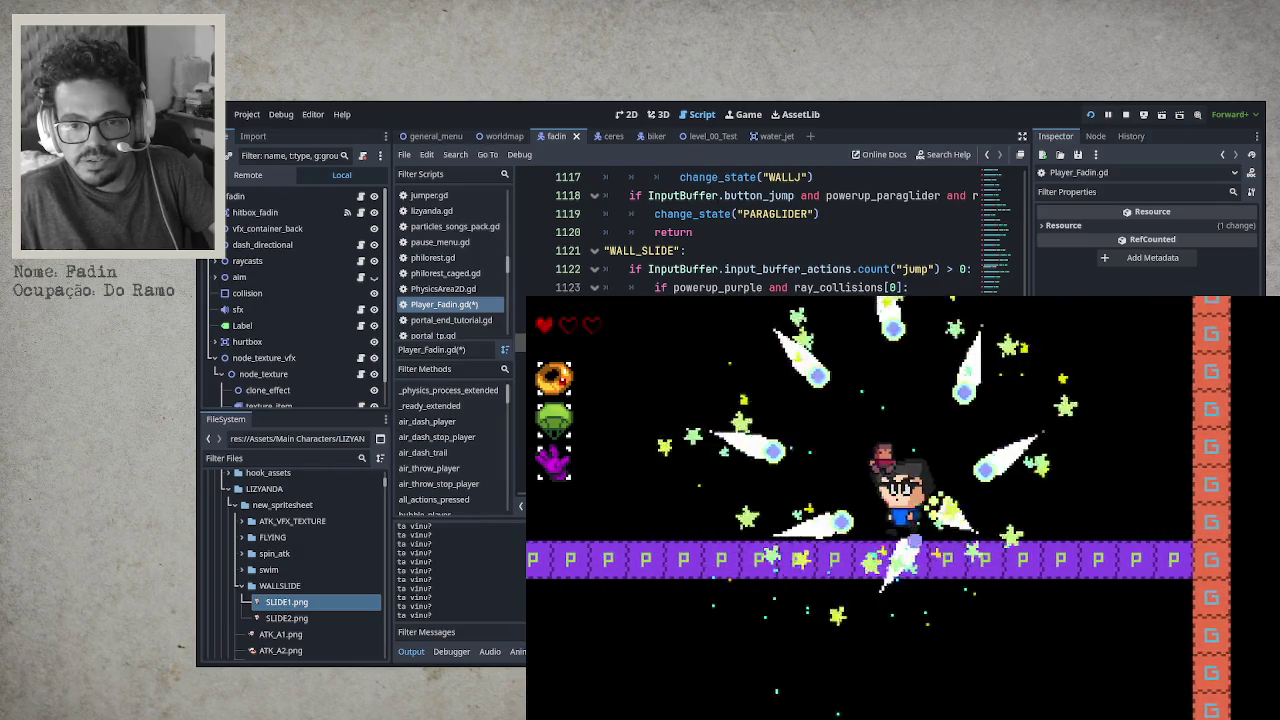
Step: Restart the level via Reiniciar and climb the ladder onto the purple platforms
key("Escape")
key("Down")
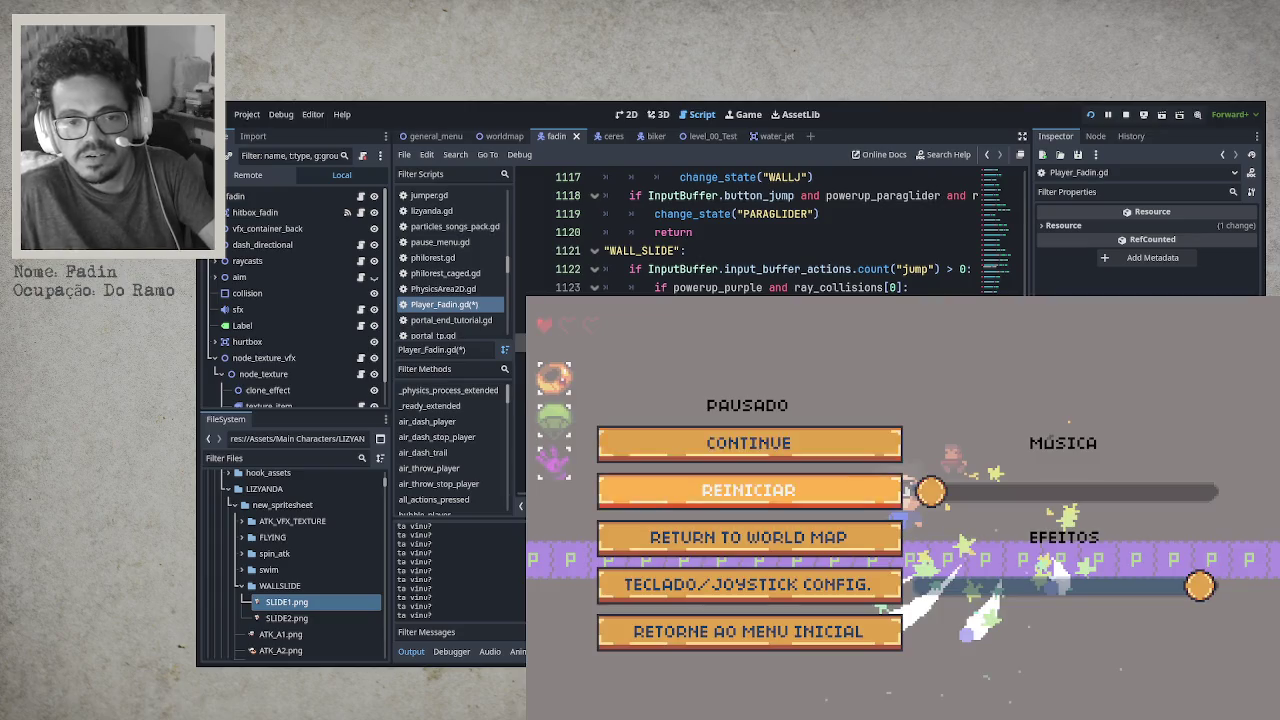
key("Return")
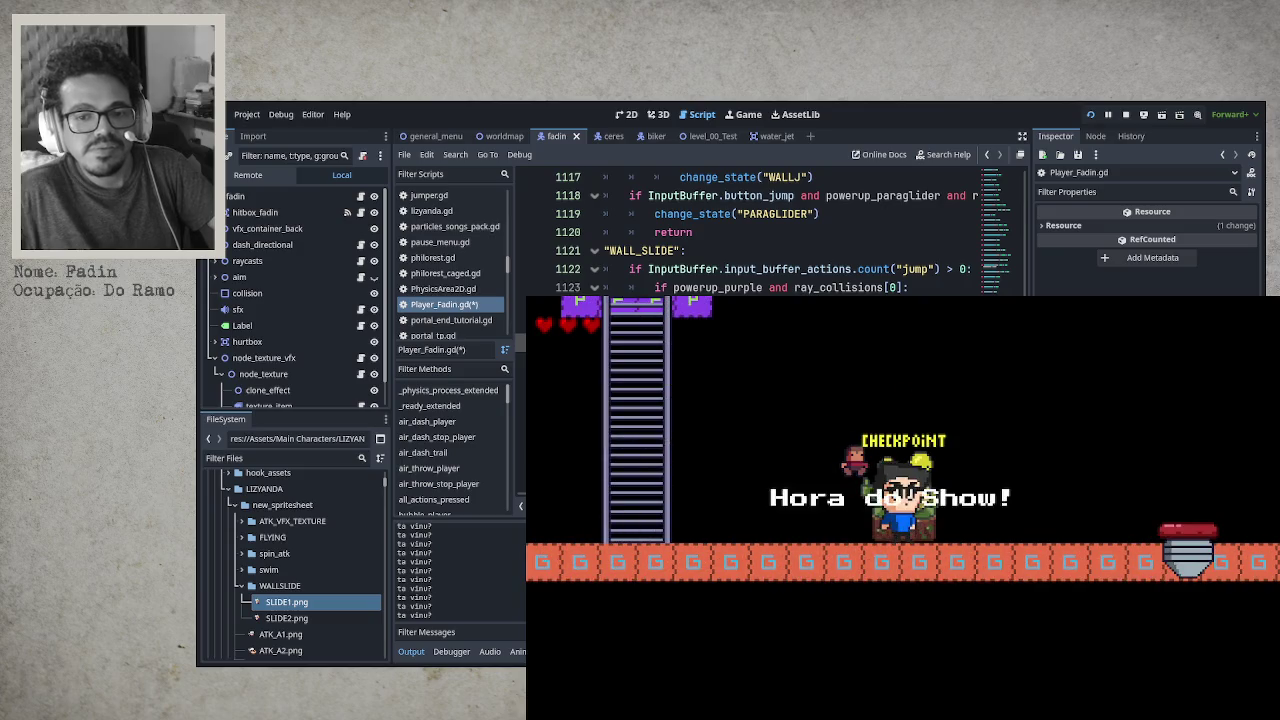
key("Left")
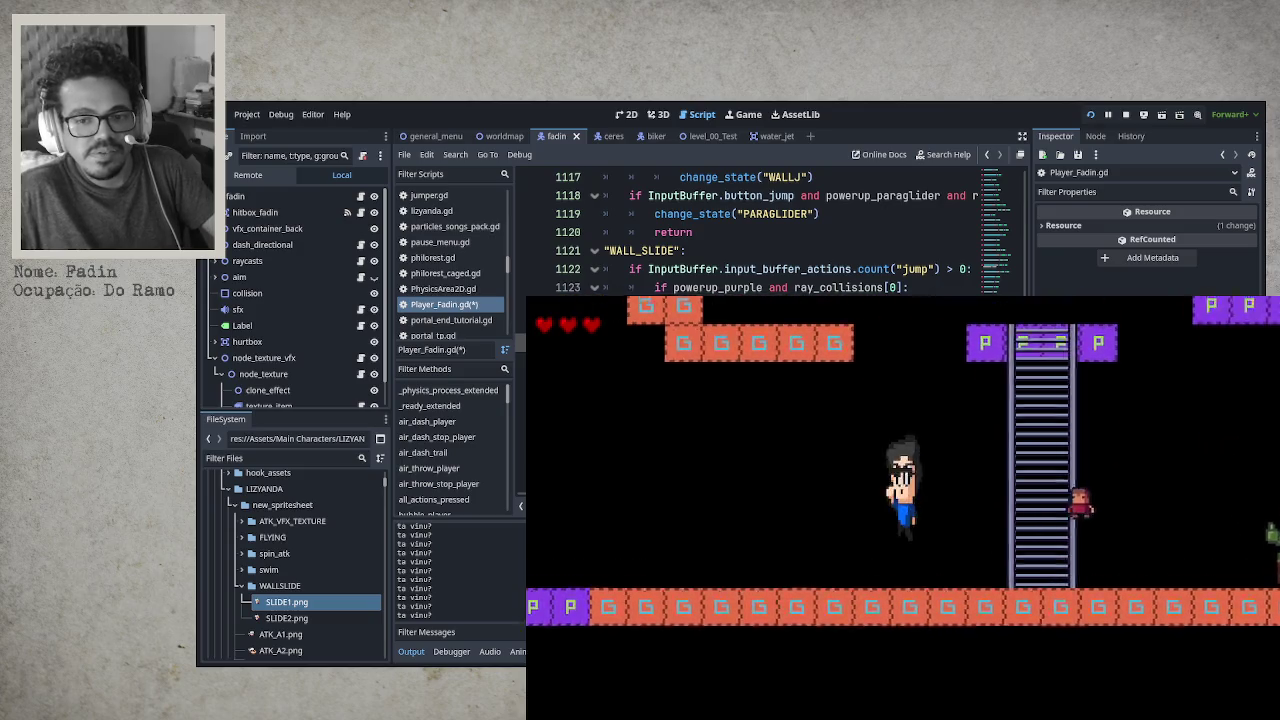
key("Right")
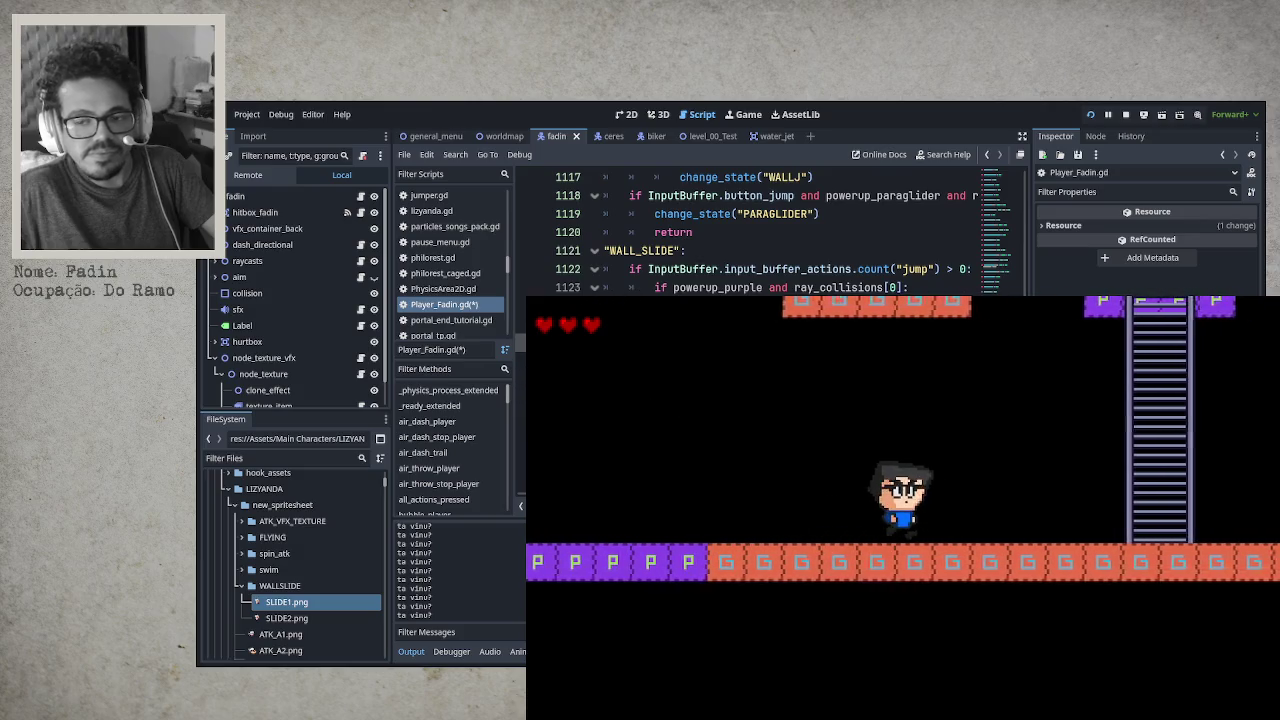
key("Up")
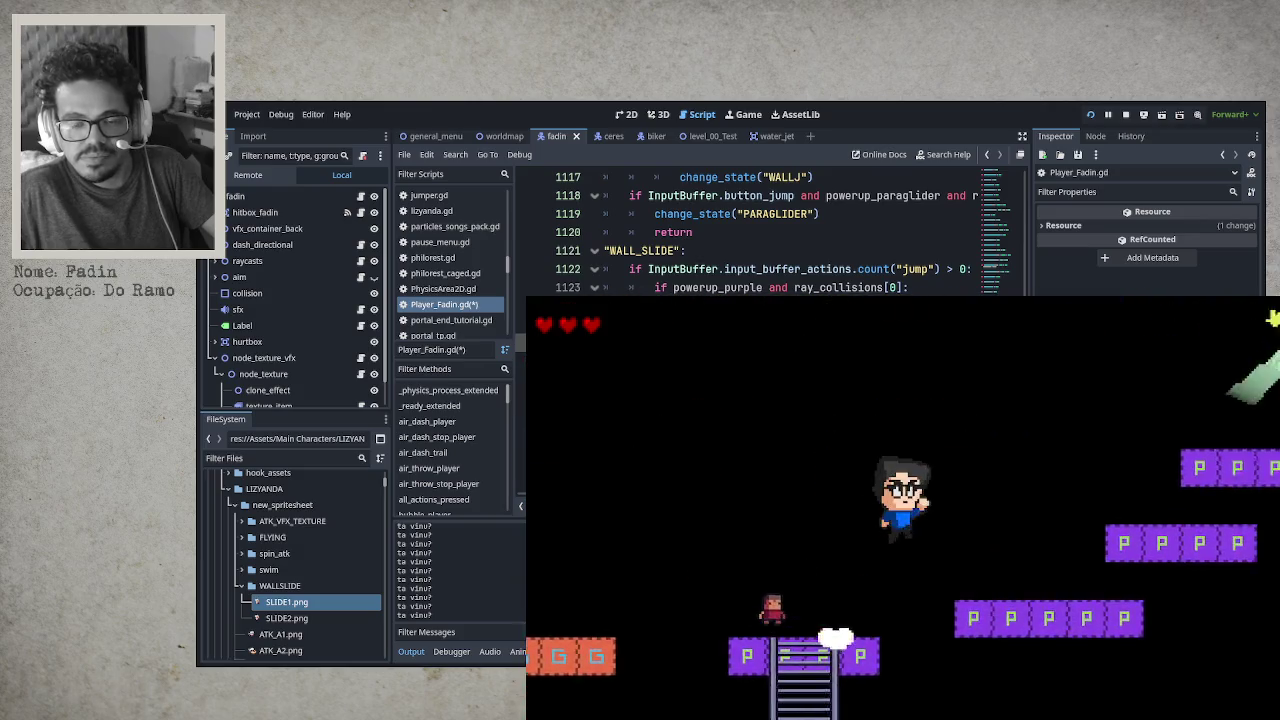
key("space")
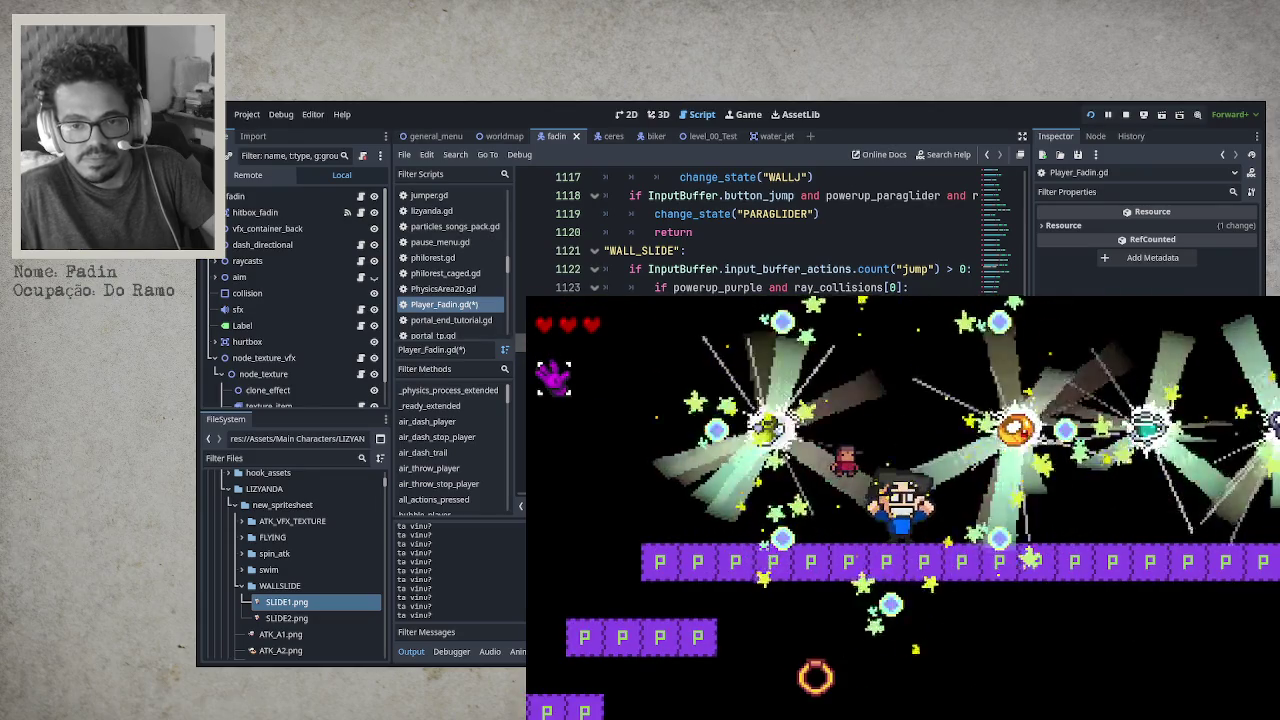
Step: Head left down to the tall brick wall and jump alongside it
key("Left")
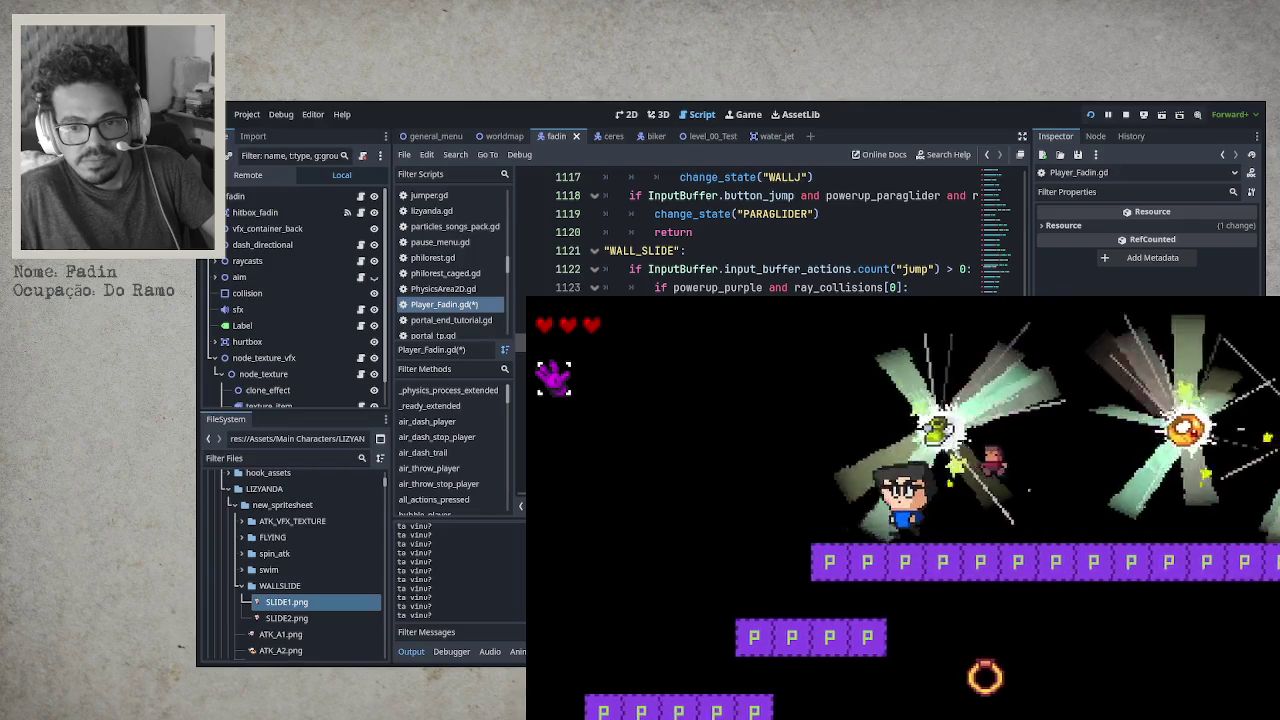
key("Left")
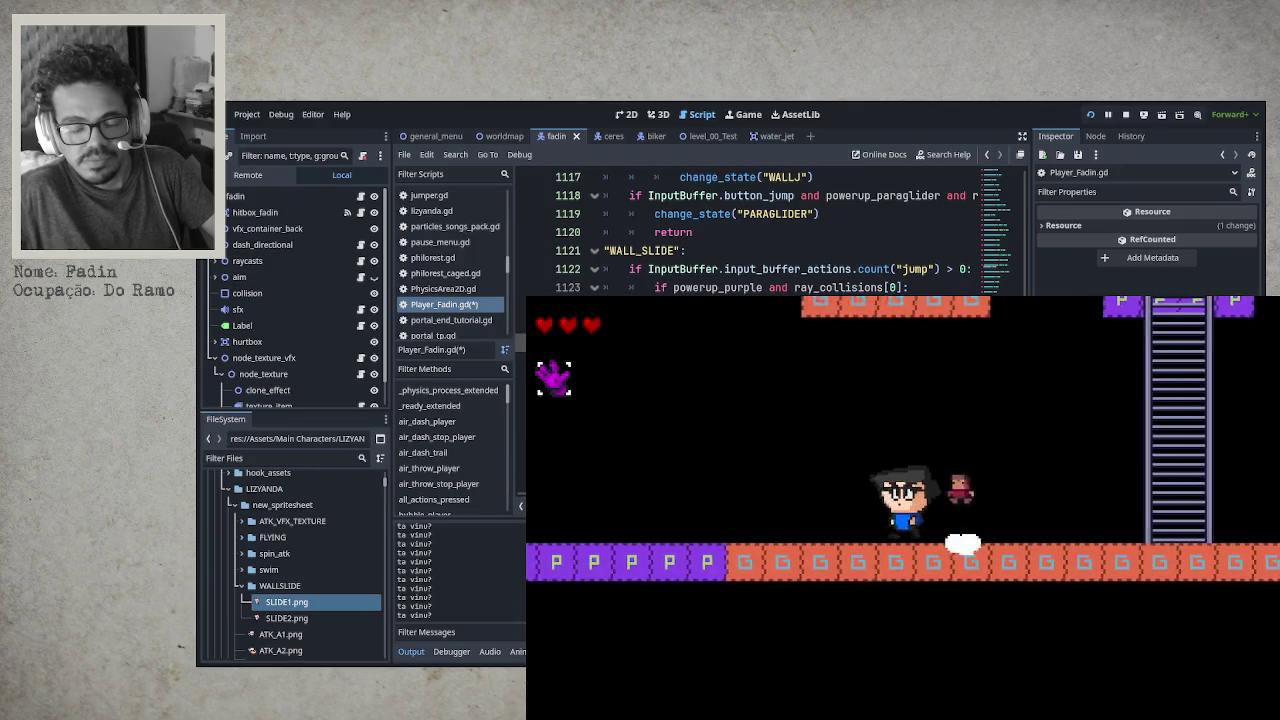
key("Left")
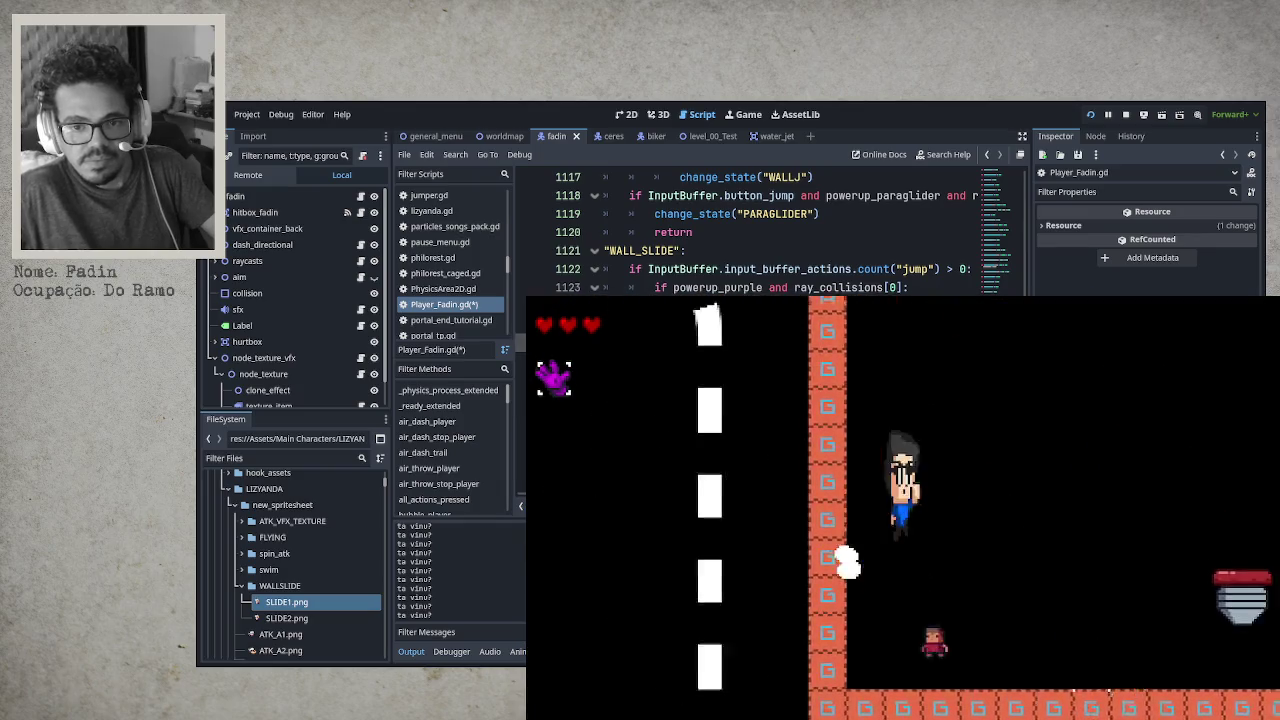
key("space")
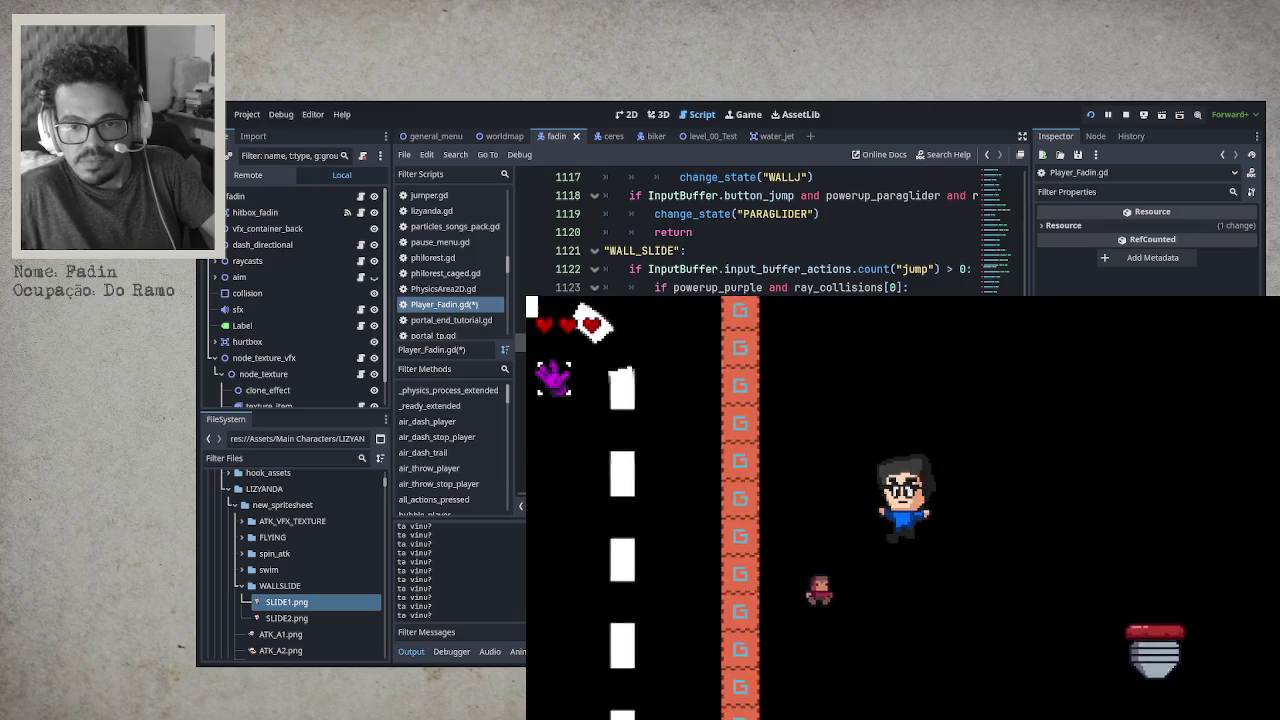
key("space")
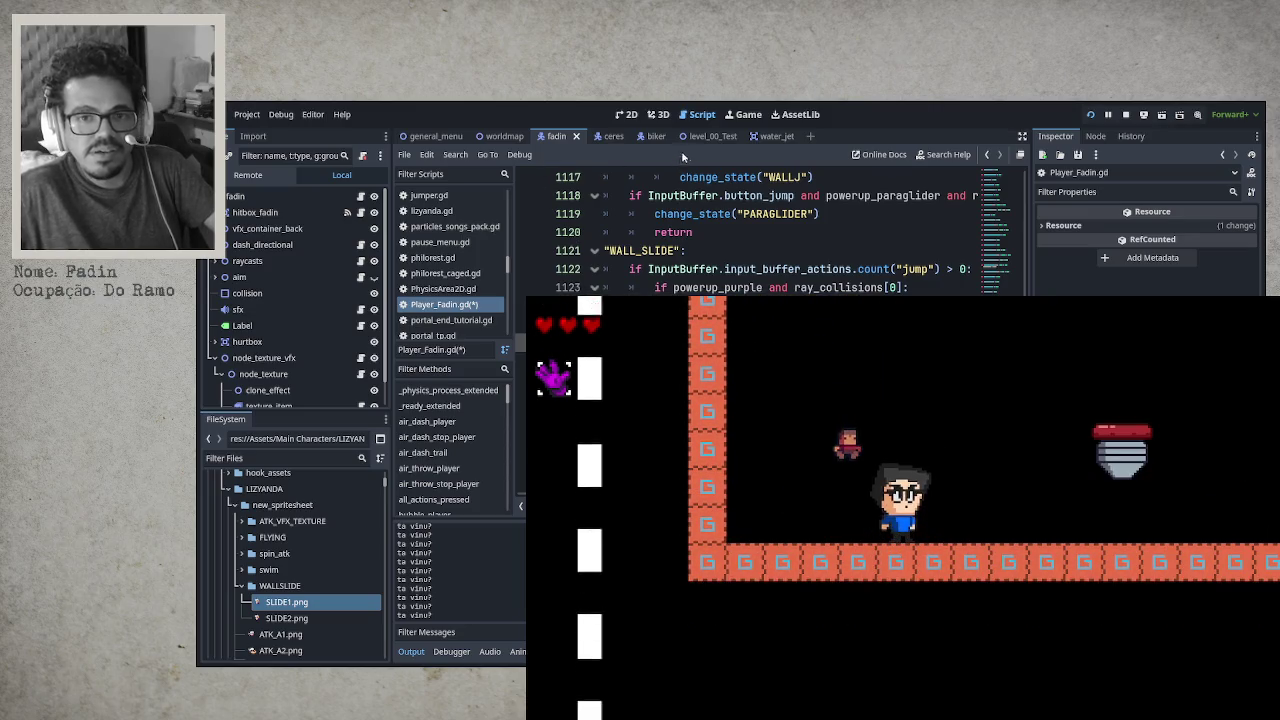
left_click(720, 136)
Step: Show level_00_Test in the 2D view with the collisions_world tile layer selected
left_click(620, 114)
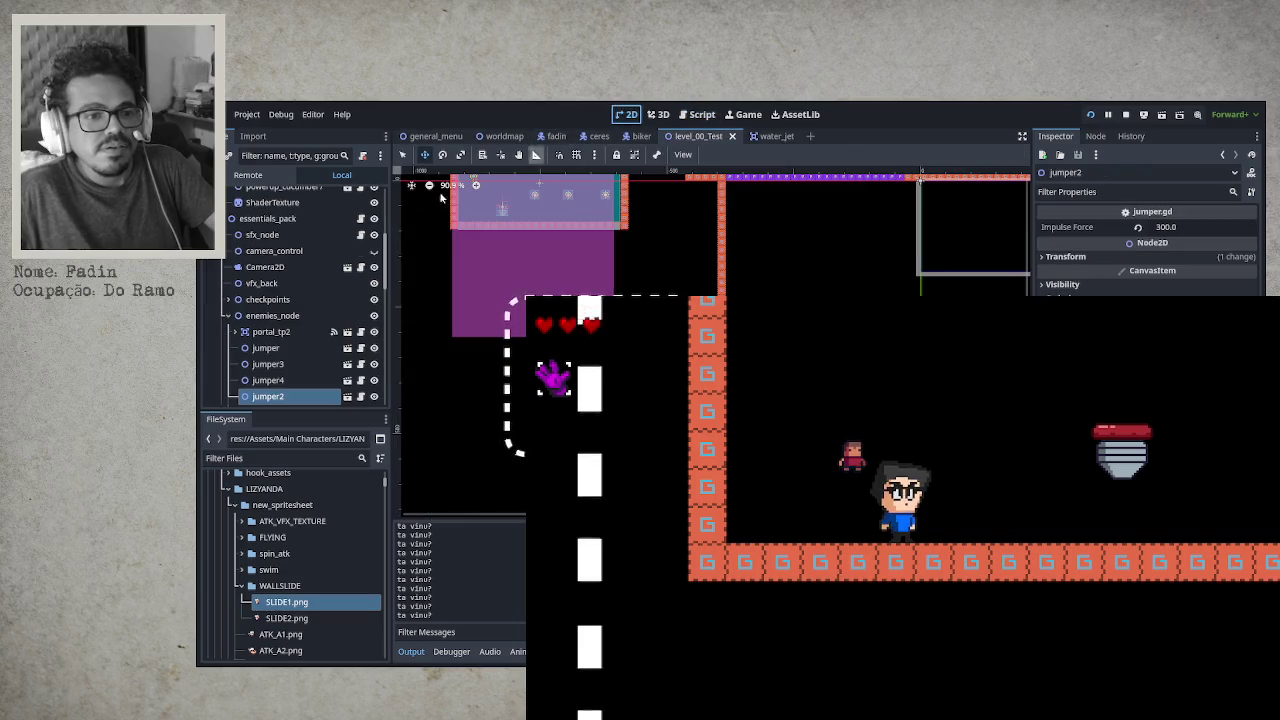
left_click_drag(385, 258, 386, 205)
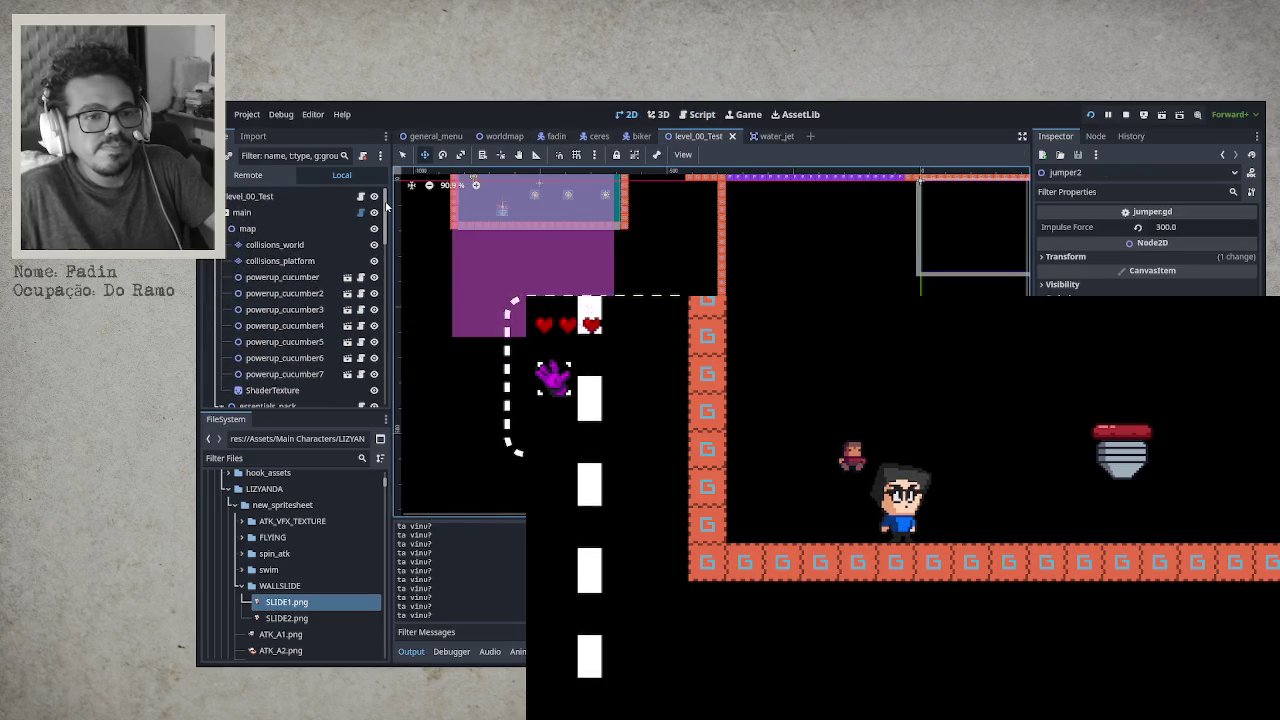
left_click(280, 245)
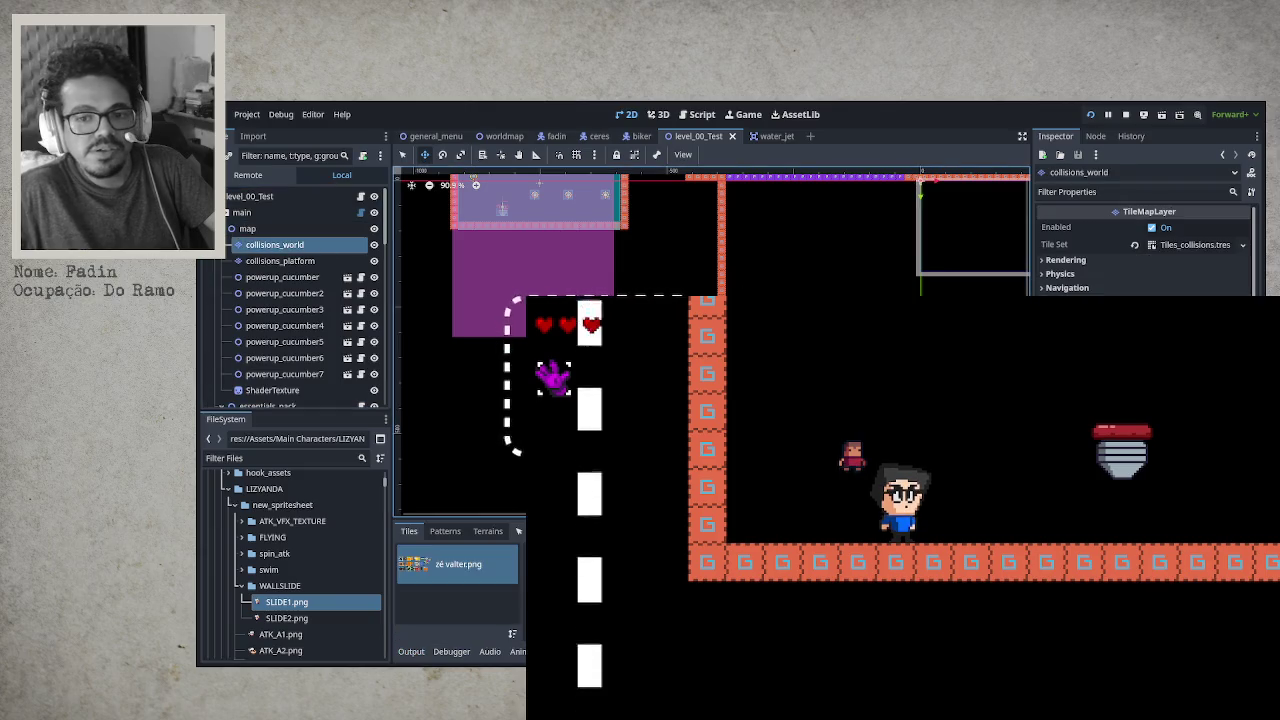
scroll(786, 388, "up", 2)
left_click(403, 155)
scroll(748, 375, "up", 7)
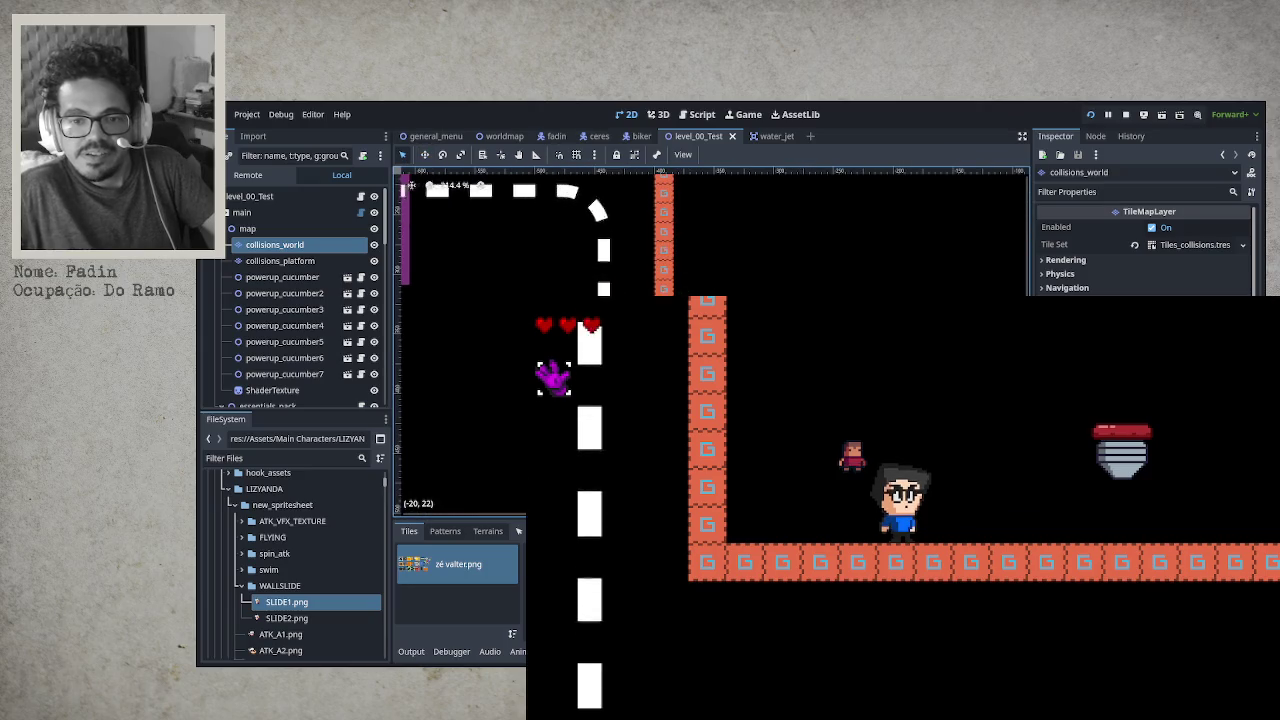
Step: Drop into the shaft and wall-jump between the left wall and the brick pillar
key("Left")
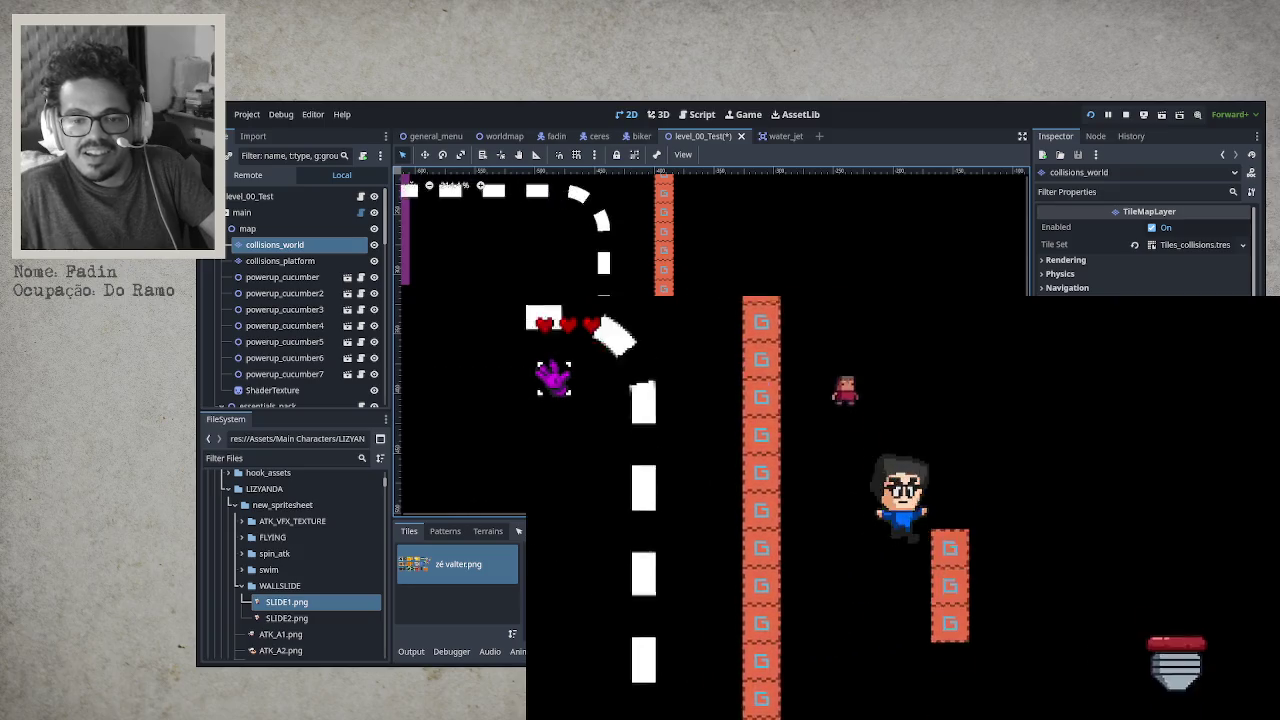
key("Left")
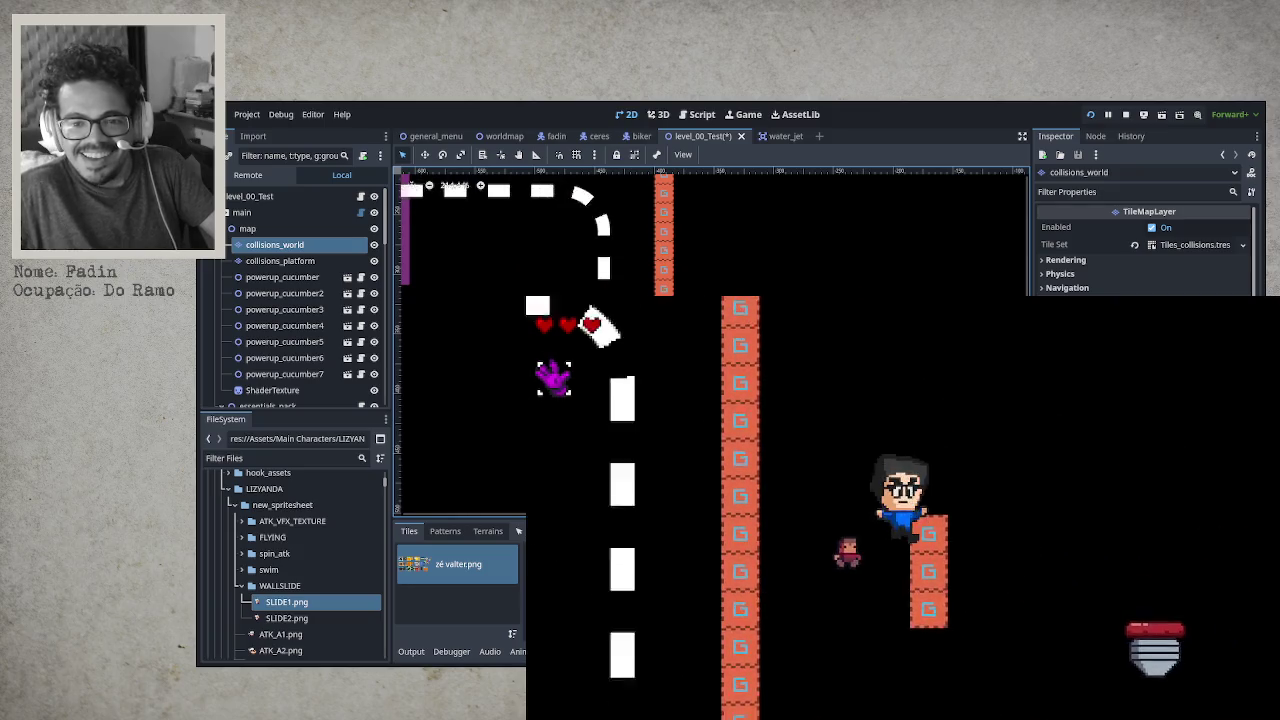
key("Right")
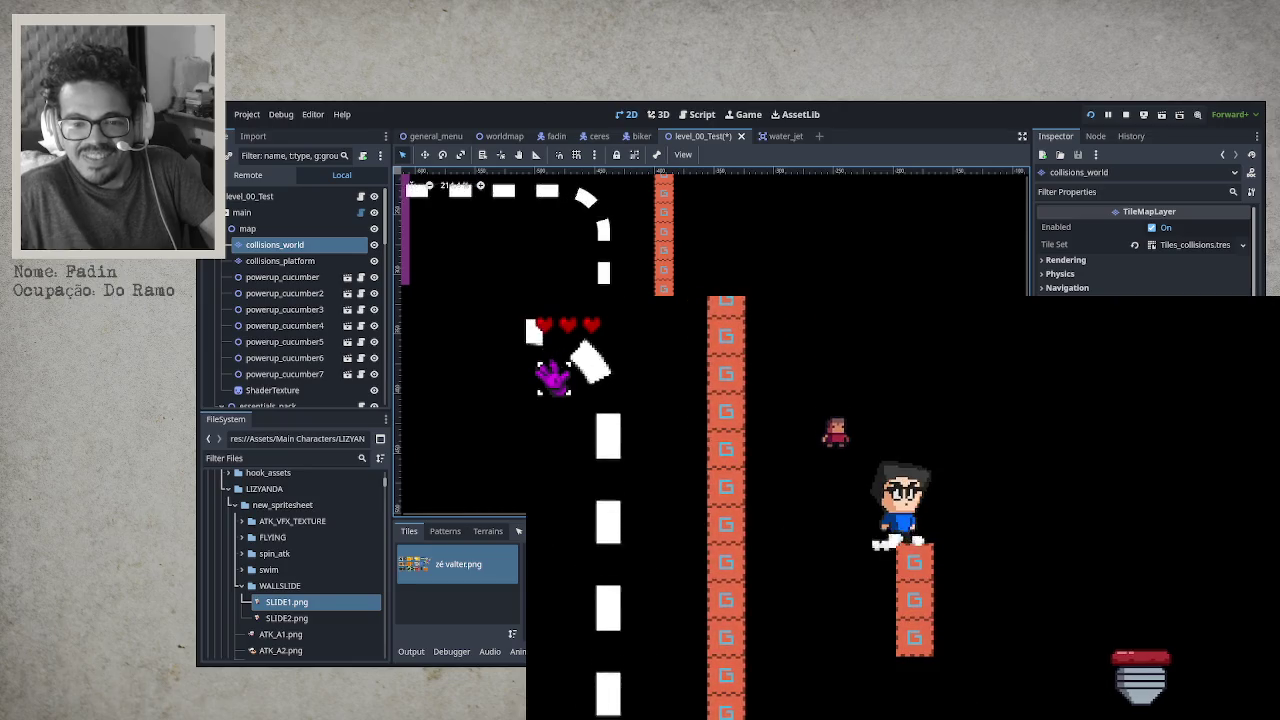
key("Left")
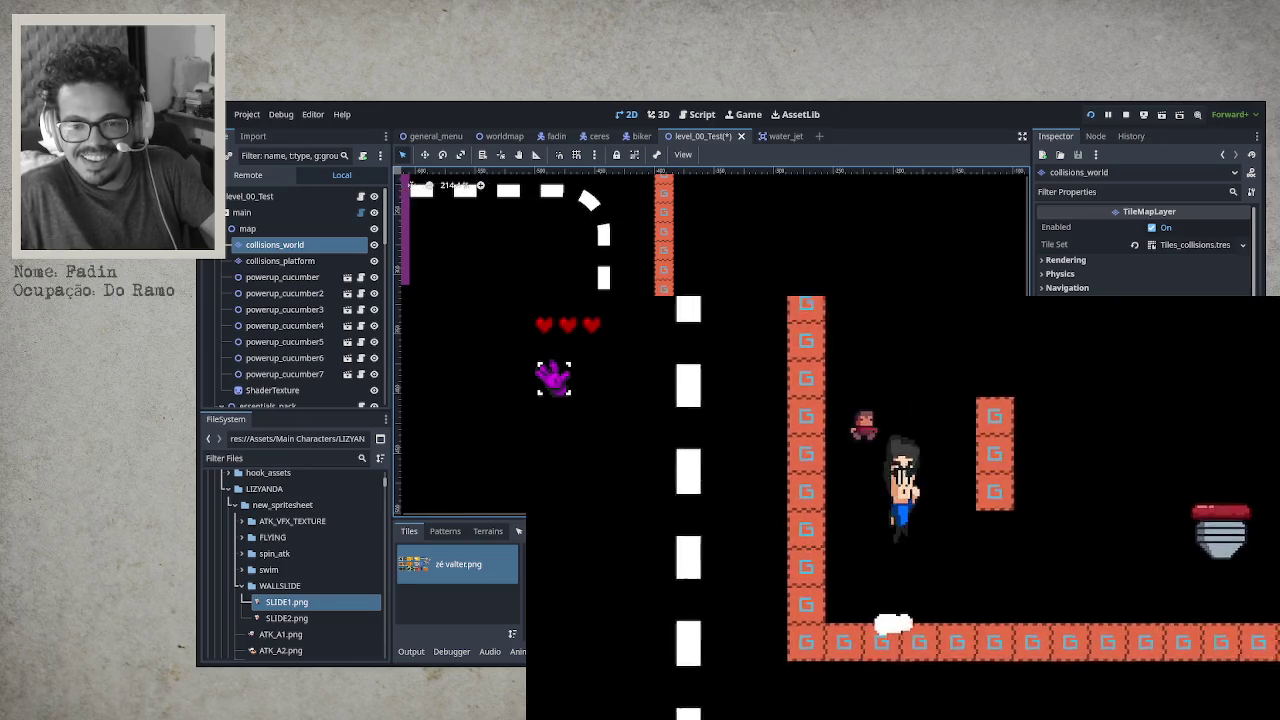
key("Left")
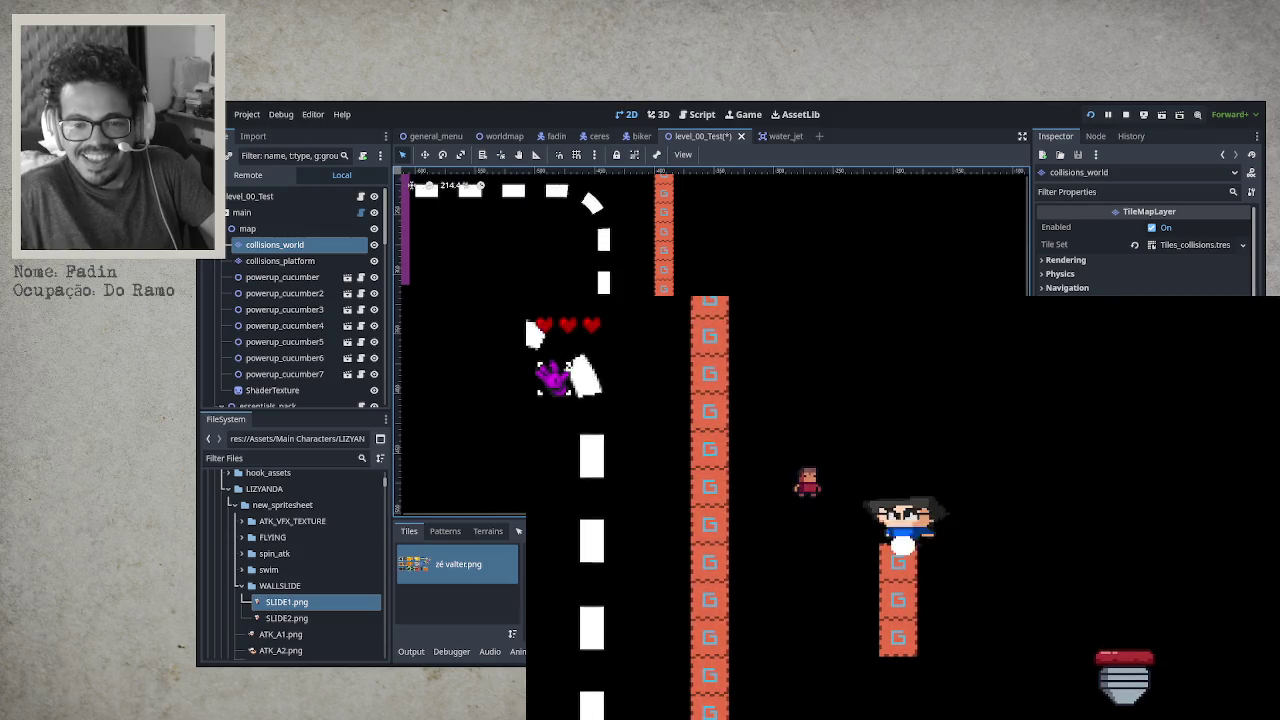
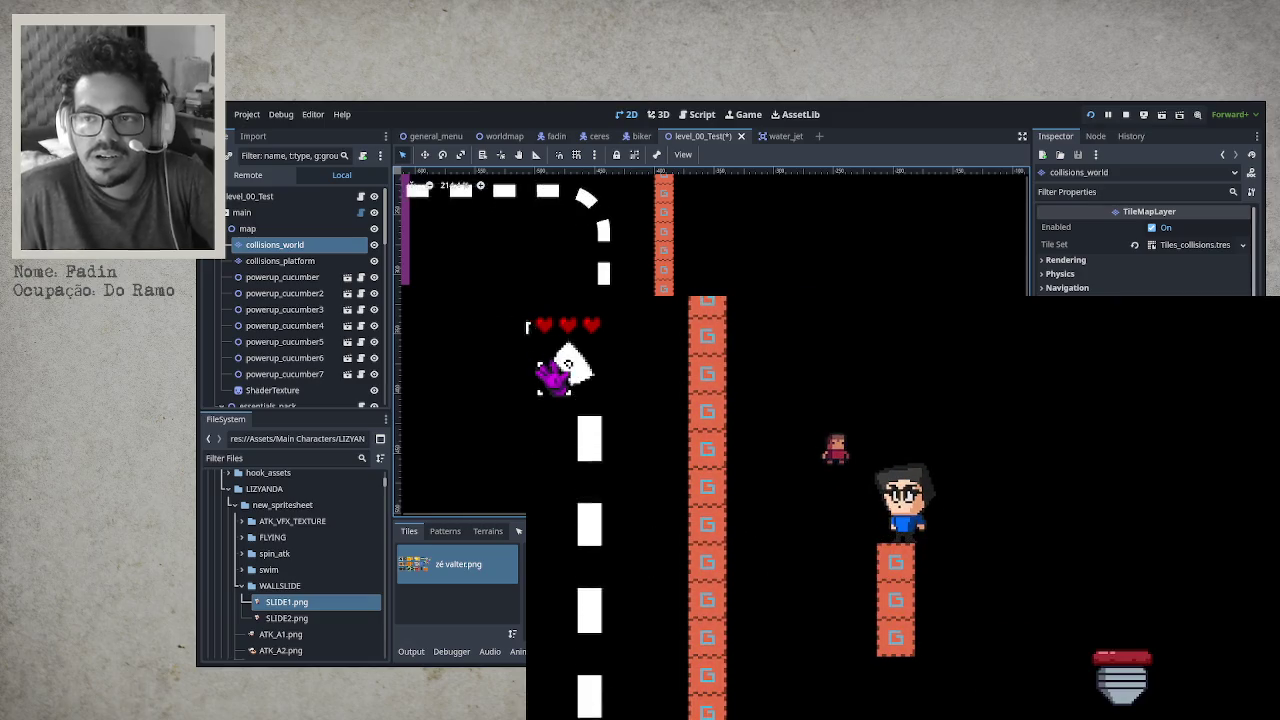
Step: Stop the test run, save level_00_Test, and select the ceres root node in its scene
key("F8")
key("ctrl+s")
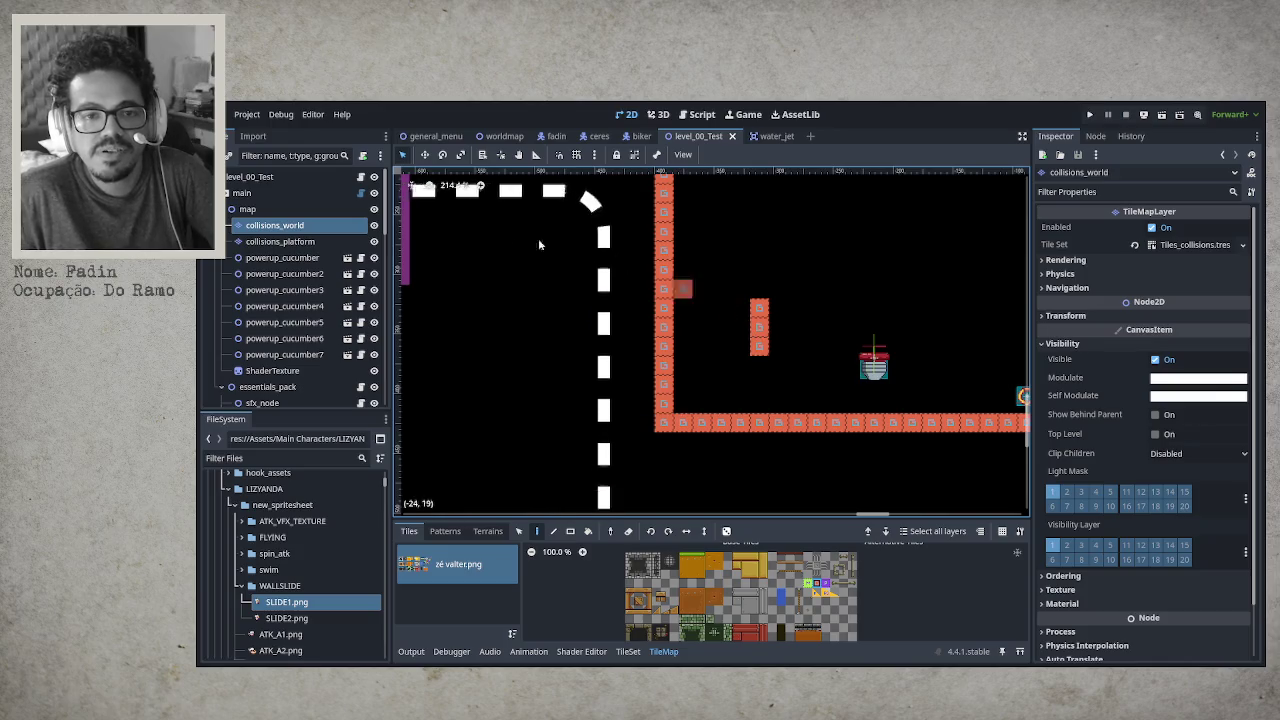
left_click(598, 136)
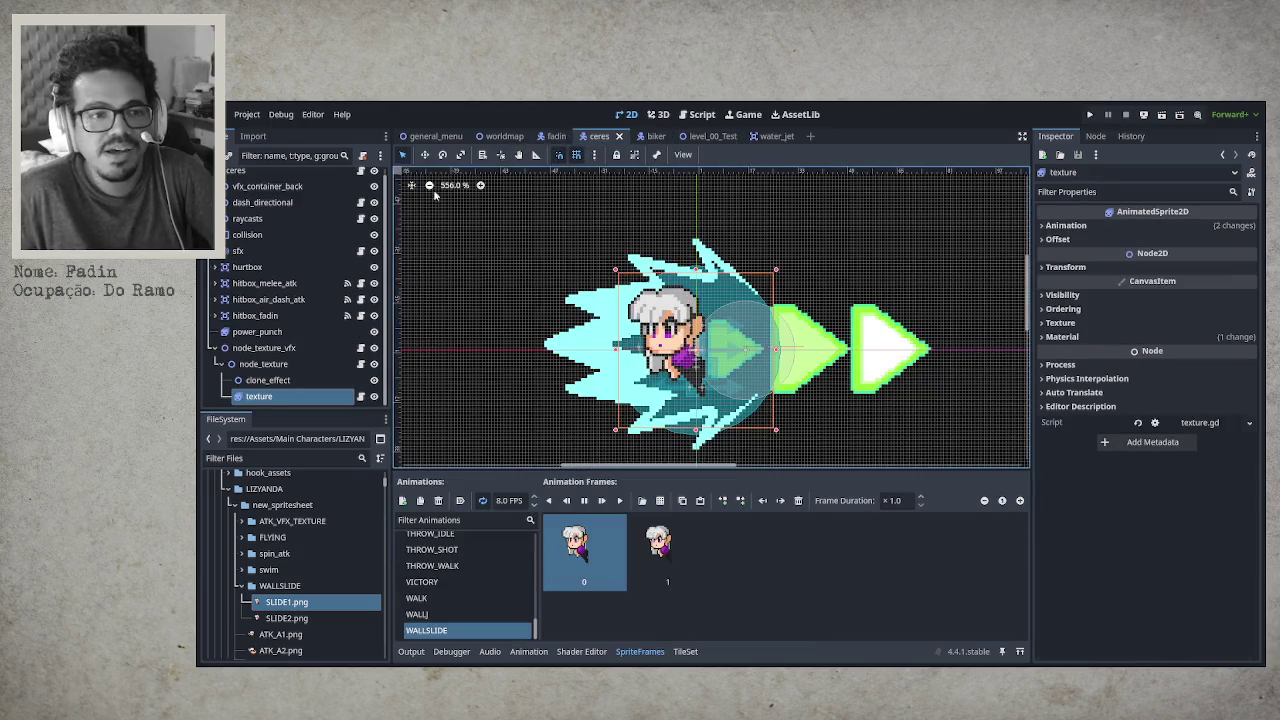
left_click(262, 172)
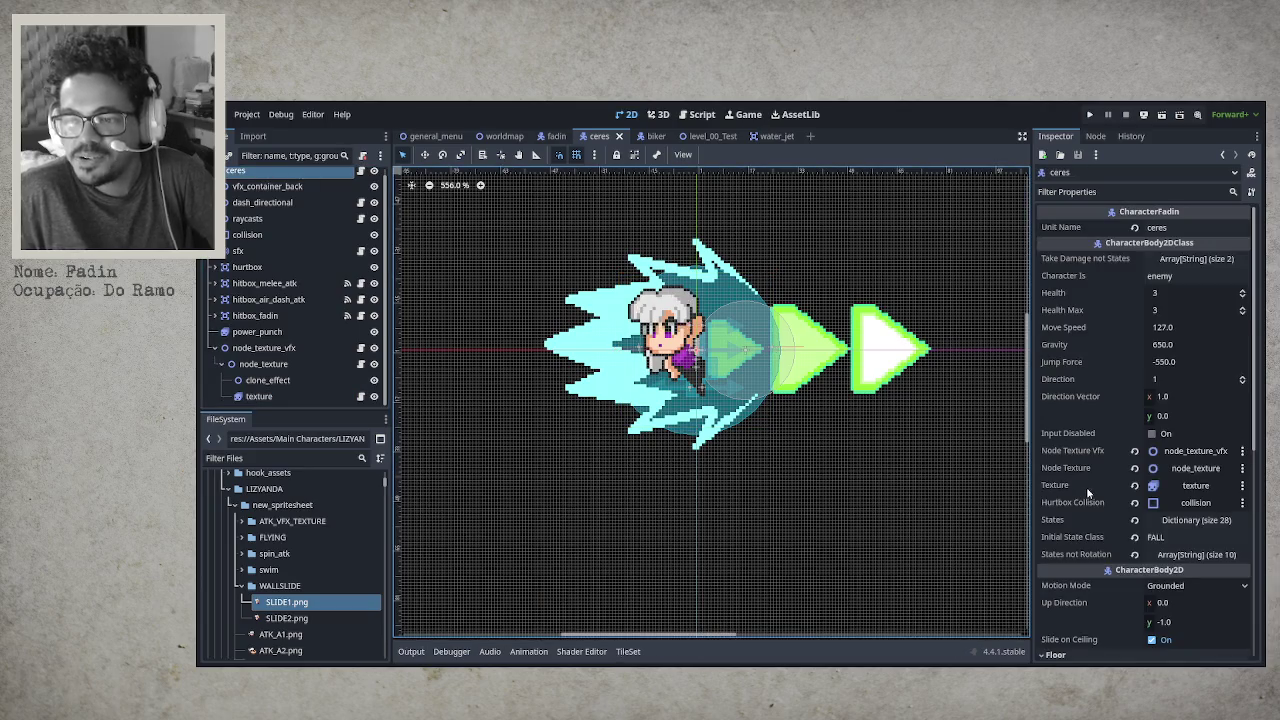
Step: Add WALL_SLIDE mapped to String 'wall_slide_player' to ceres's States, then save the scene
left_click(1185, 520)
scroll(1181, 517, "down", 3)
scroll(1181, 517, "down", 3)
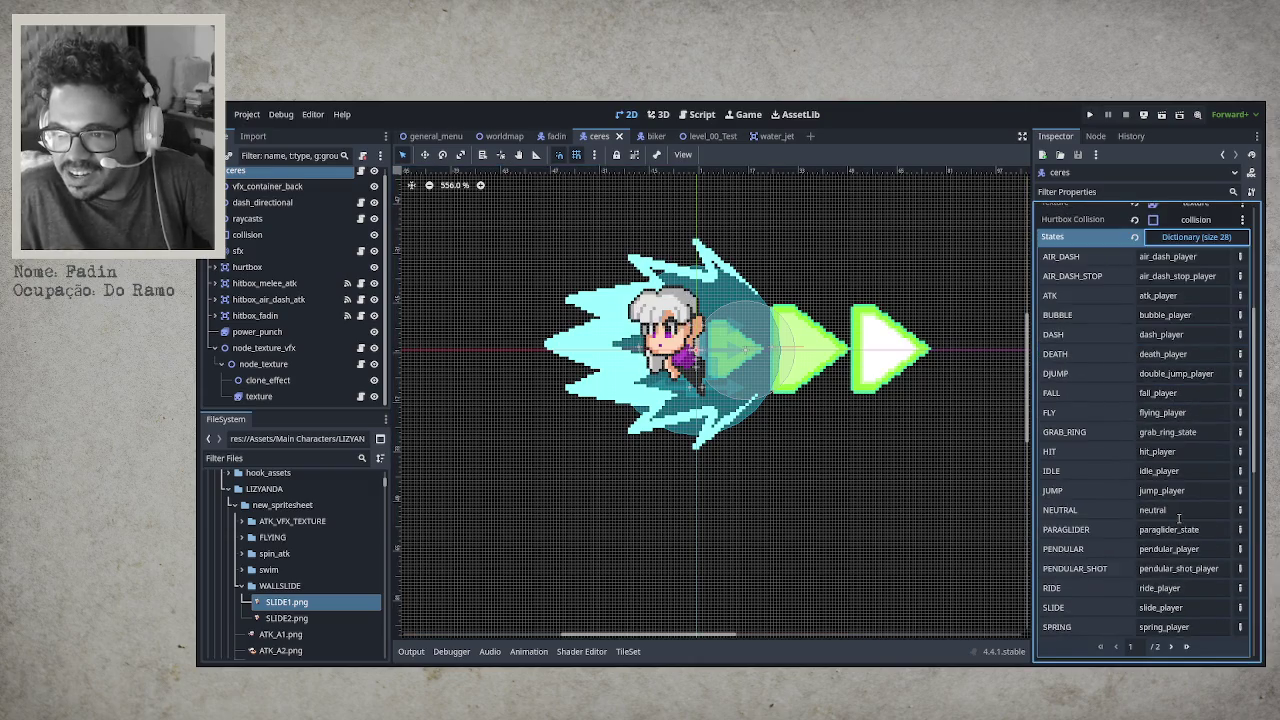
left_click(1172, 591)
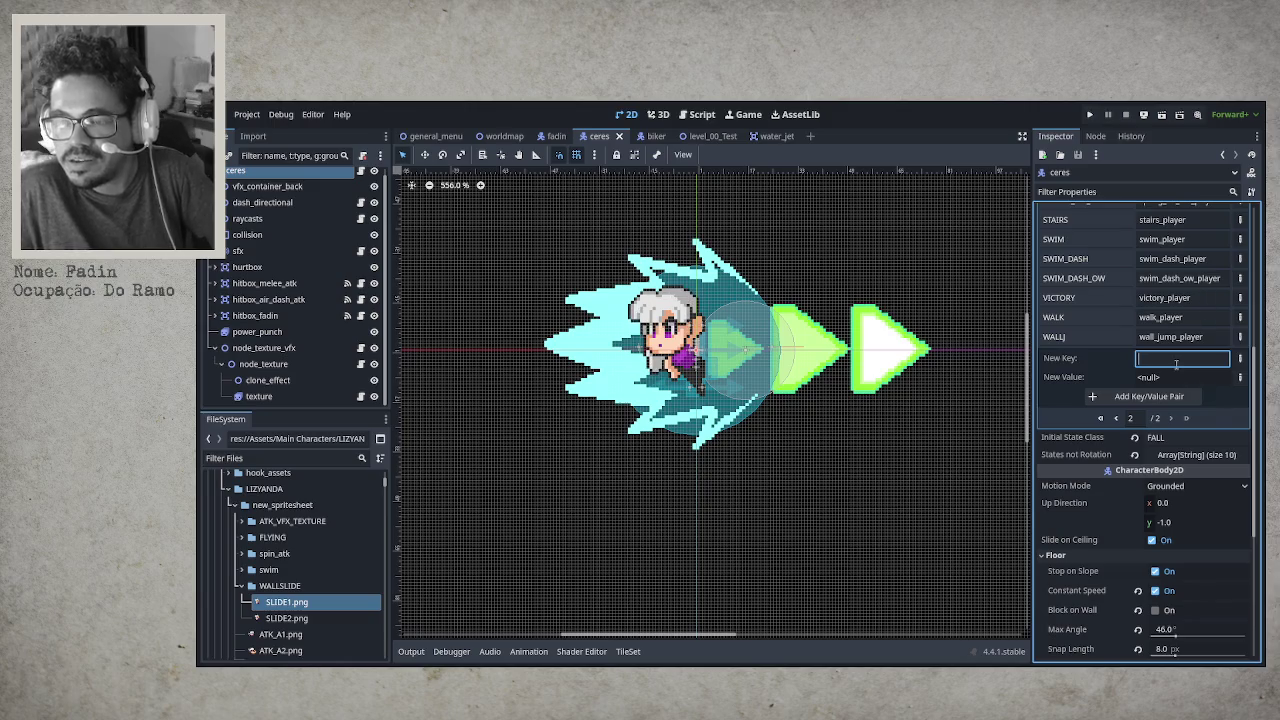
type("WALL_SLIDE")
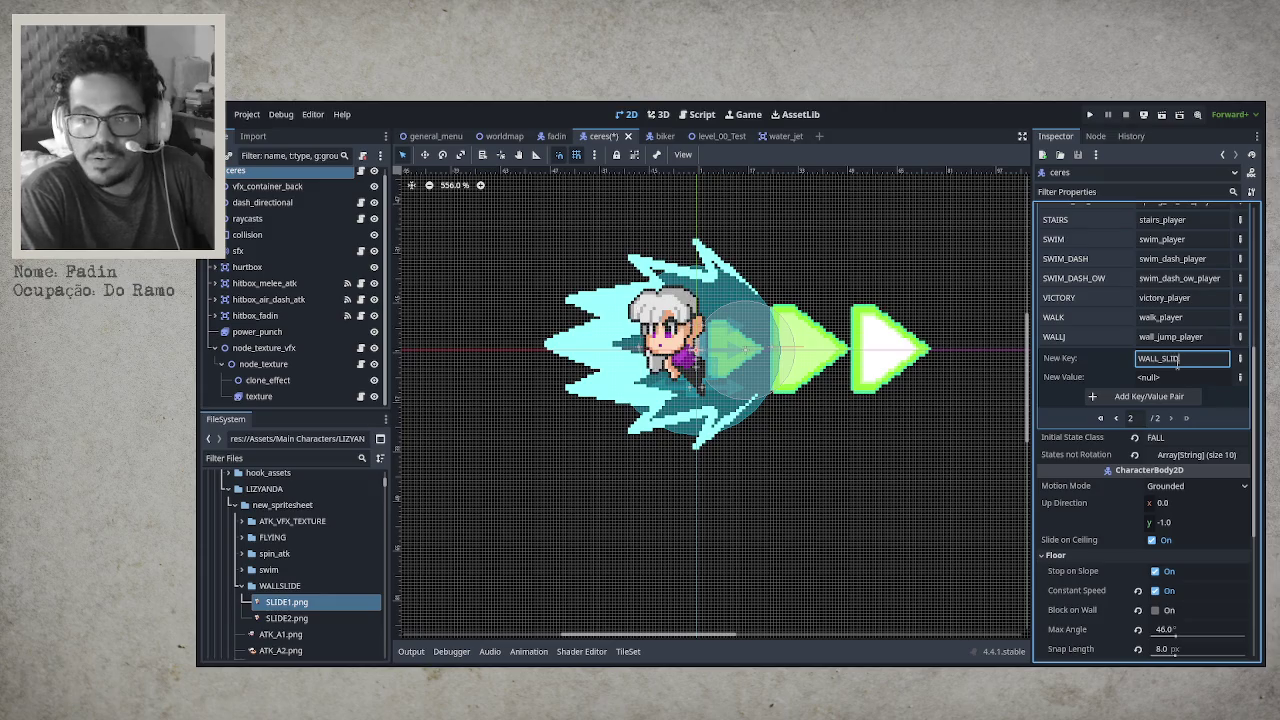
left_click(1240, 379)
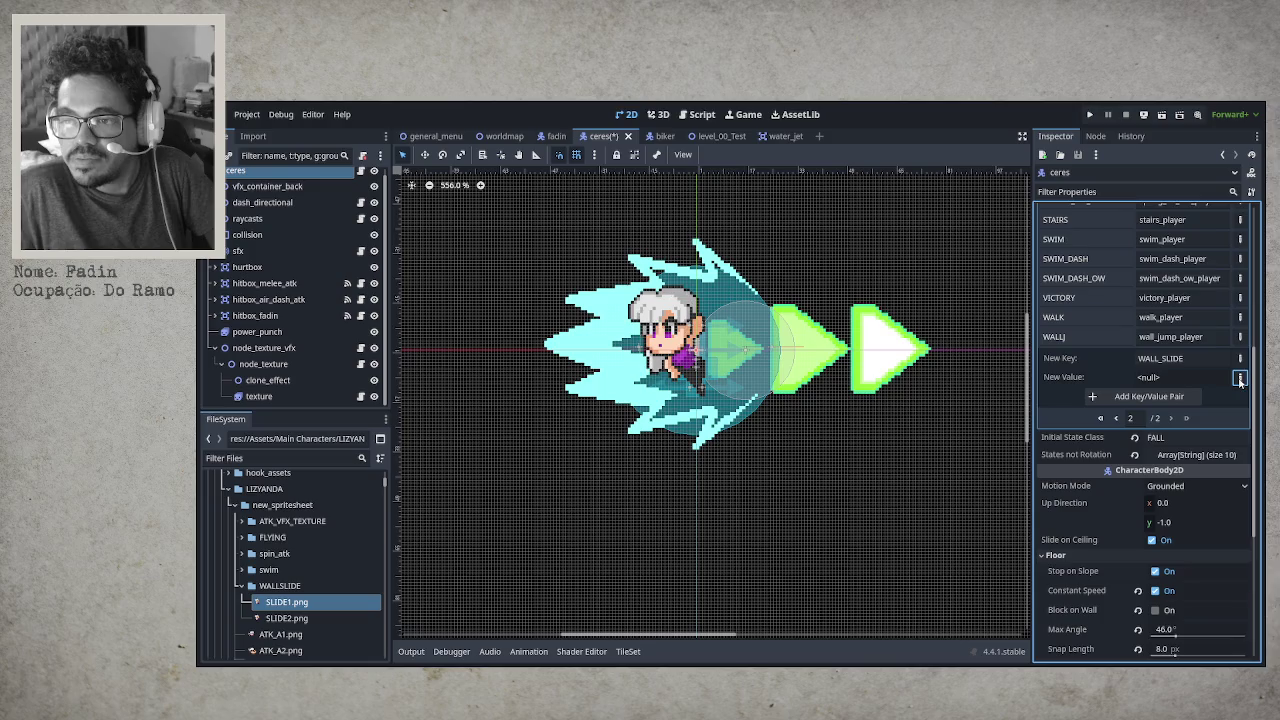
left_click(1188, 181)
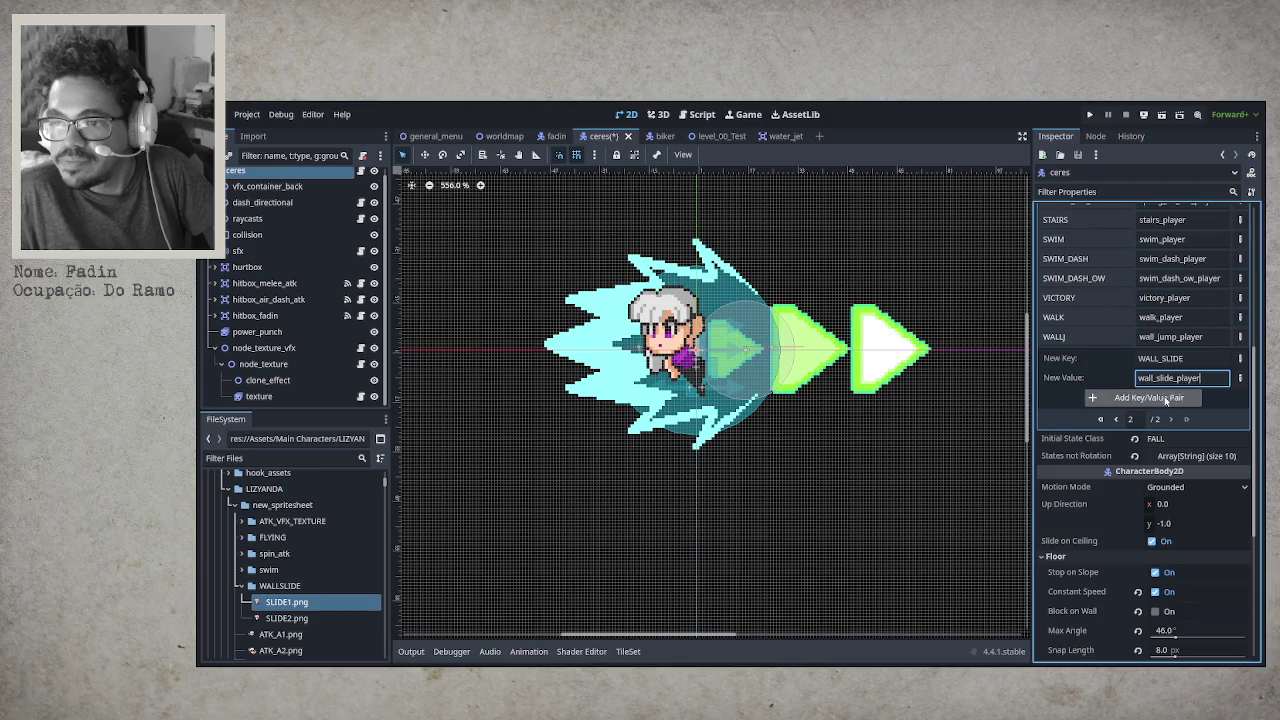
left_click(1165, 397)
key("ctrl+s")
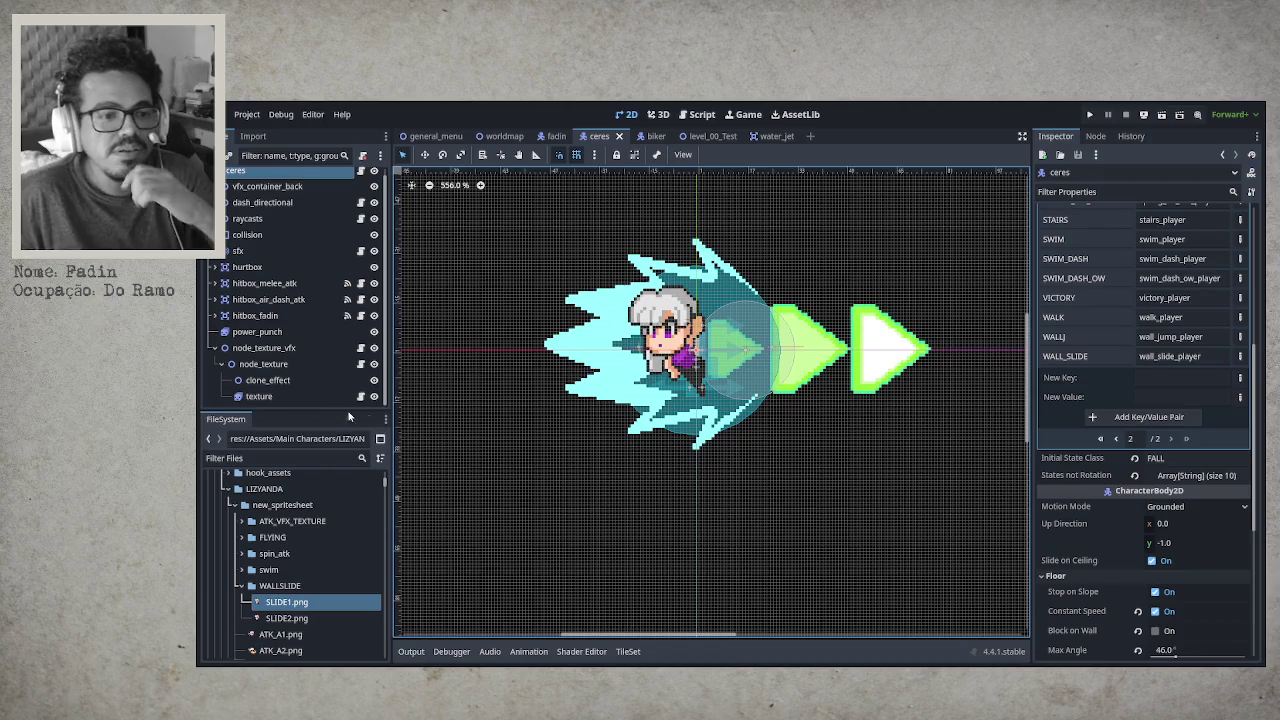
left_click(300, 397)
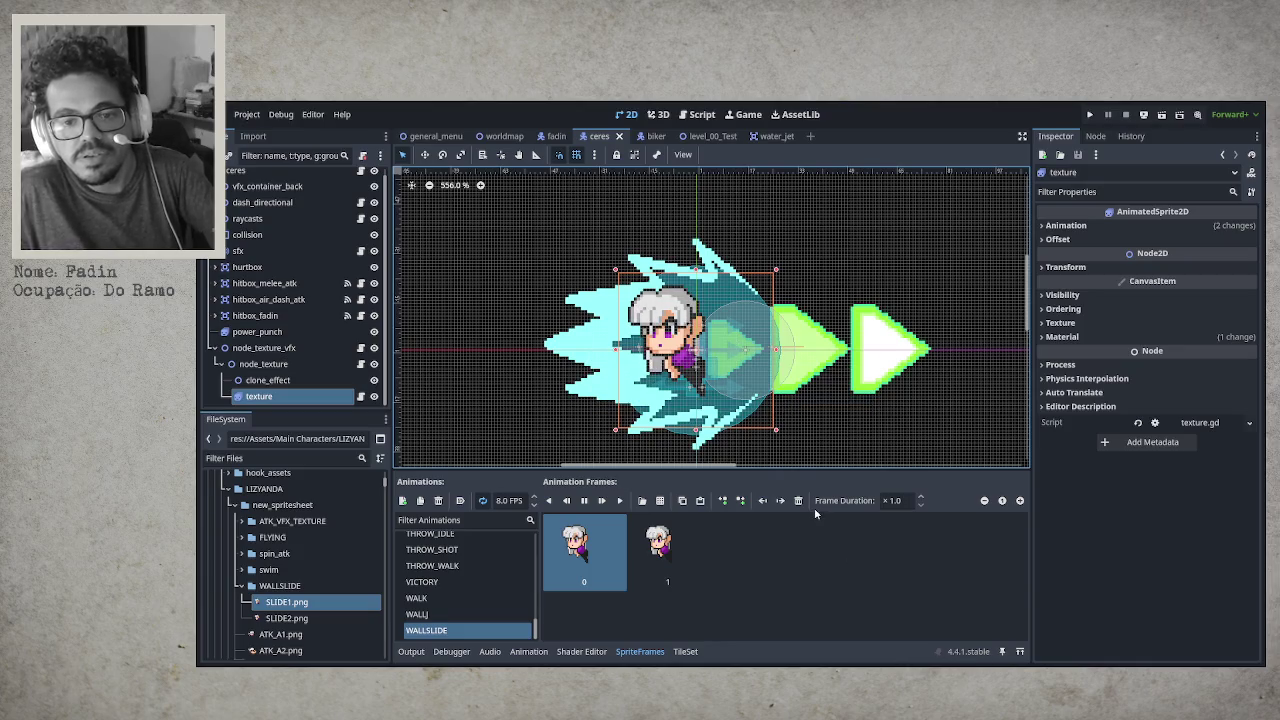
Step: Run the game, choose Continuar on the title screen, and select the ceres root node
key("ctrl+s")
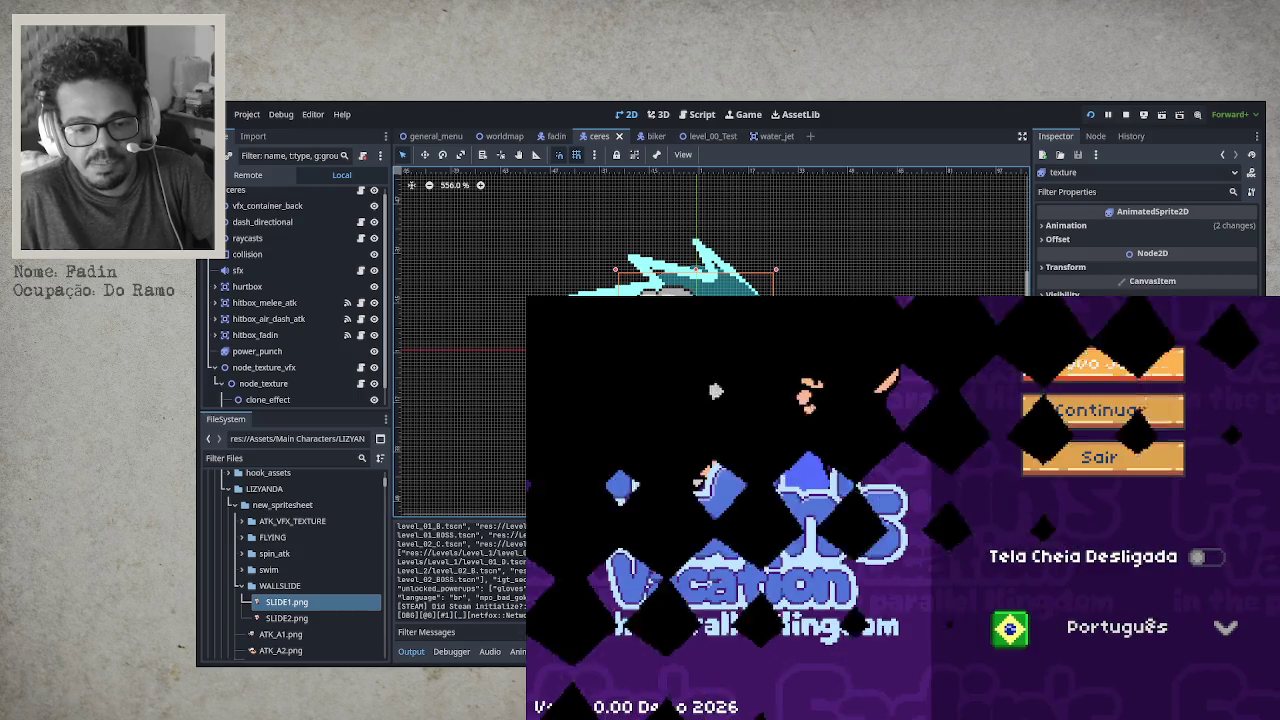
key("Return")
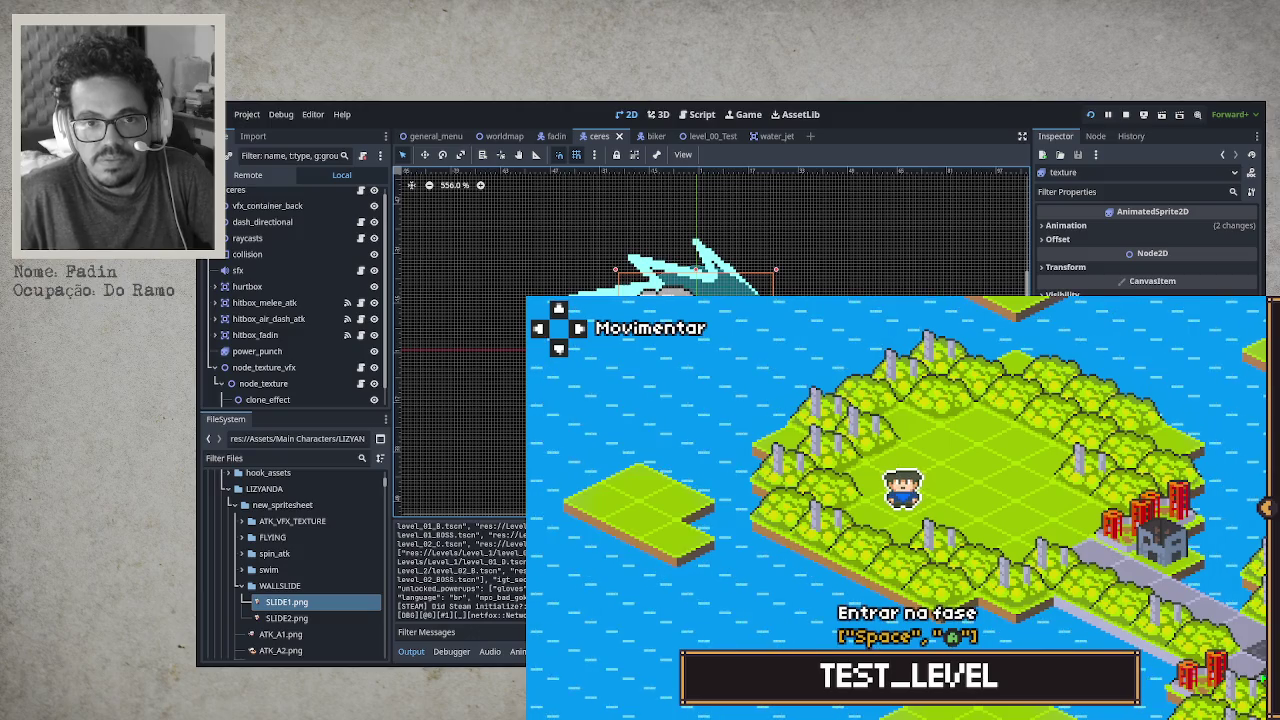
left_click(330, 190)
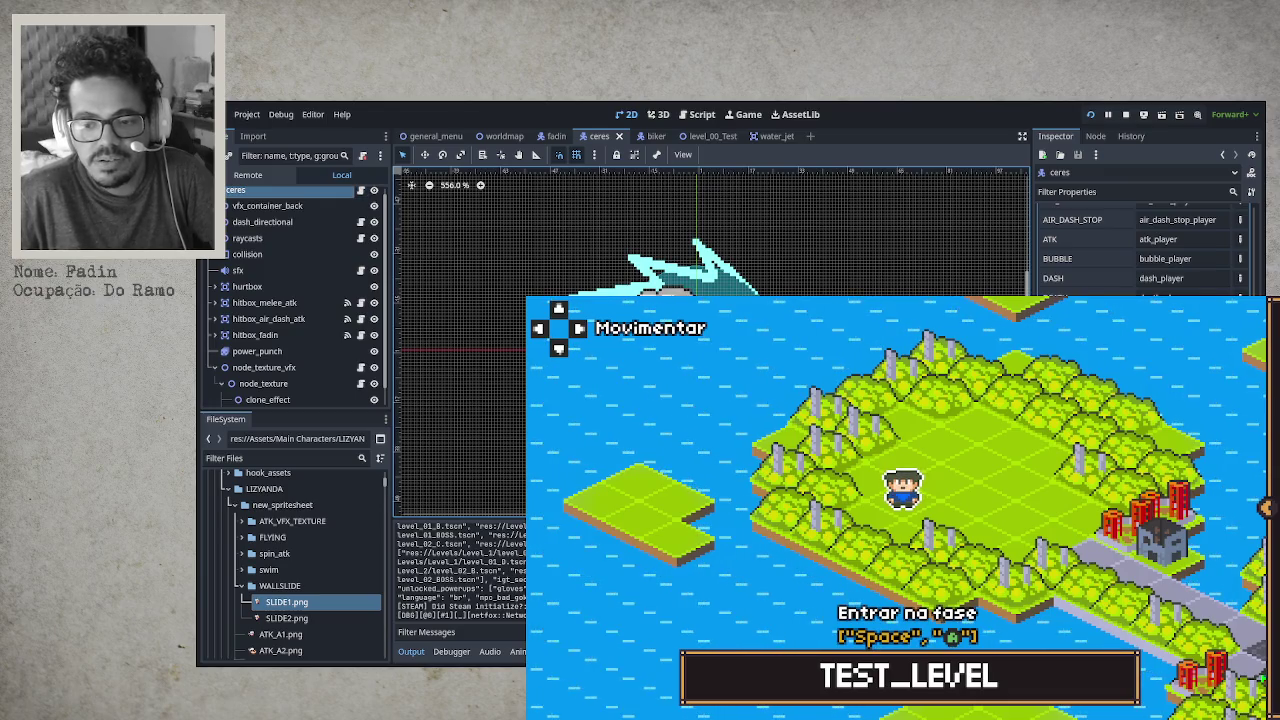
Step: Open ceres's lizyanda.gd script and scroll through its functions
left_click(364, 191)
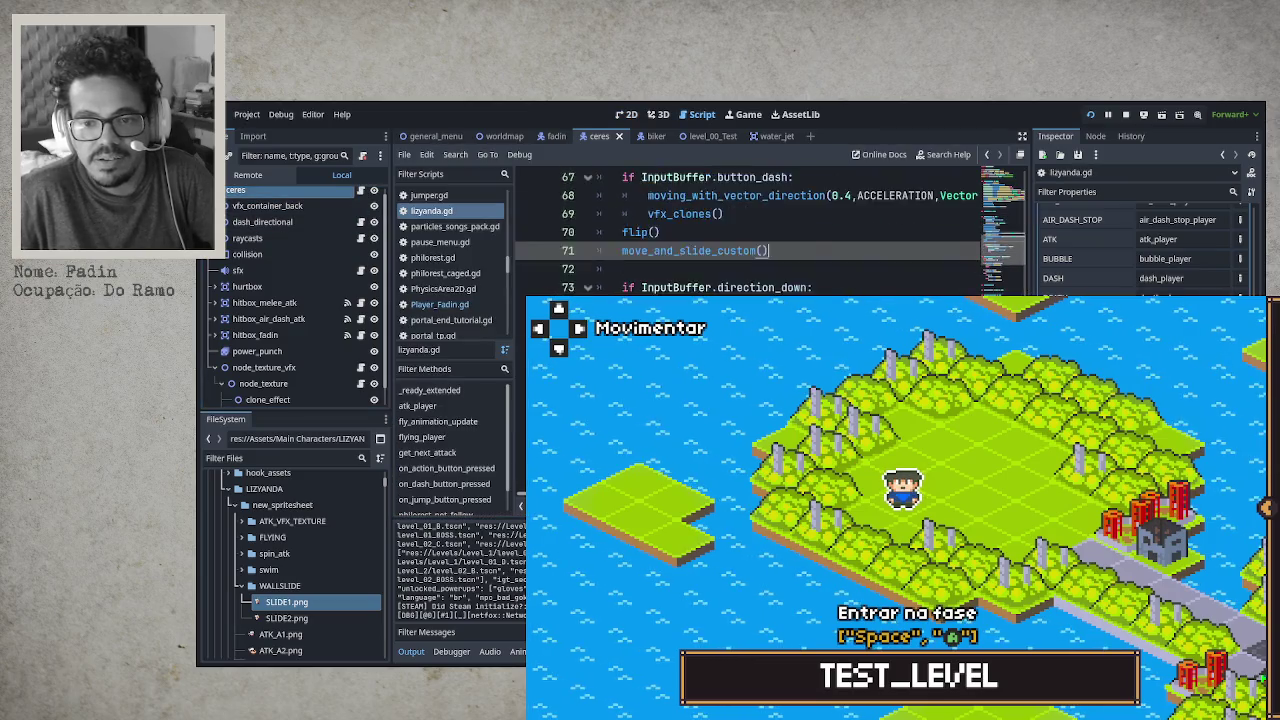
mouse_move(1000, 252)
left_mouse_down()
mouse_move(1002, 272)
mouse_move(1010, 142)
left_mouse_up()
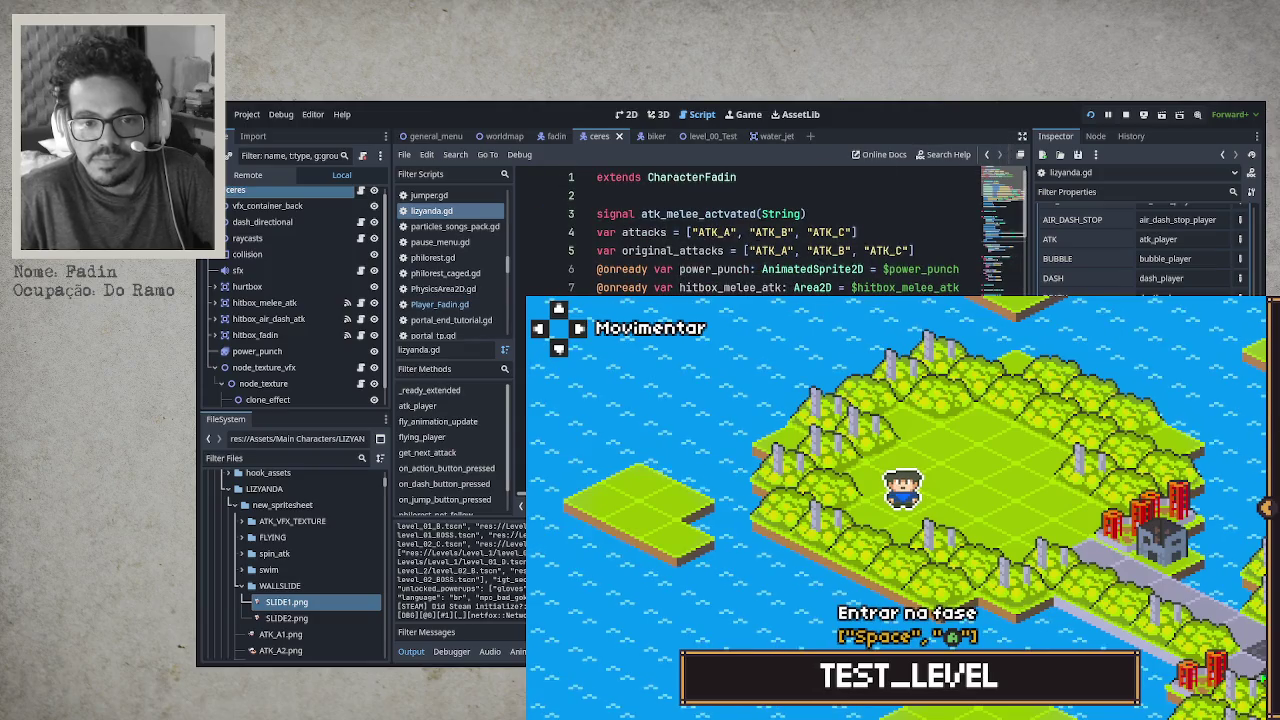
scroll(780, 230, "down", 2)
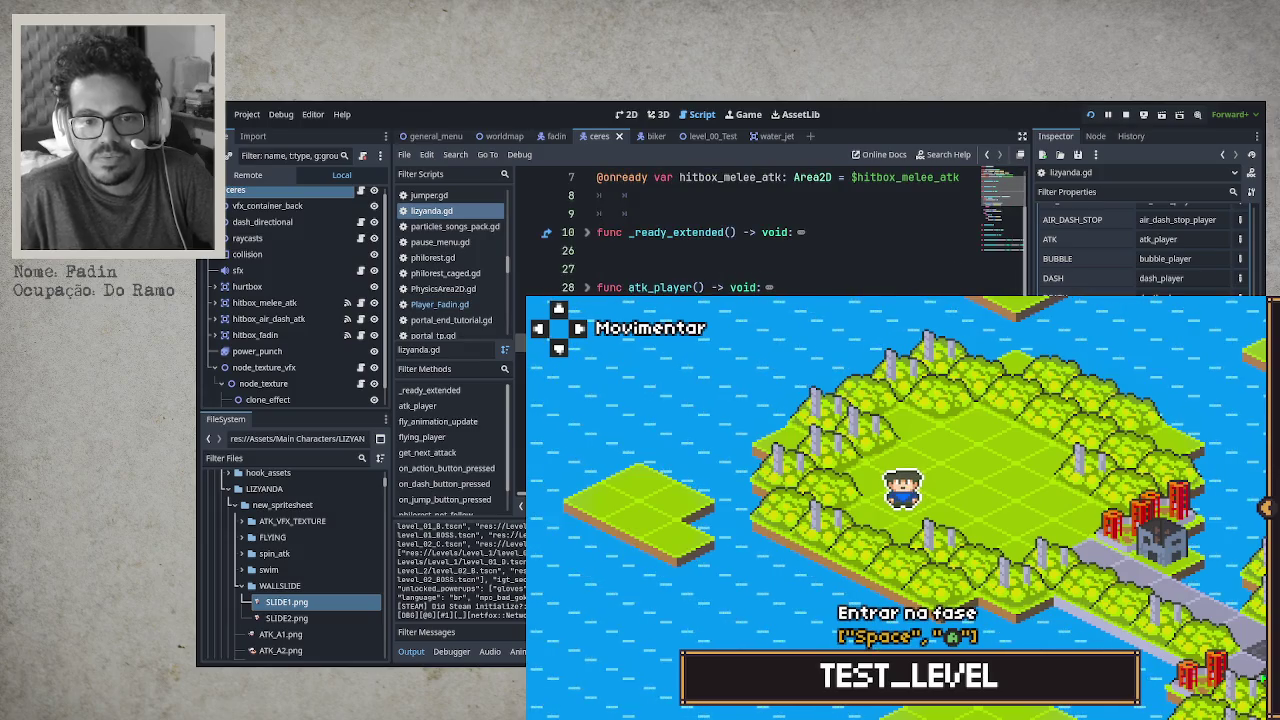
scroll(780, 230, "down", 10)
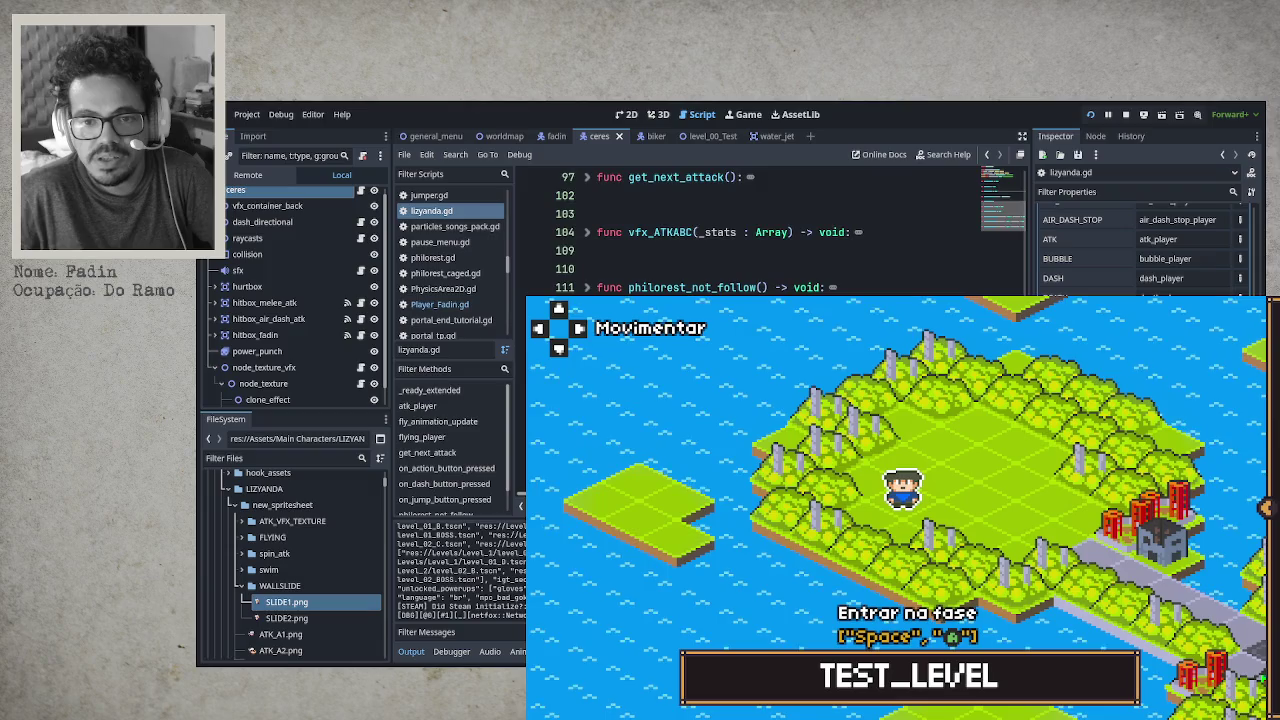
scroll(780, 230, "up", 15)
scroll(780, 230, "up", 1)
scroll(780, 230, "down", 8)
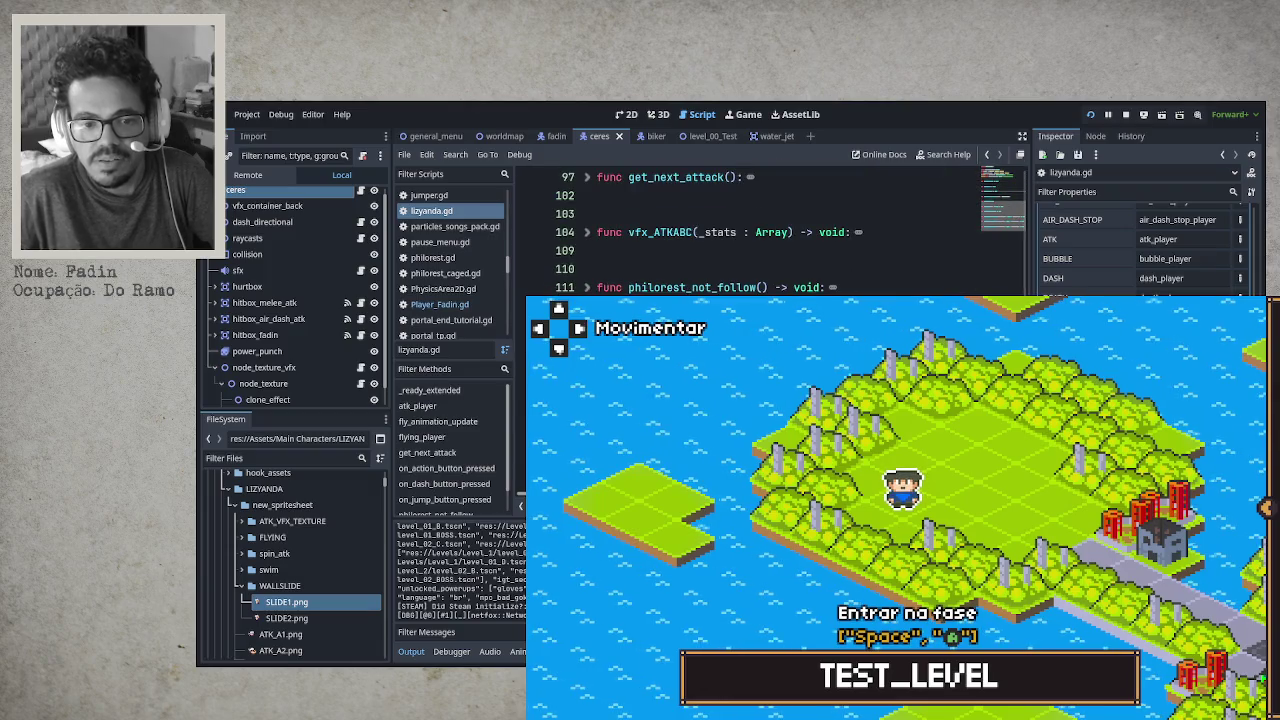
scroll(780, 230, "up", 8)
scroll(780, 230, "up", 2)
scroll(780, 230, "down", 8)
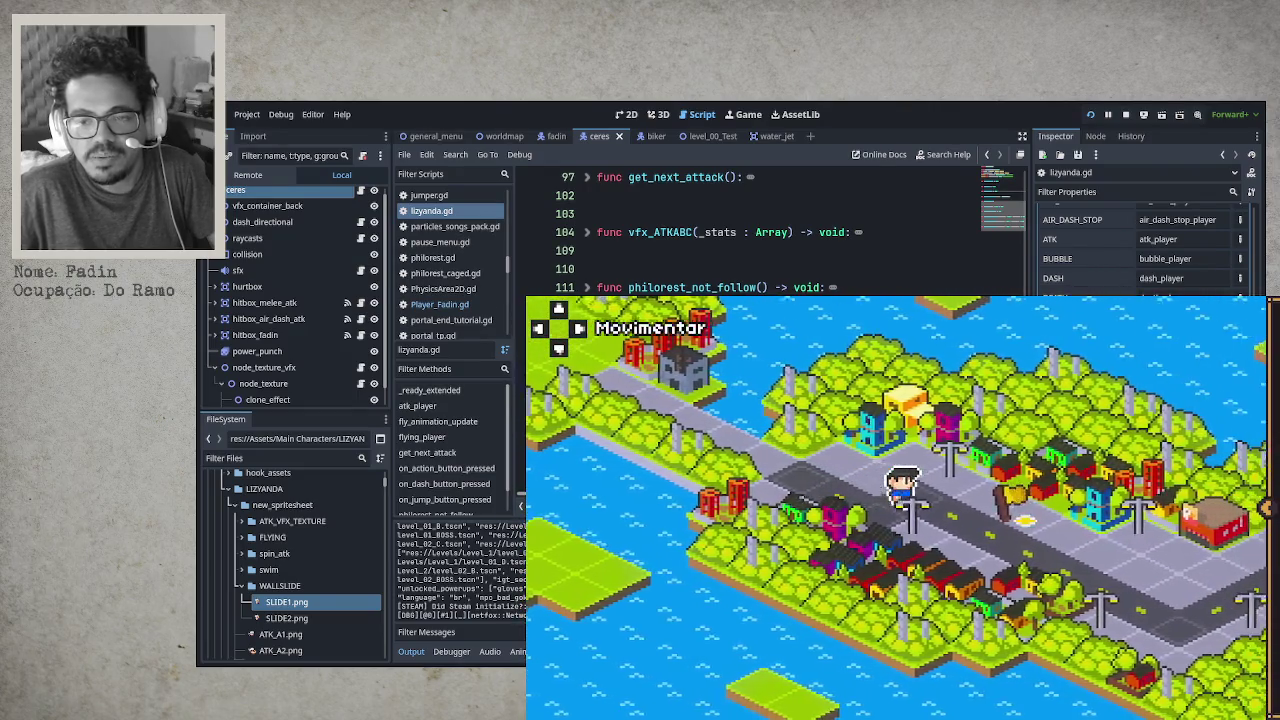
Step: Walk to Zé Walter 1 in the running game, enter it, and start the level as Ceres
key("Right")
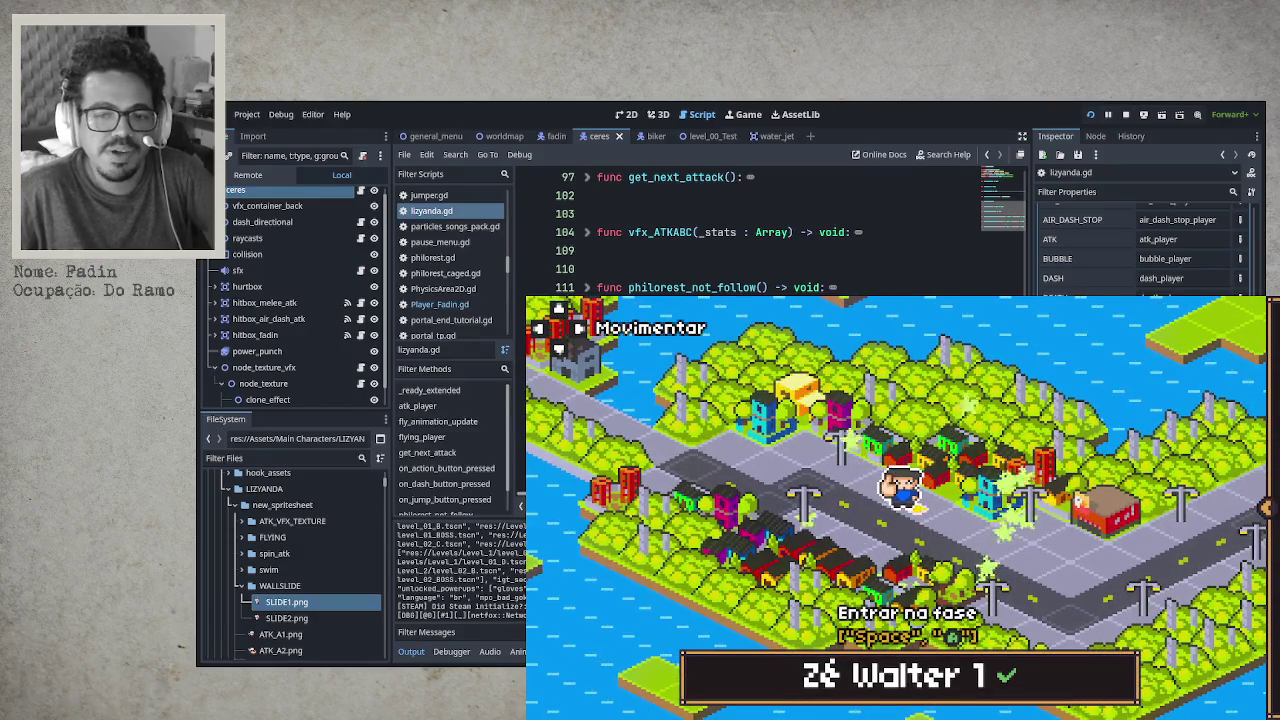
key("space")
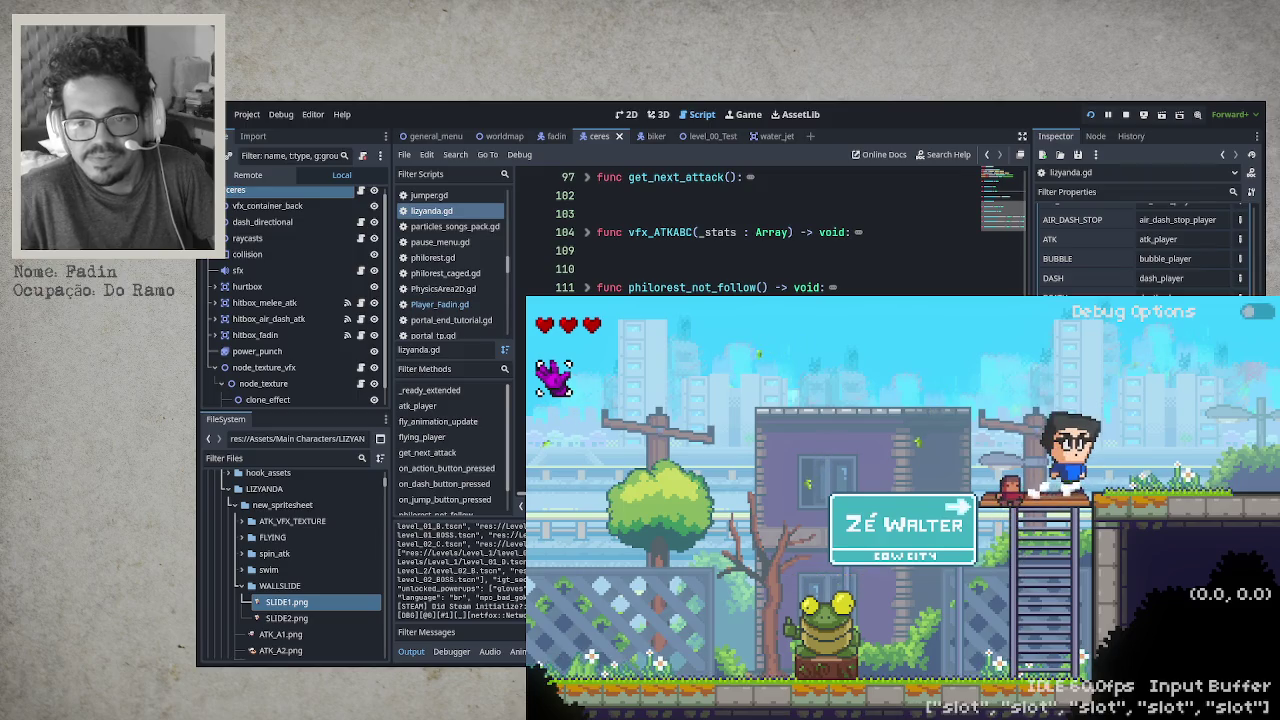
key("F1")
key("F1")
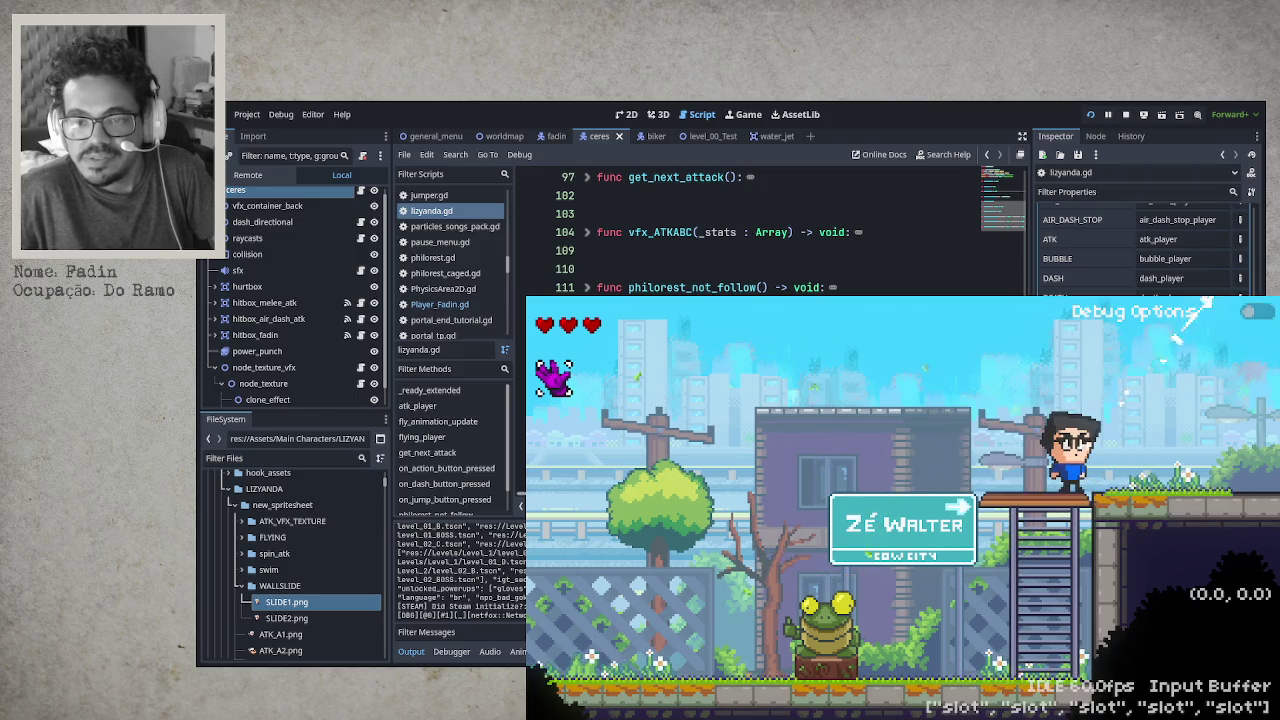
key("F1")
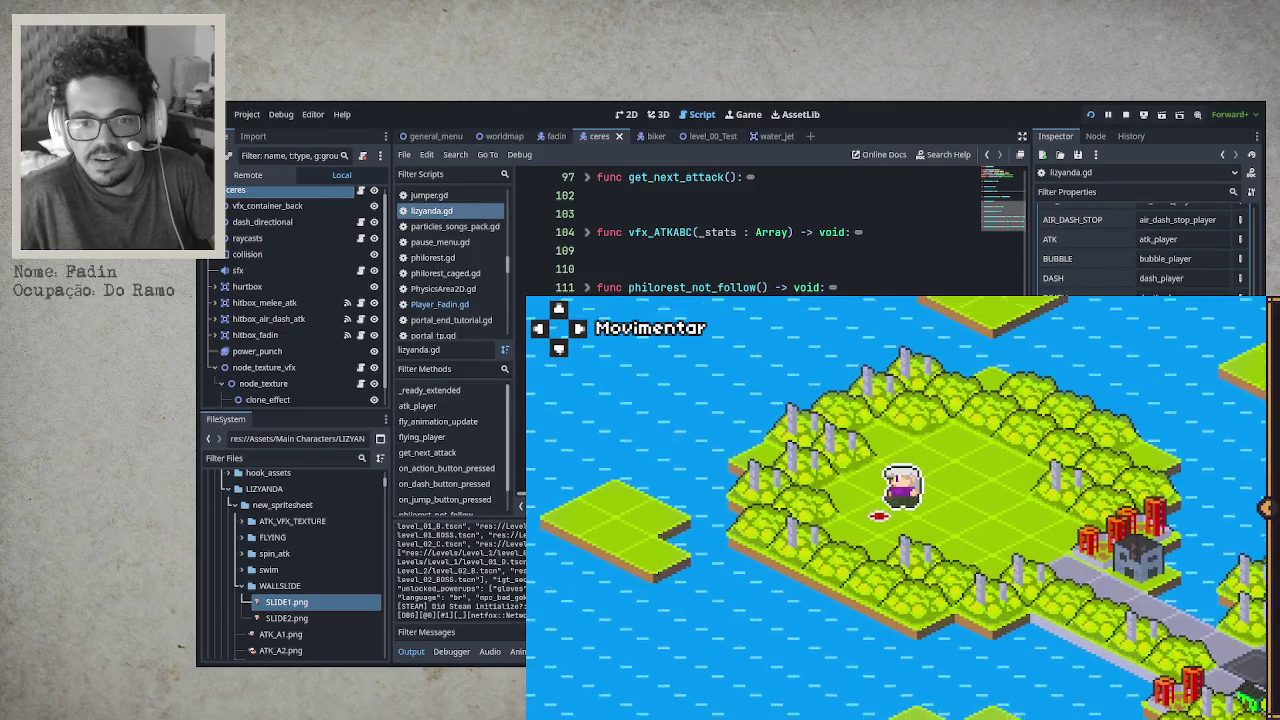
key("space")
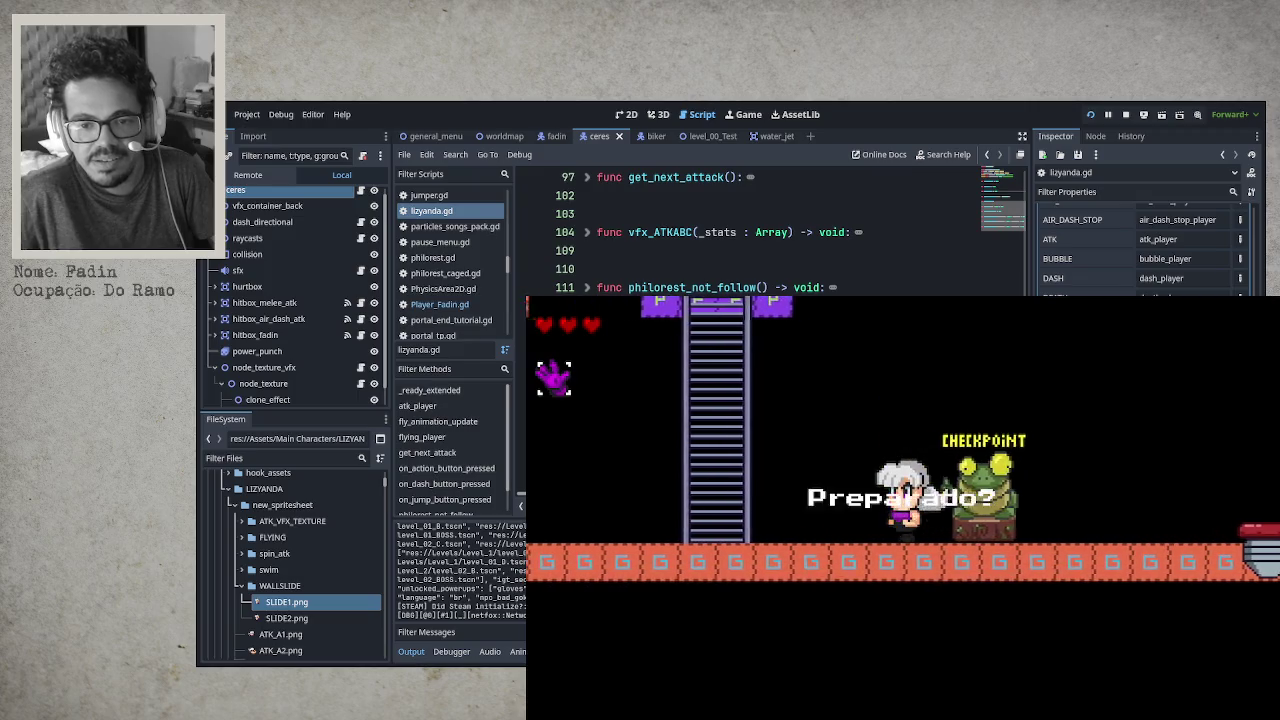
Step: Walk Ceres left, attack the bee, and slide down the side of the tile column
key("Left")
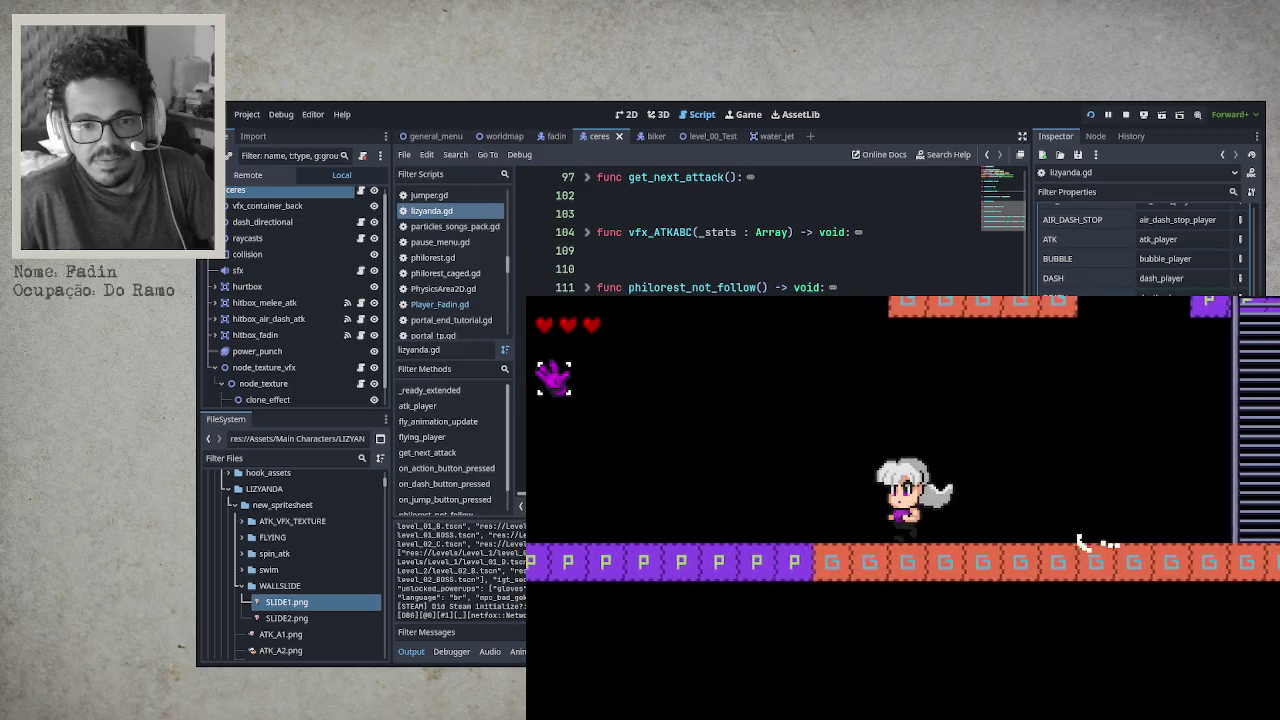
key("x")
key("Right")
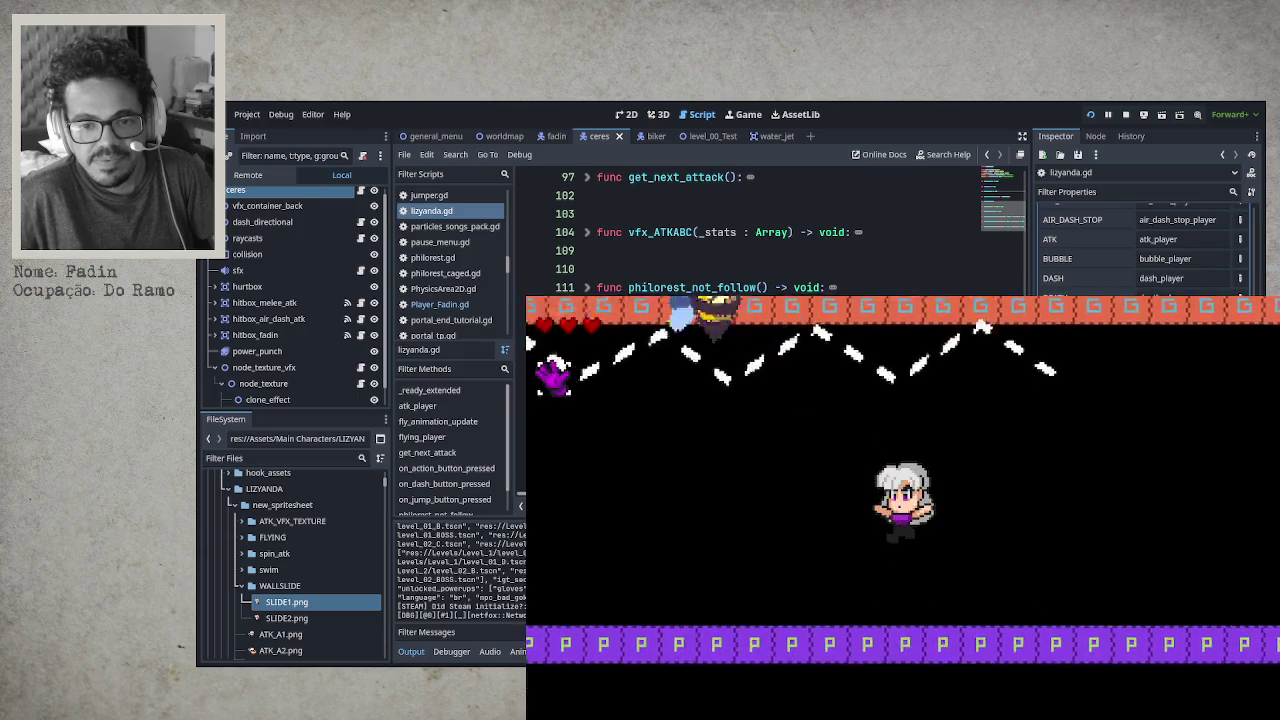
key("Down")
key("Left")
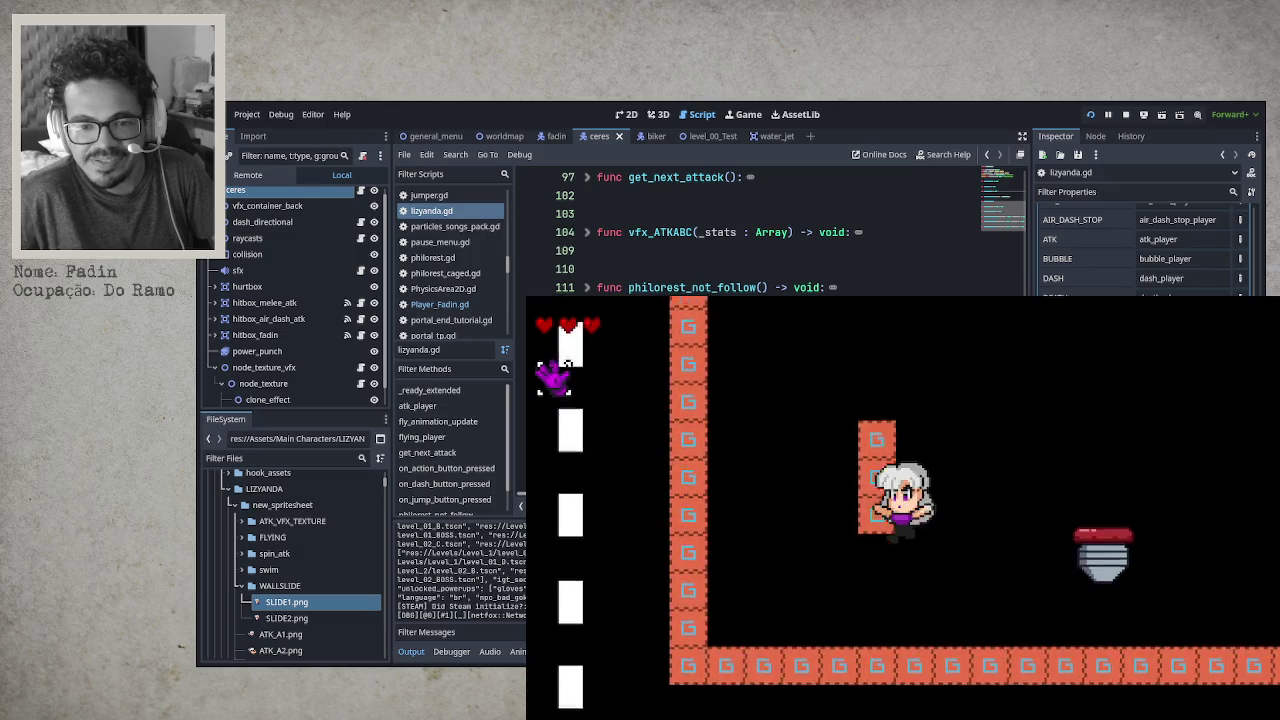
key("Left")
key("space")
key("Right")
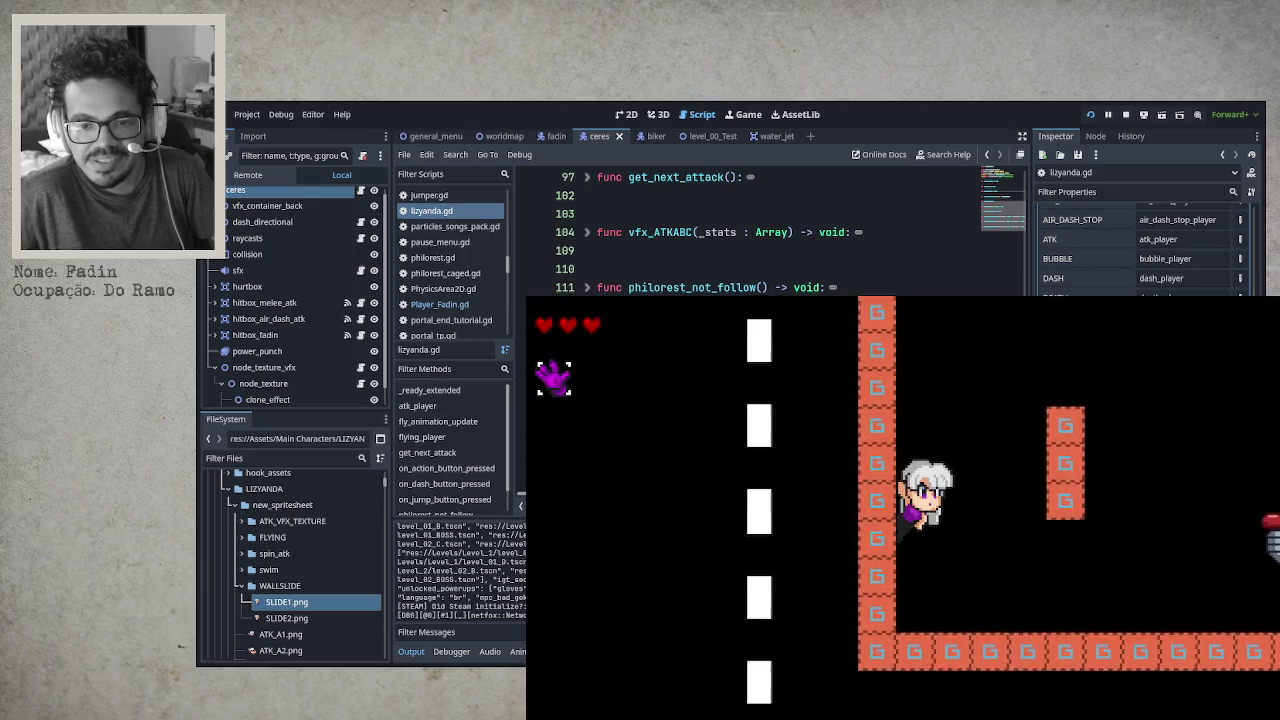
Step: Wall-jump between the left wall and the G-tile column, clinging and sliding down
key("Left")
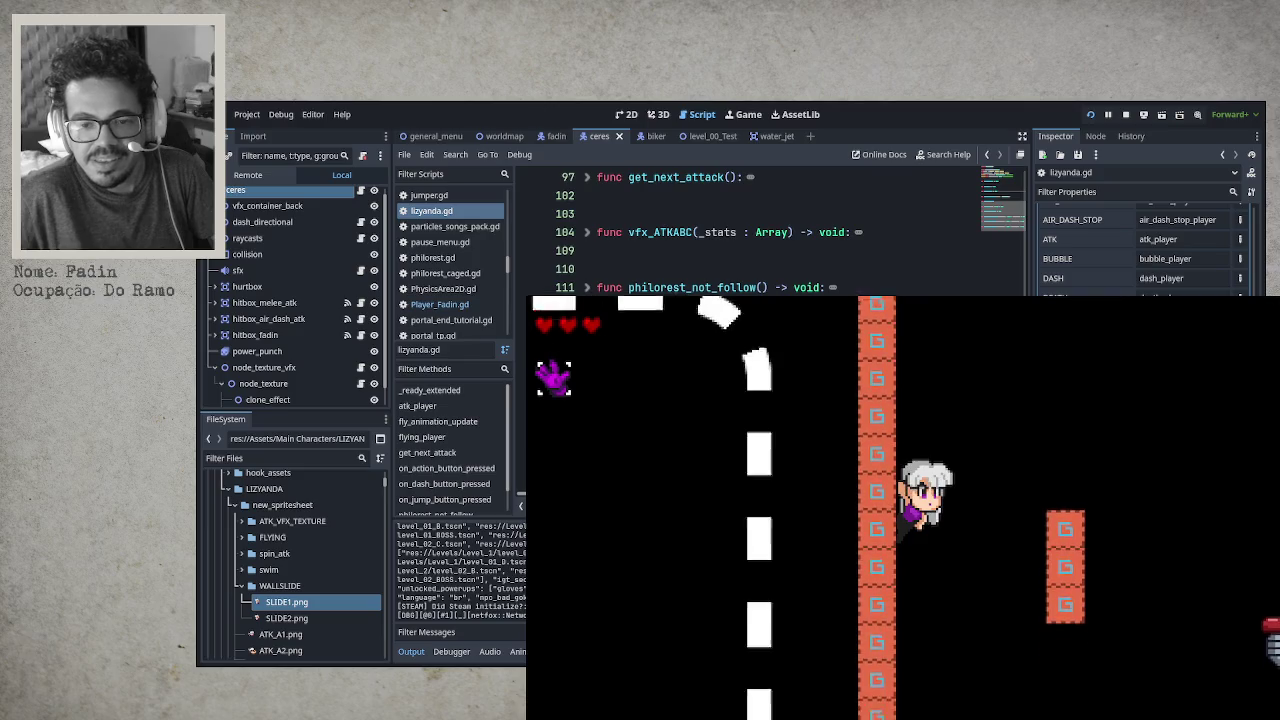
key("Right")
key("Left")
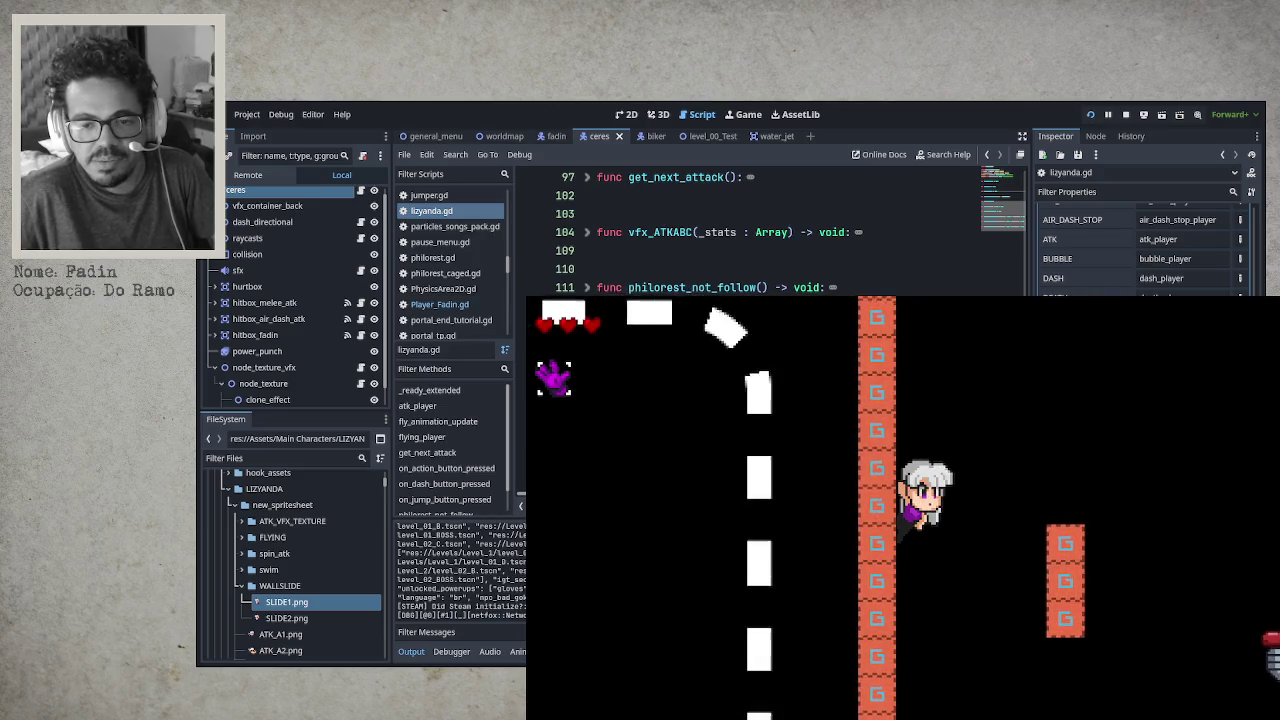
key("space")
key("Right")
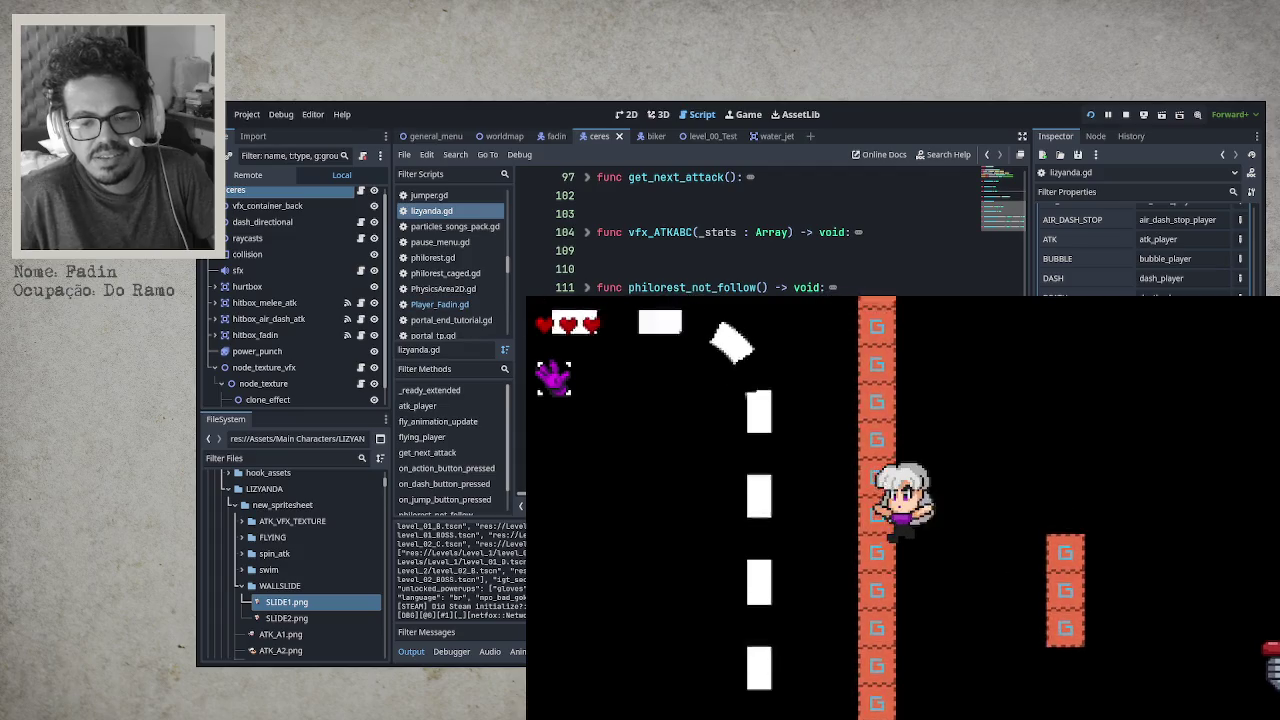
key("space")
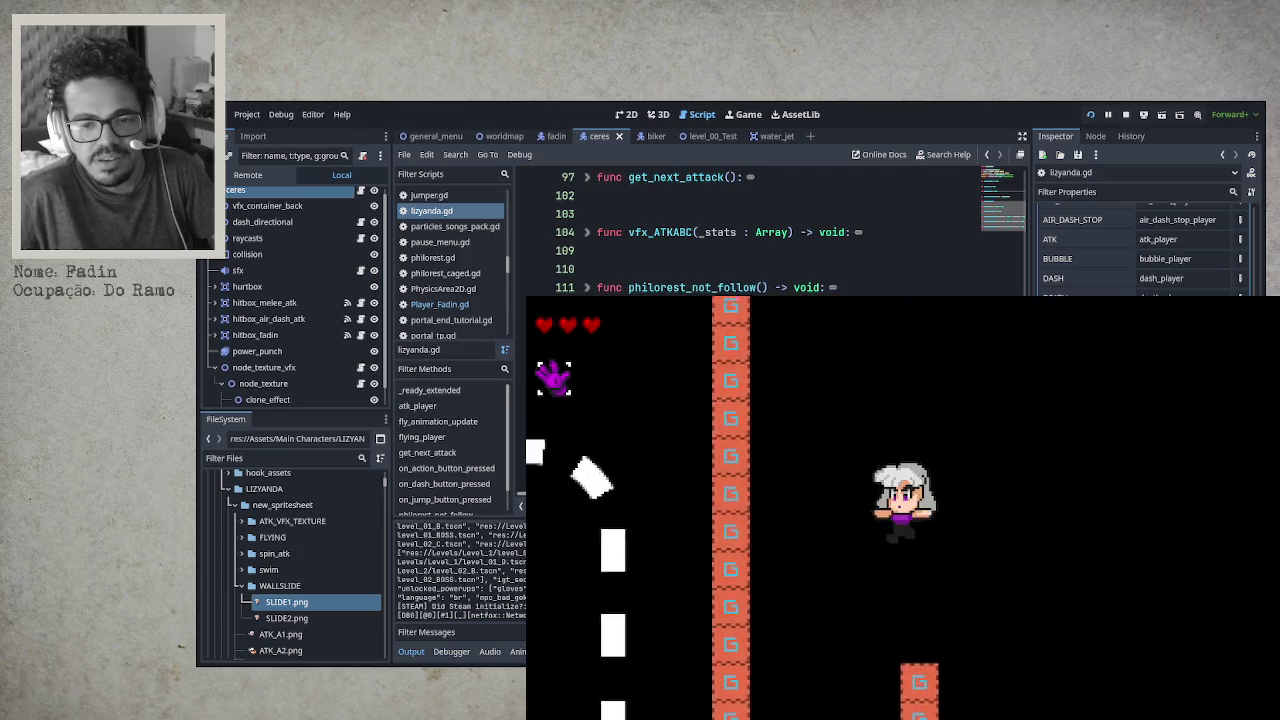
key("Left")
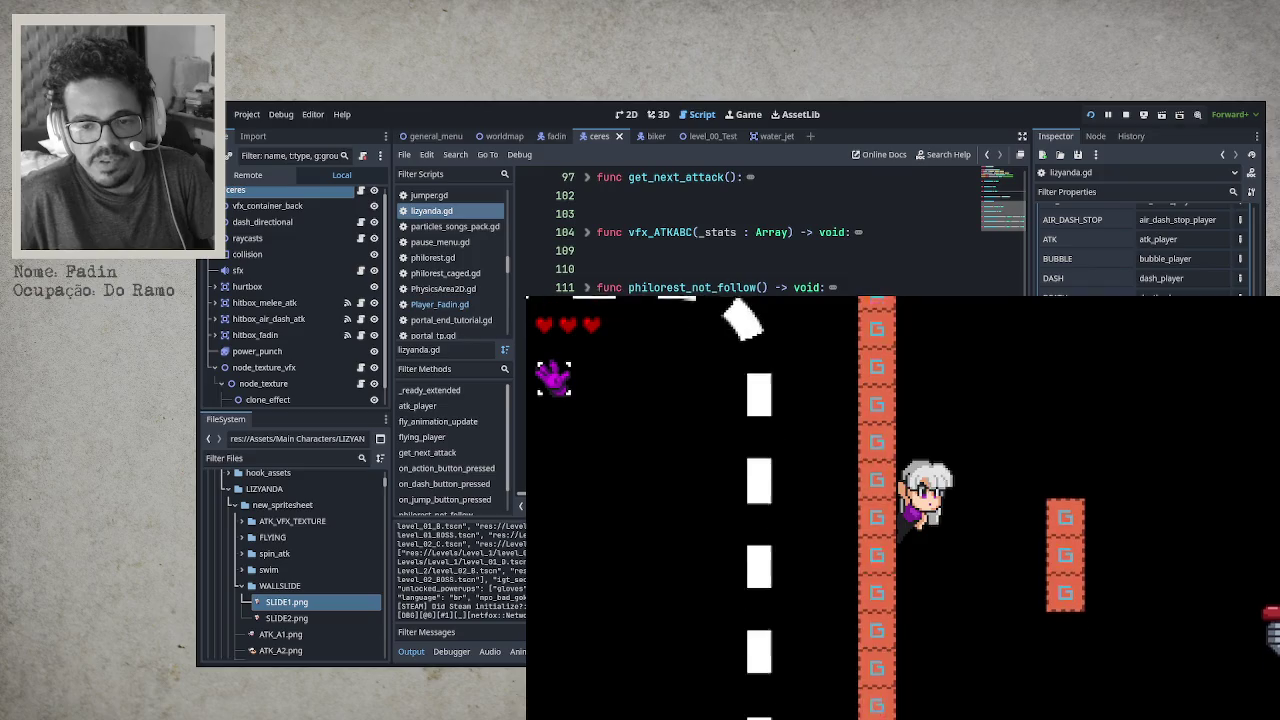
key("space")
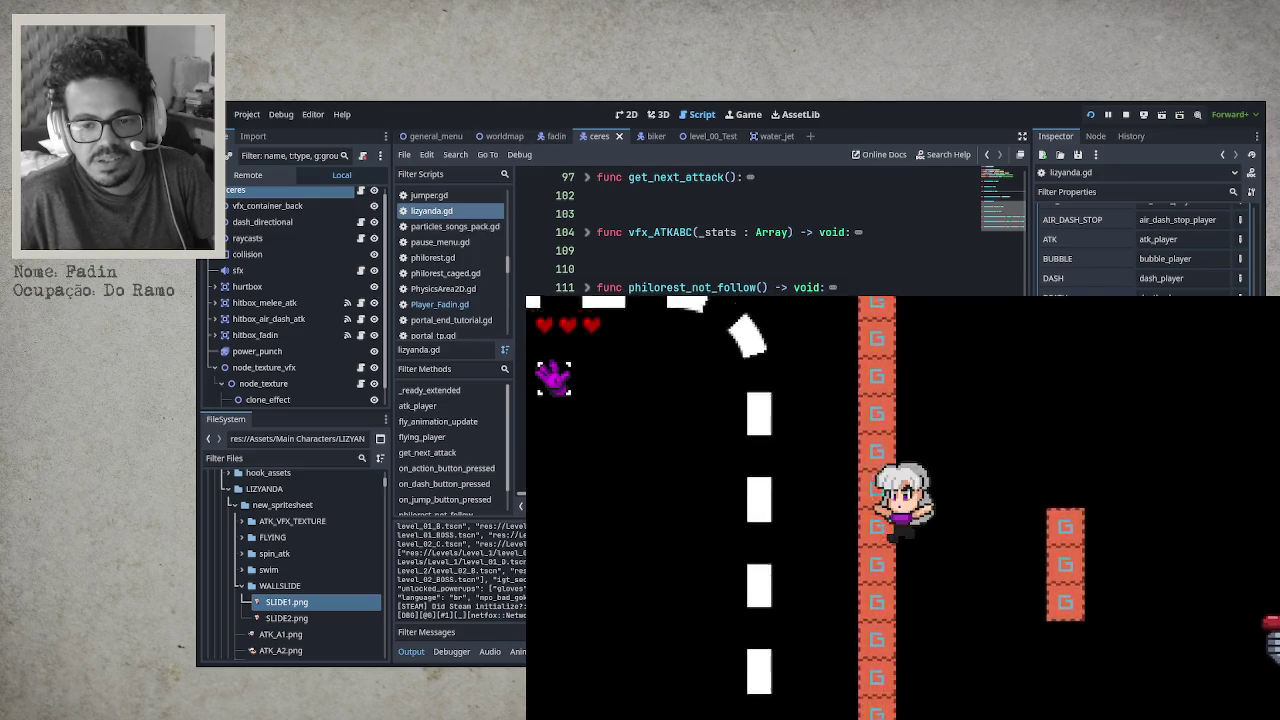
Step: Cling to and slide down the G-tile walls, then land on the small G-tile pillar
key("Right")
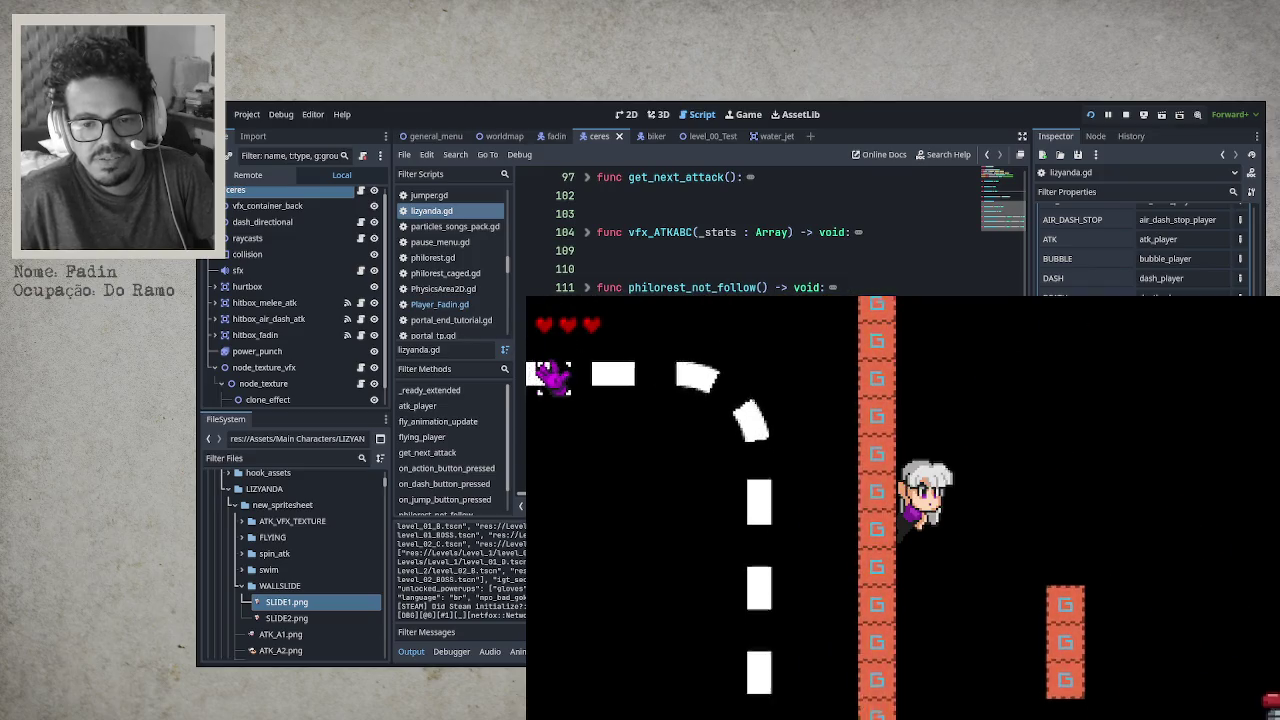
key("space")
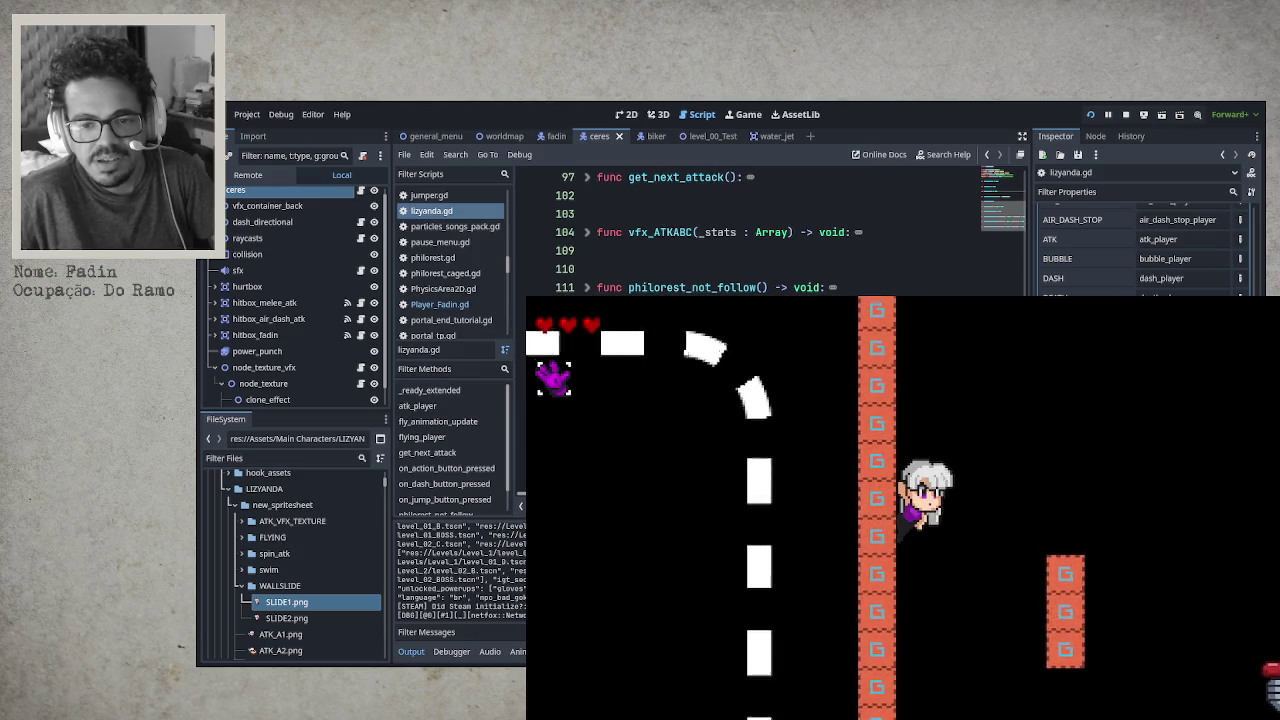
key("Right")
key("Left")
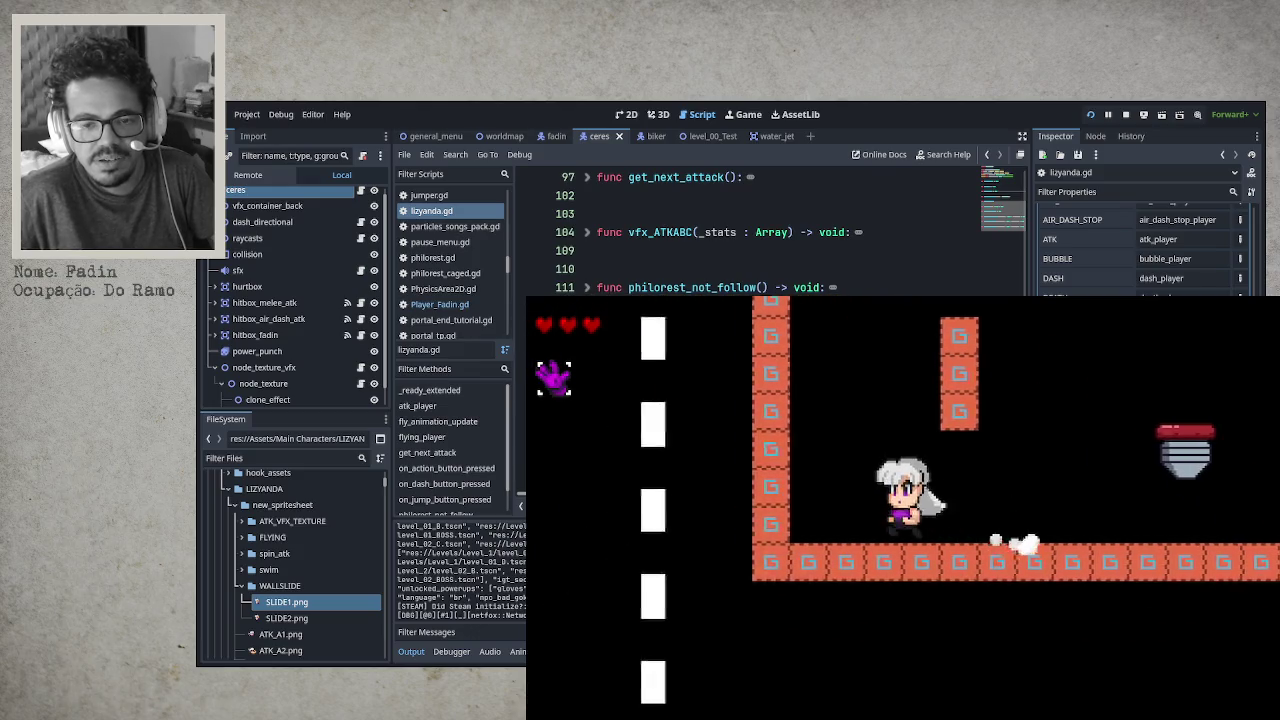
key("space")
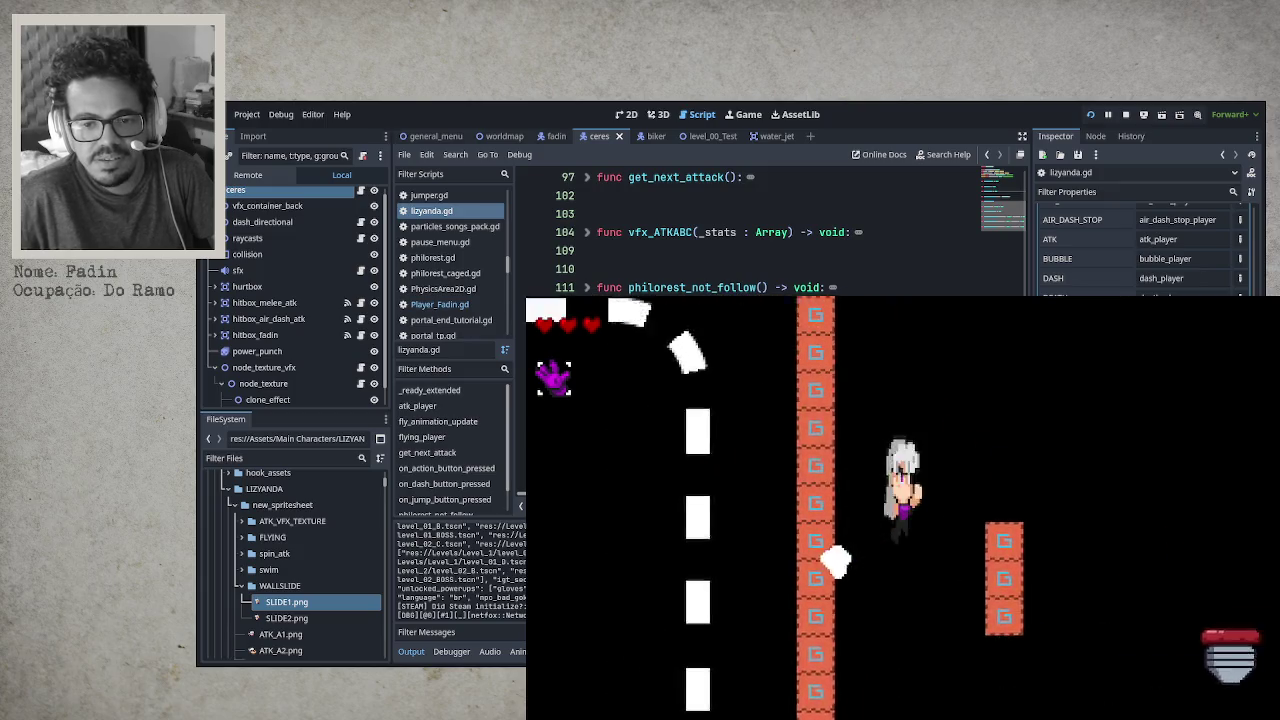
key("Left")
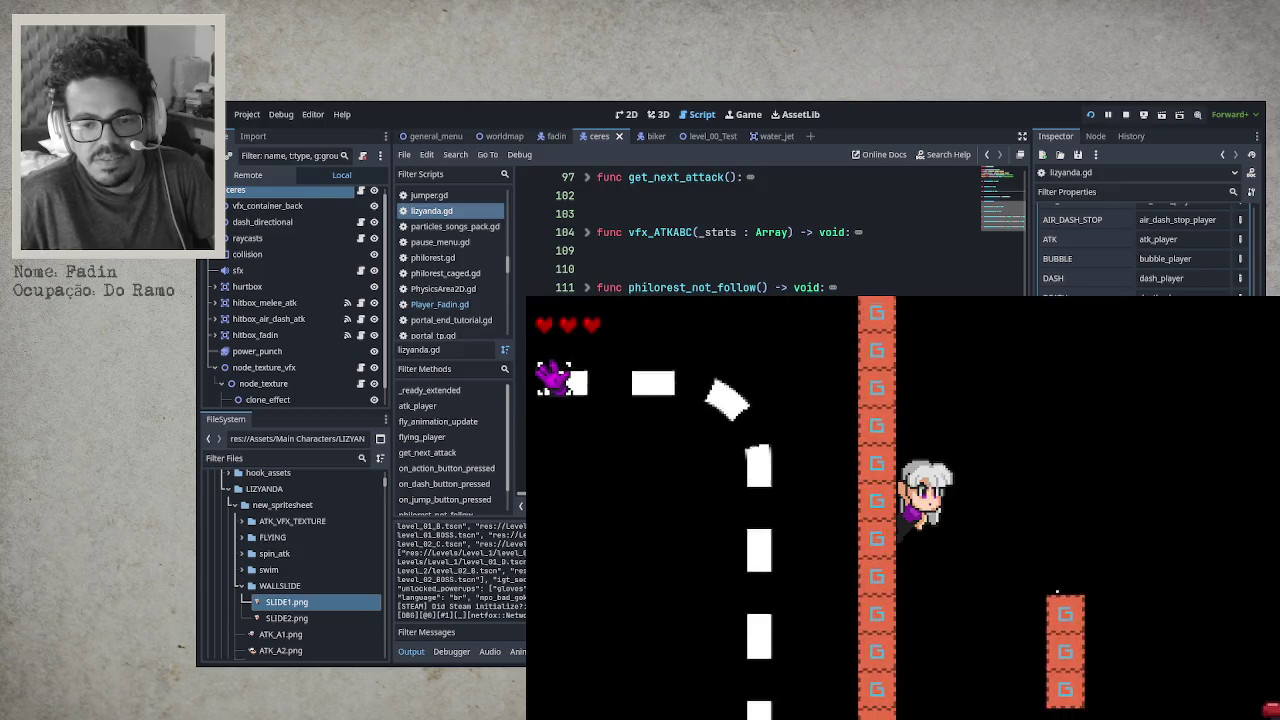
key("Right")
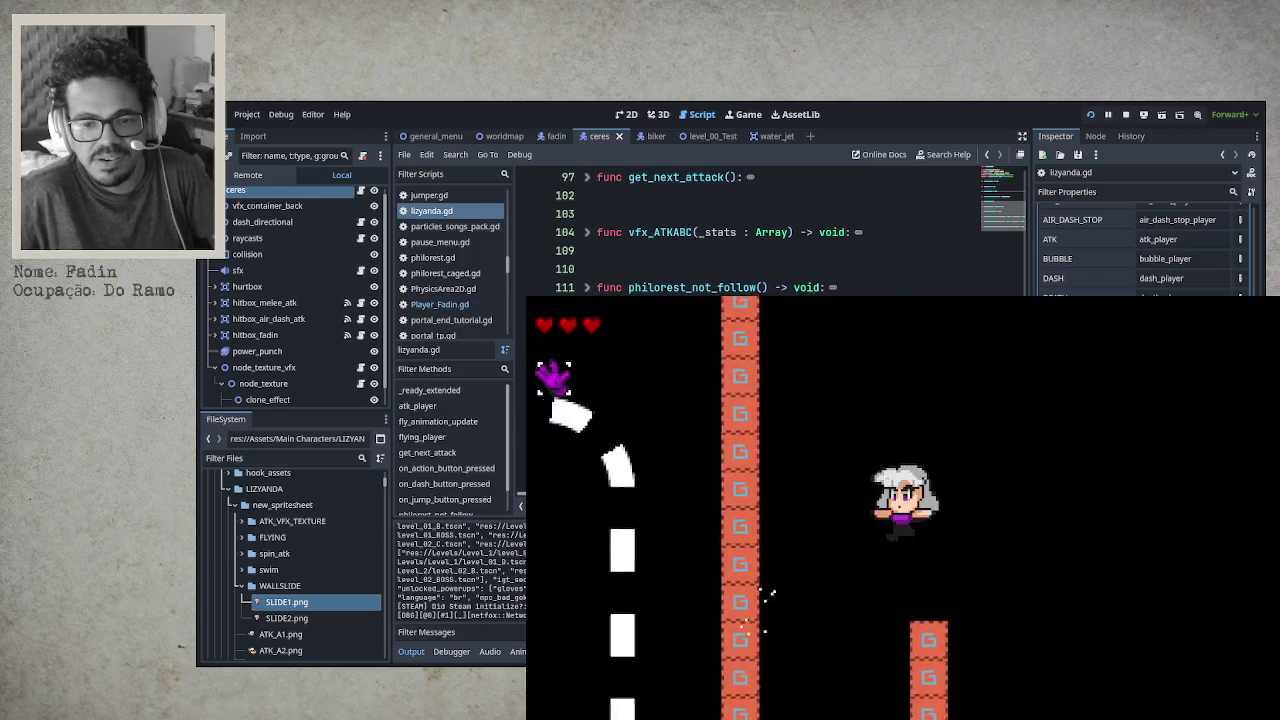
key("Right")
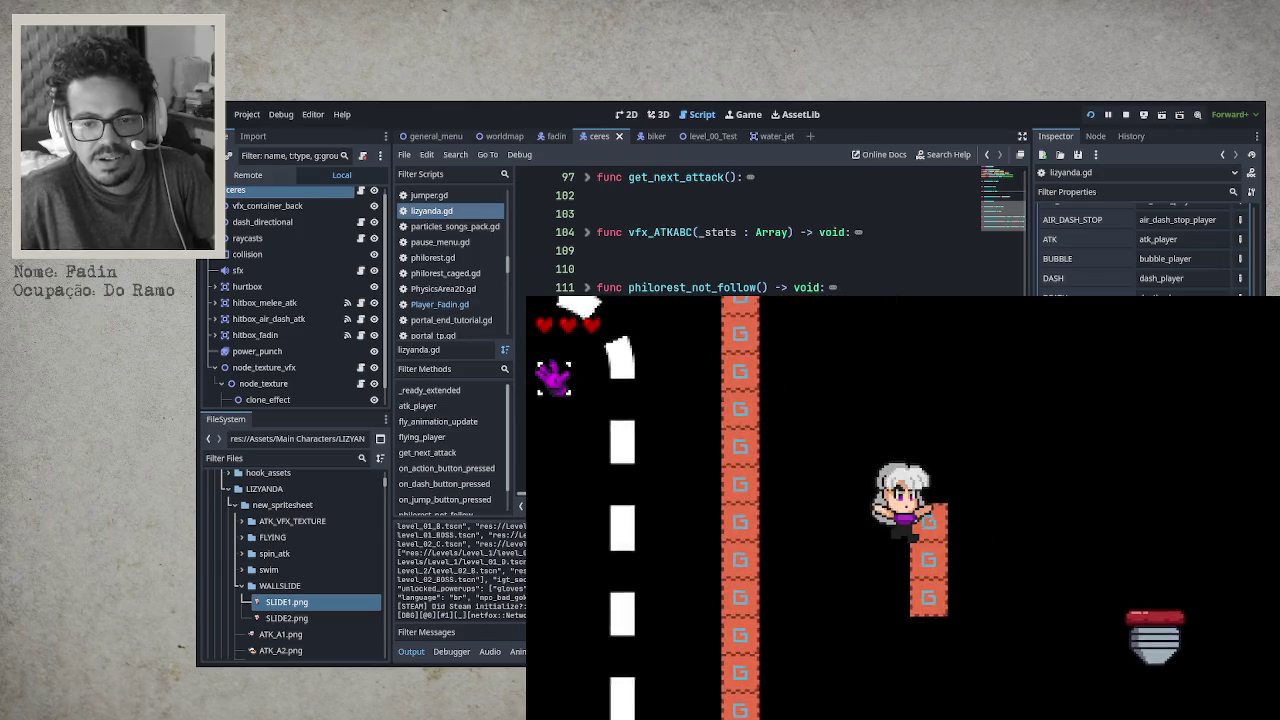
key("Left")
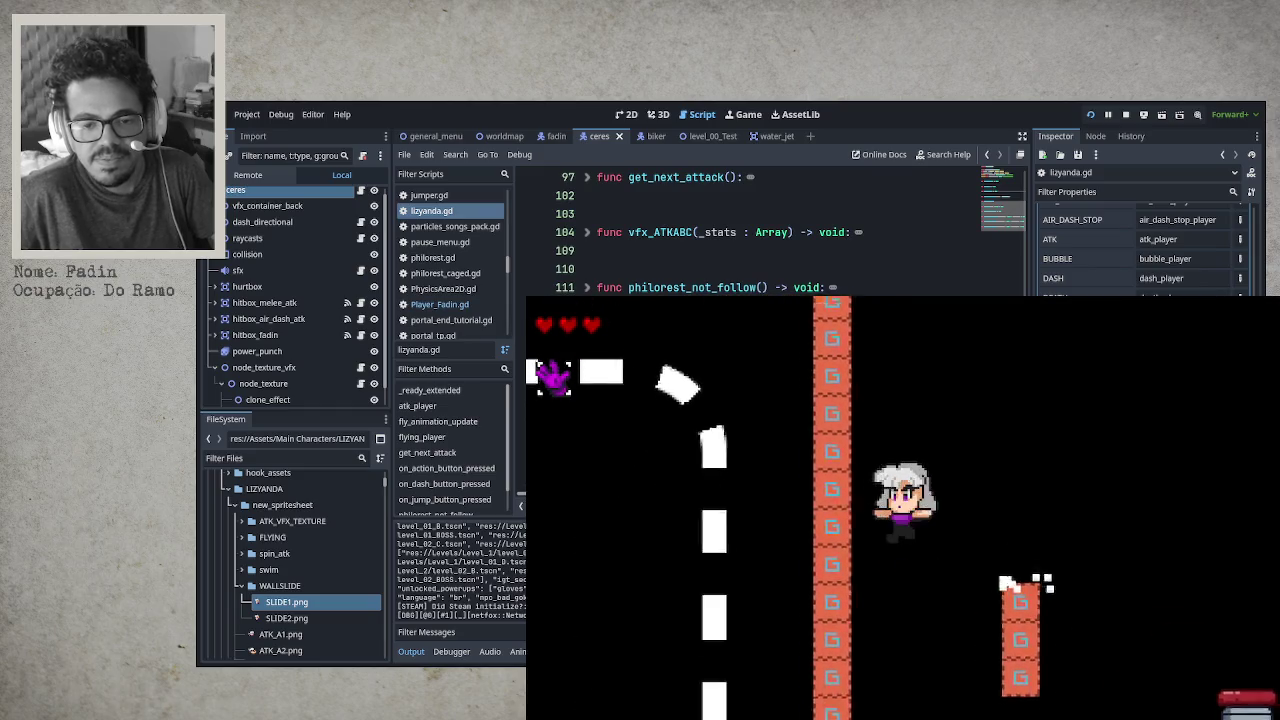
key("Left")
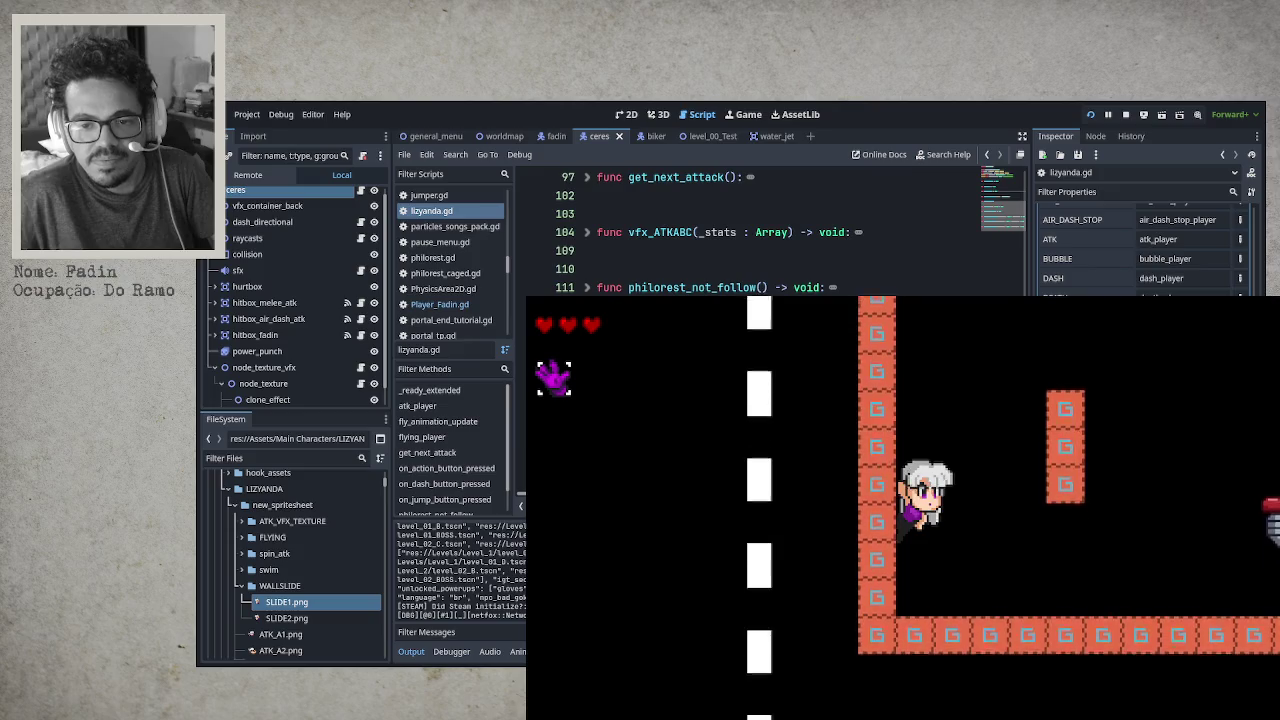
key("Right")
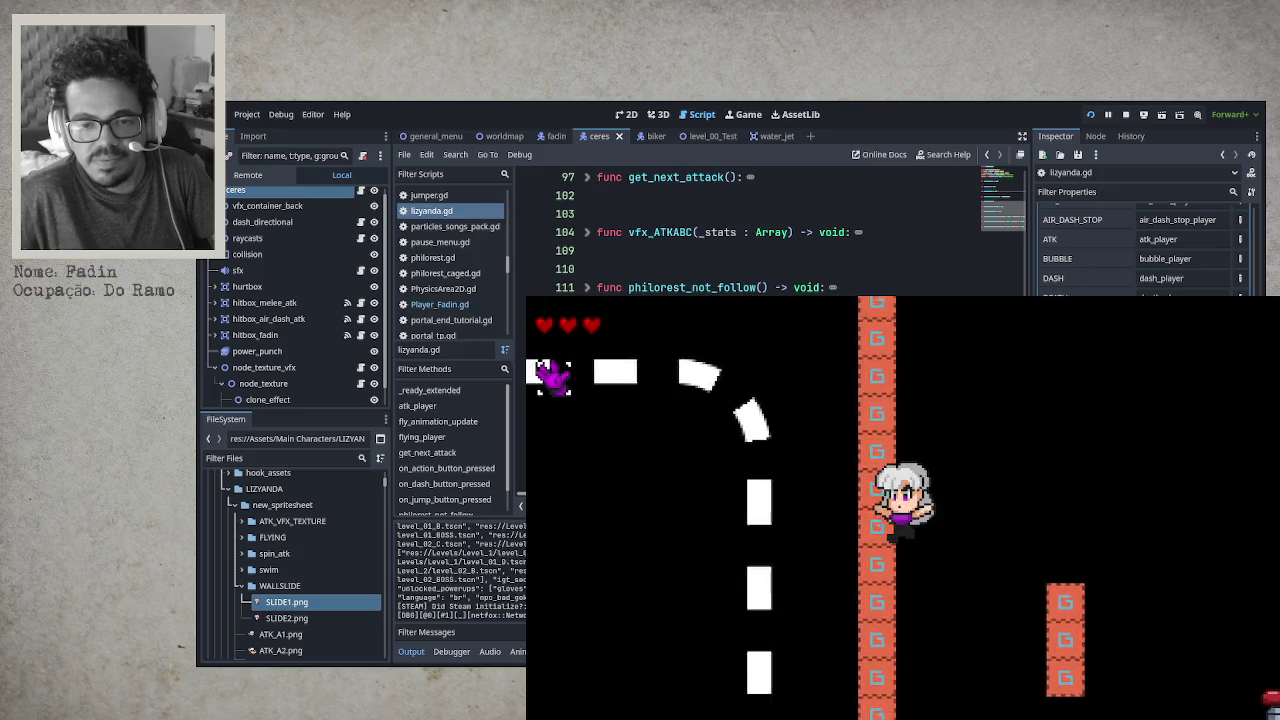
key("Right")
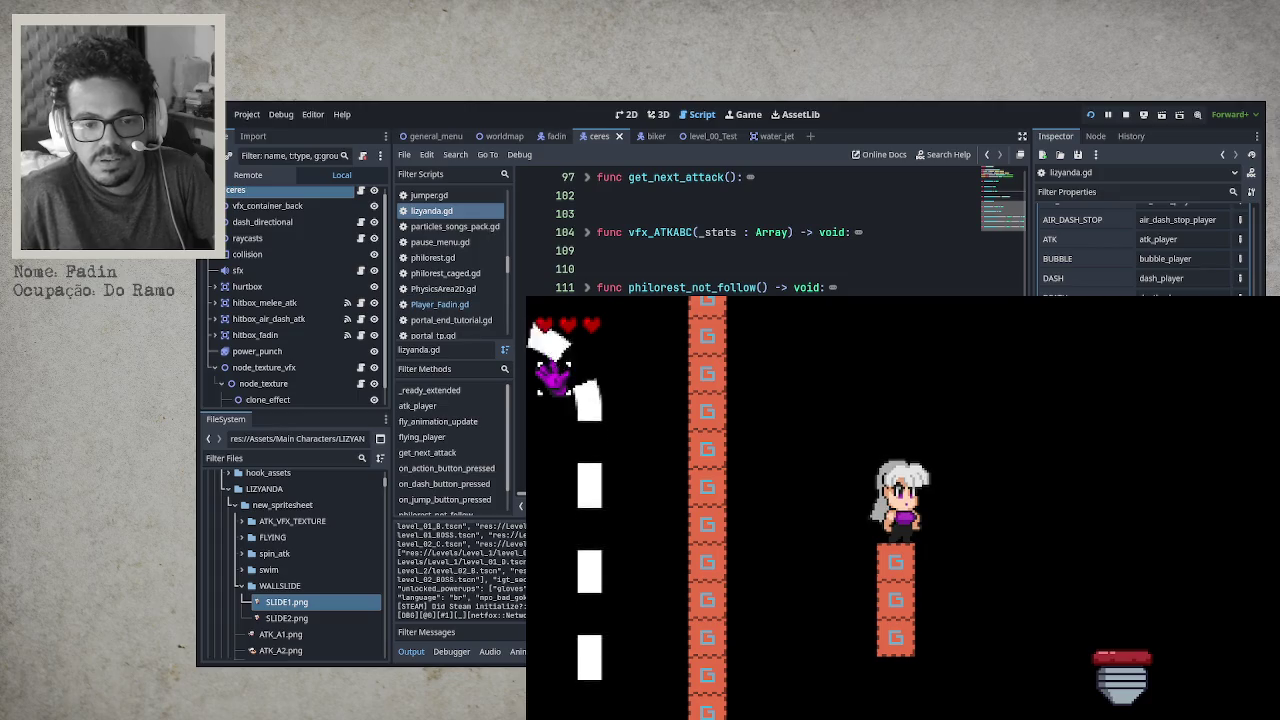
Step: Indent the WALL_SLIDE block in Player_Fadin.gd, then reopen ceres's lizyanda.gd script
left_click(556, 136)
scroll(356, 232, "up", 1)
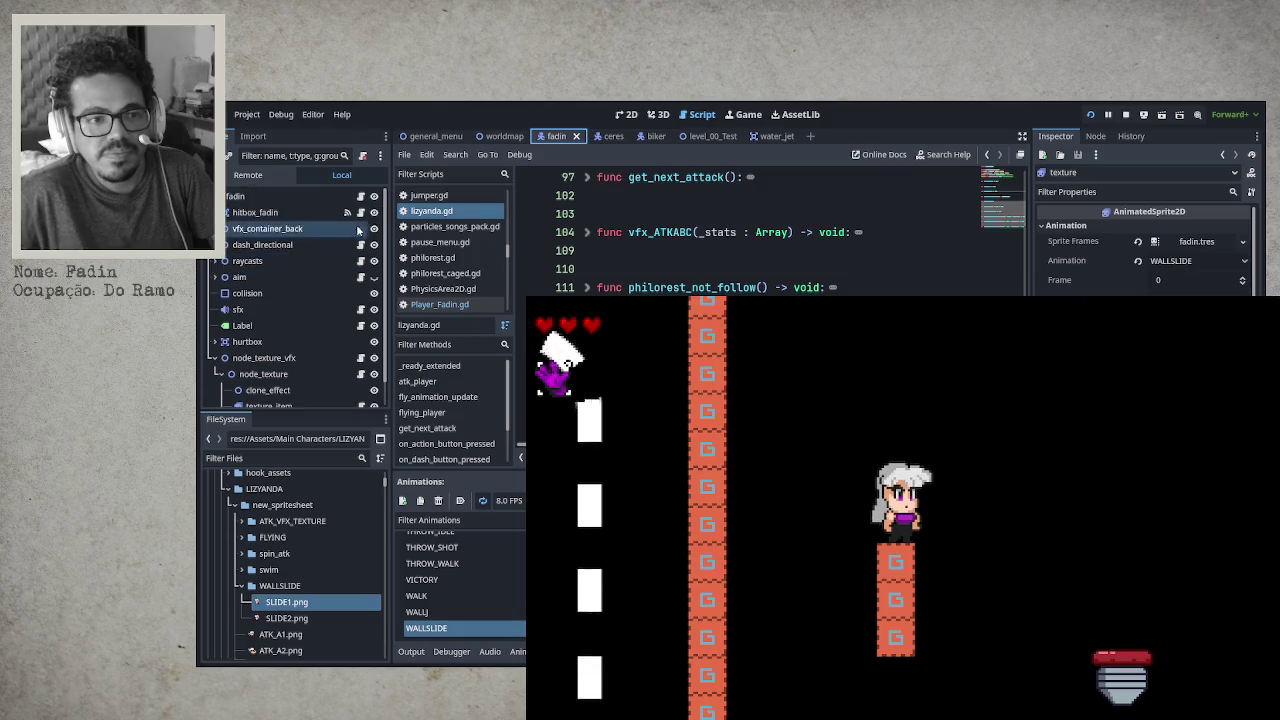
left_click(360, 197)
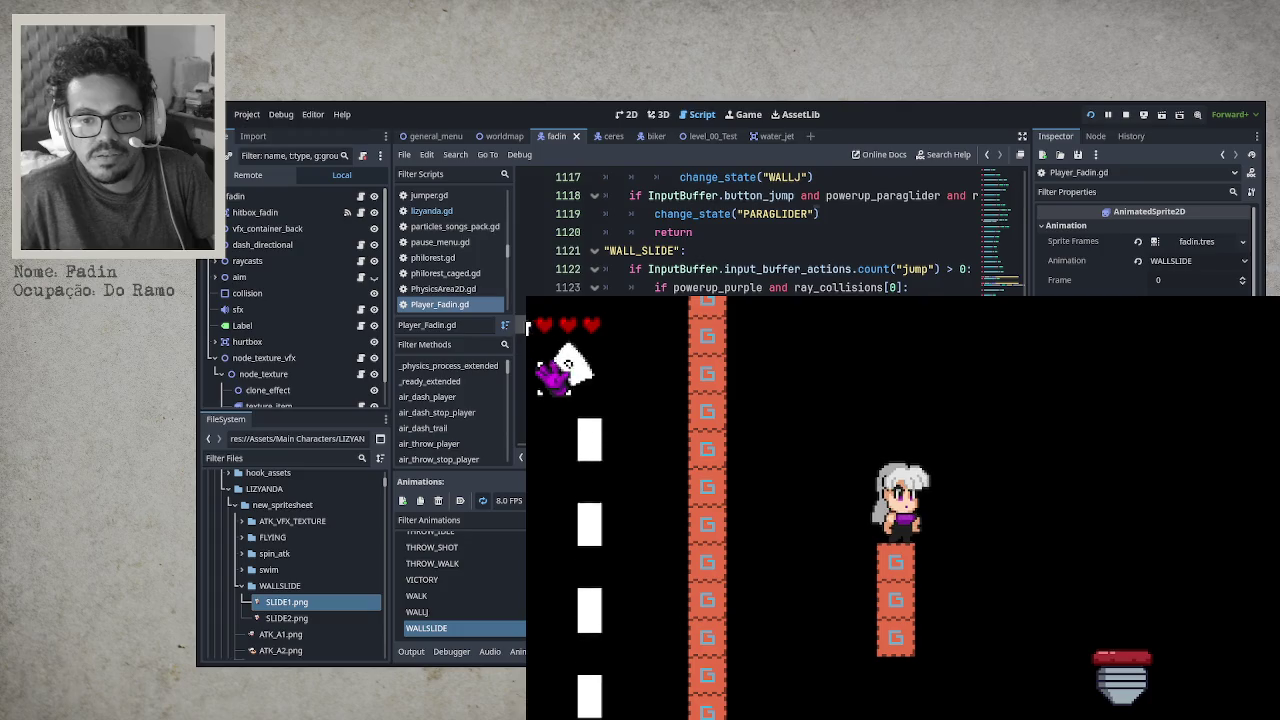
key("Tab")
key("Tab")
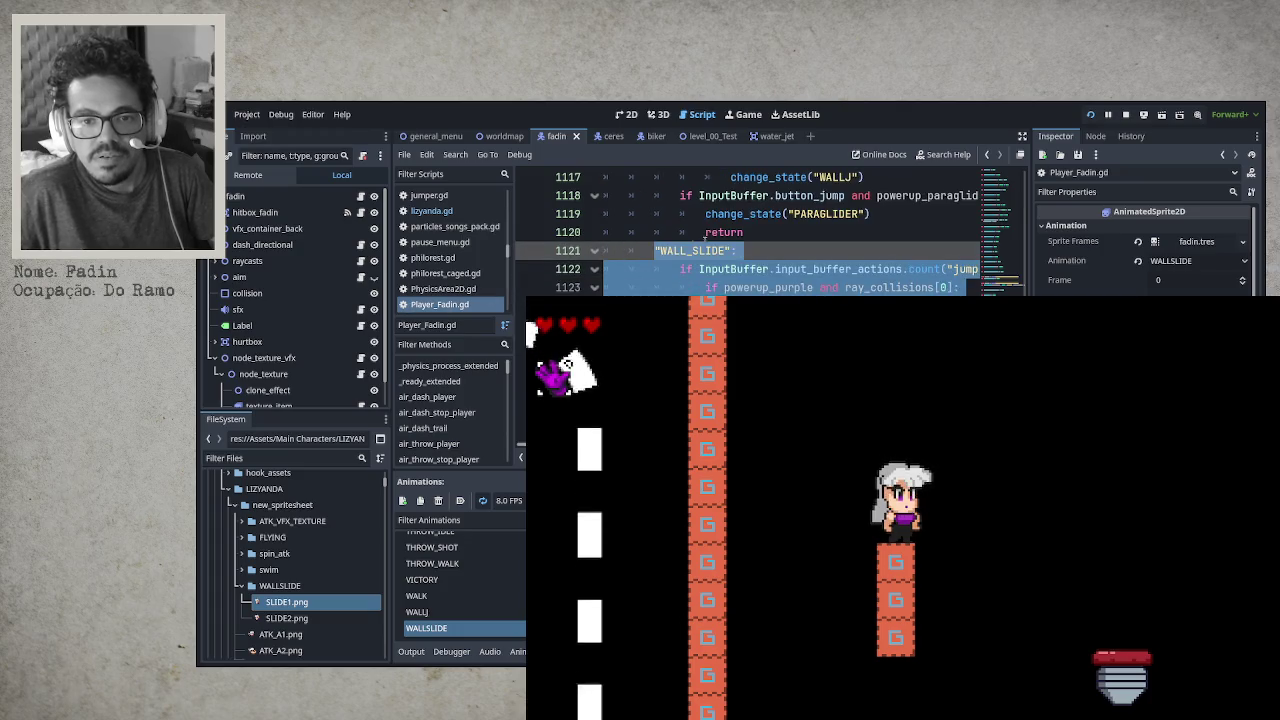
left_click(612, 137)
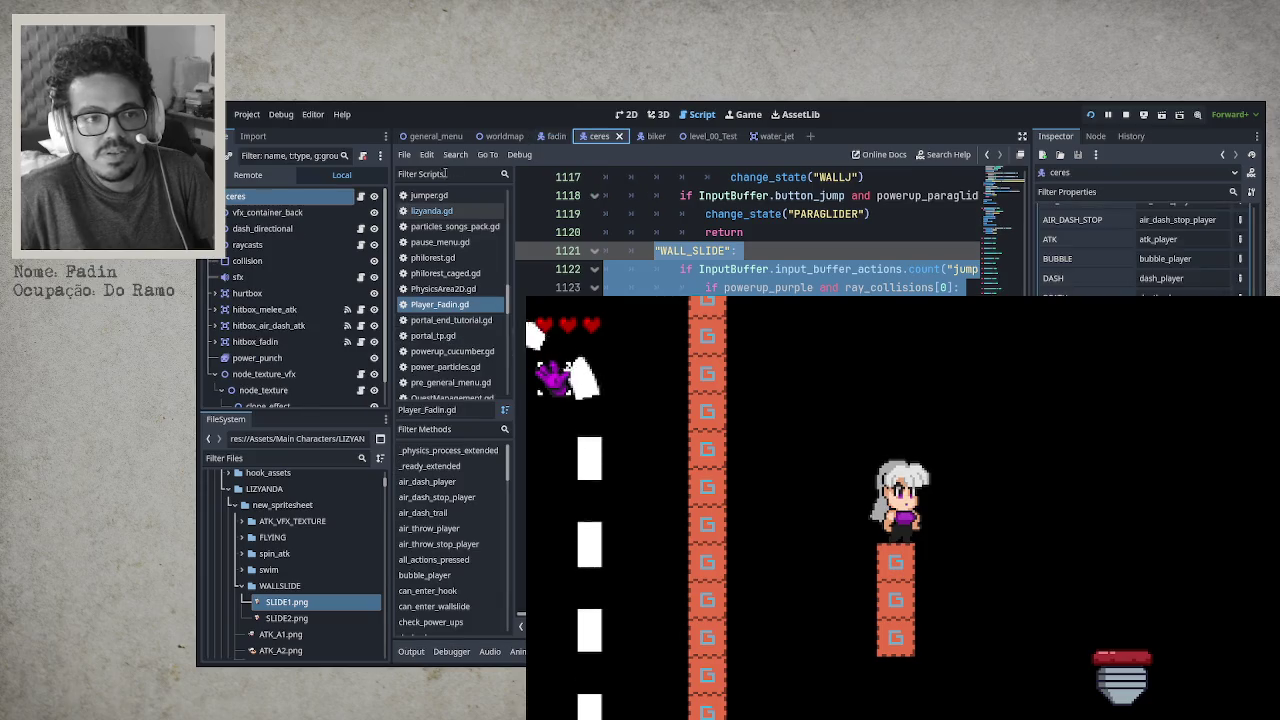
left_click(360, 197)
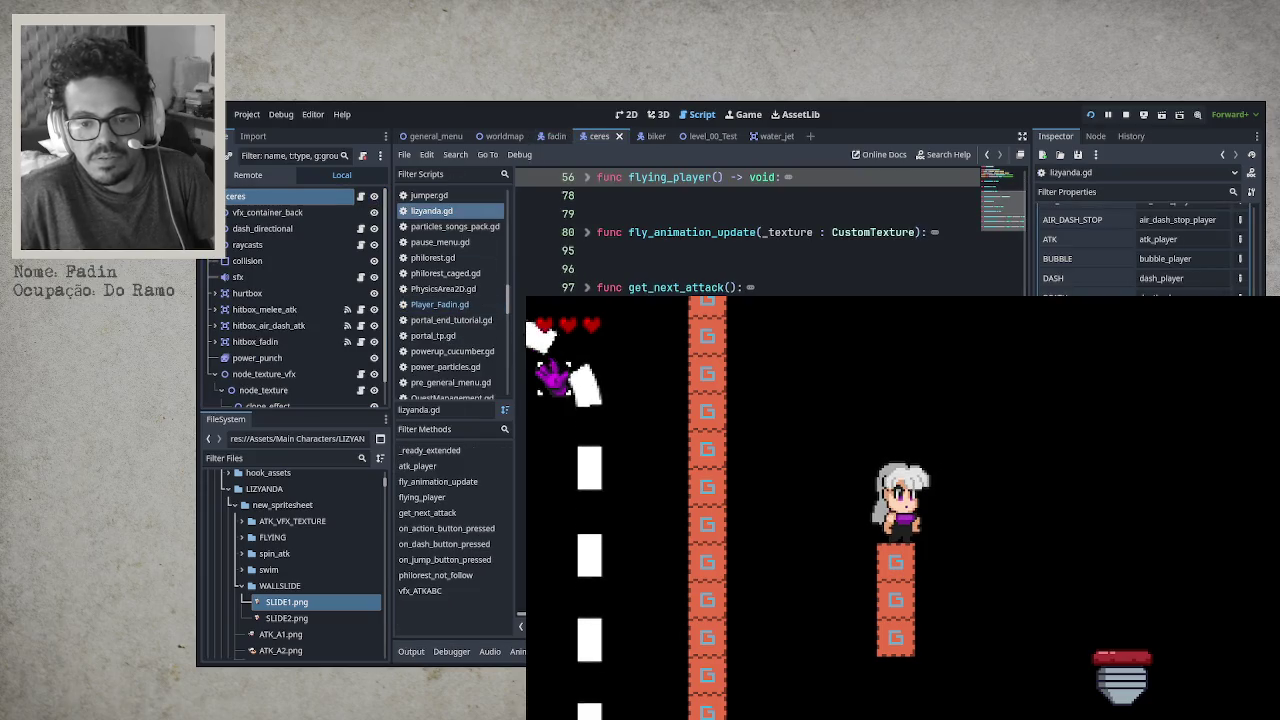
scroll(750, 230, "down", 8)
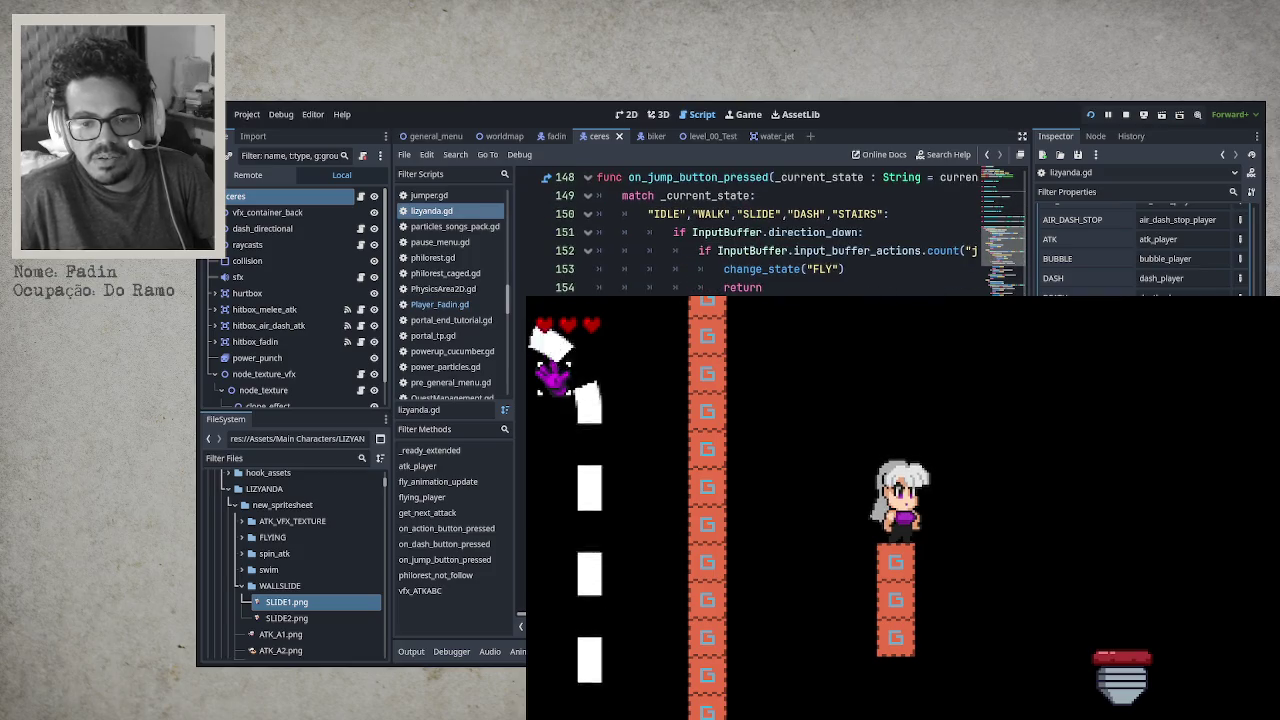
scroll(750, 230, "down", 2)
scroll(750, 230, "down", 2)
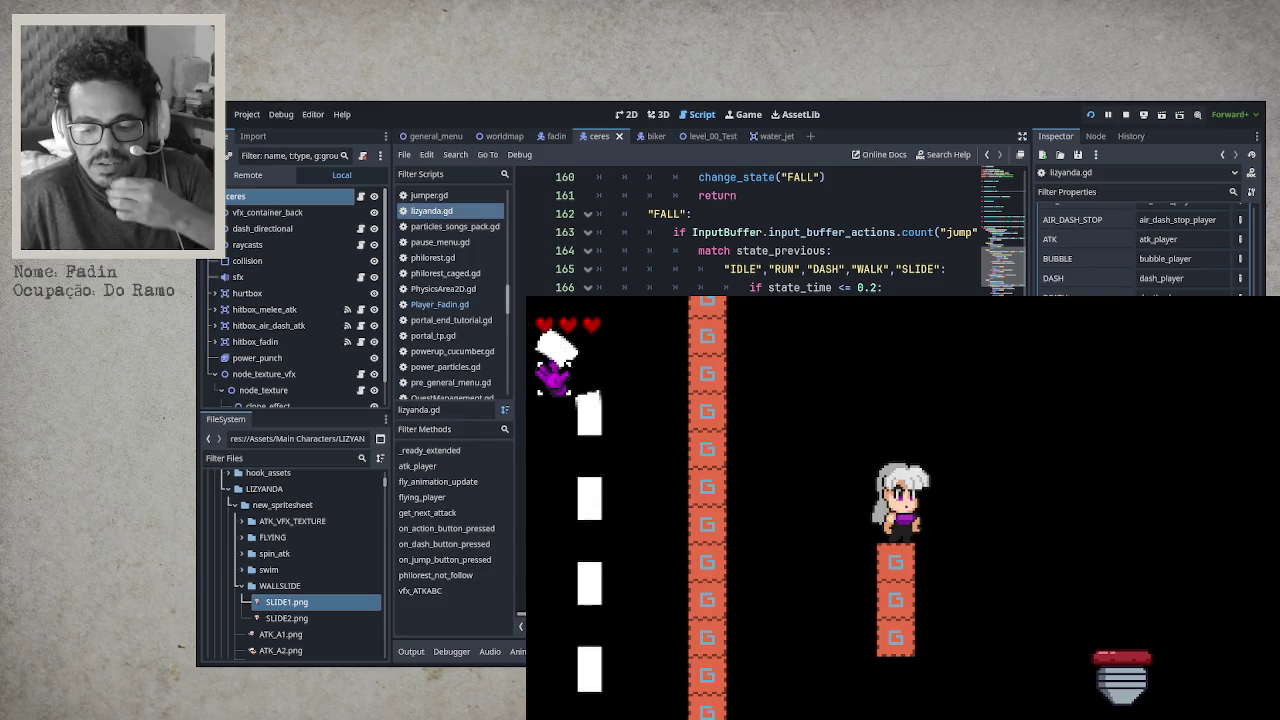
scroll(750, 230, "down", 3)
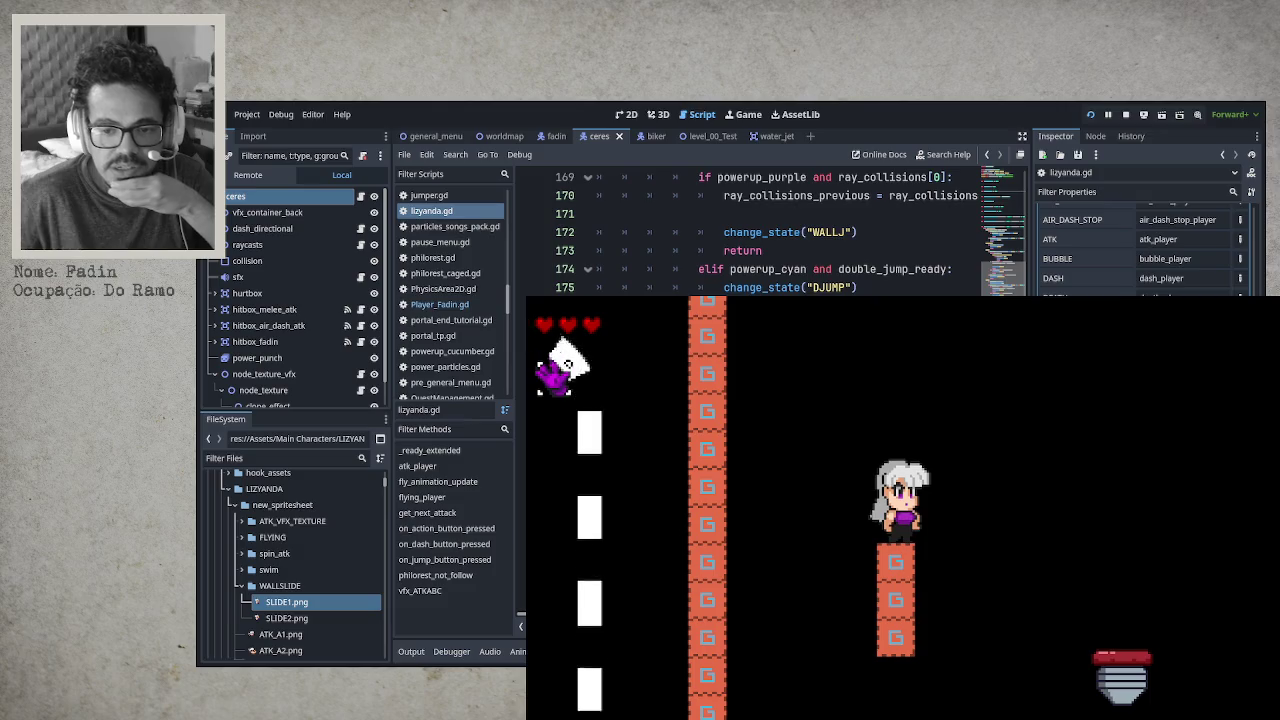
scroll(750, 230, "down", 1)
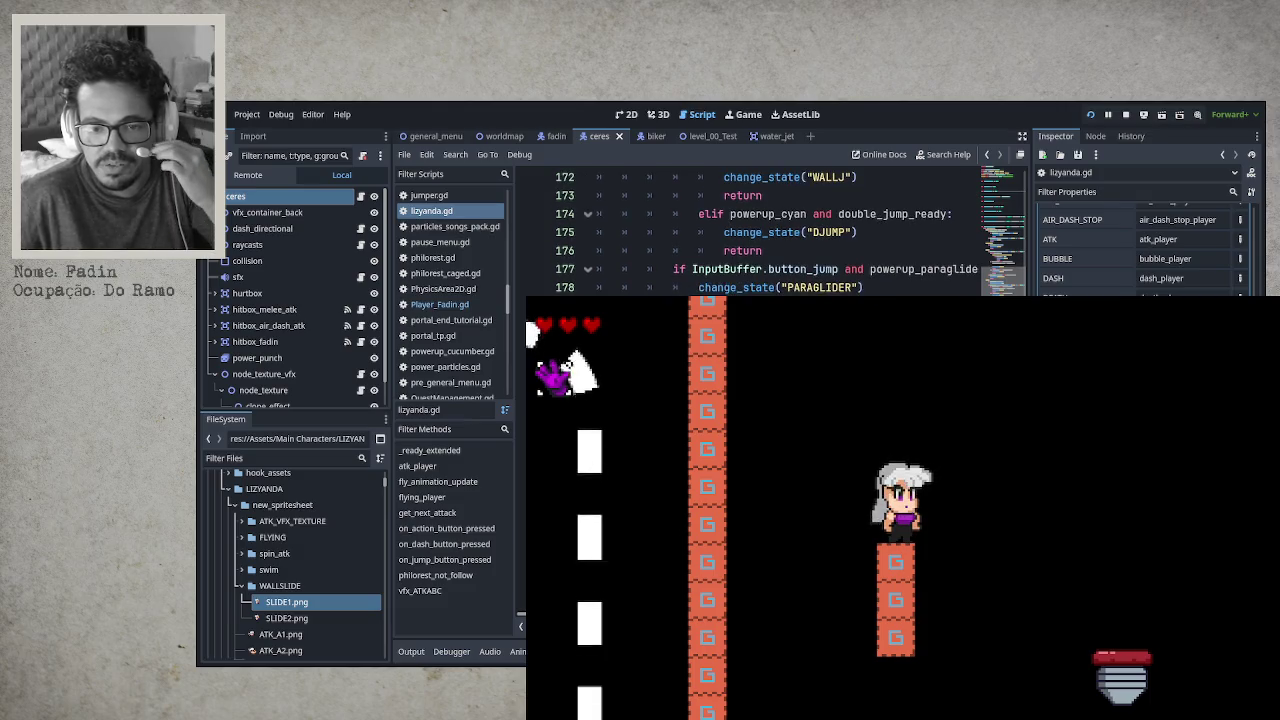
scroll(750, 230, "down", 1)
scroll(750, 230, "down", 1)
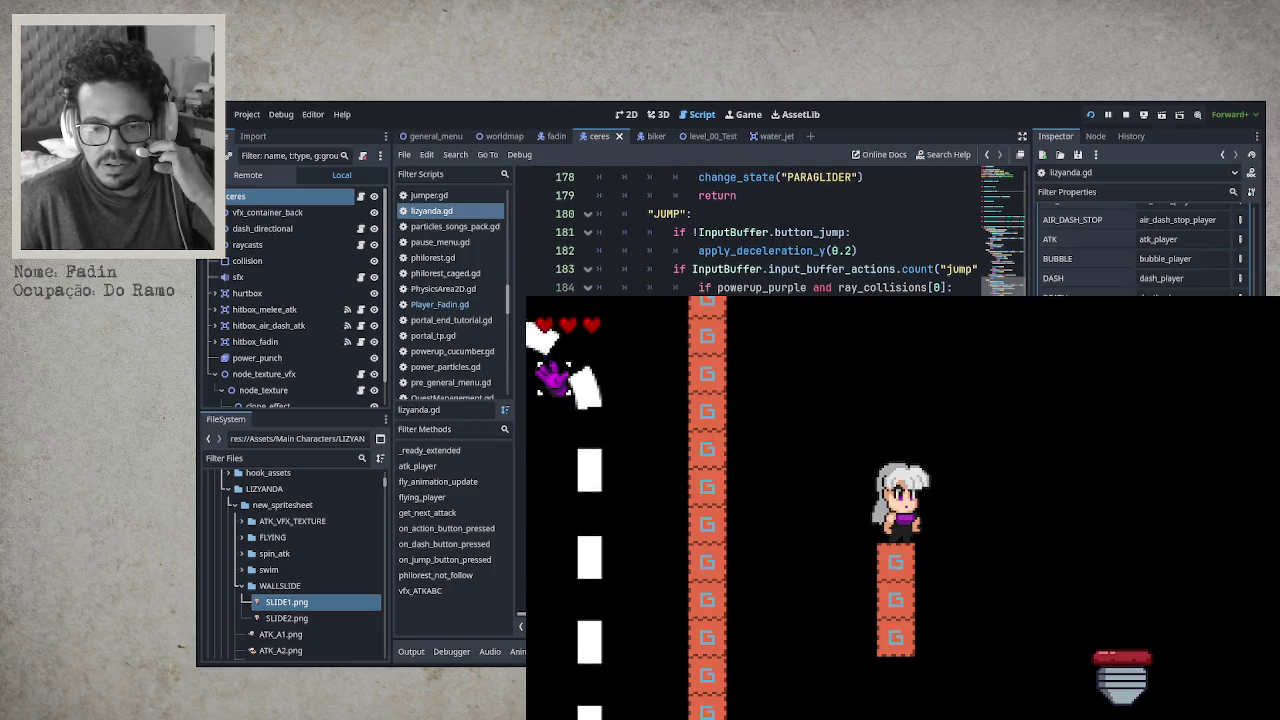
scroll(770, 230, "up", 10)
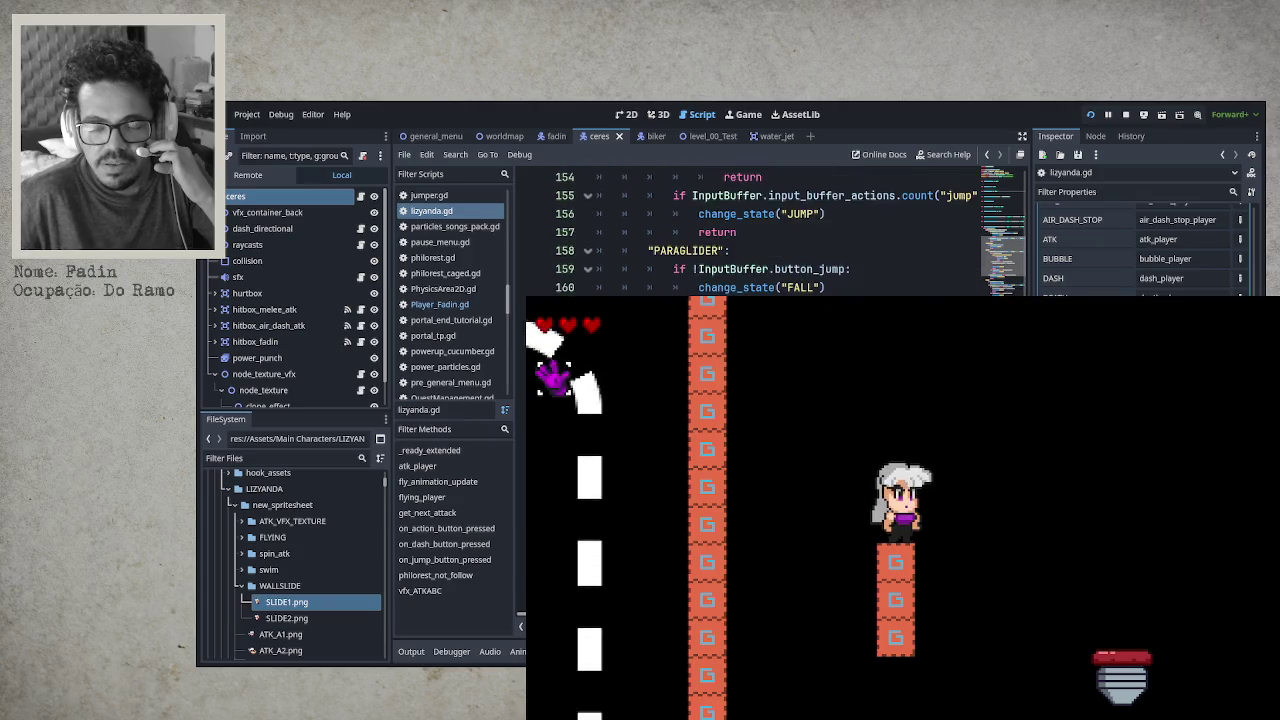
scroll(770, 230, "up", 4)
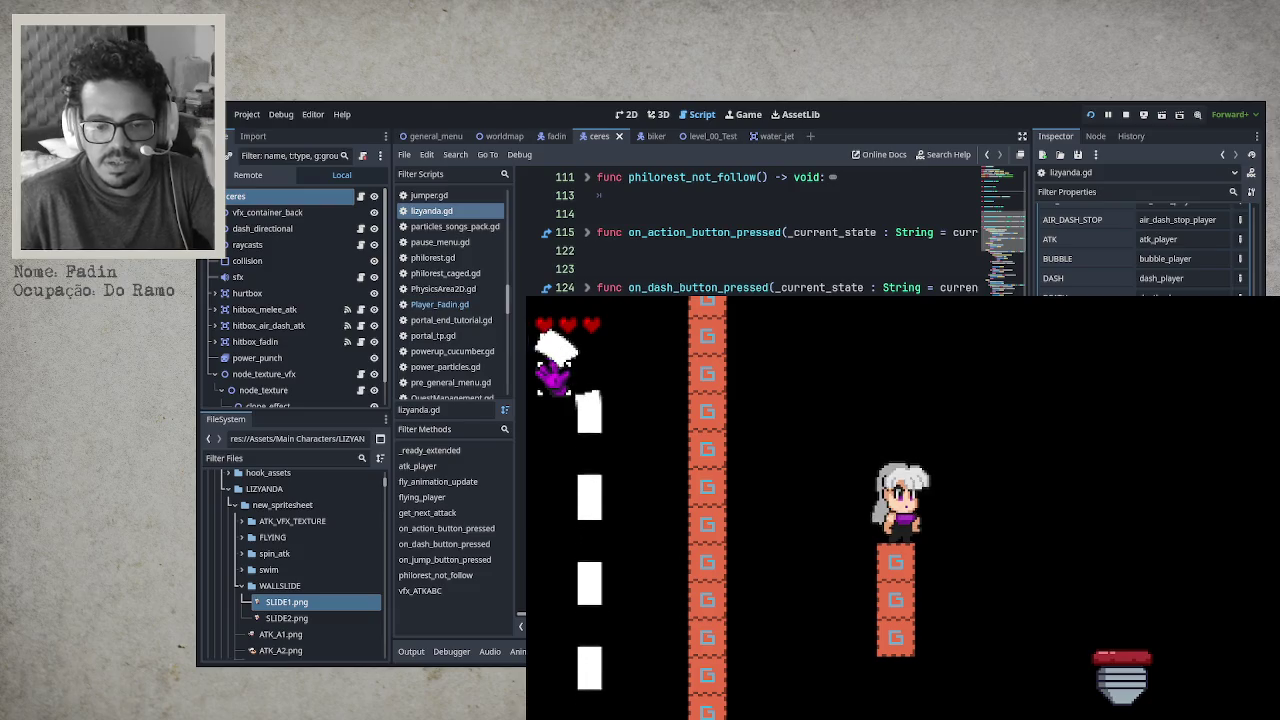
scroll(770, 230, "down", 8)
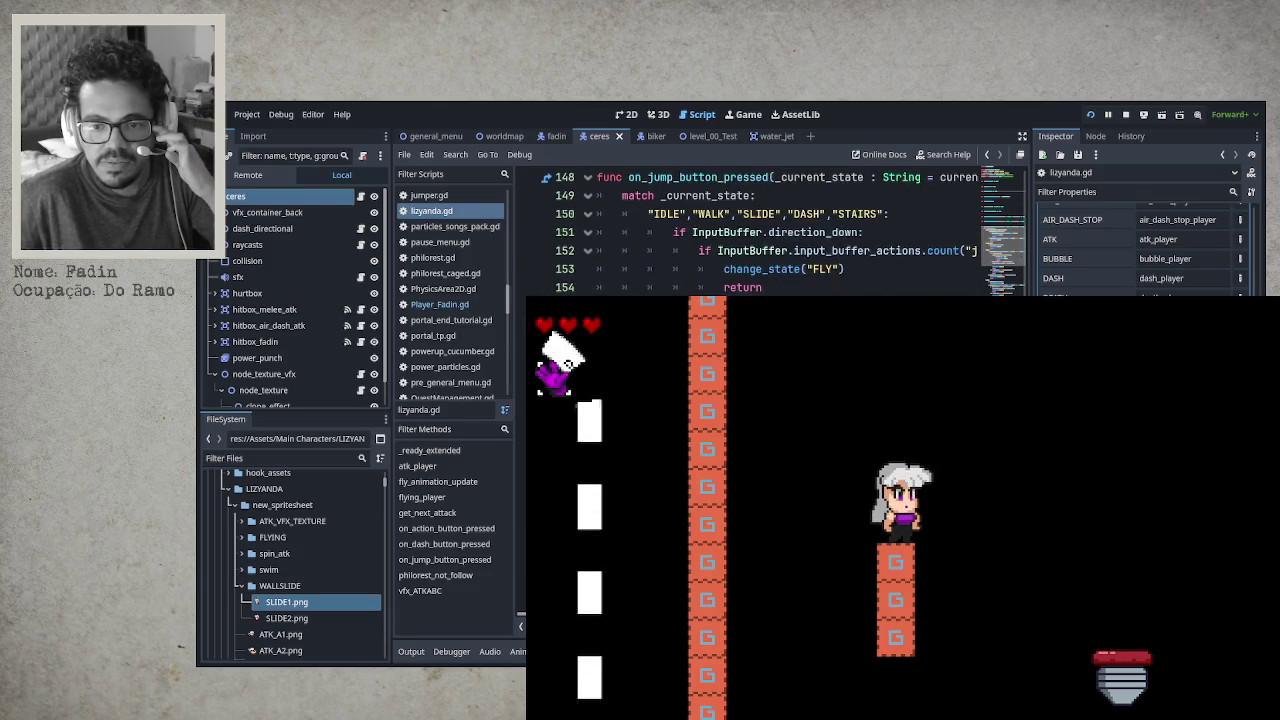
scroll(770, 230, "down", 7)
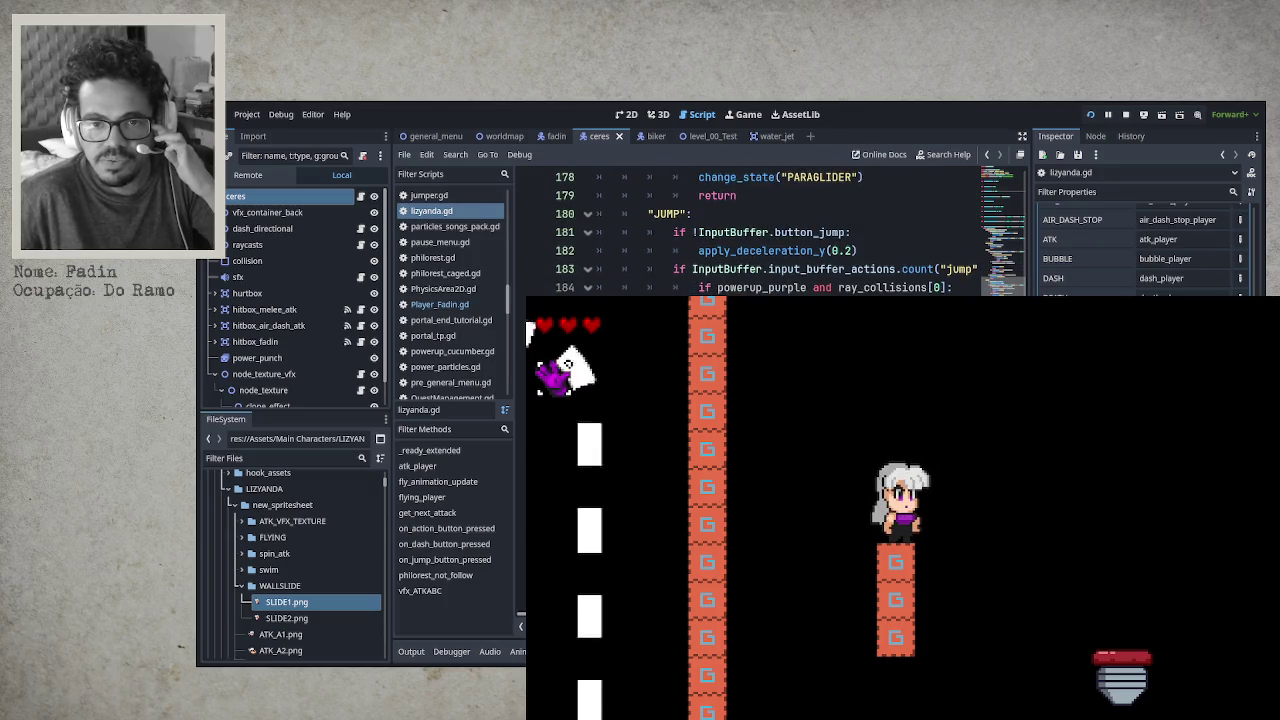
scroll(770, 230, "up", 7)
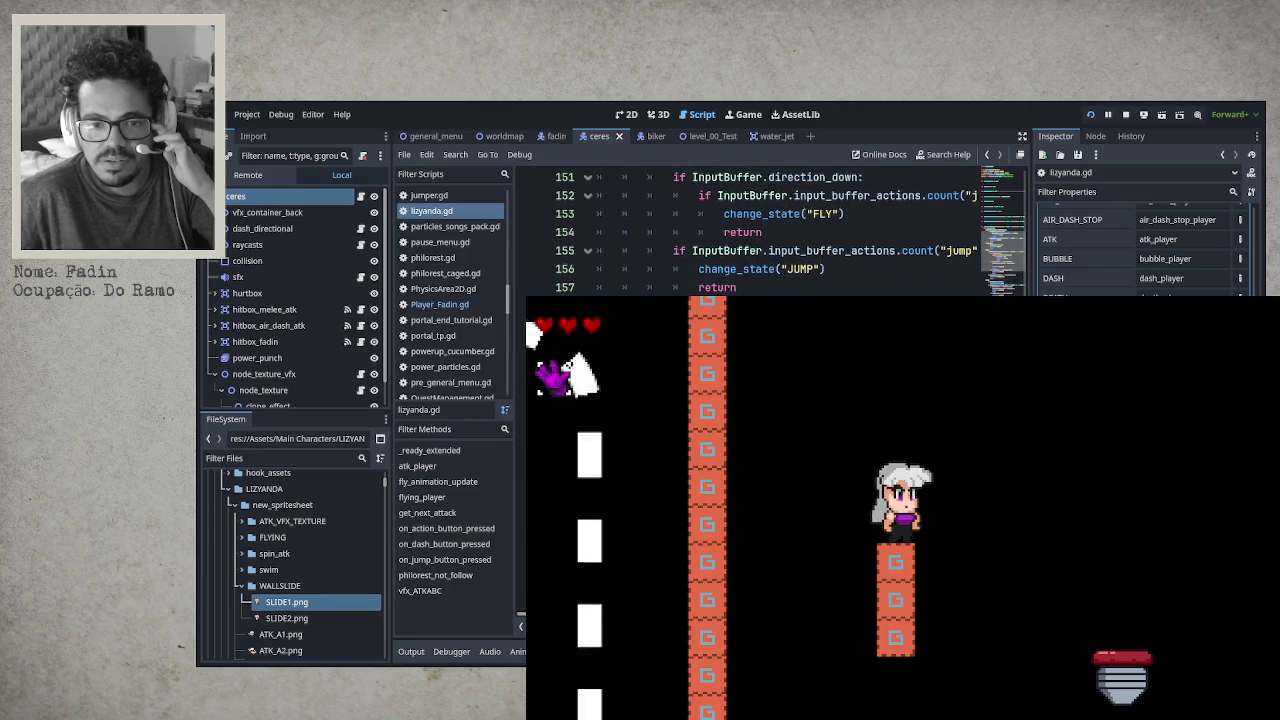
scroll(770, 230, "up", 3)
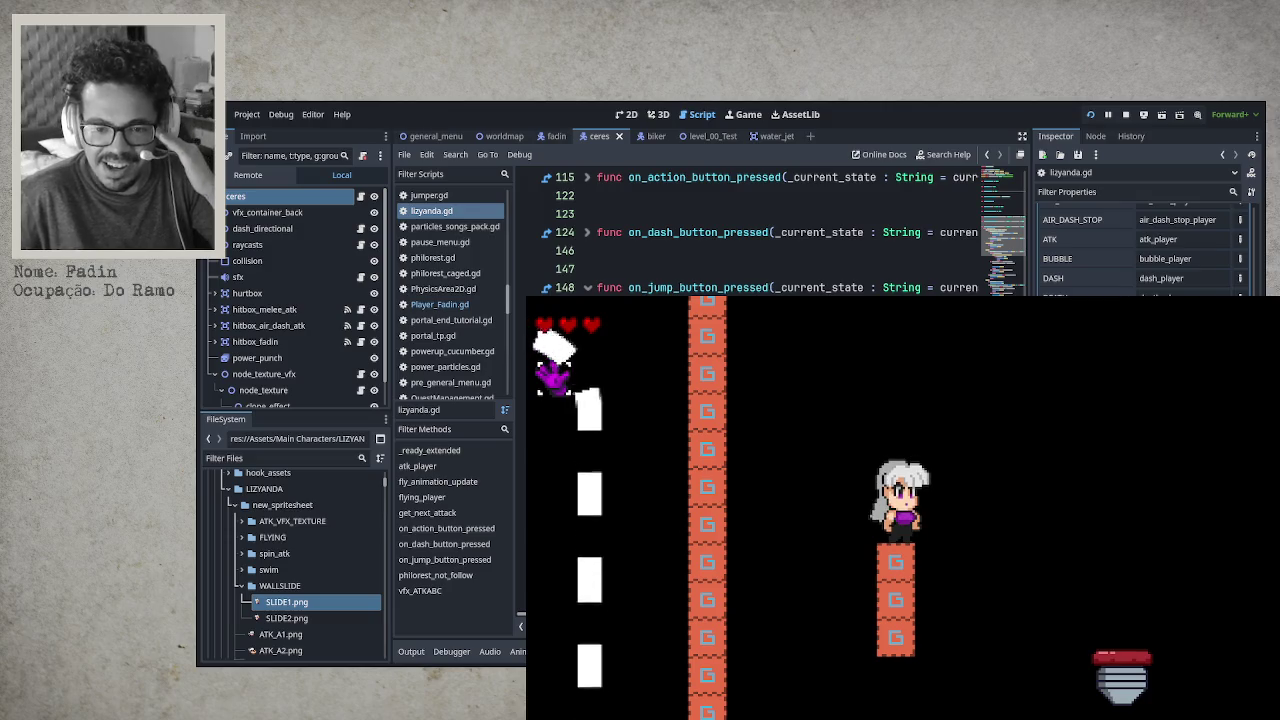
scroll(762, 250, "down", 2)
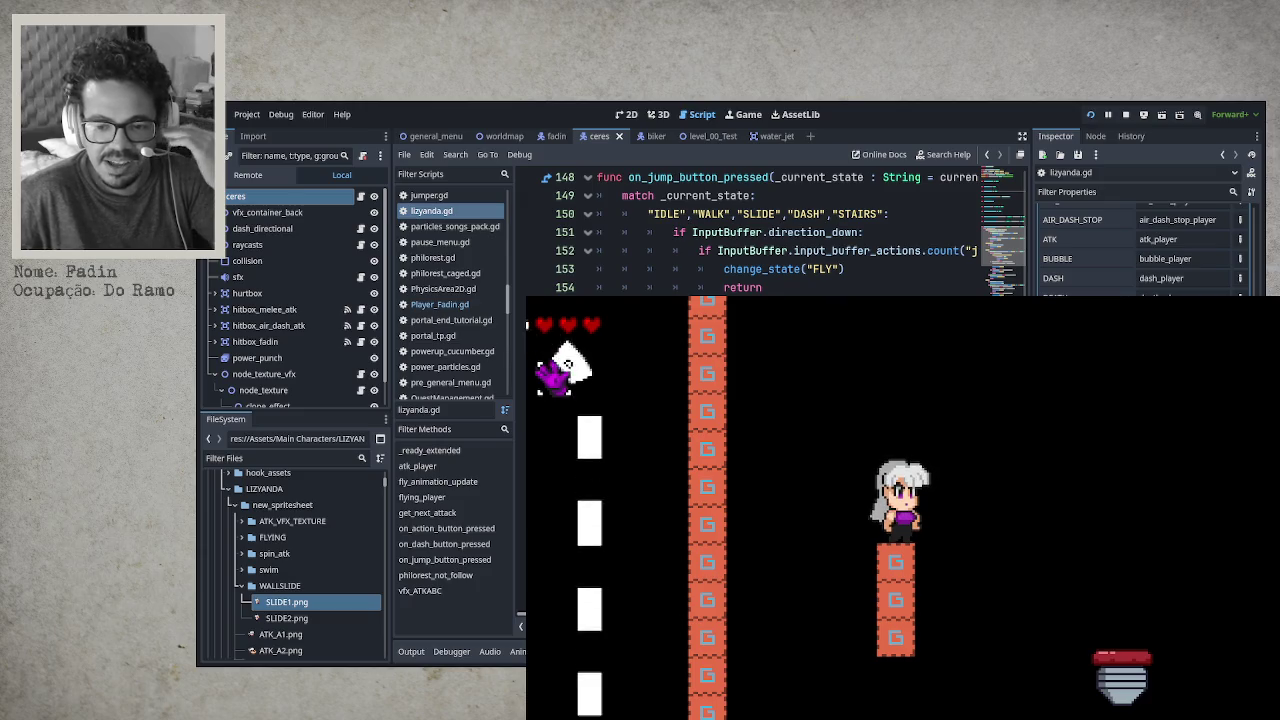
scroll(760, 230, "down", 8)
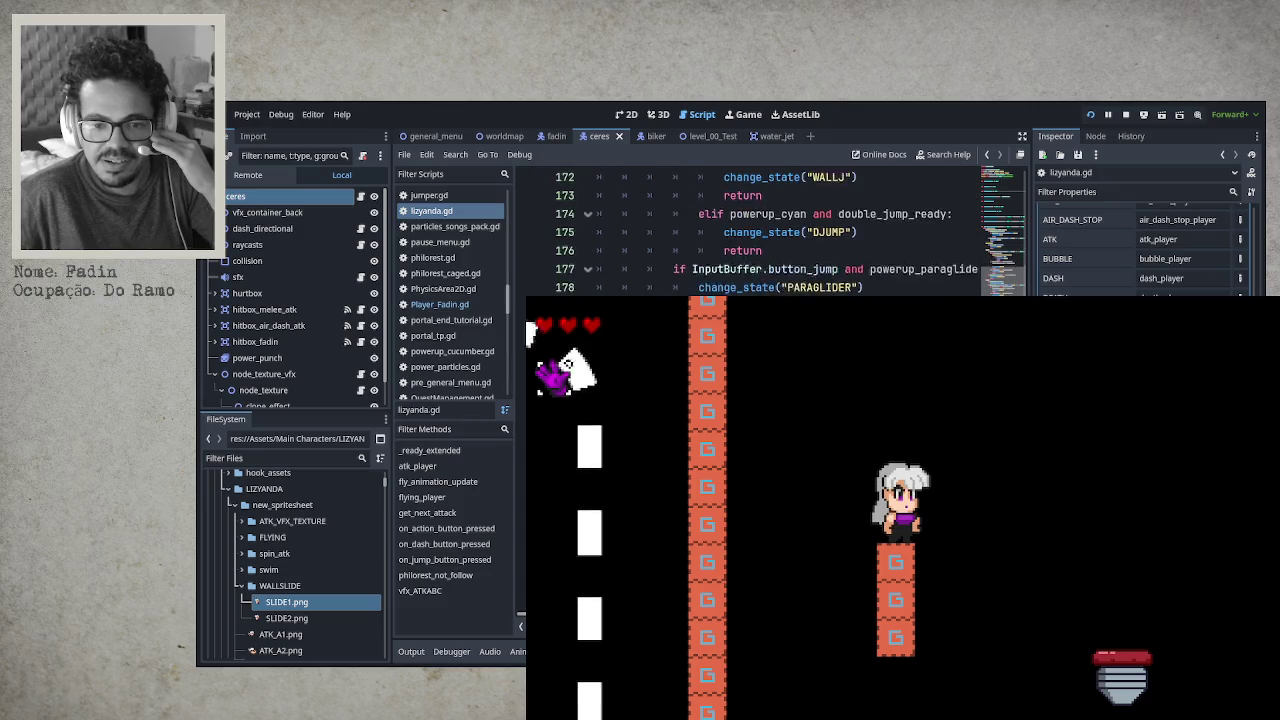
scroll(760, 230, "down", 1)
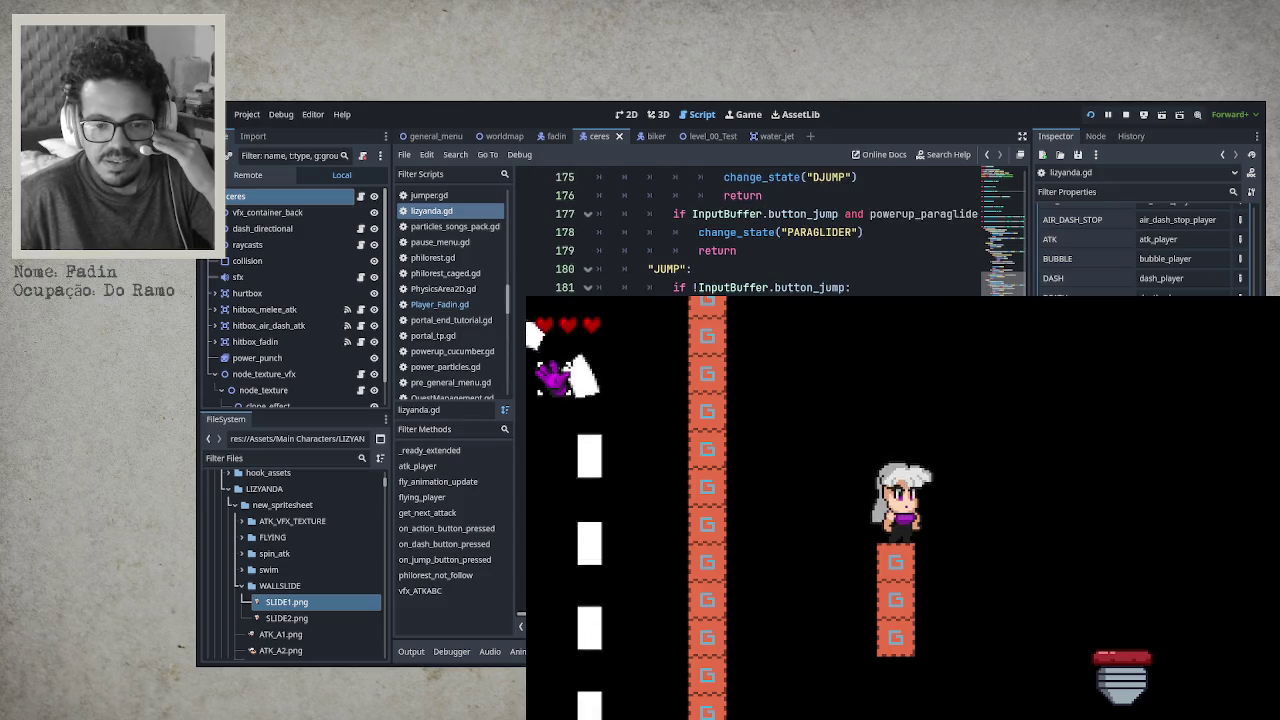
scroll(760, 230, "down", 1)
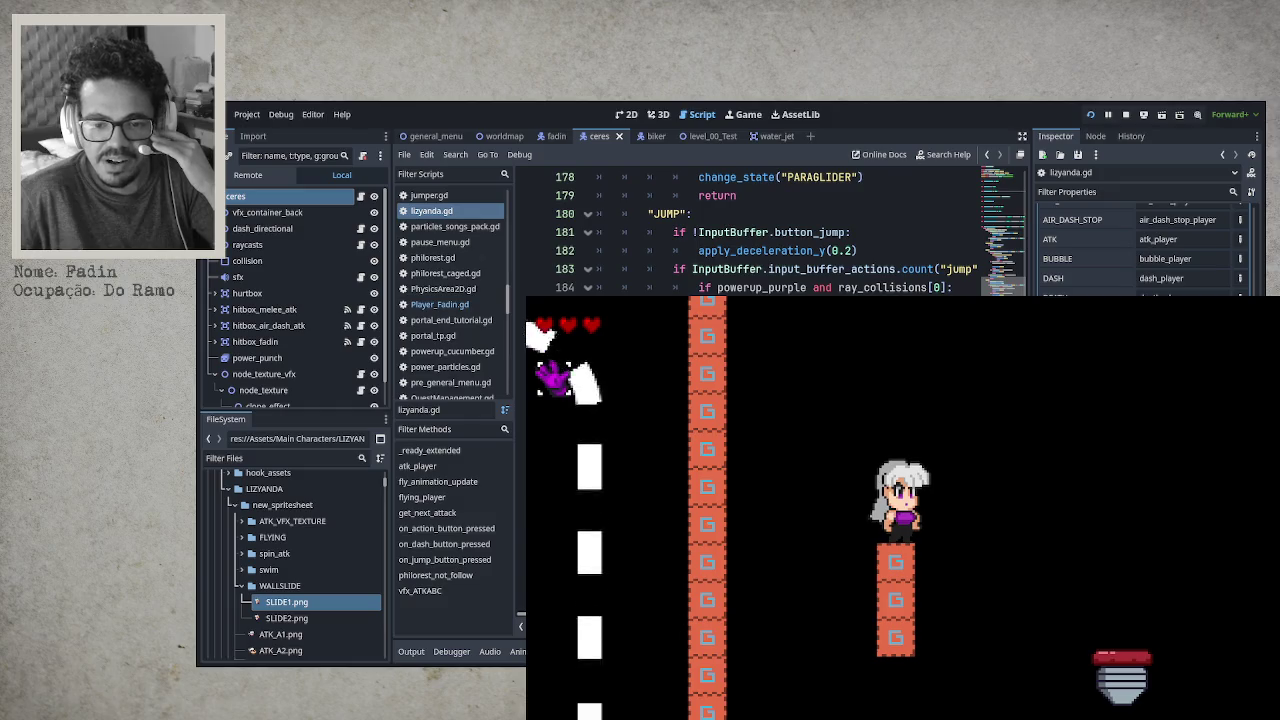
scroll(760, 230, "up", 2)
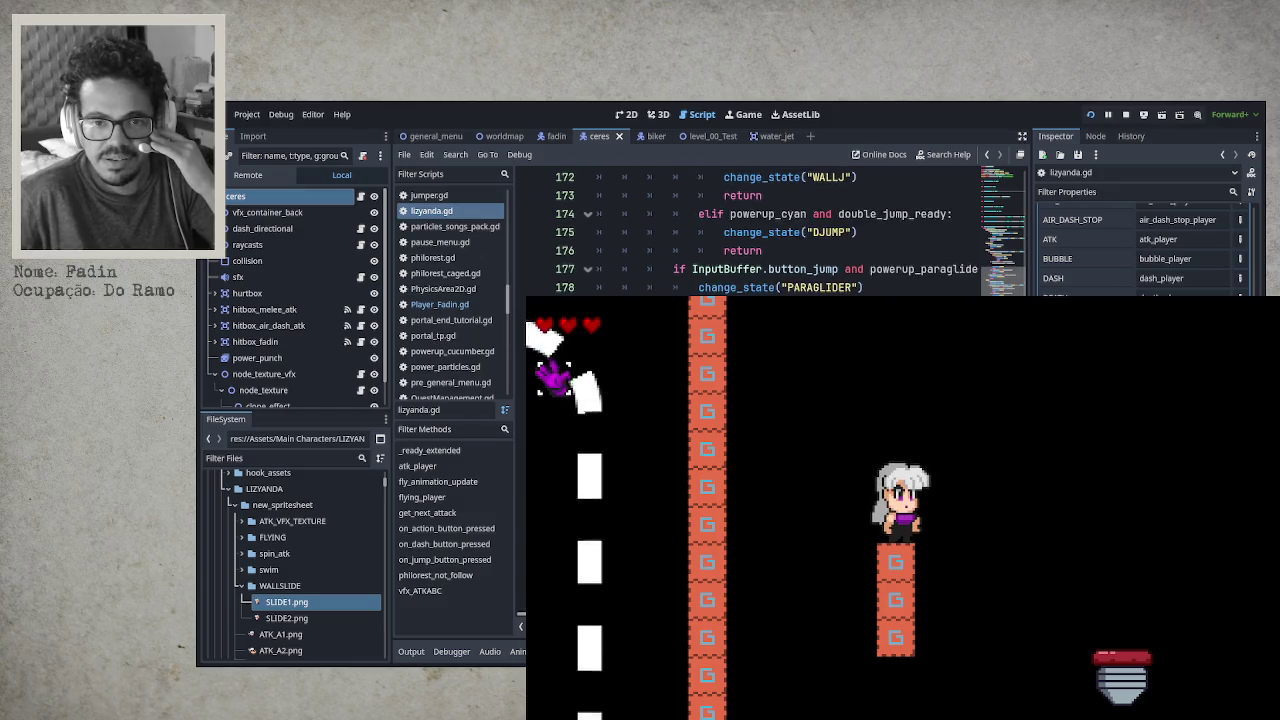
scroll(760, 230, "up", 5)
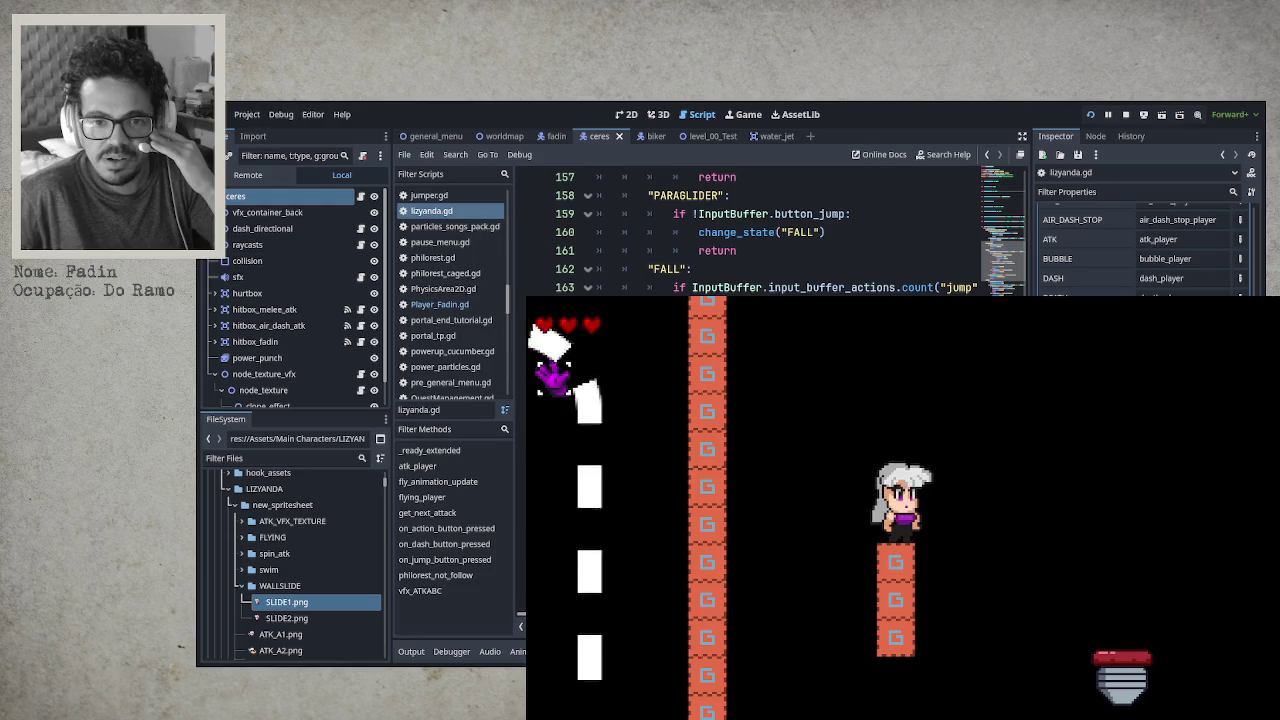
scroll(760, 230, "down", 7)
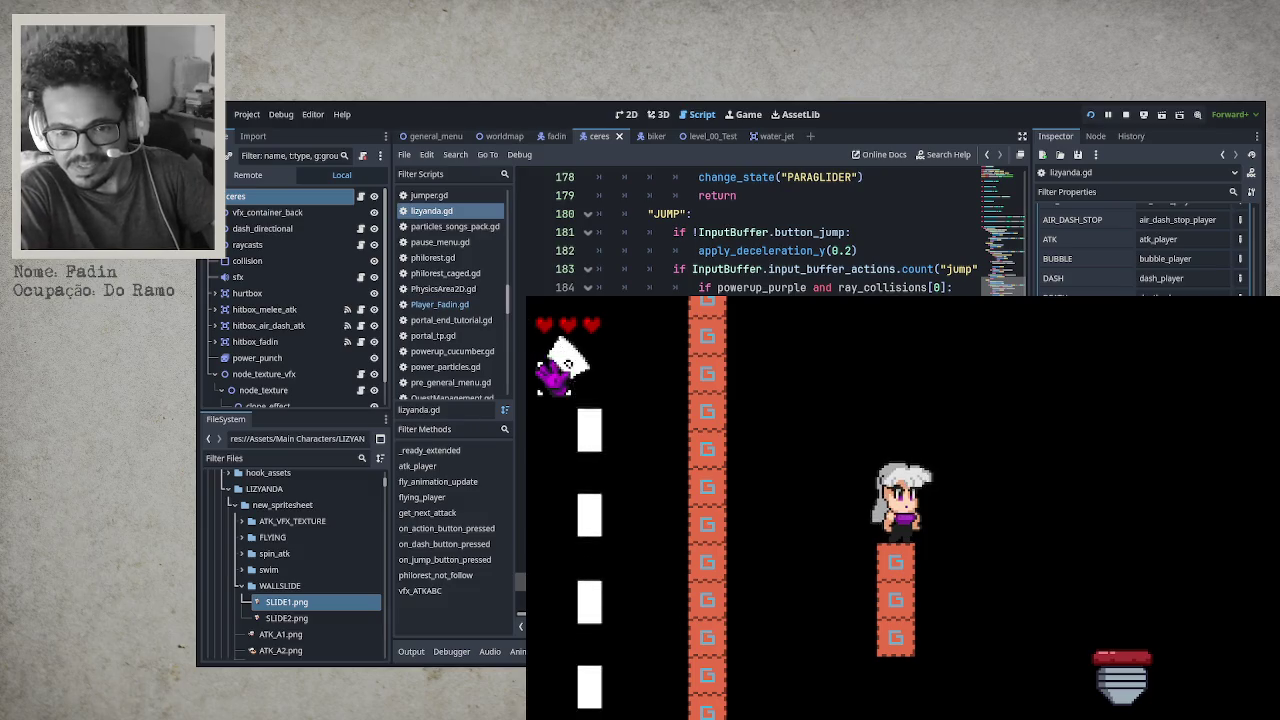
scroll(760, 230, "down", 1)
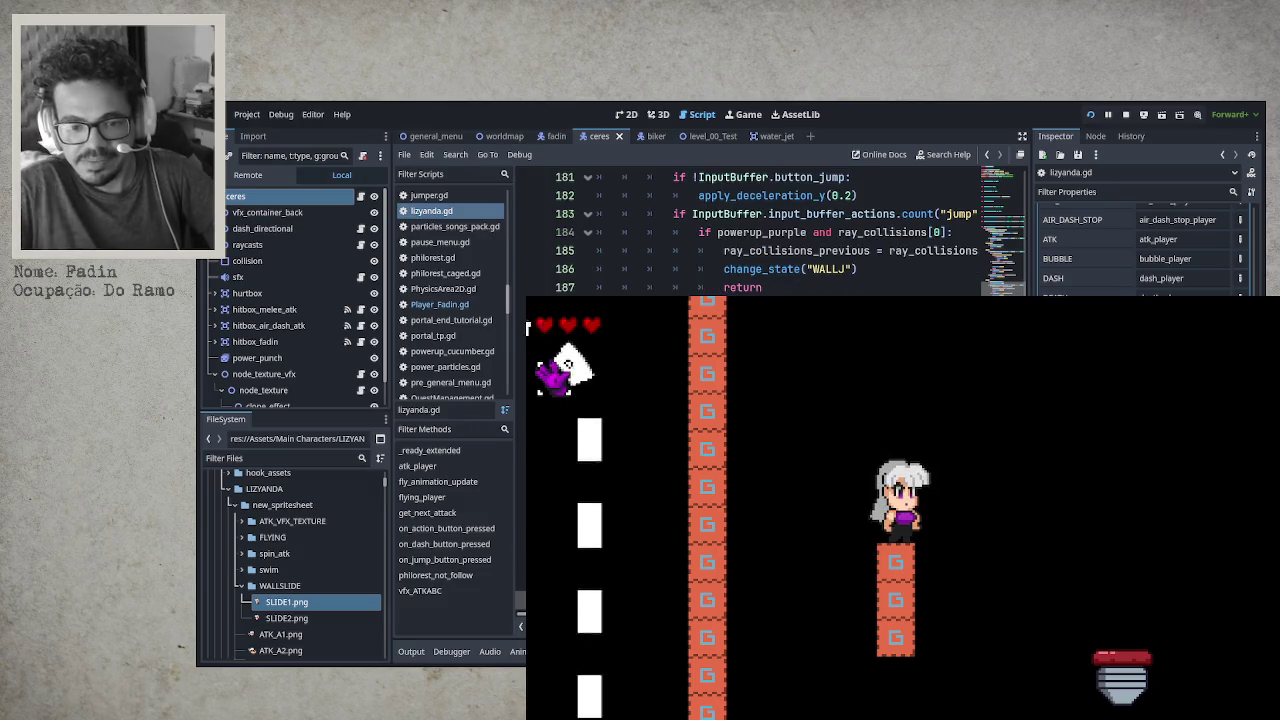
scroll(760, 230, "down", 1)
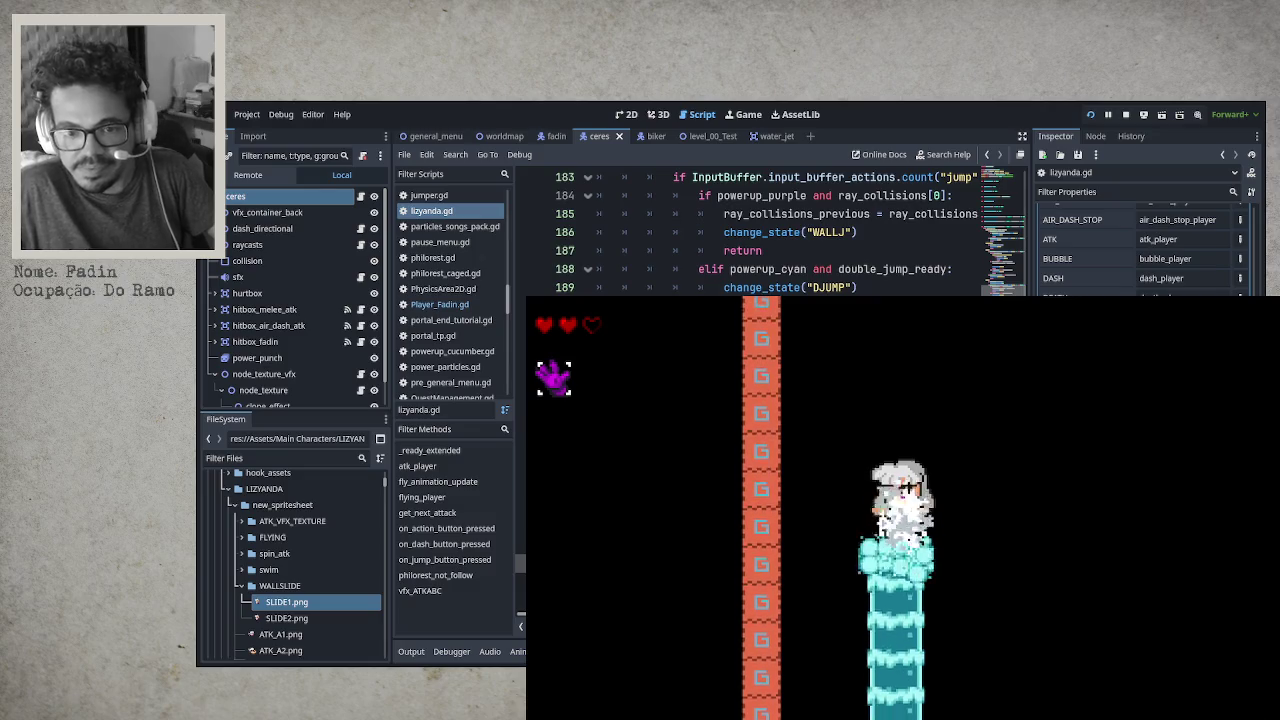
Step: Open Player_Fadin.gd from the fadin scene with the Output log panel showing
left_click(553, 138)
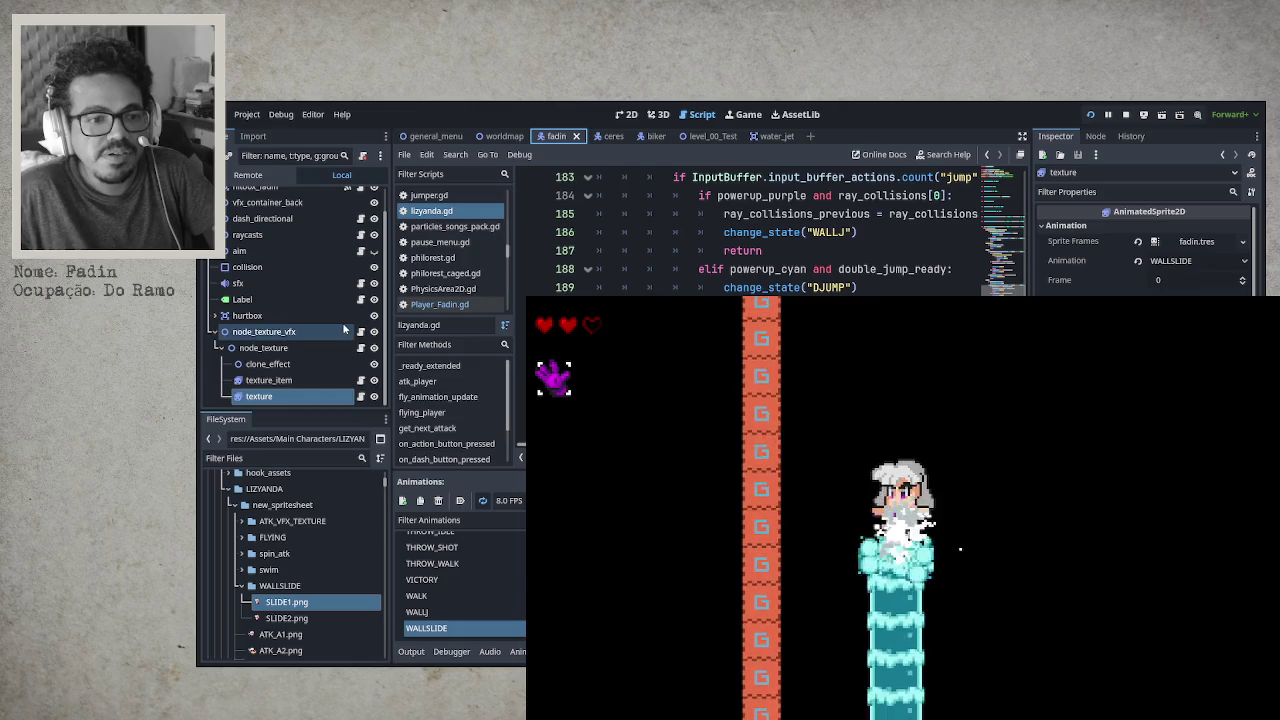
scroll(344, 311, "up", 2)
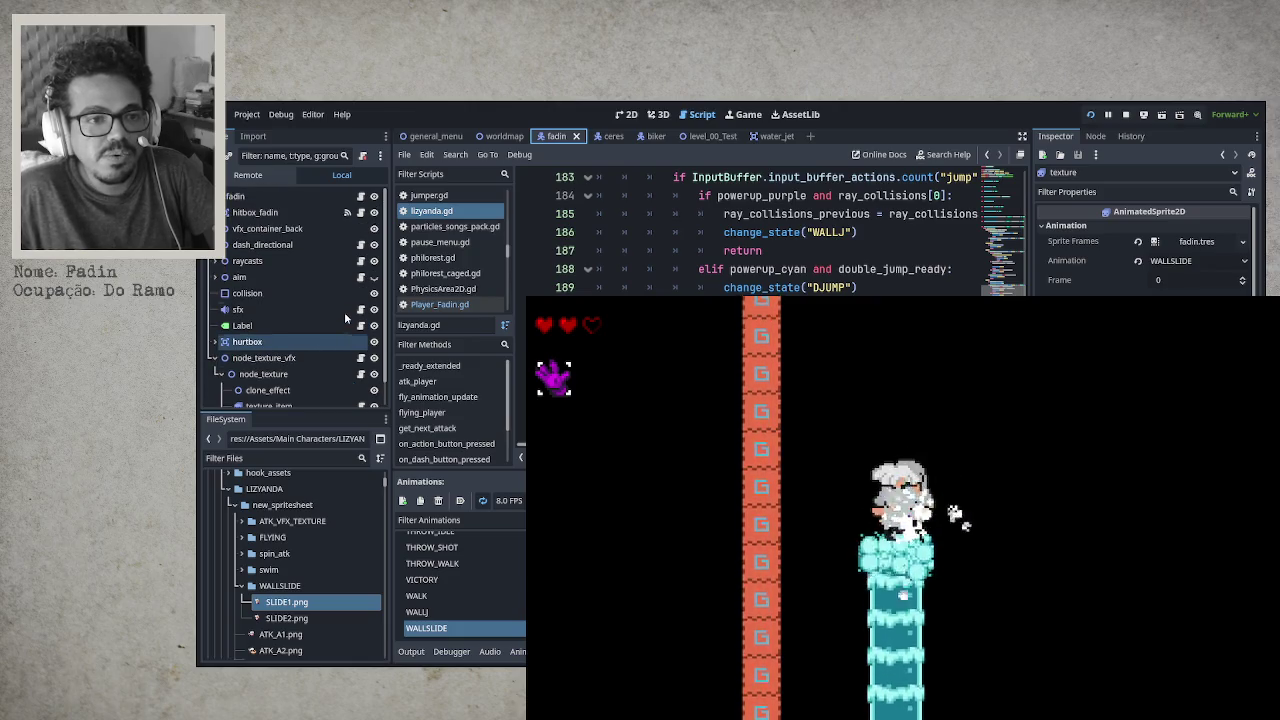
left_click(361, 196)
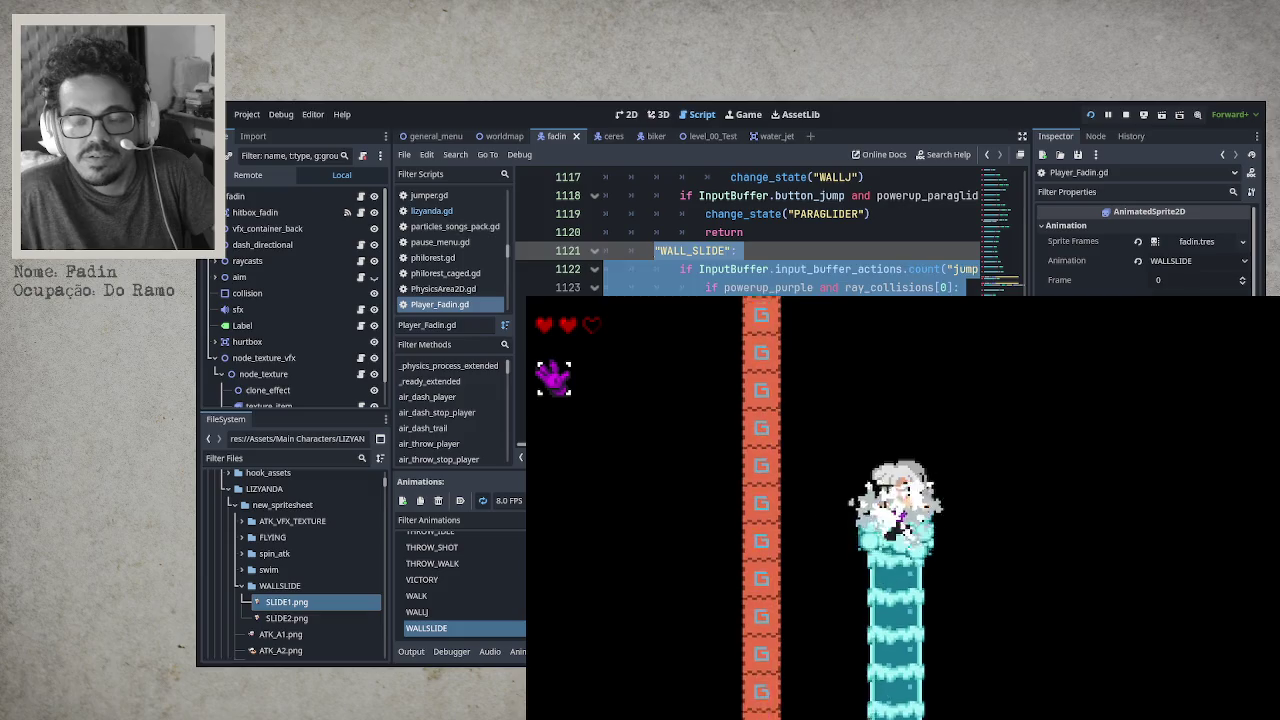
scroll(780, 230, "up", 10)
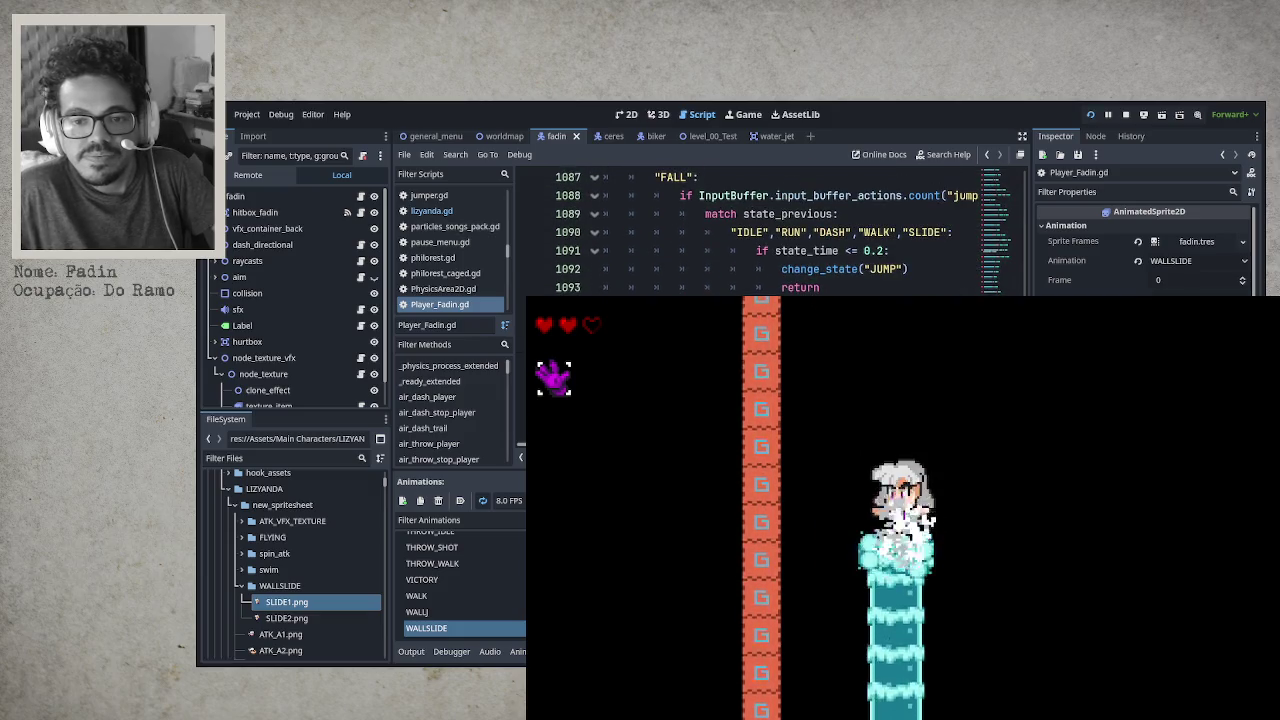
scroll(780, 230, "up", 10)
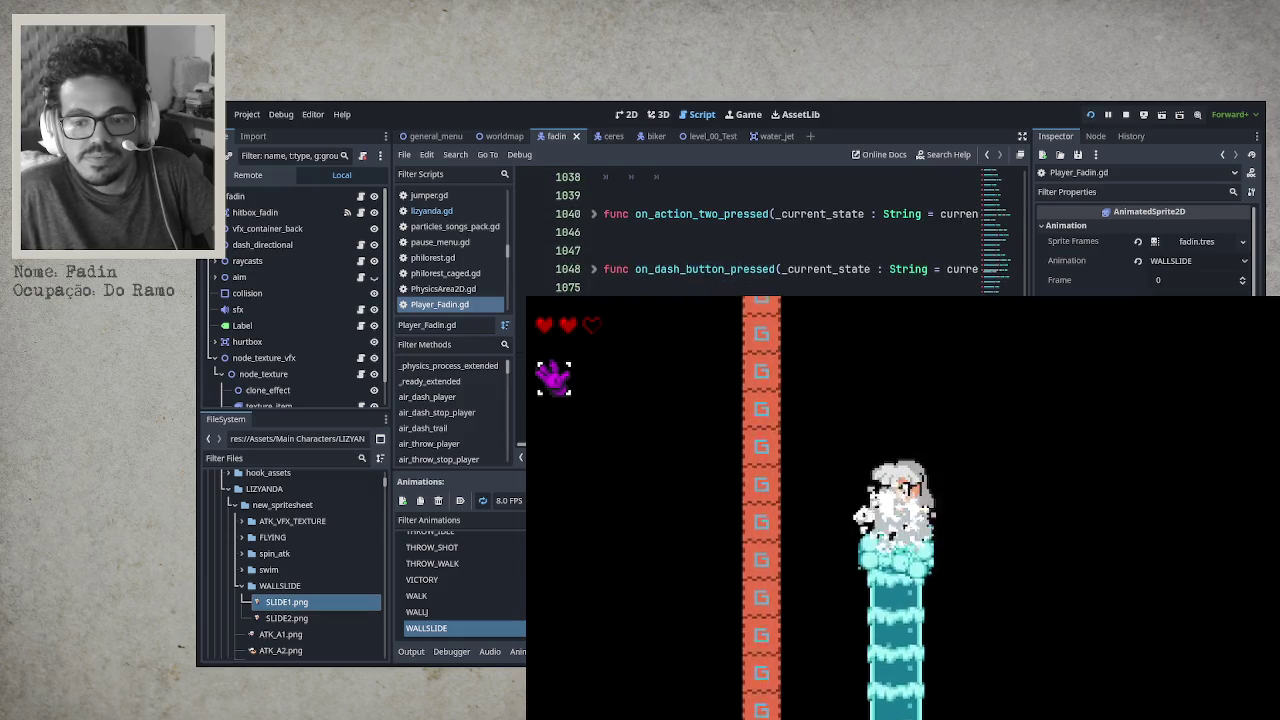
left_click(411, 651)
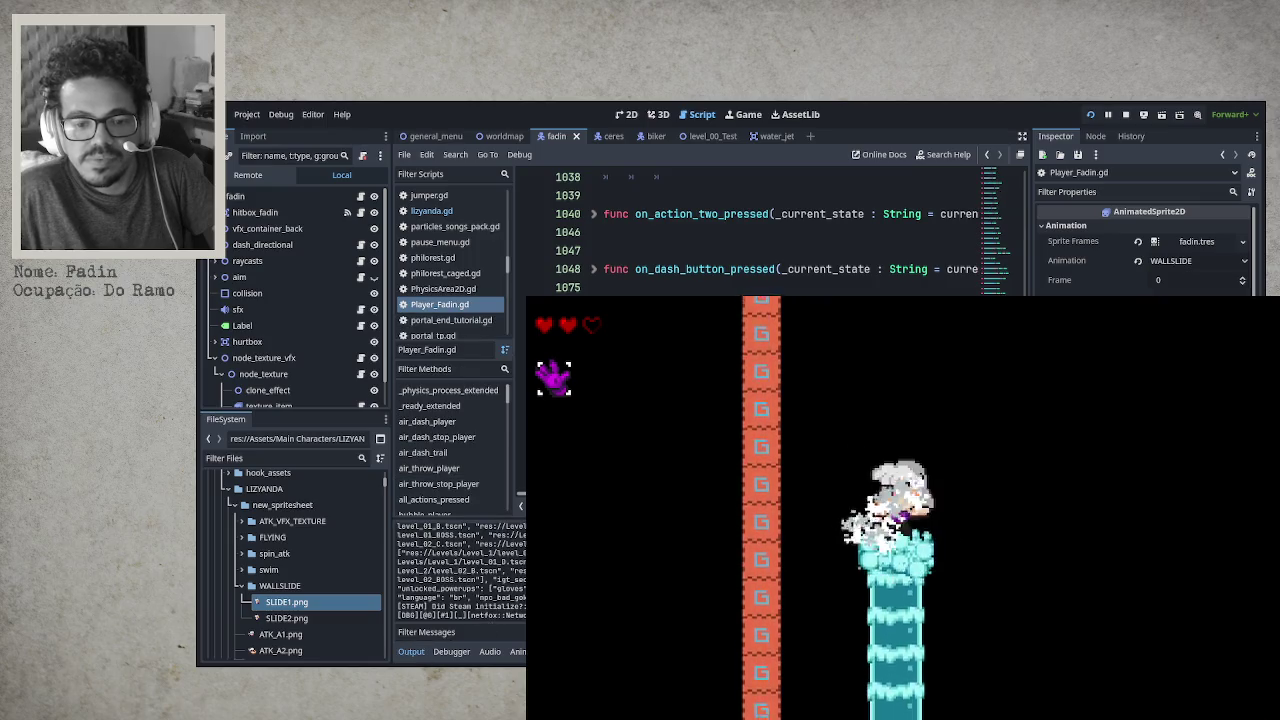
scroll(780, 230, "up", 1)
scroll(780, 230, "up", 10)
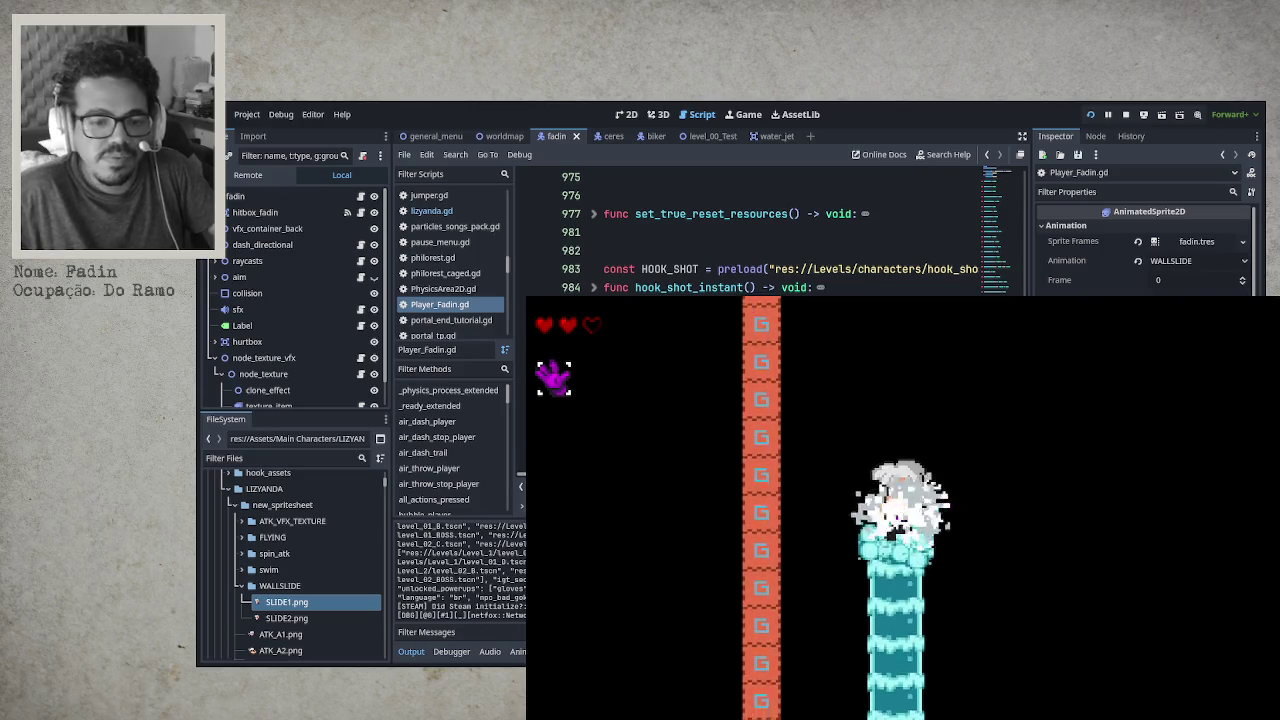
scroll(780, 230, "down", 5)
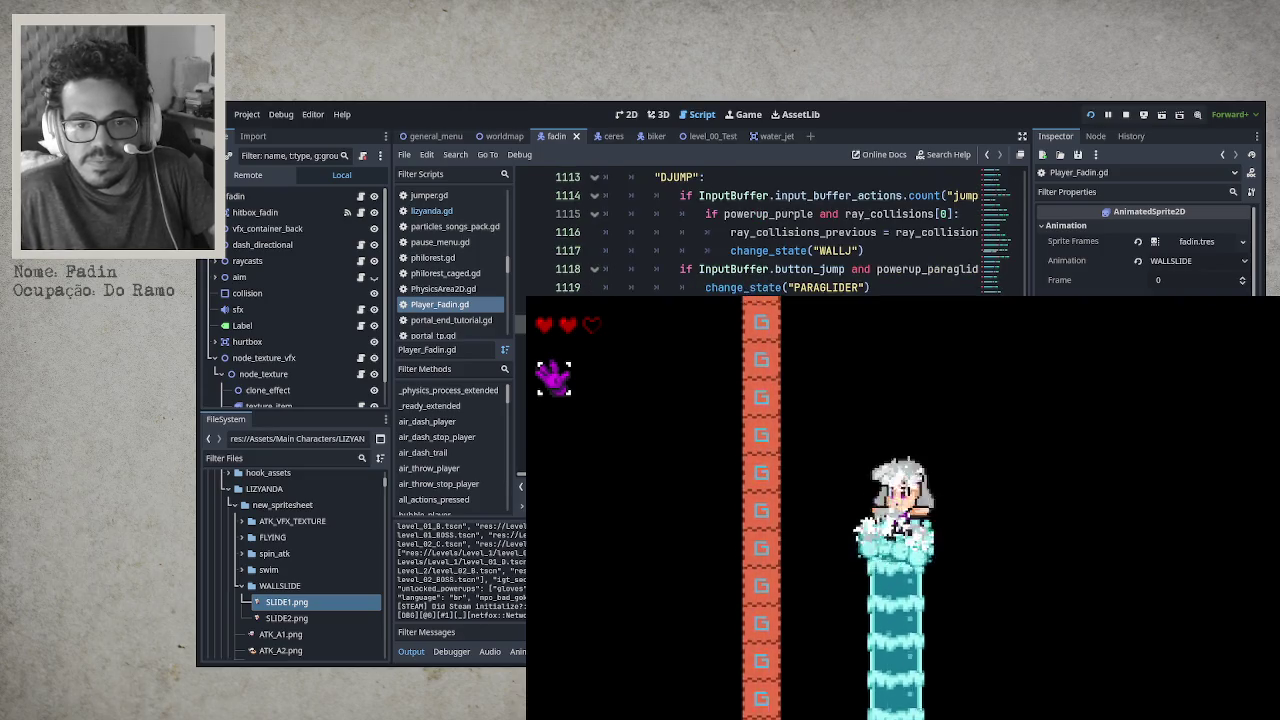
scroll(780, 230, "up", 15)
type("move")
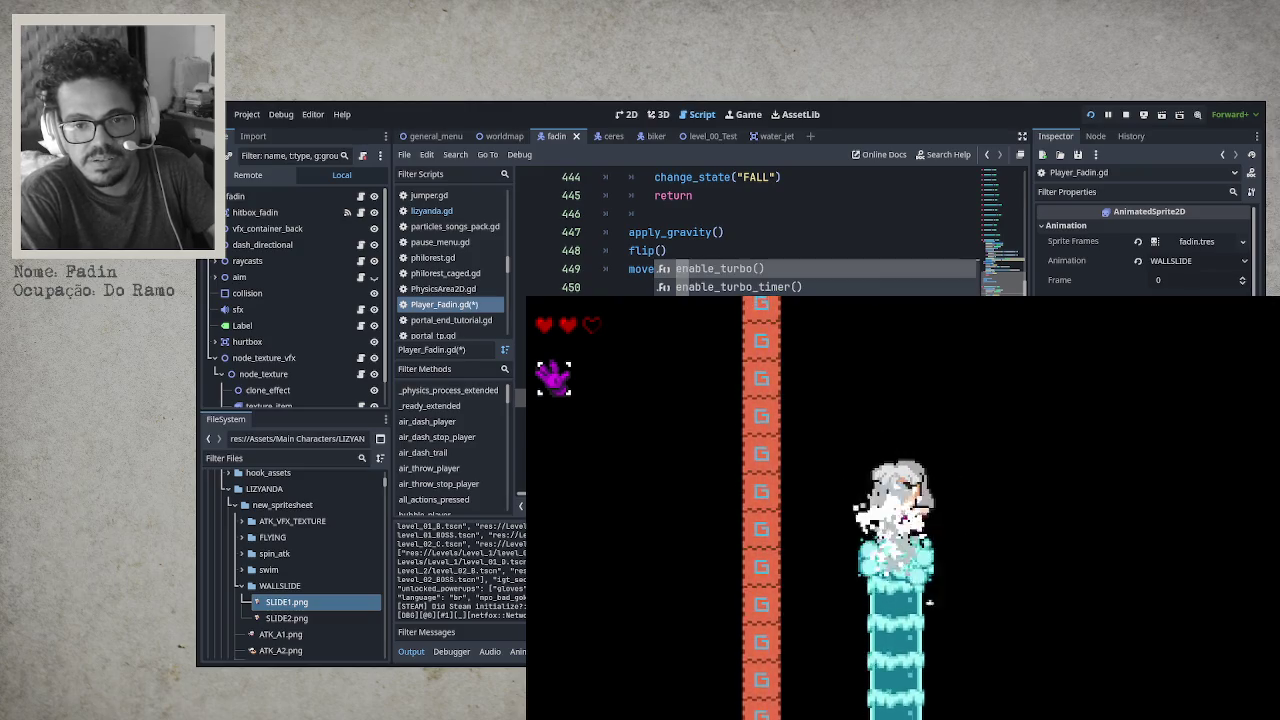
Step: Complete line 449 as move_and_slide_custom() and save Player_Fadin.gd
type("v")
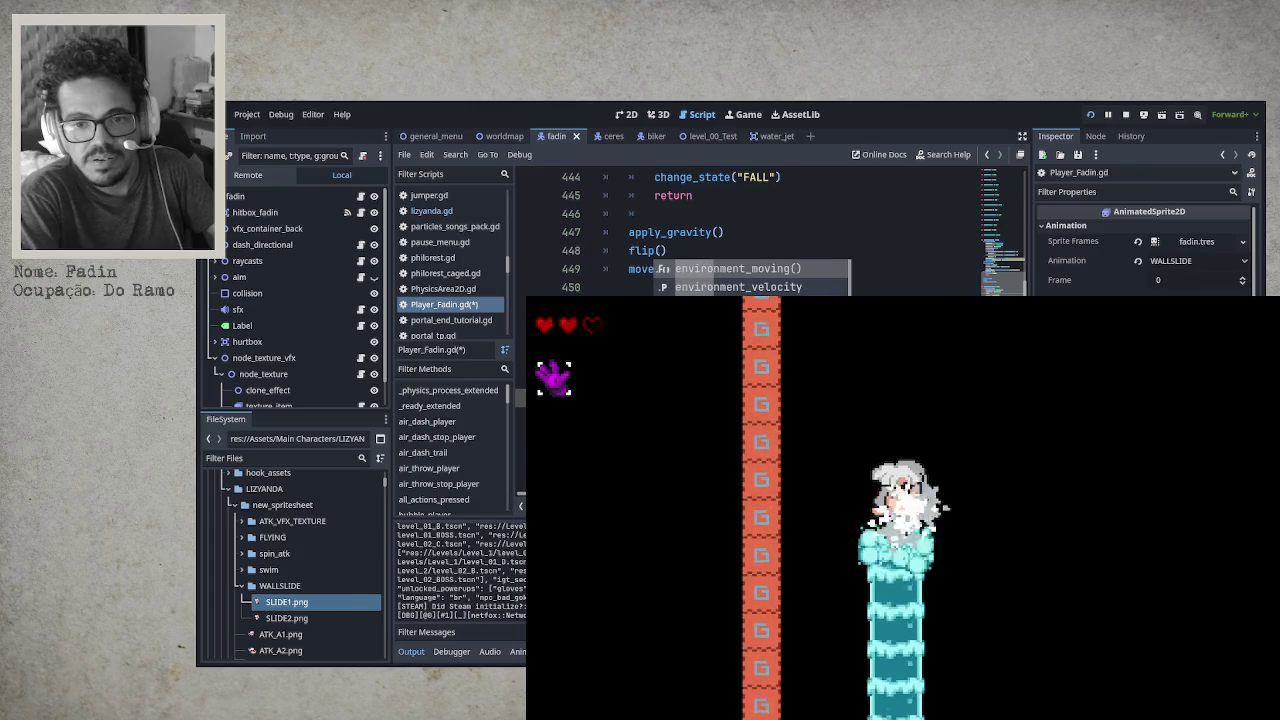
key("Return")
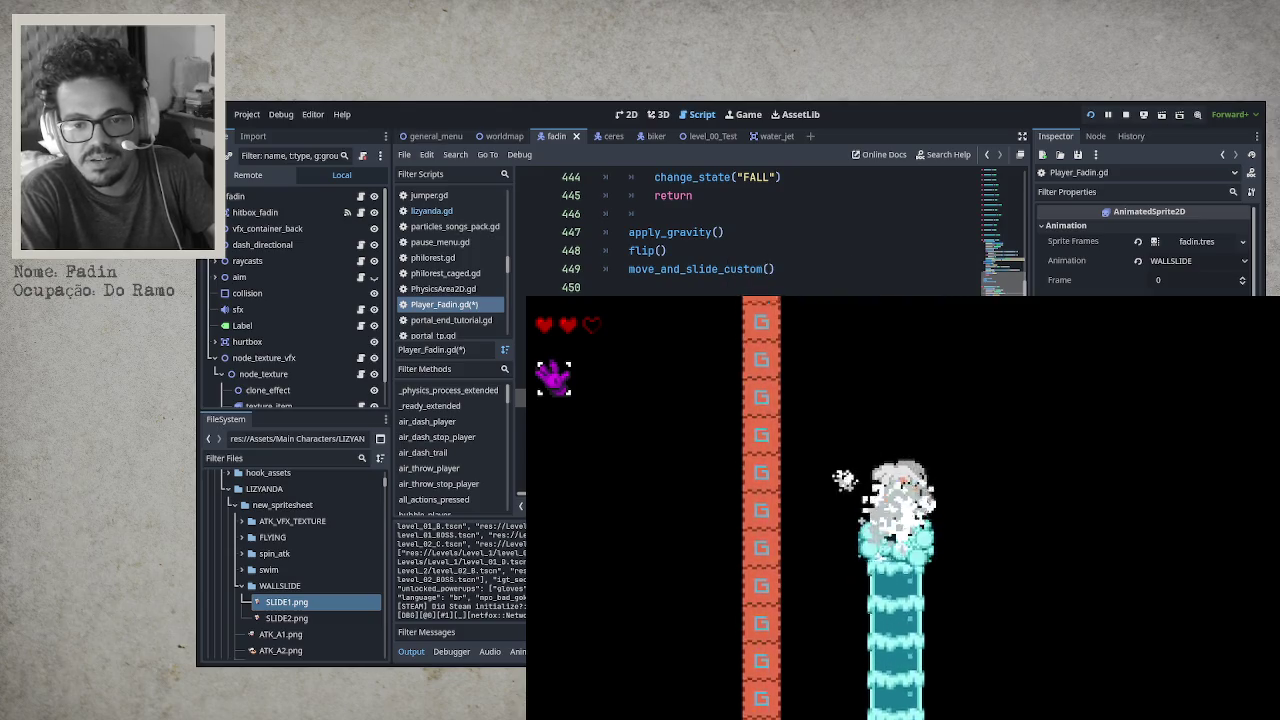
key("ctrl+s")
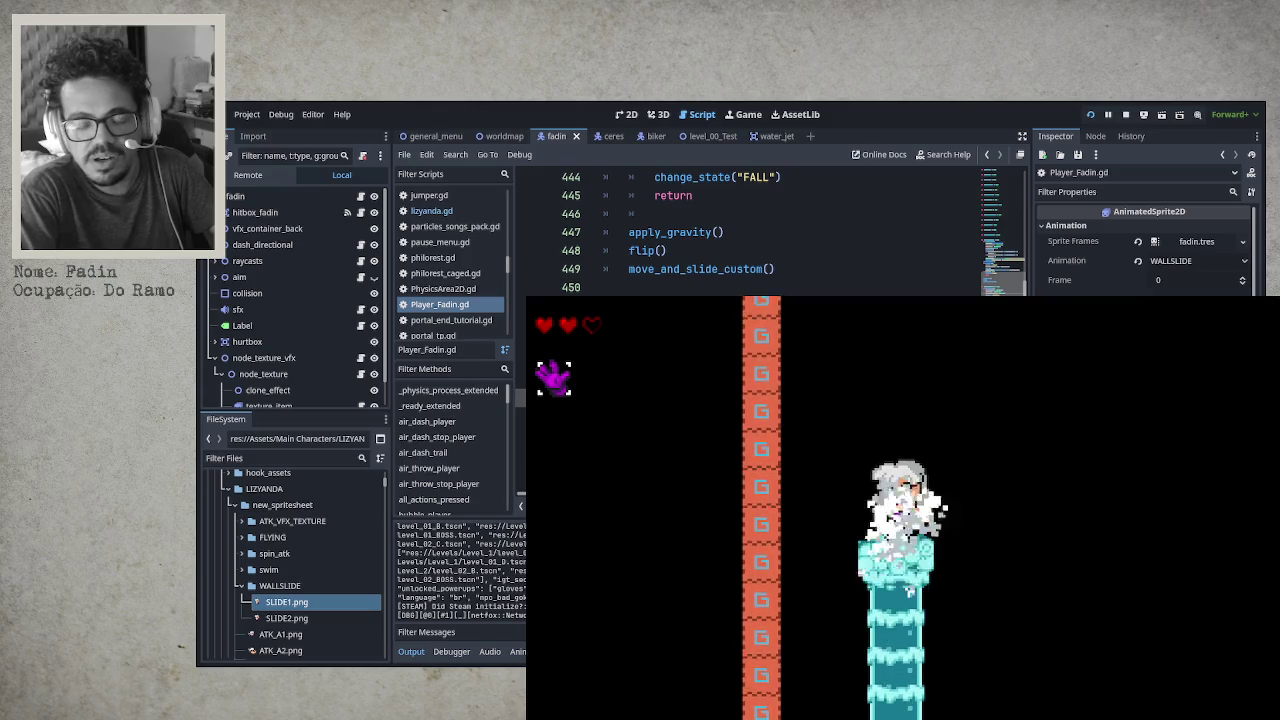